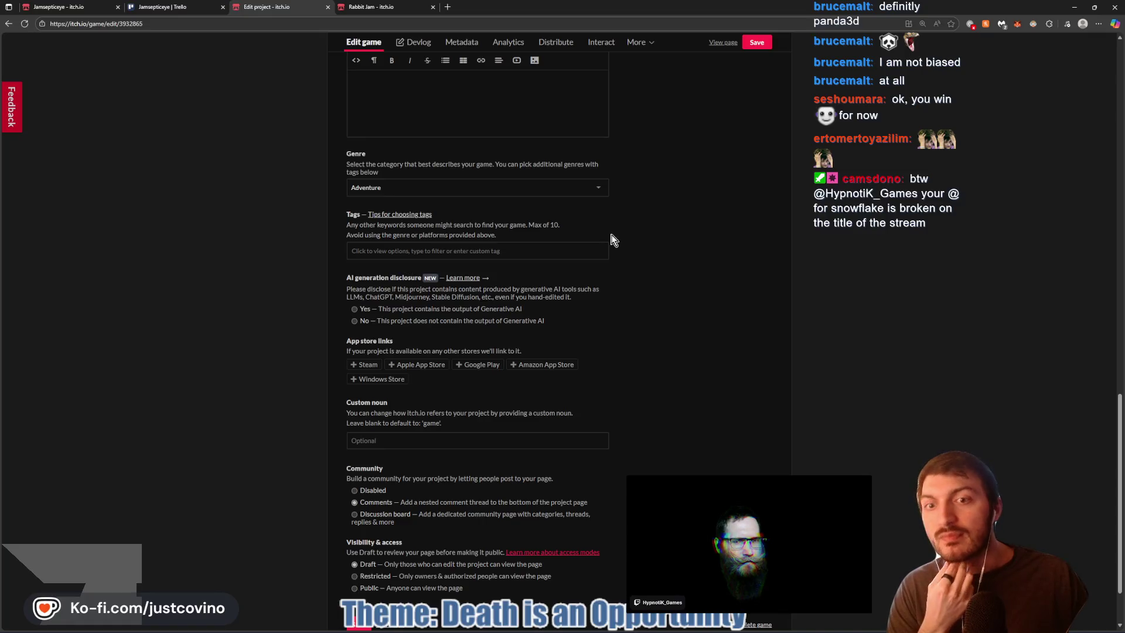
Add the jamsepticeye tag, declare no generative AI content, and save the Instagrim page
left_click(544, 252)
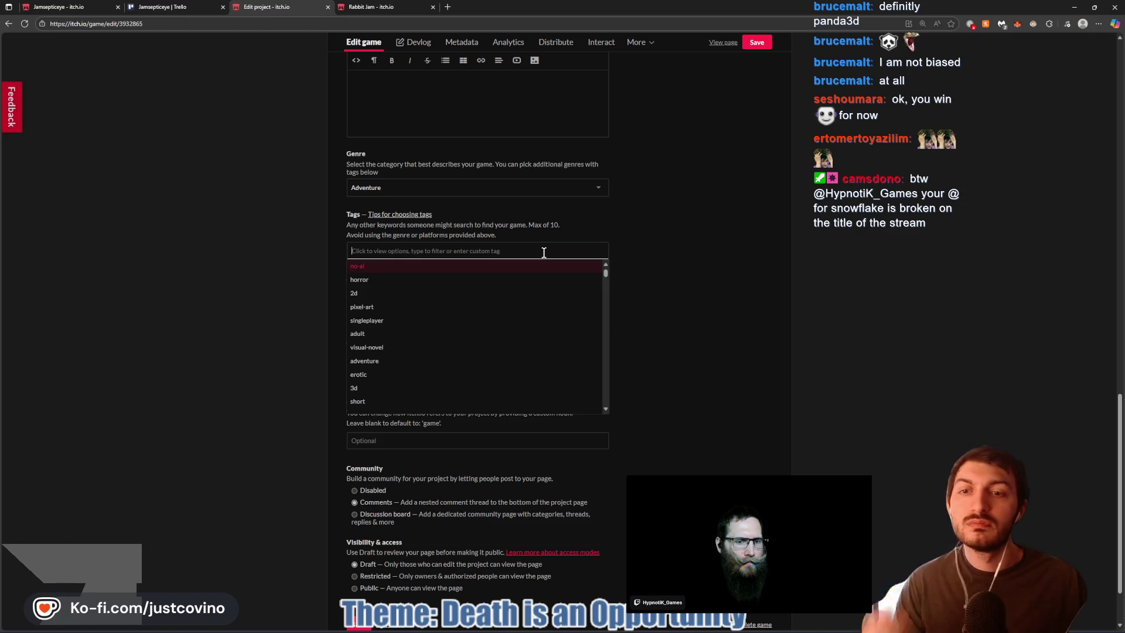
type("jamsepticeye")
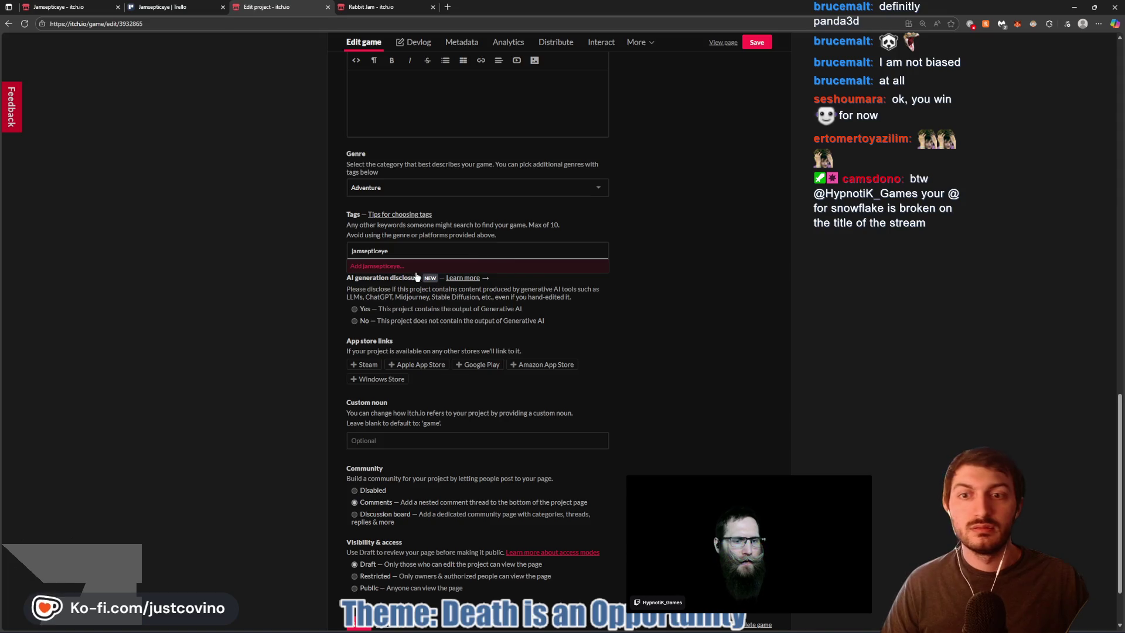
left_click(378, 267)
left_click(702, 266)
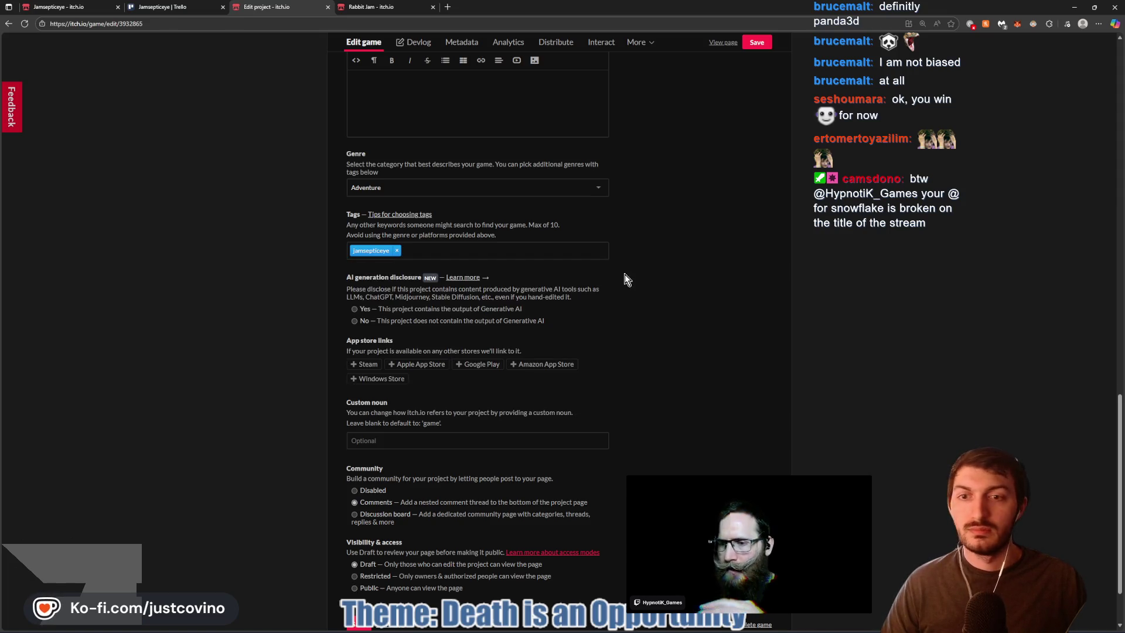
left_click(757, 43)
left_click(354, 321)
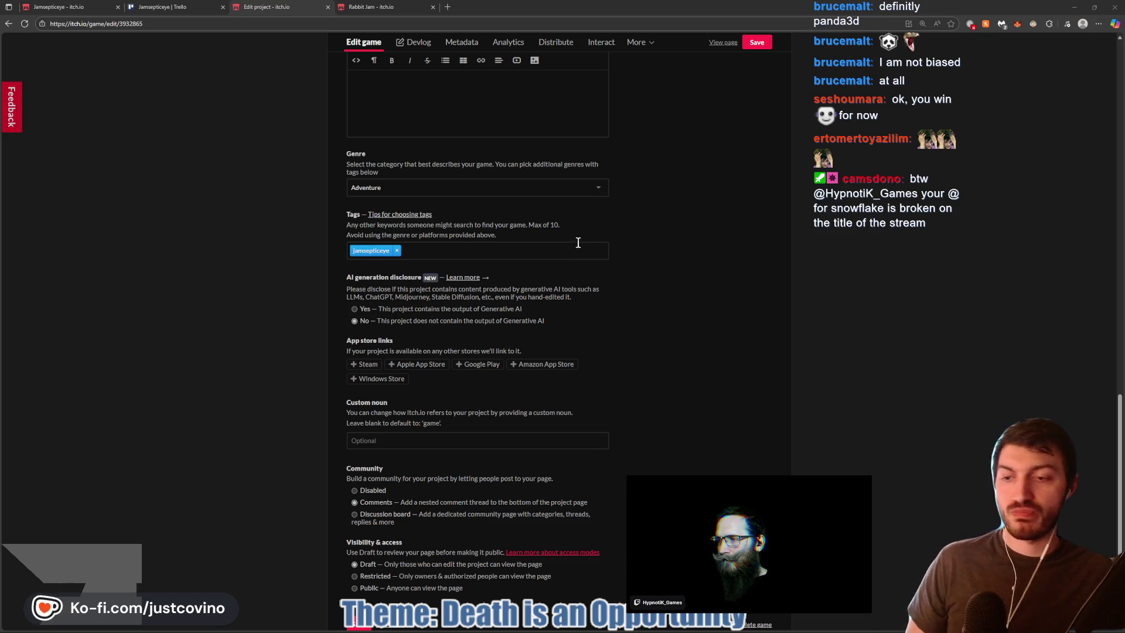
Keep the release status as Released and save the game page again
scroll(617, 240, "down", 3)
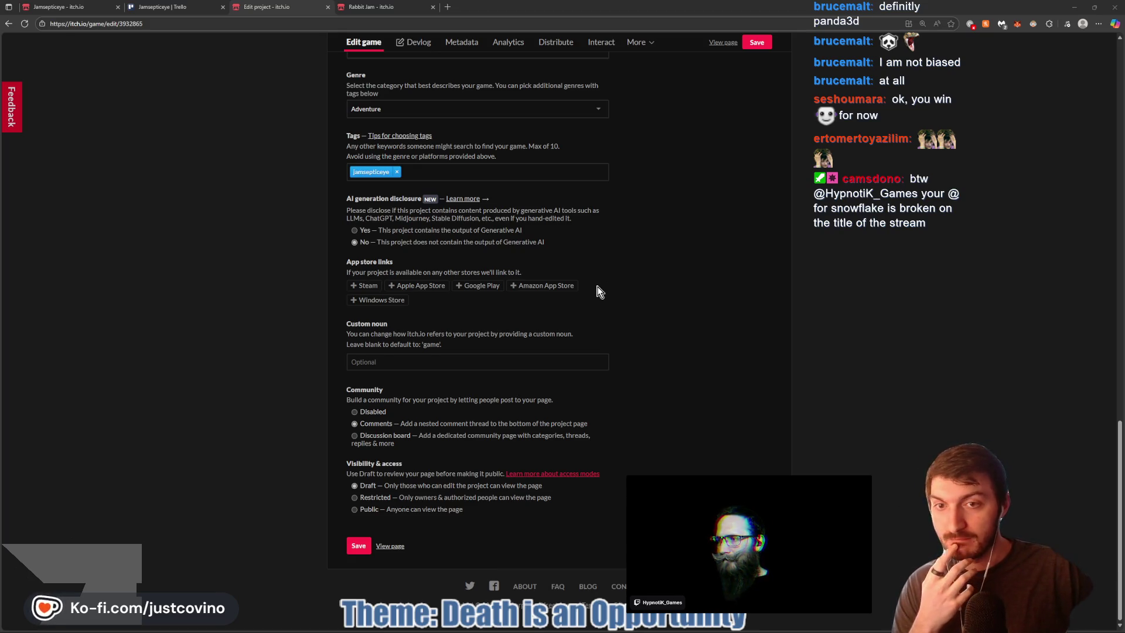
scroll(599, 291, "up", 6)
scroll(652, 303, "up", 7)
scroll(651, 299, "up", 2)
scroll(660, 289, "up", 2)
left_click(491, 343)
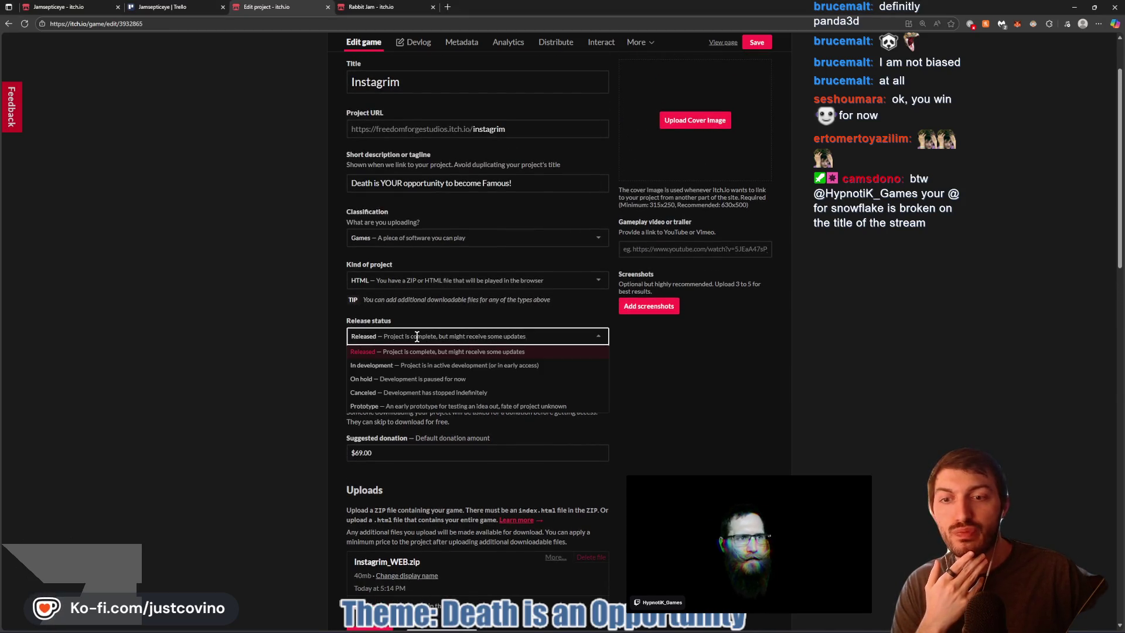
left_click(255, 343)
scroll(420, 331, "up", 2)
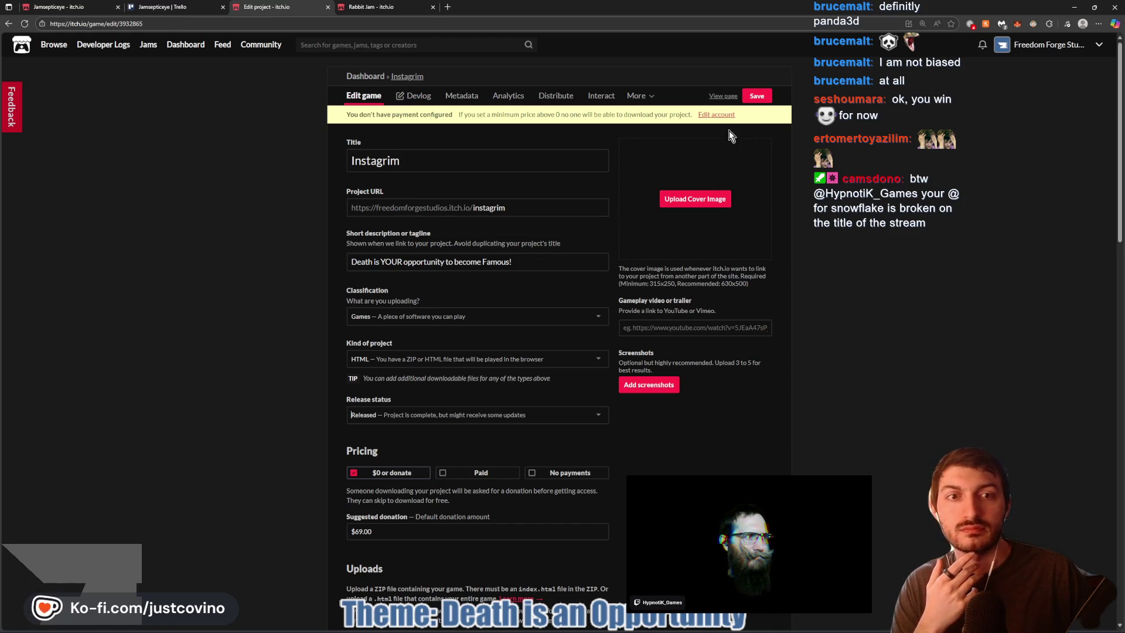
left_click(756, 96)
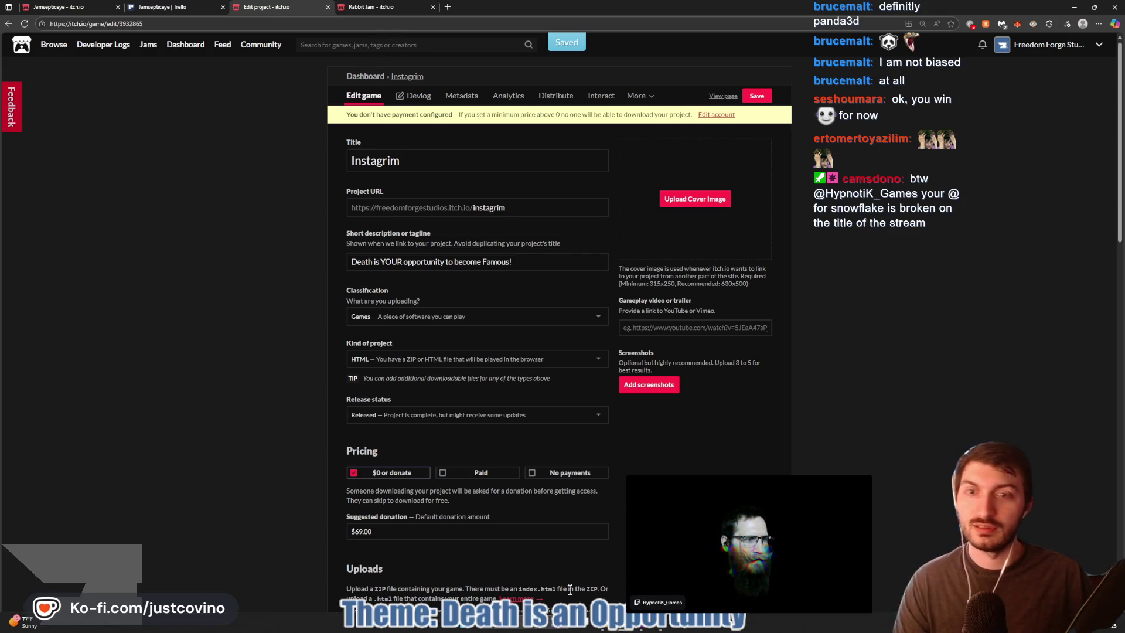
key("ctrl+shift+Tab")
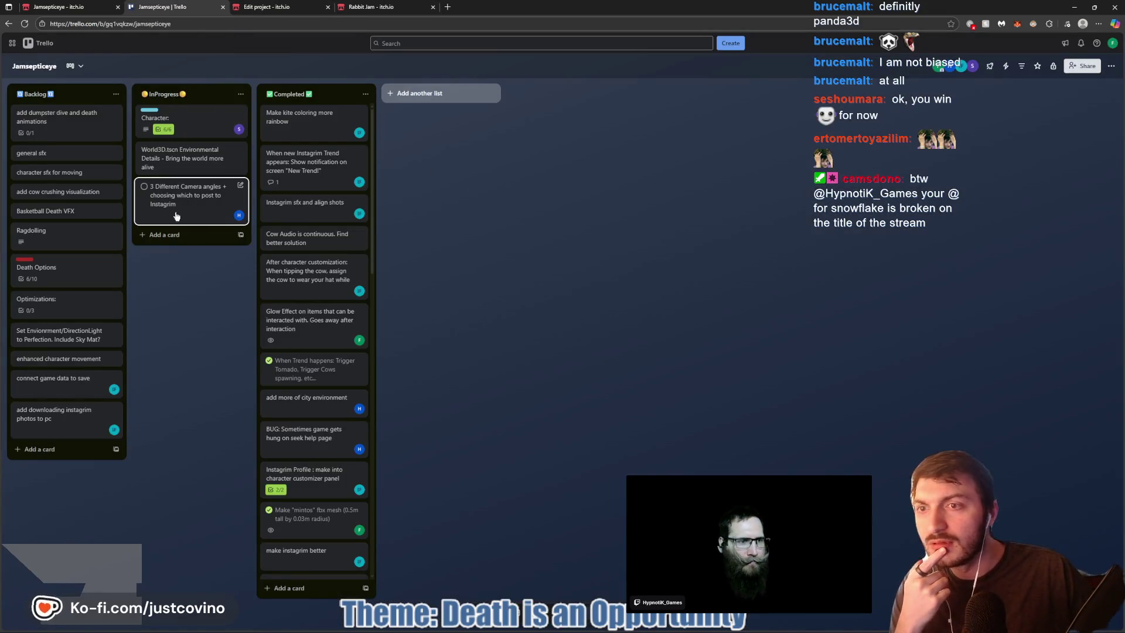
Check off the World3D.tscn Environmental Details card and glance at the Optimizations card
left_click(143, 150)
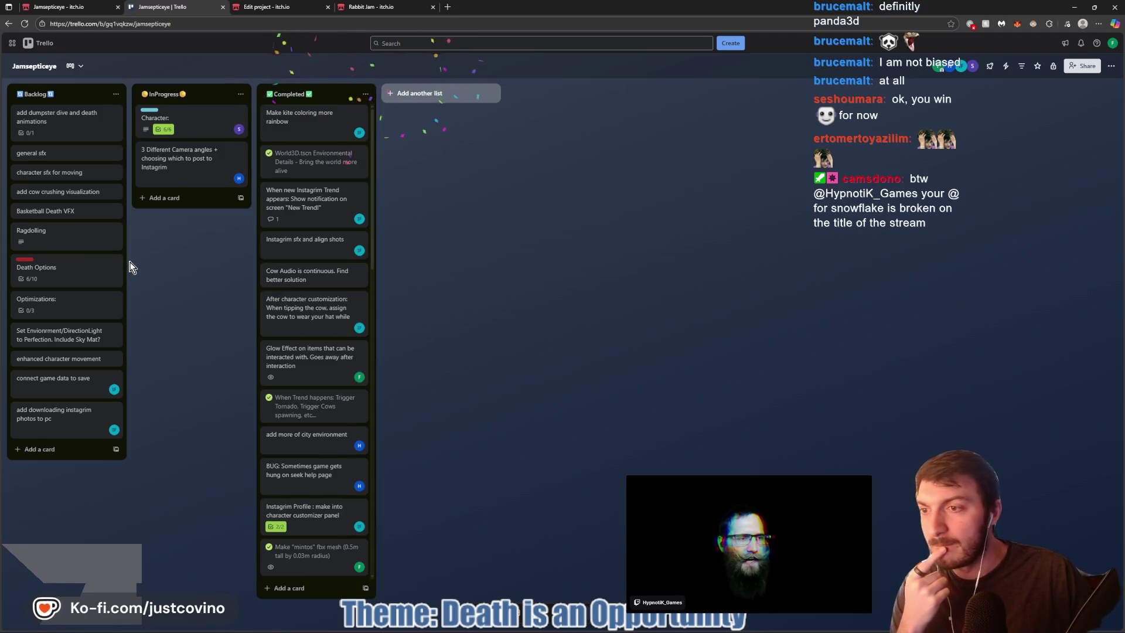
left_click(49, 303)
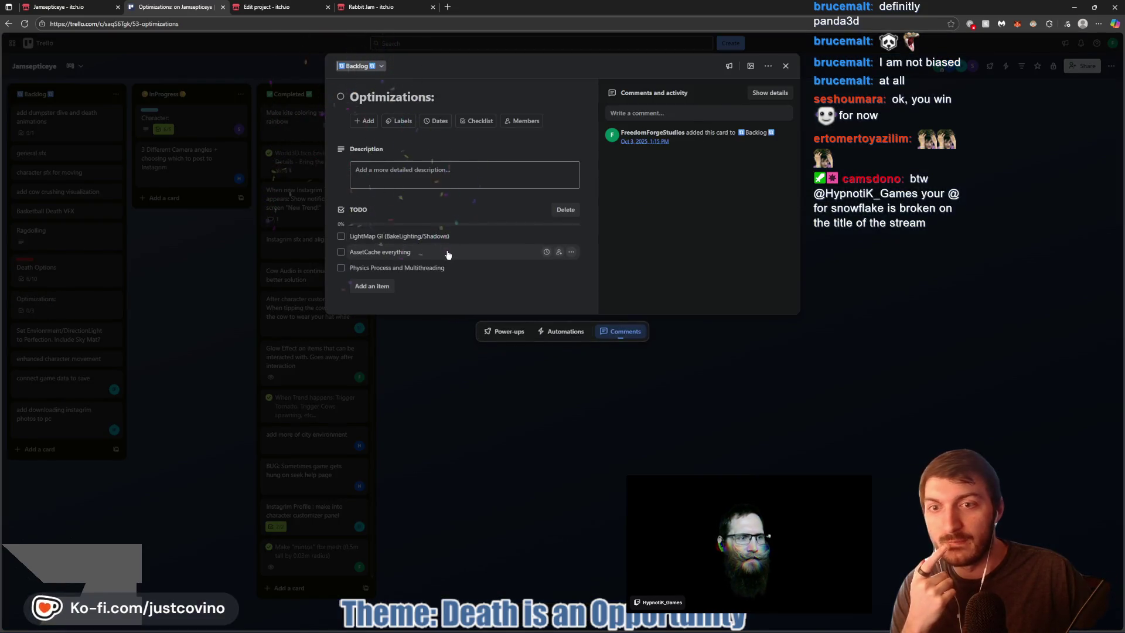
left_click(210, 279)
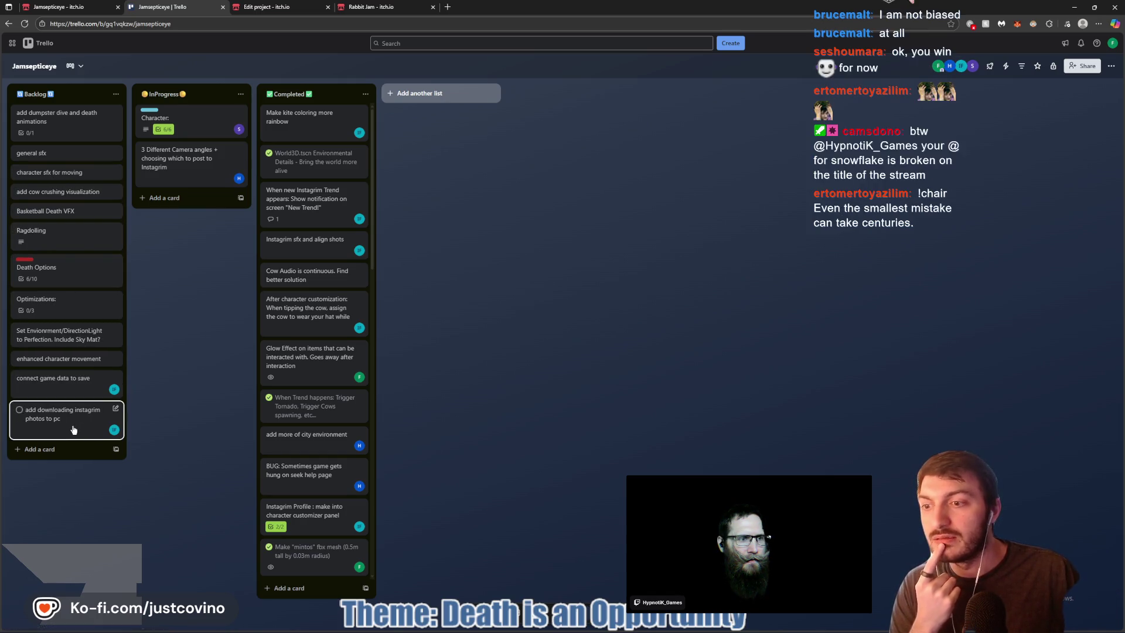
Review the enhanced character movement card and the Optimizations card checklist
left_click(59, 366)
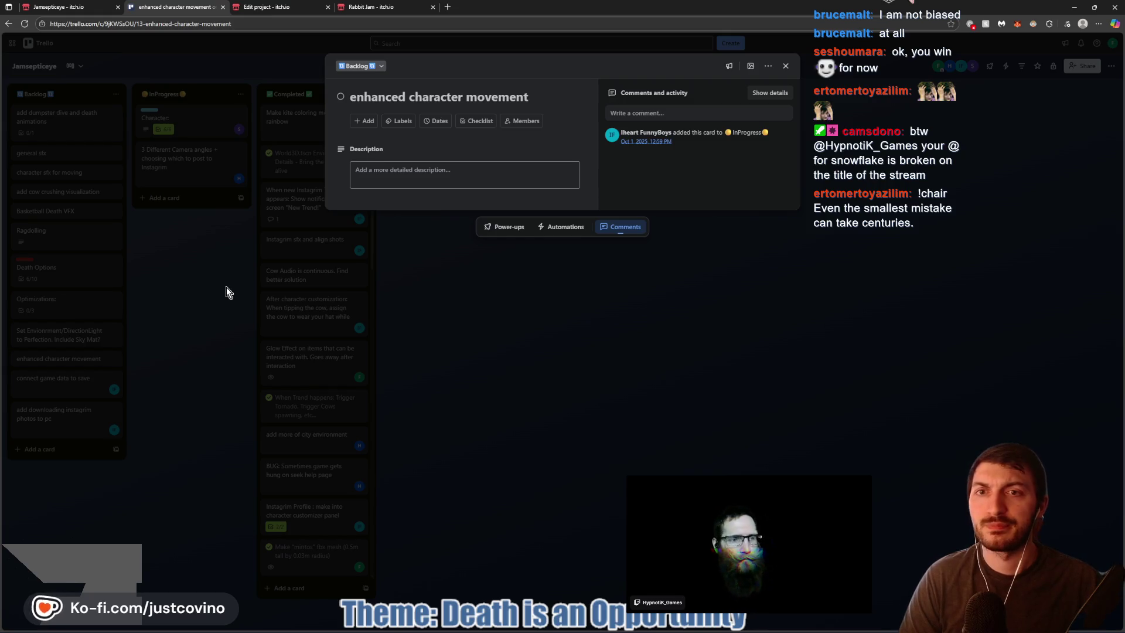
left_click(227, 287)
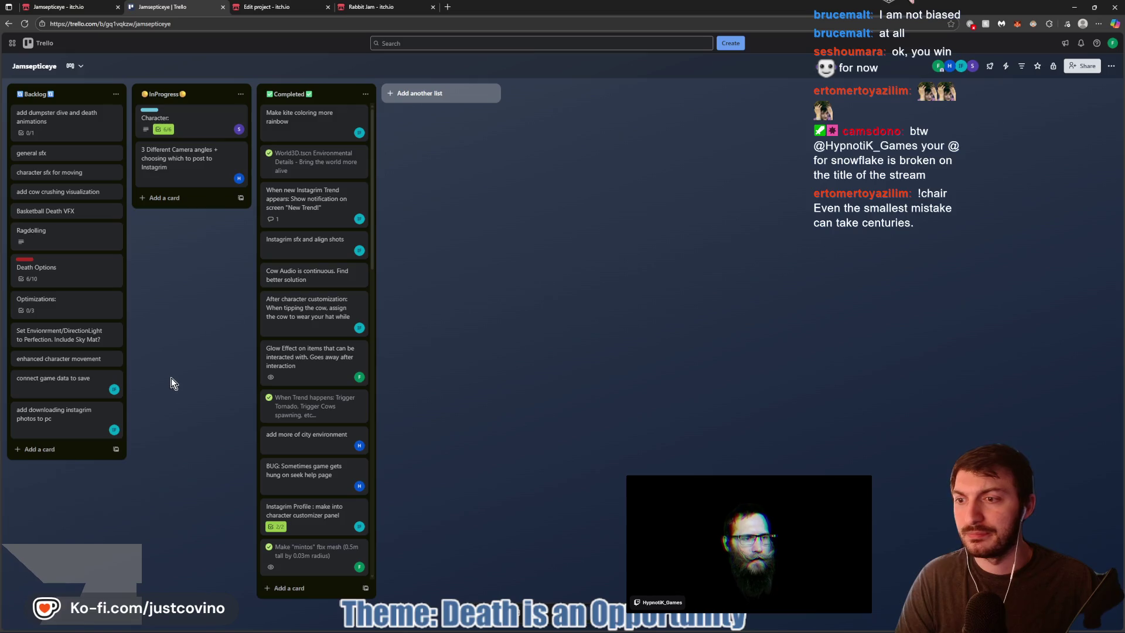
left_click(91, 302)
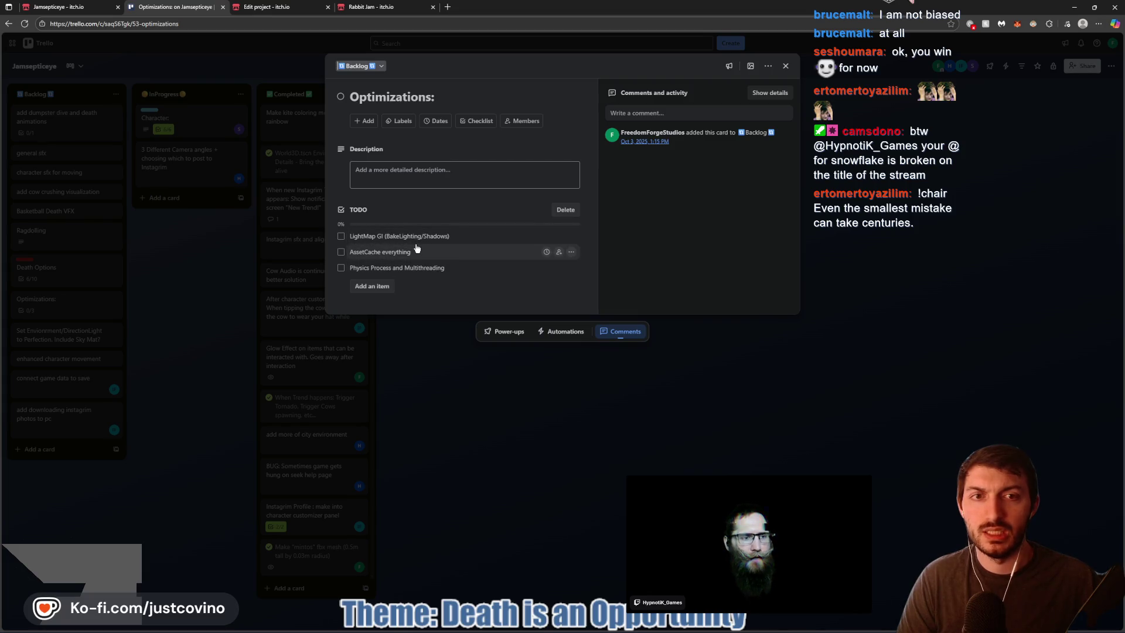
left_click(206, 282)
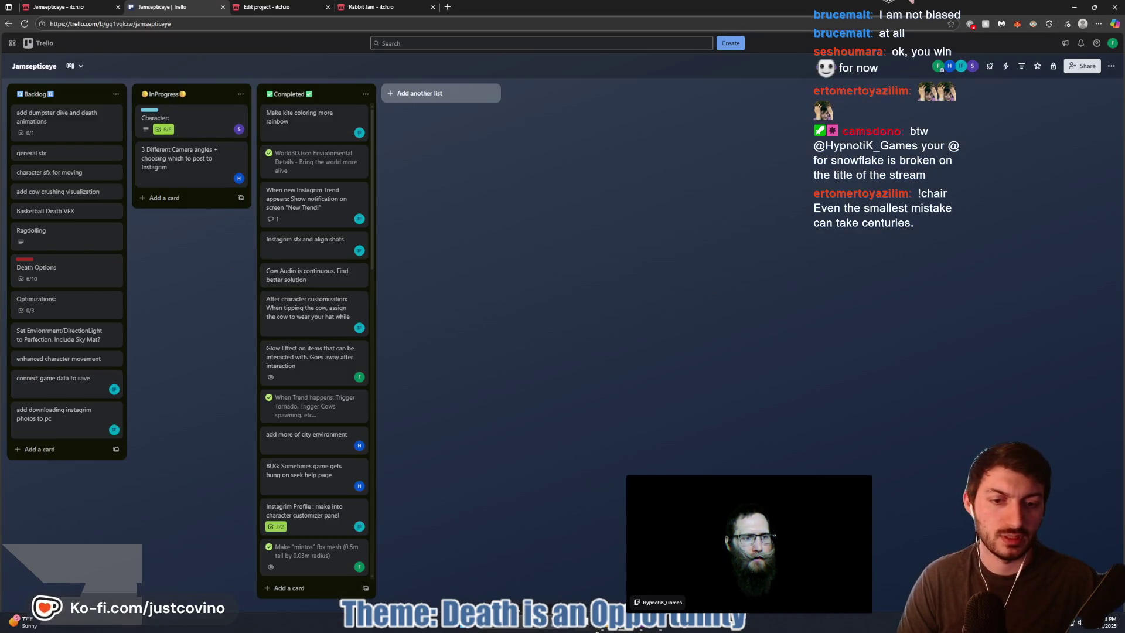
left_click(660, 627)
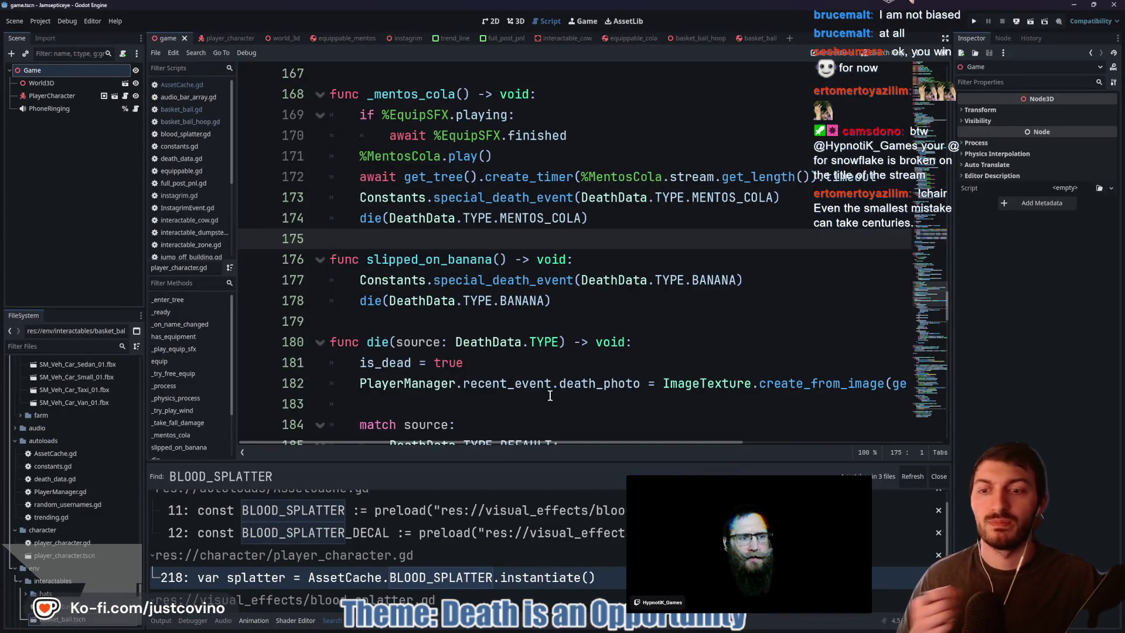
Close search results, add blank lines after lines 175 and 179 of player_character.gd, and save
left_click(939, 475)
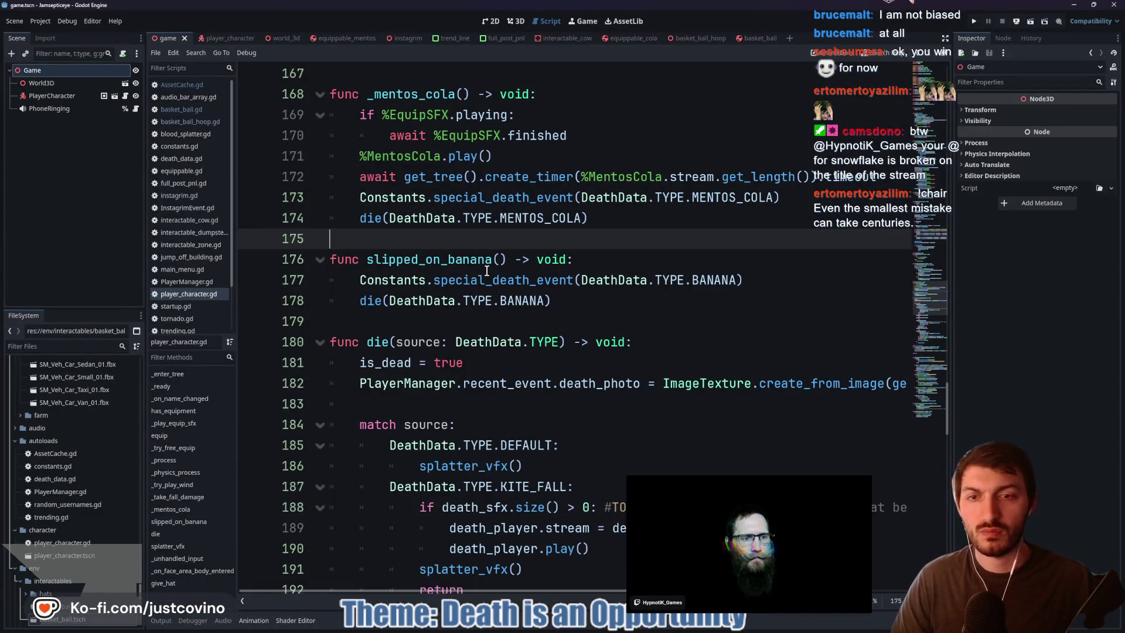
left_click(540, 304)
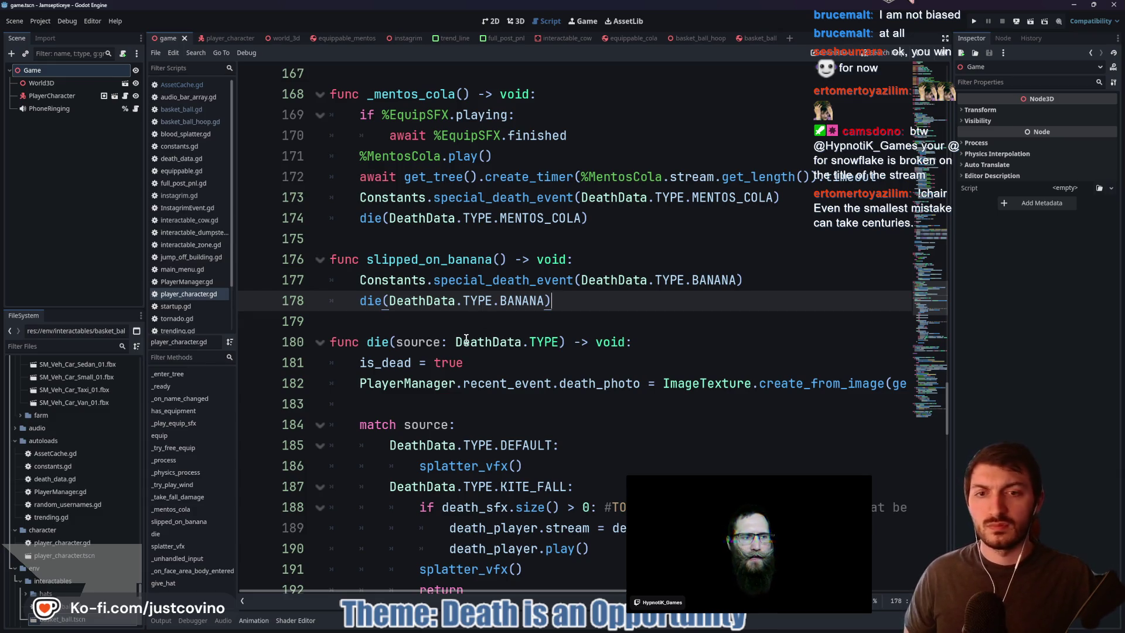
left_click(454, 320)
key("Return")
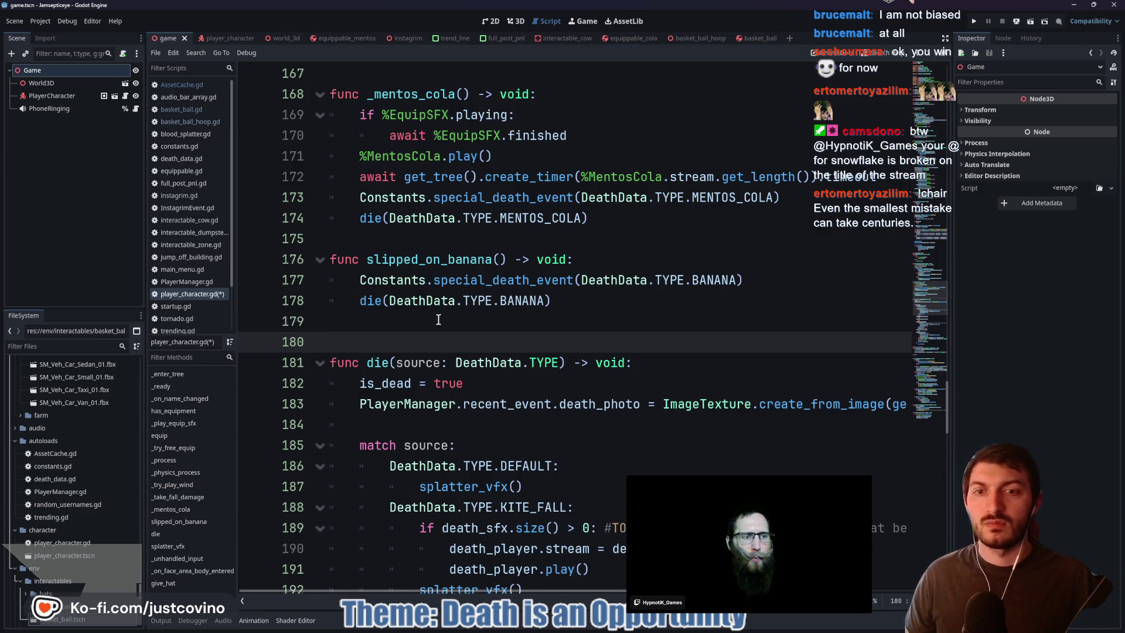
left_click(589, 321)
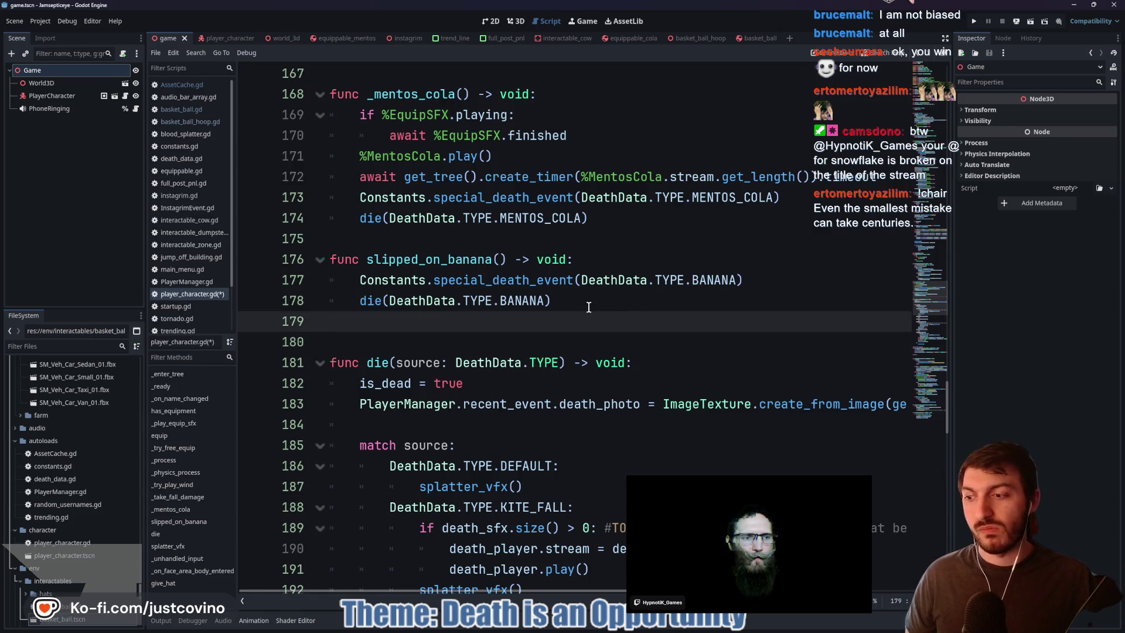
left_click(391, 238)
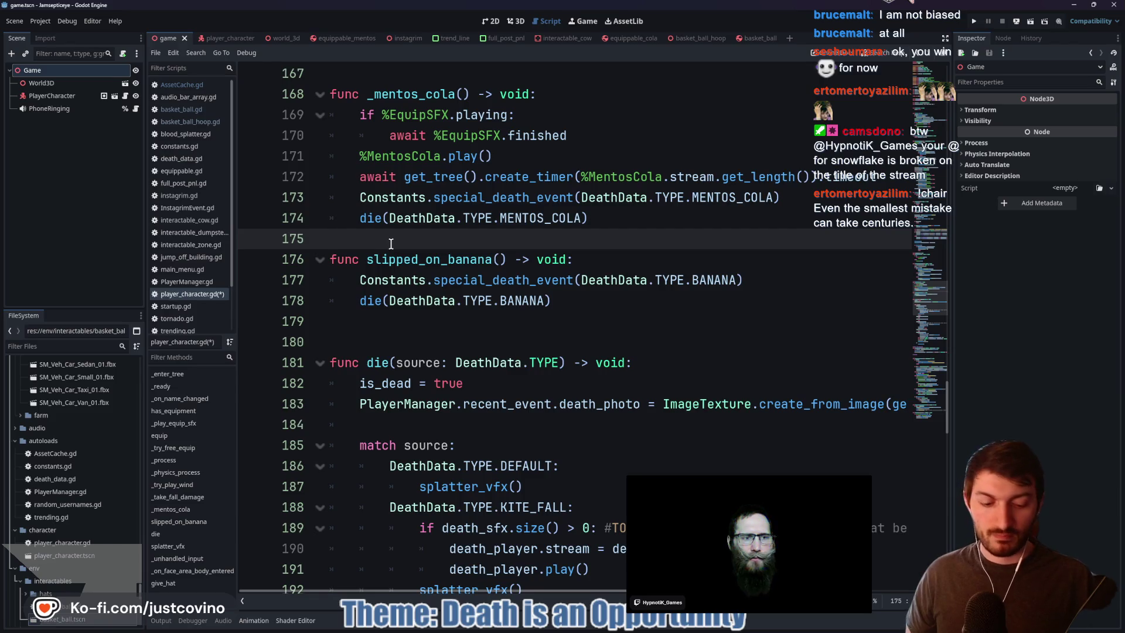
key("Return")
key("ctrl+s")
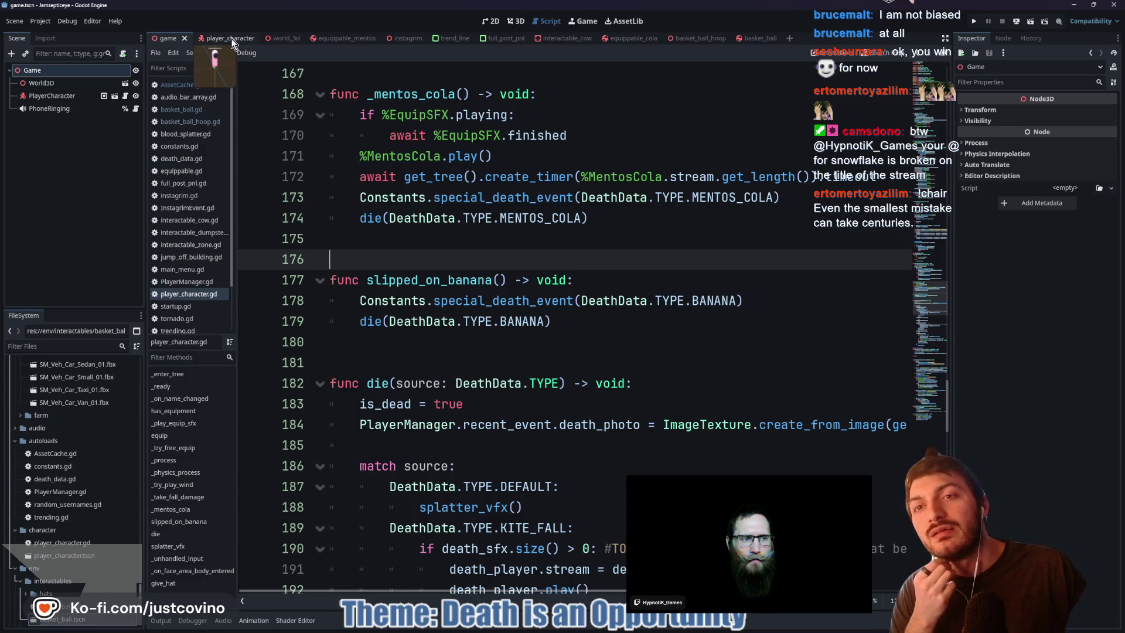
left_click(347, 39)
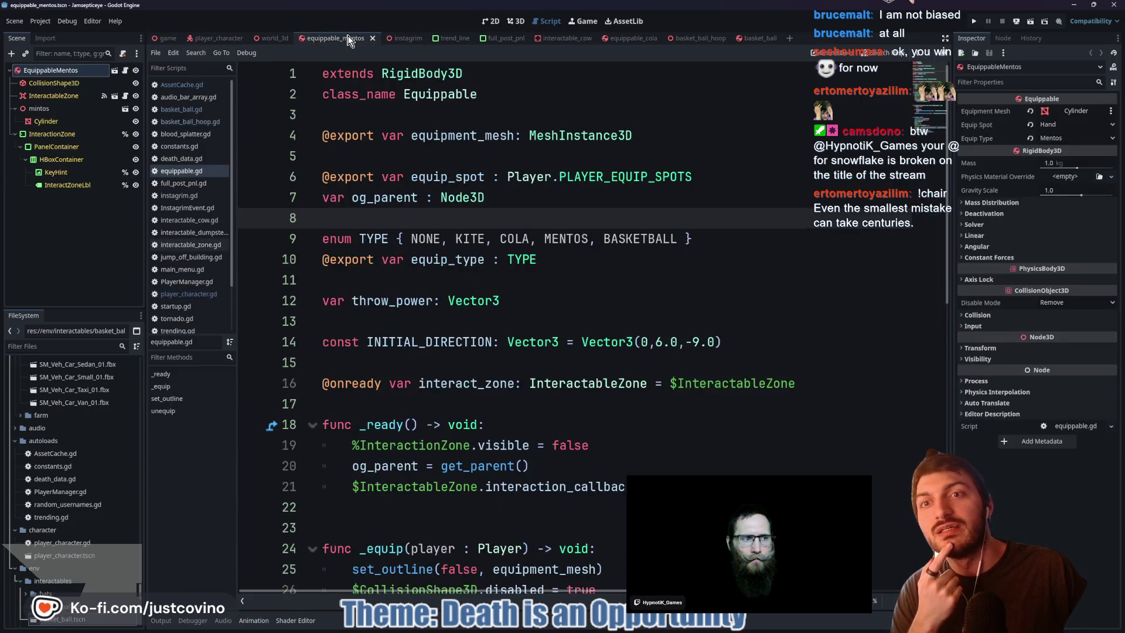
Show world_3d in 3D, fly down to the street, and select BananaPeel
left_click(269, 38)
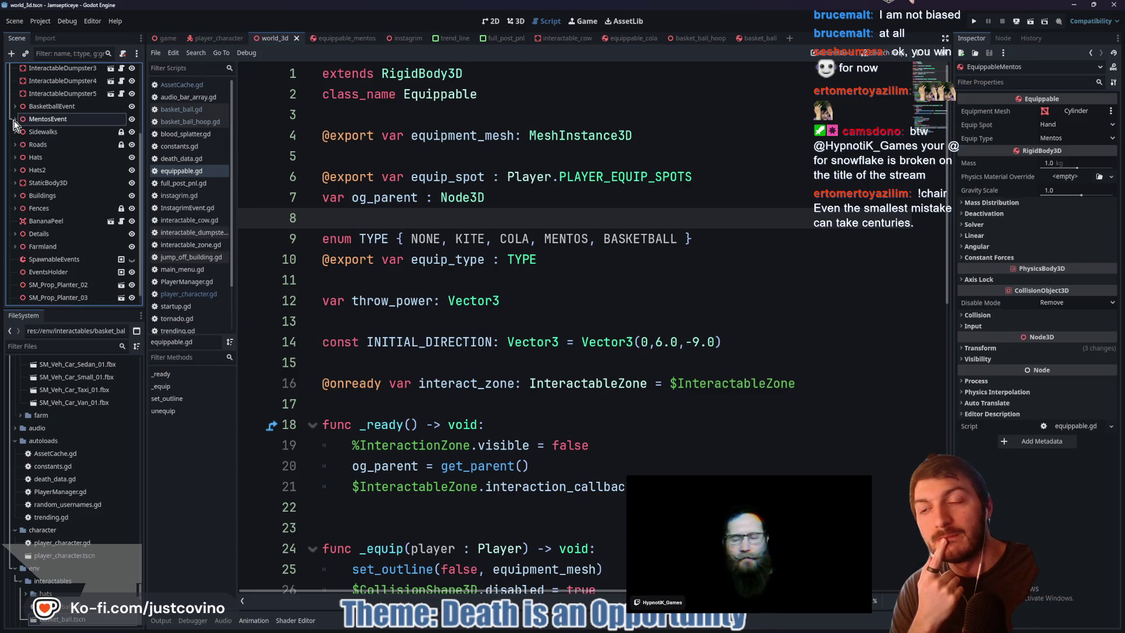
left_click(516, 21)
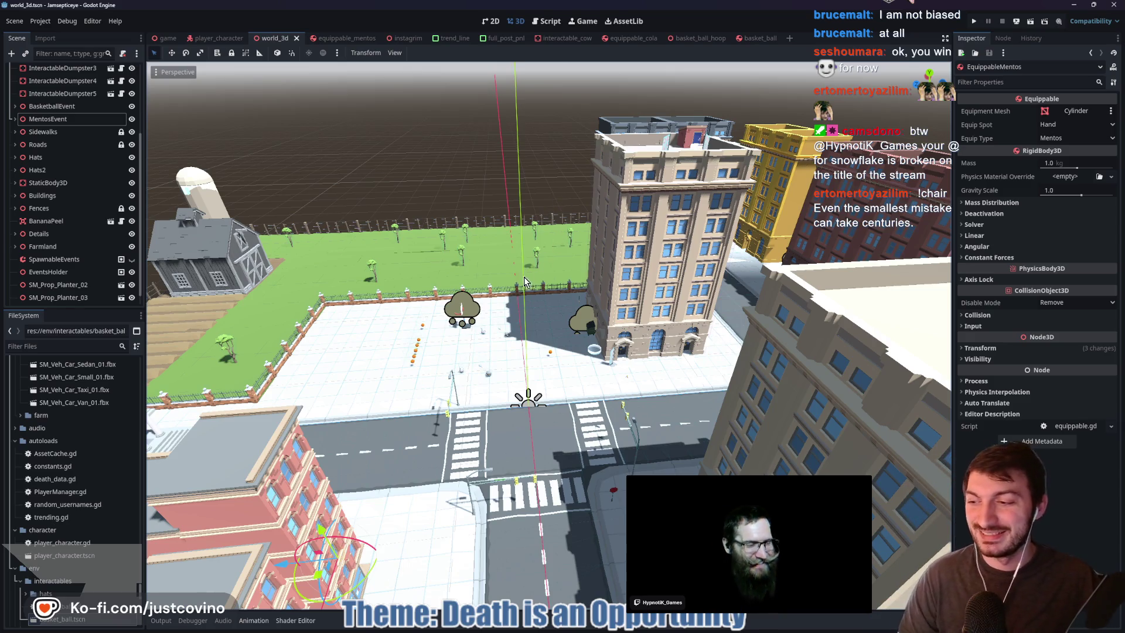
right_click(556, 240)
key("w")
key("w")
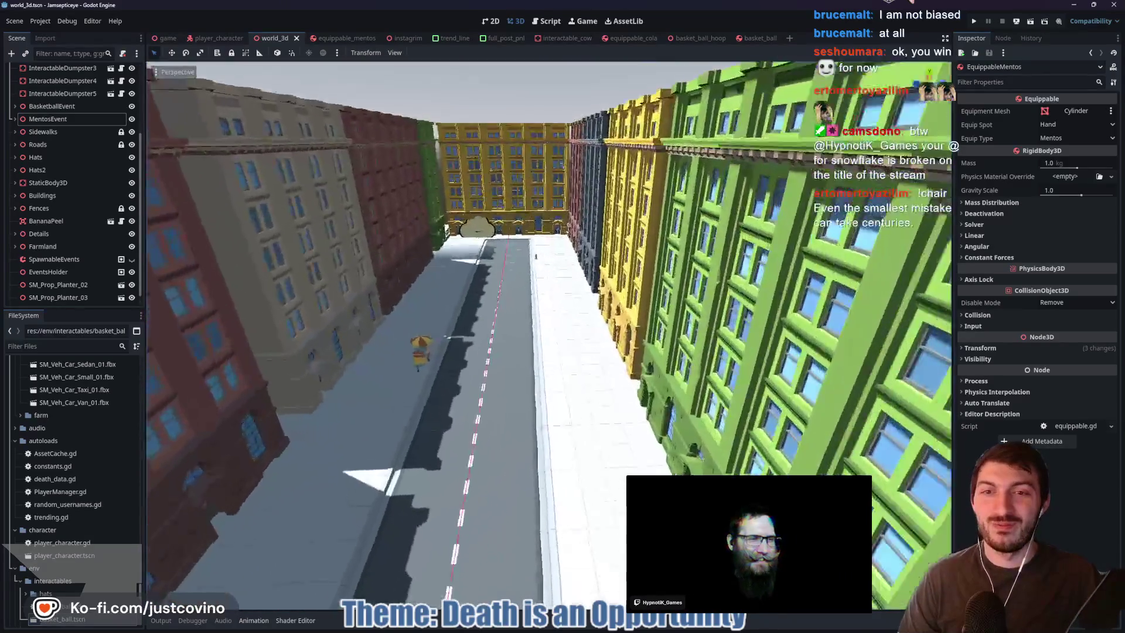
key("w")
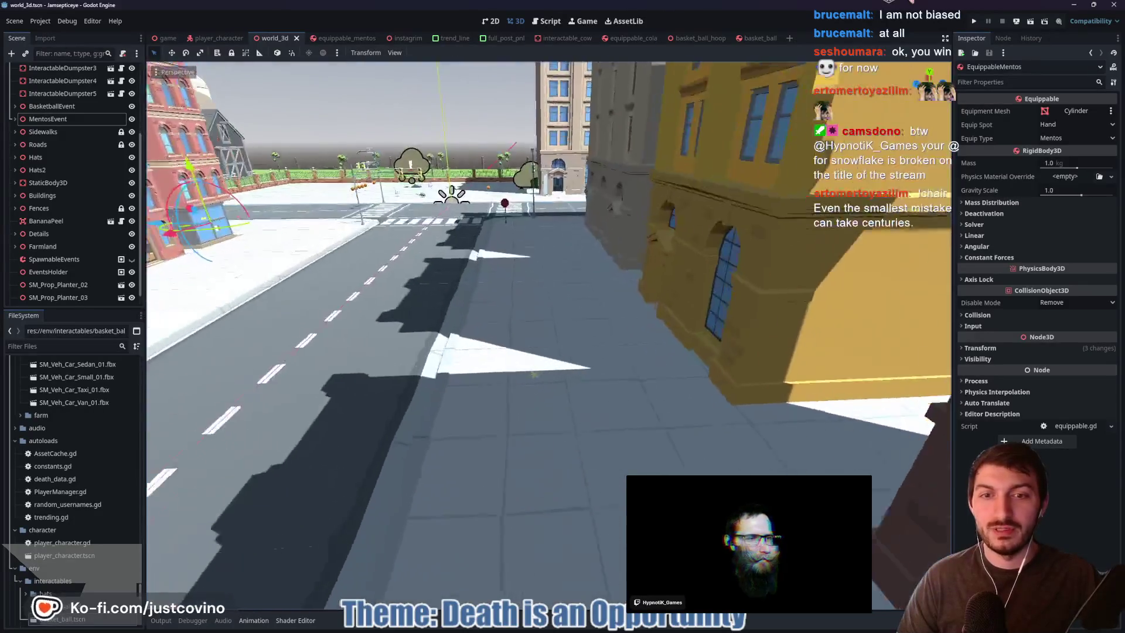
key("w")
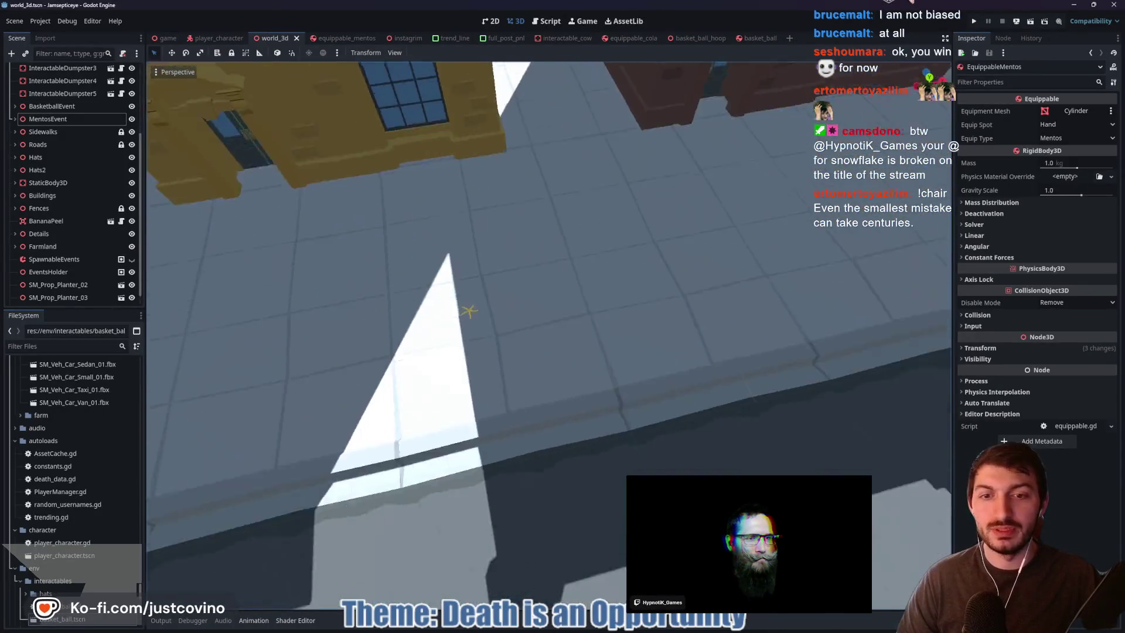
left_click(548, 324)
key("w")
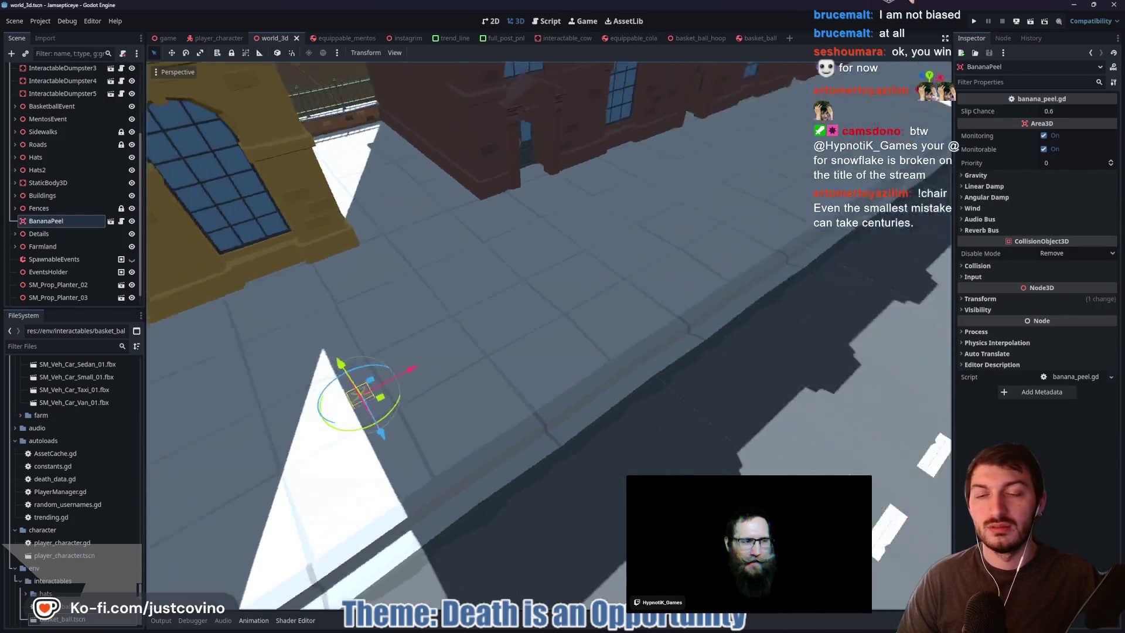
key("w")
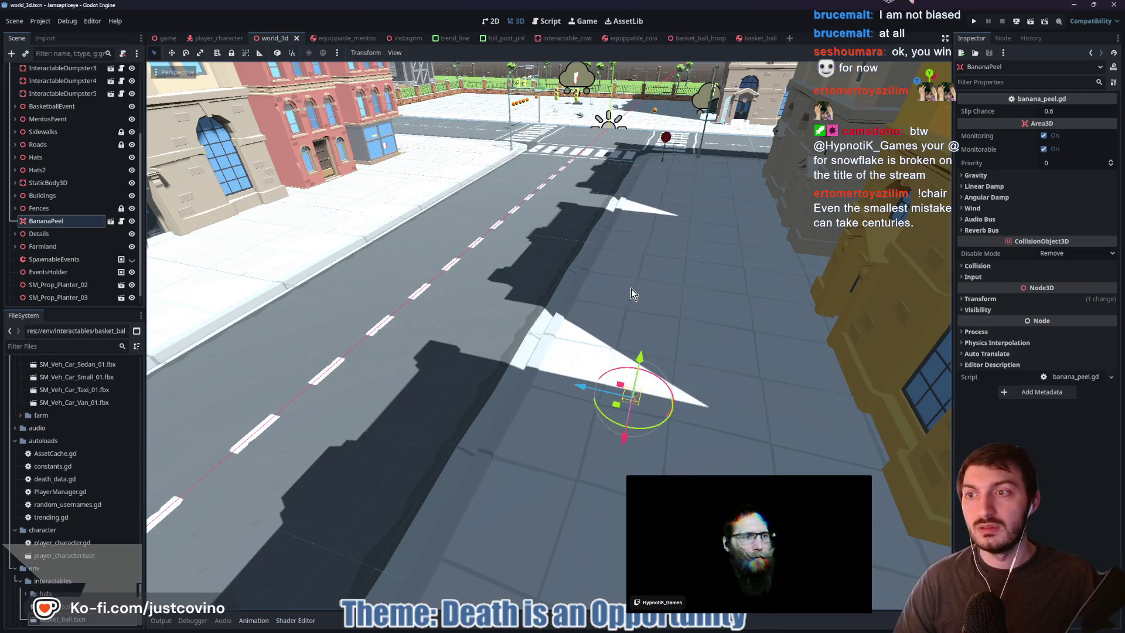
Duplicate BananaPeel and move the copy BananaPeel2 across the street onto the crosswalk
key("ctrl+d")
mouse_move(580, 386)
left_mouse_down()
mouse_move(469, 391)
mouse_move(170, 287)
left_mouse_up()
key("f")
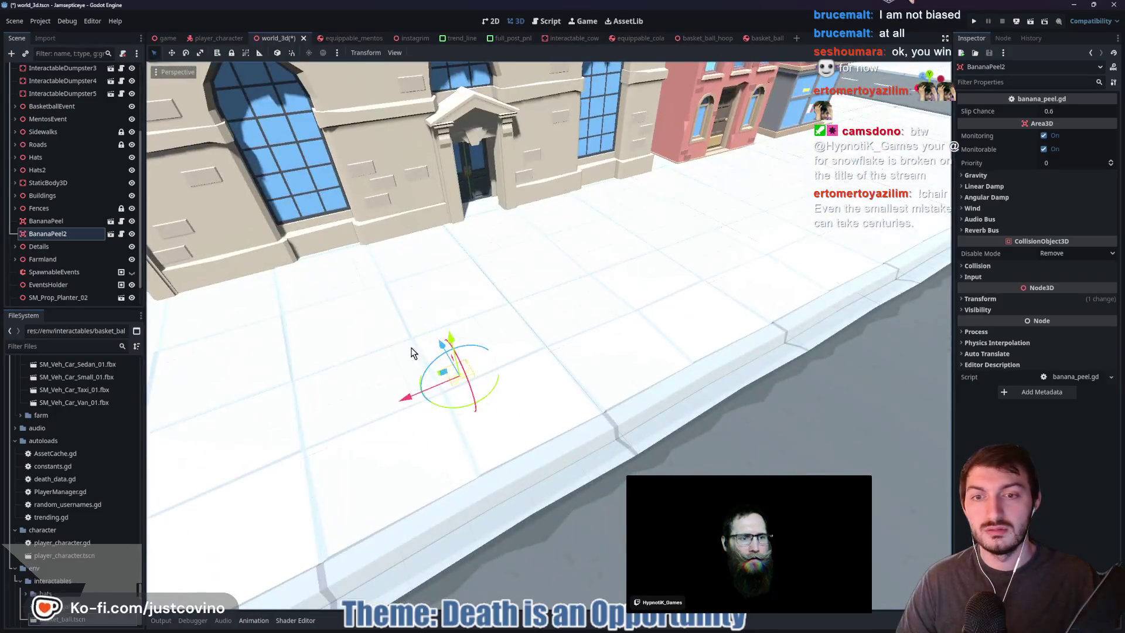
mouse_move(454, 375)
left_mouse_down()
mouse_move(821, 216)
mouse_move(741, 233)
left_mouse_up()
key("f")
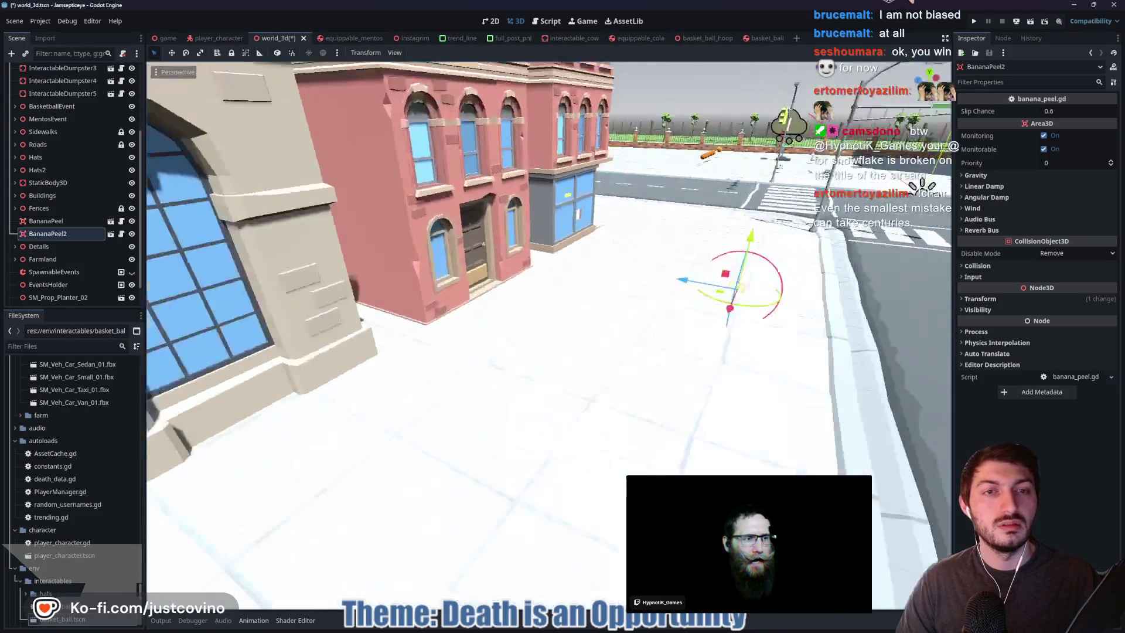
left_click_drag(652, 318, 613, 144)
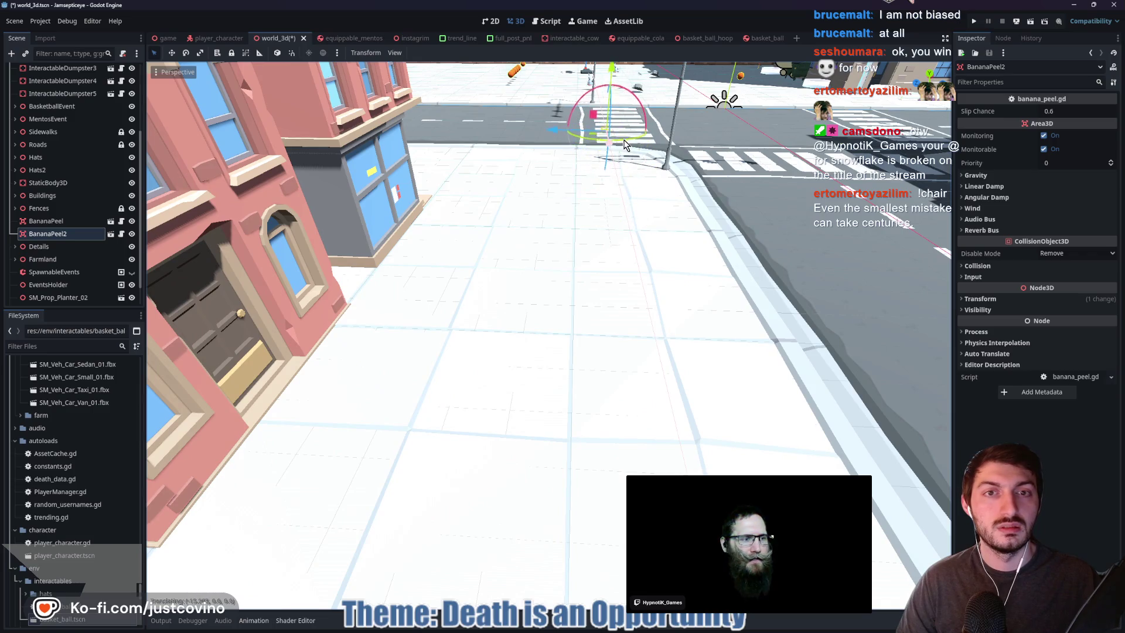
key("f")
mouse_move(642, 287)
left_mouse_down()
mouse_move(639, 310)
mouse_move(336, 308)
left_mouse_up()
mouse_move(431, 310)
left_mouse_down()
mouse_move(566, 372)
mouse_move(573, 460)
mouse_move(327, 170)
left_mouse_up()
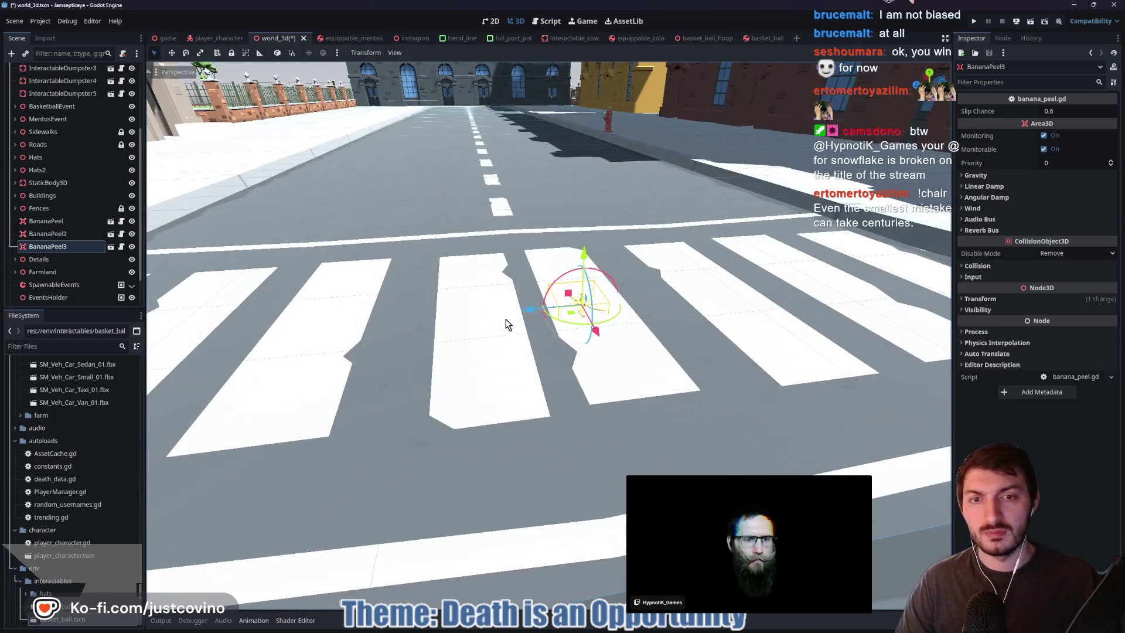
Nudge BananaPeel3 slightly along Z, then open the banana_peel scene for editing
left_click_drag(520, 309, 525, 309)
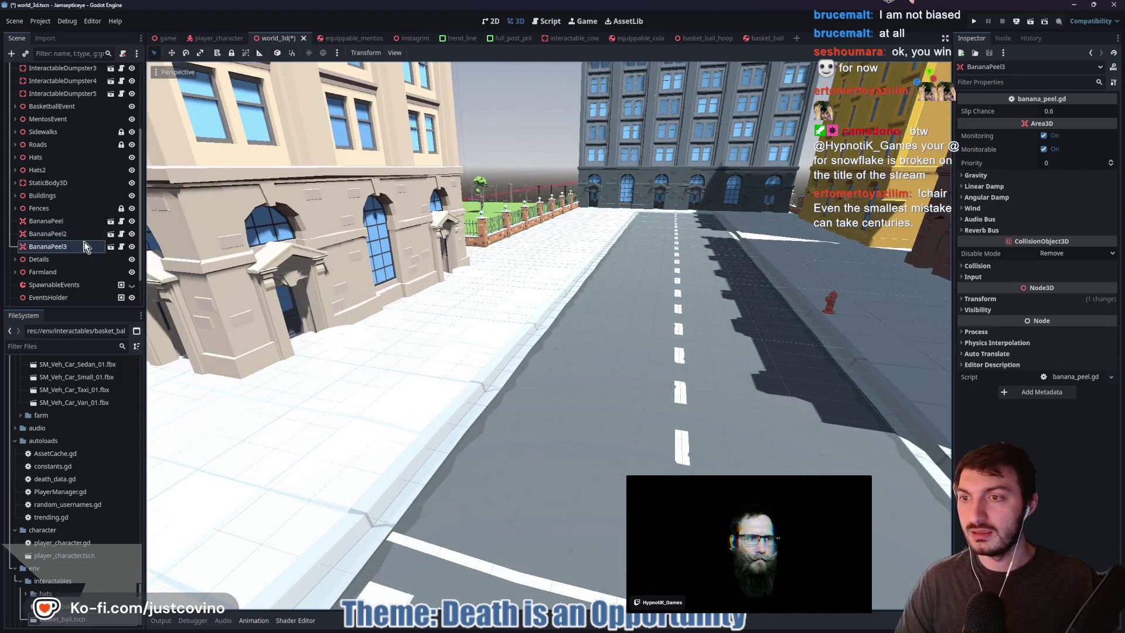
left_click(111, 246)
left_click(41, 83)
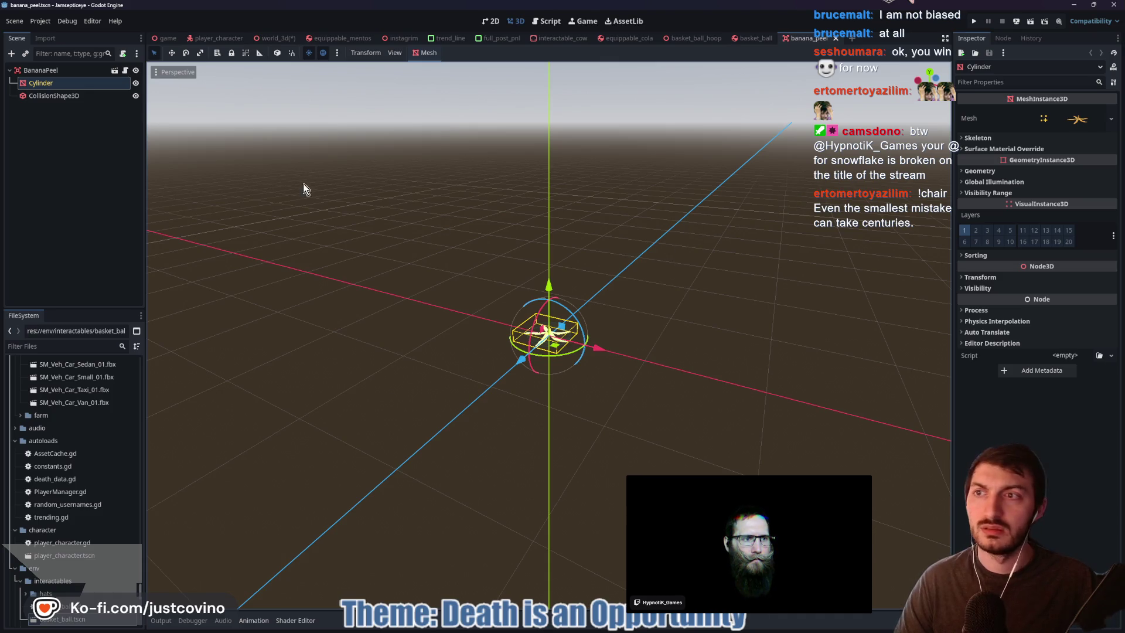
Set the Cylinder mesh's Transform Scale to 2.0 on every axis
left_click(54, 97)
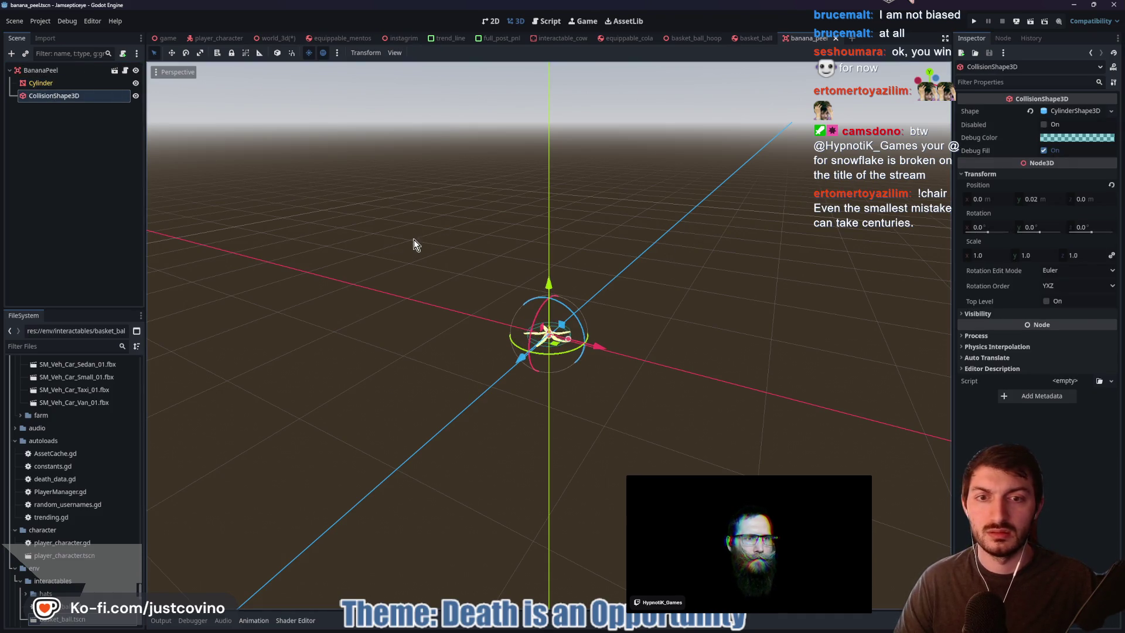
left_click(40, 83)
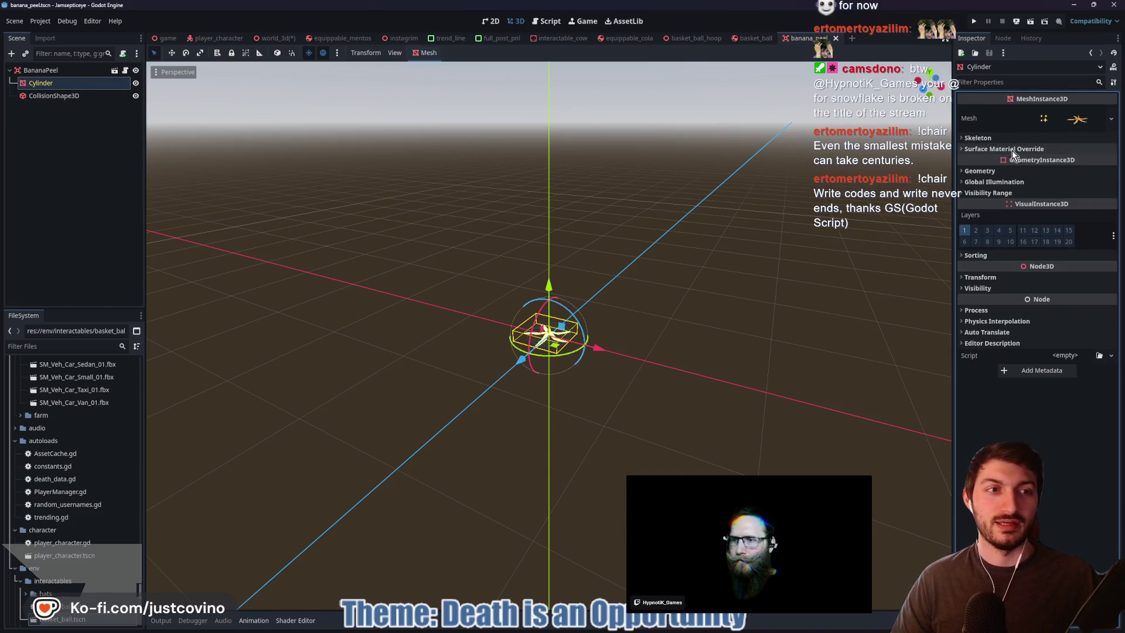
left_click(979, 171)
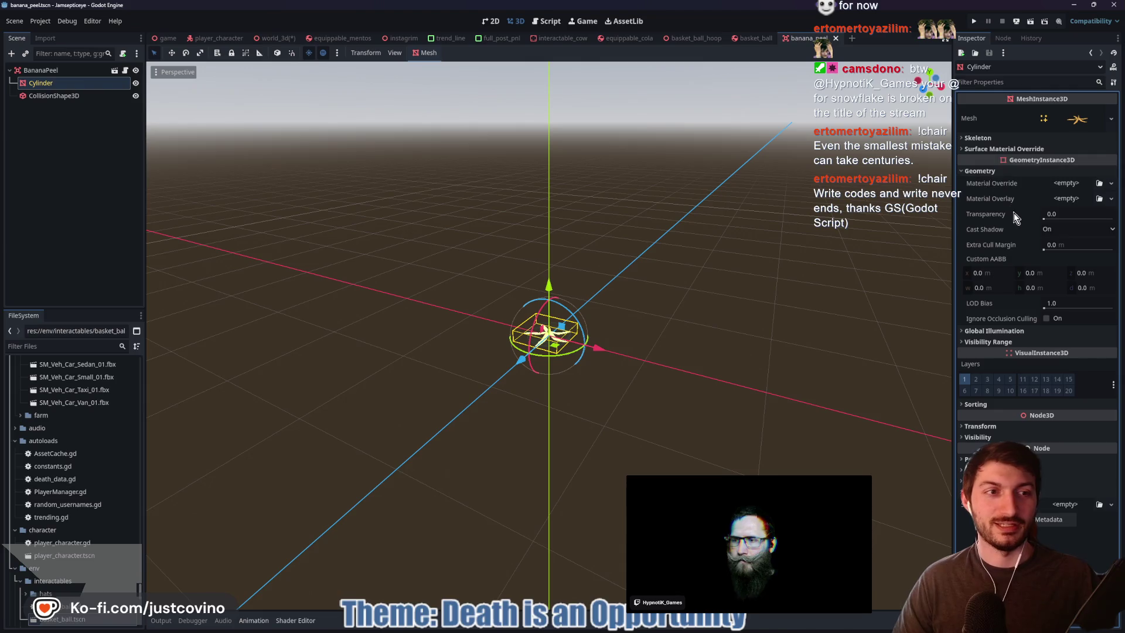
left_click(981, 172)
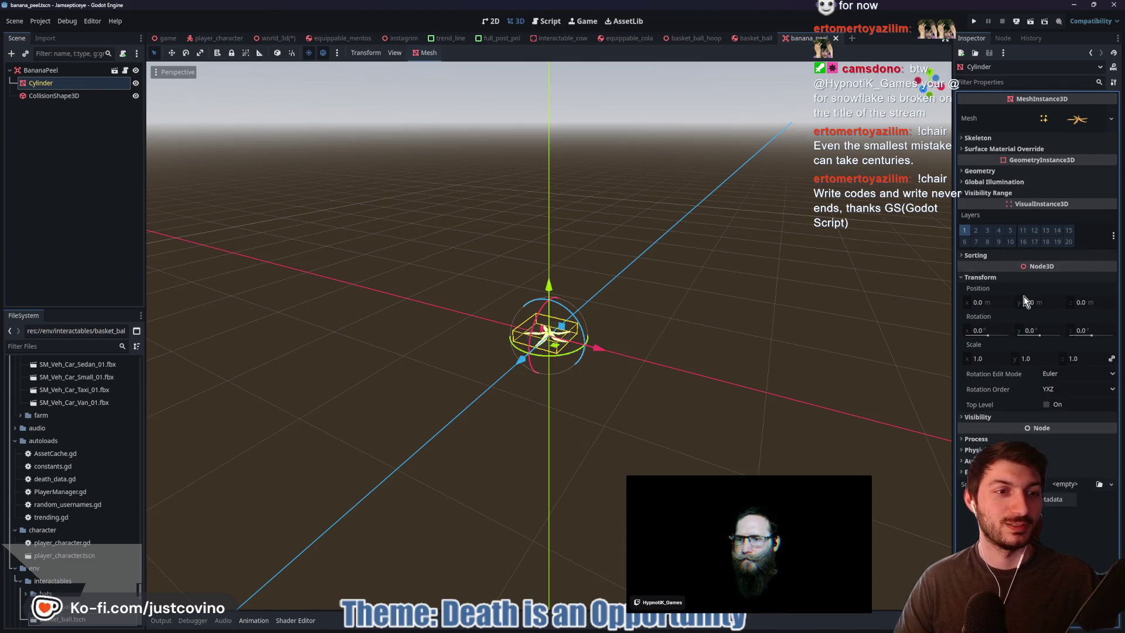
type("2")
key("Return")
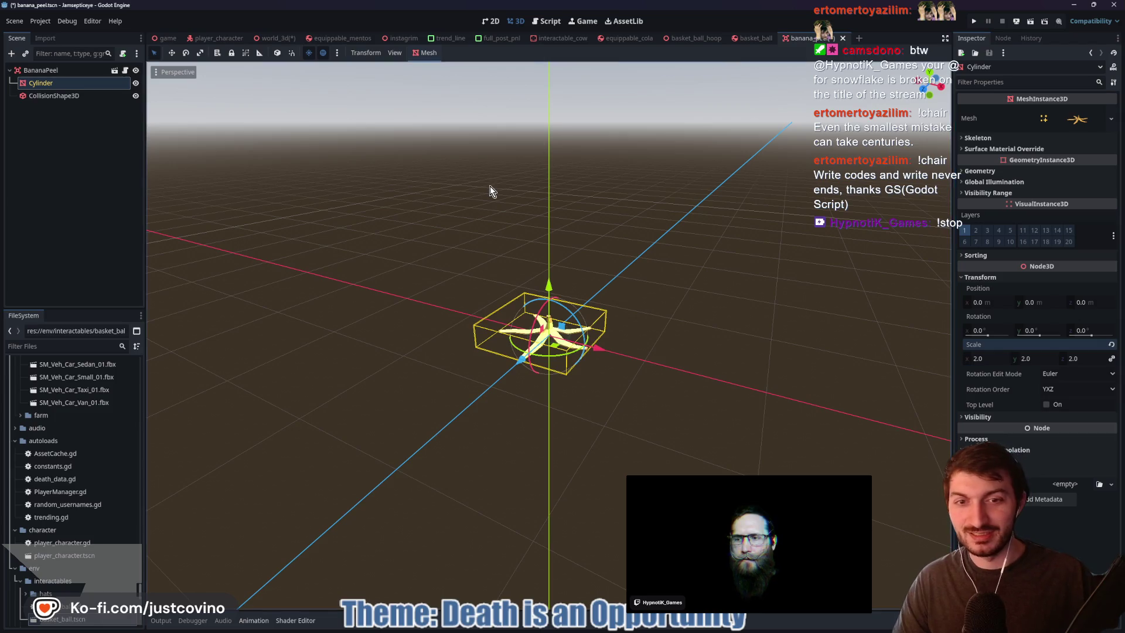
Widen the CollisionShape3D cylinder radius to about 0.52 from top view and save the scene
left_click(56, 97)
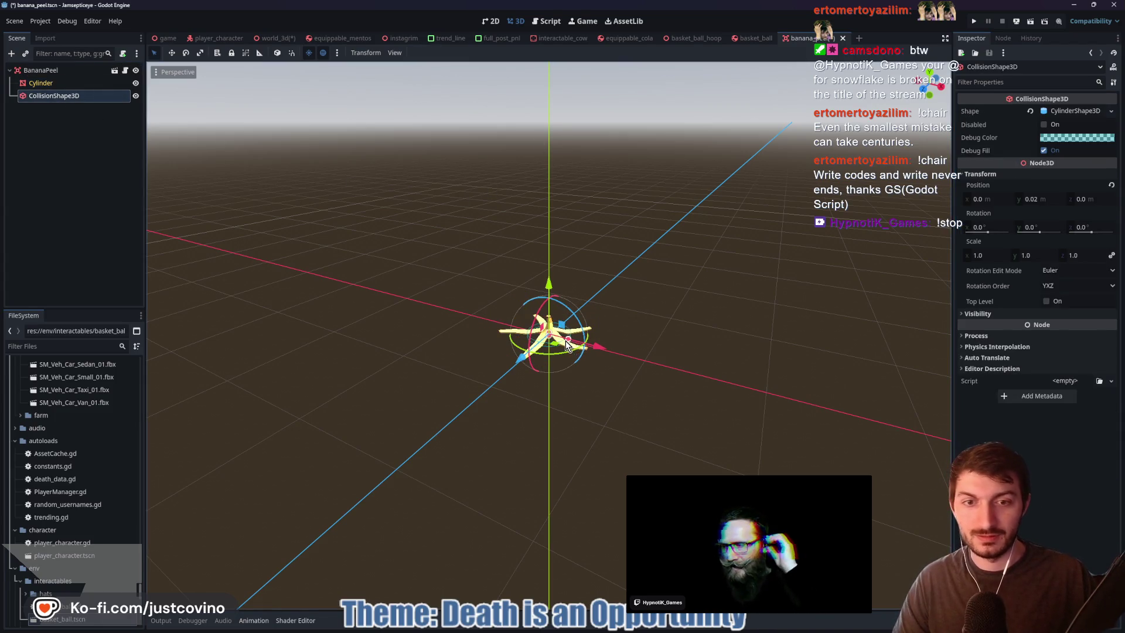
left_click(929, 77)
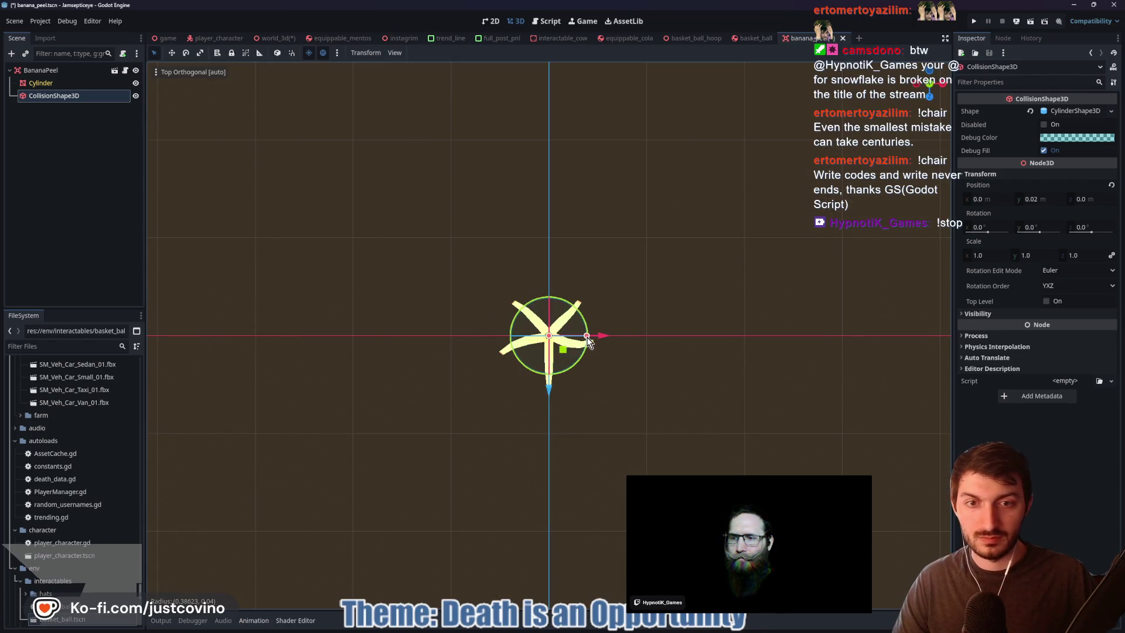
left_click_drag(590, 337, 600, 342)
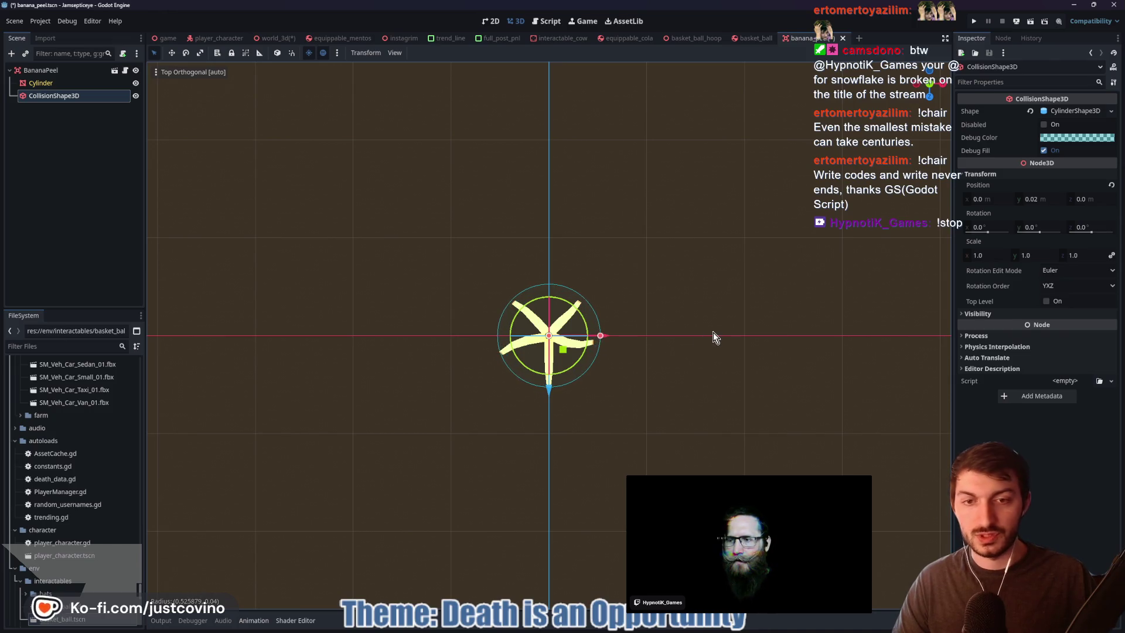
key("ctrl+s")
left_click(166, 40)
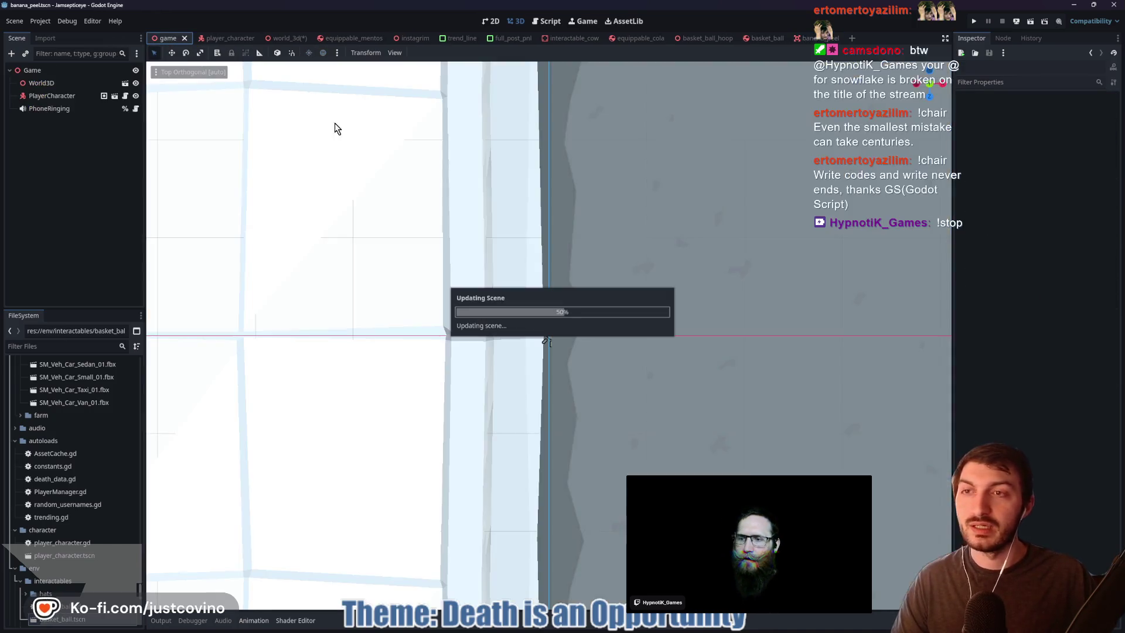
Fly through the game scene's streets past the player character, town hall and park
right_click(571, 301)
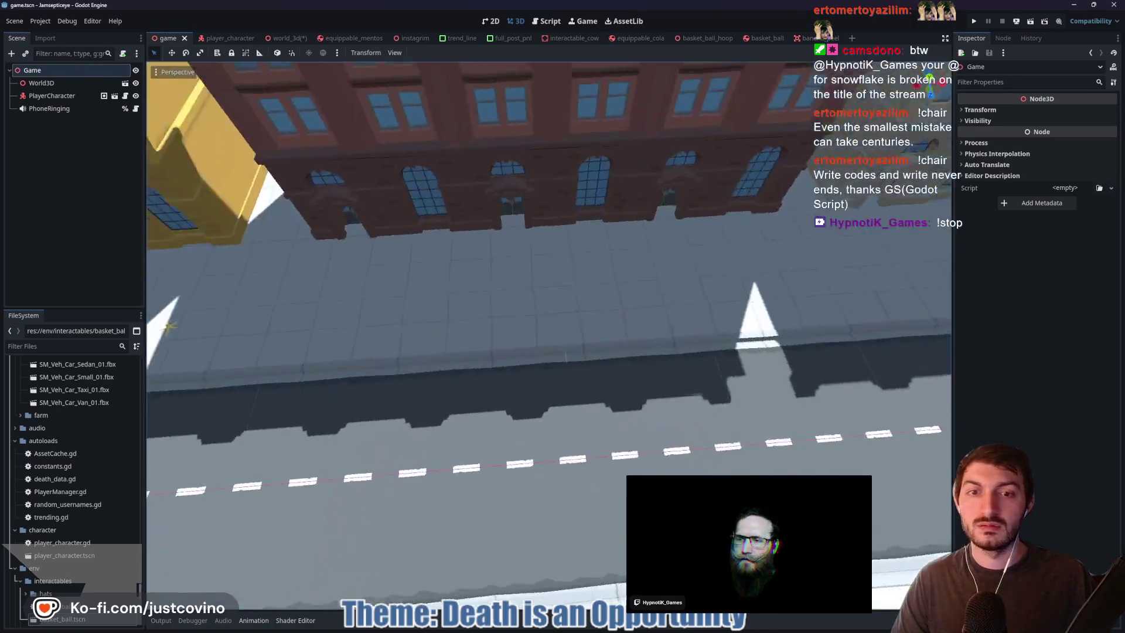
key("w")
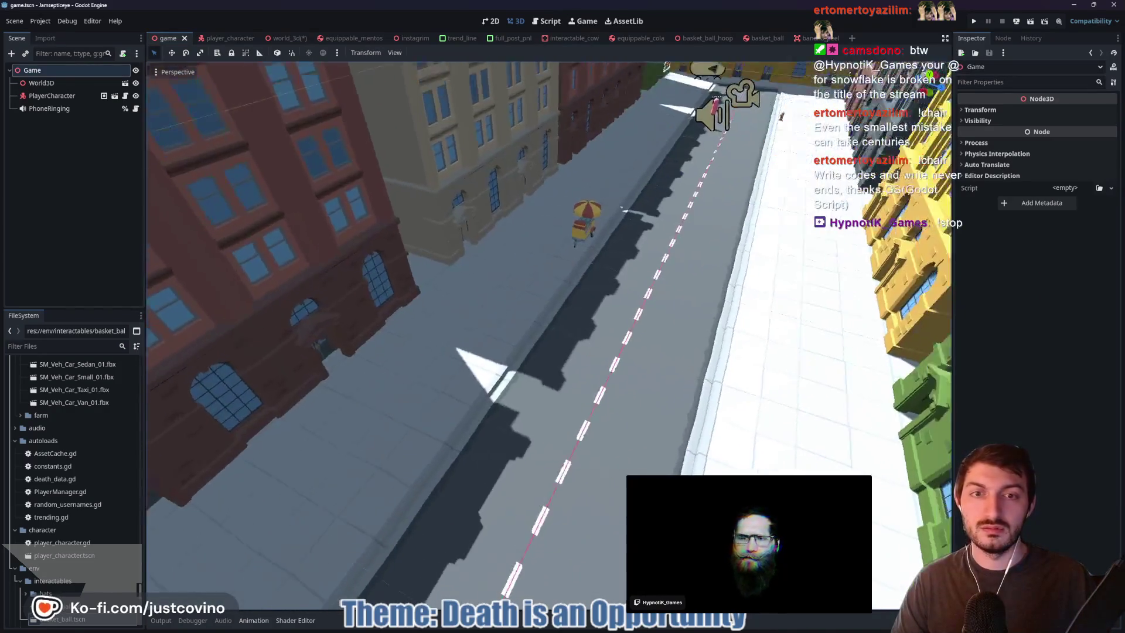
key("w")
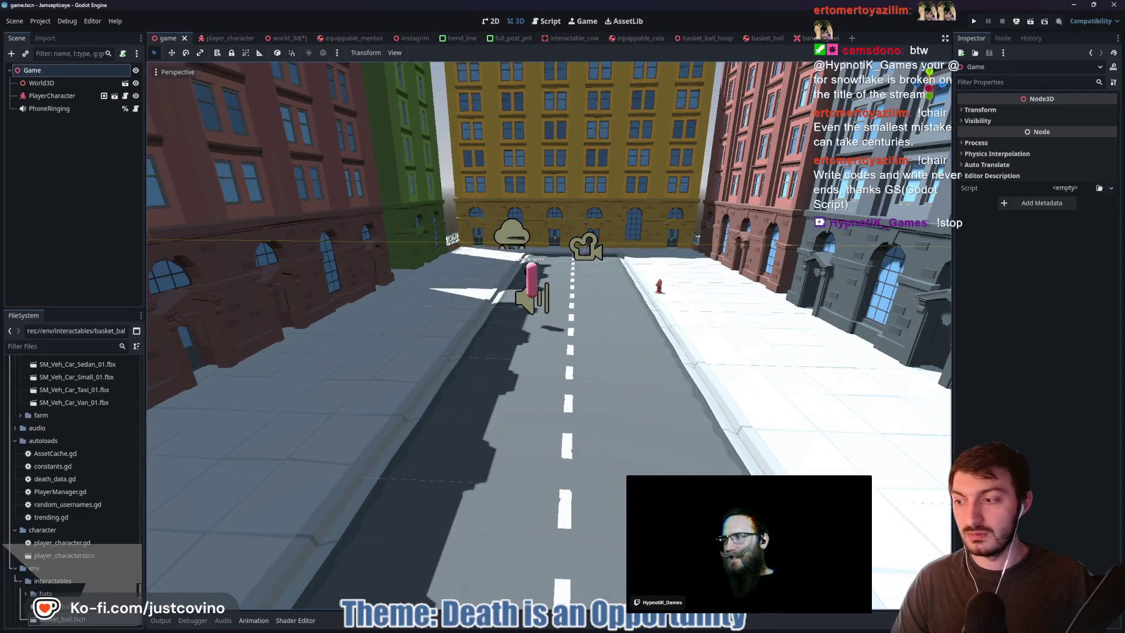
key("w")
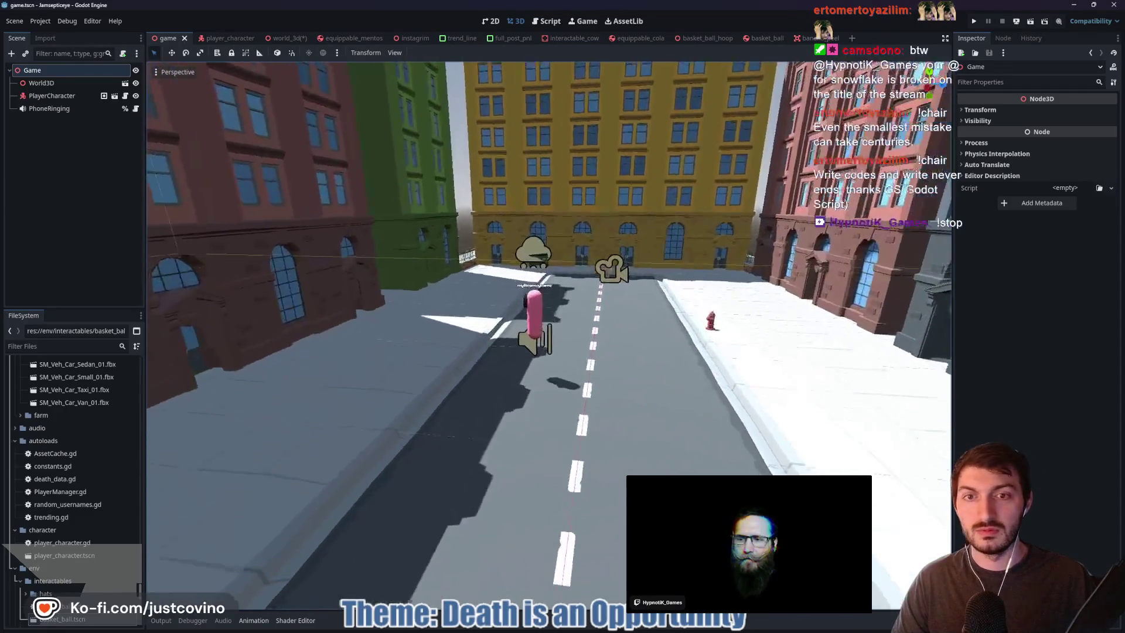
key("w")
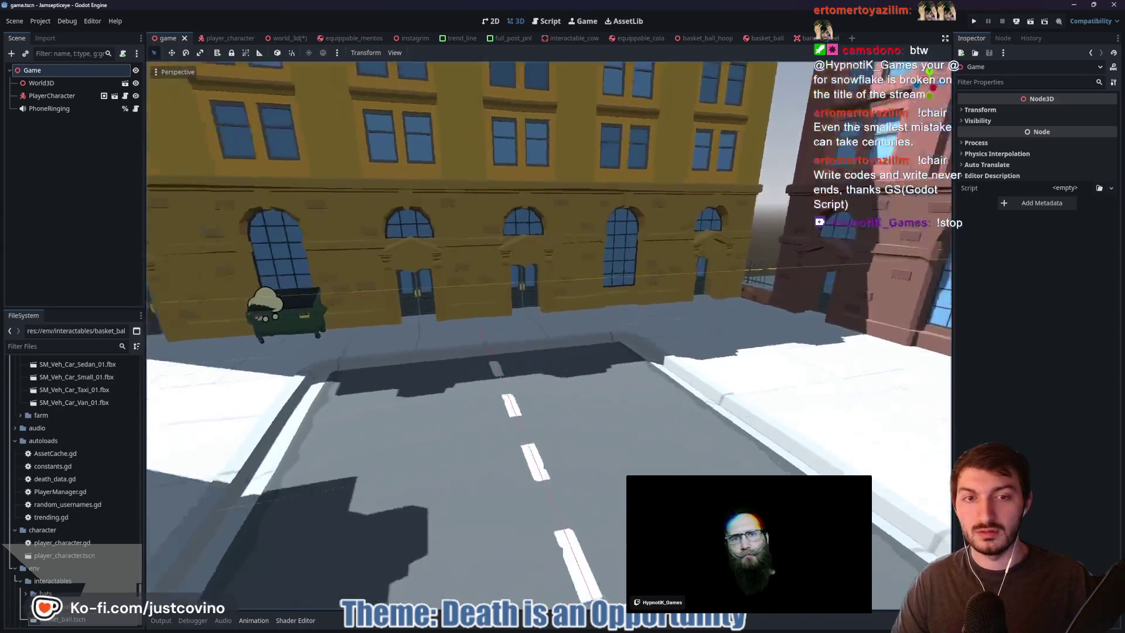
key("w")
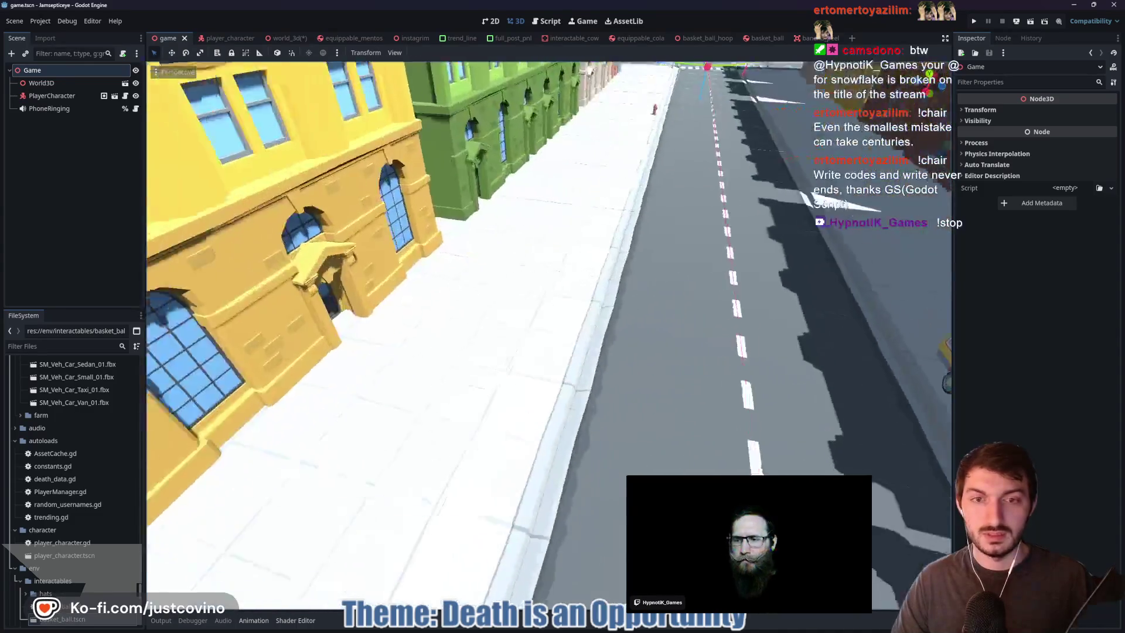
key("w")
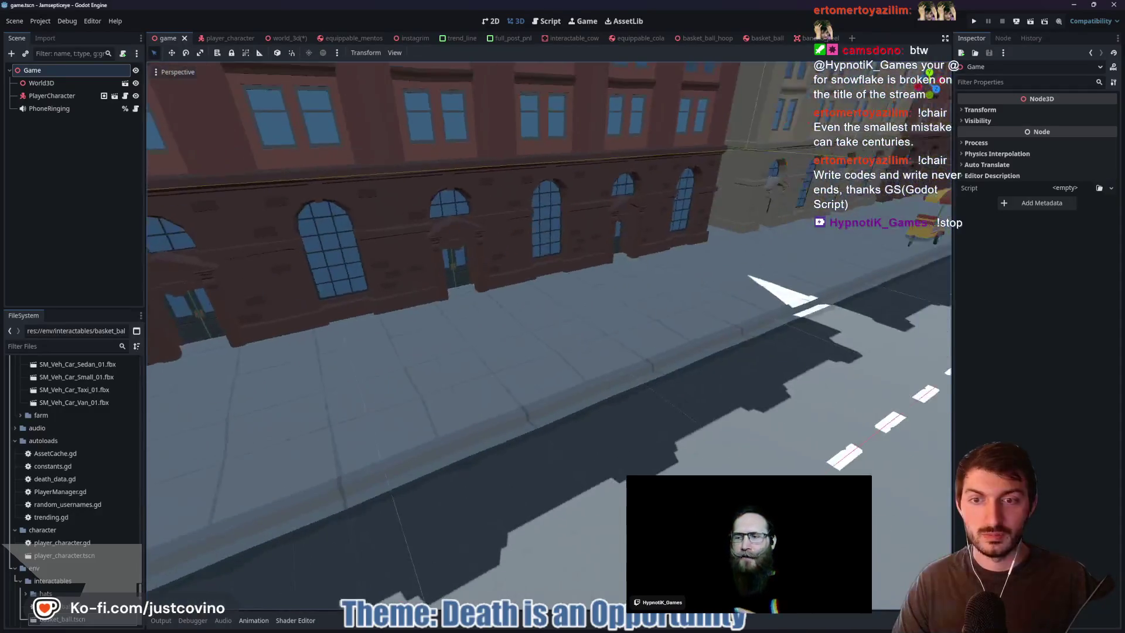
key("w")
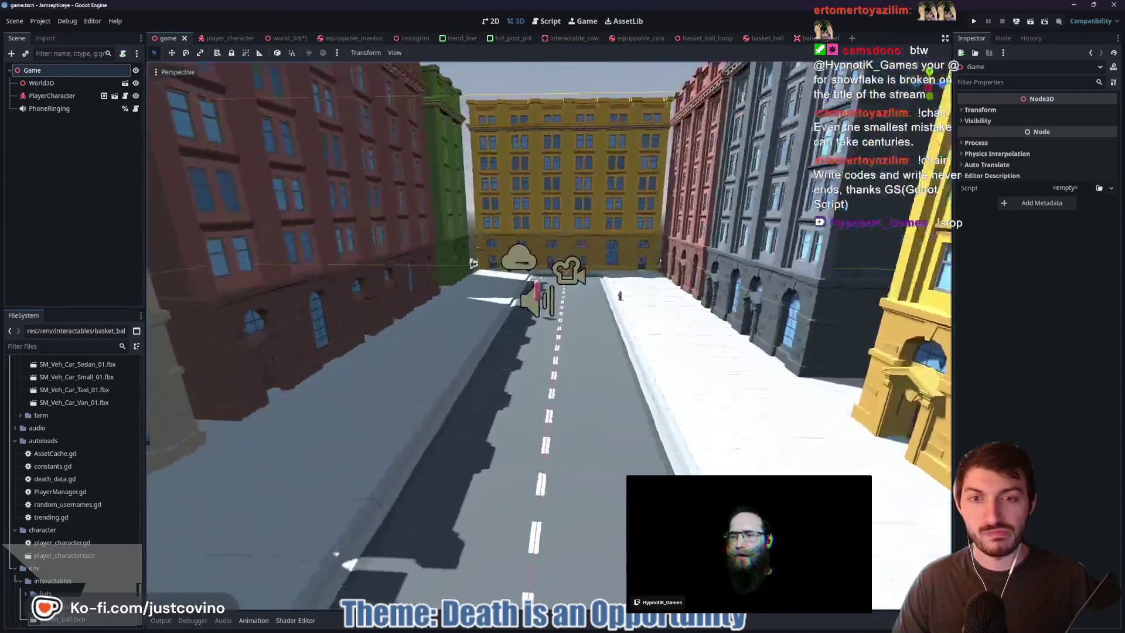
key("s")
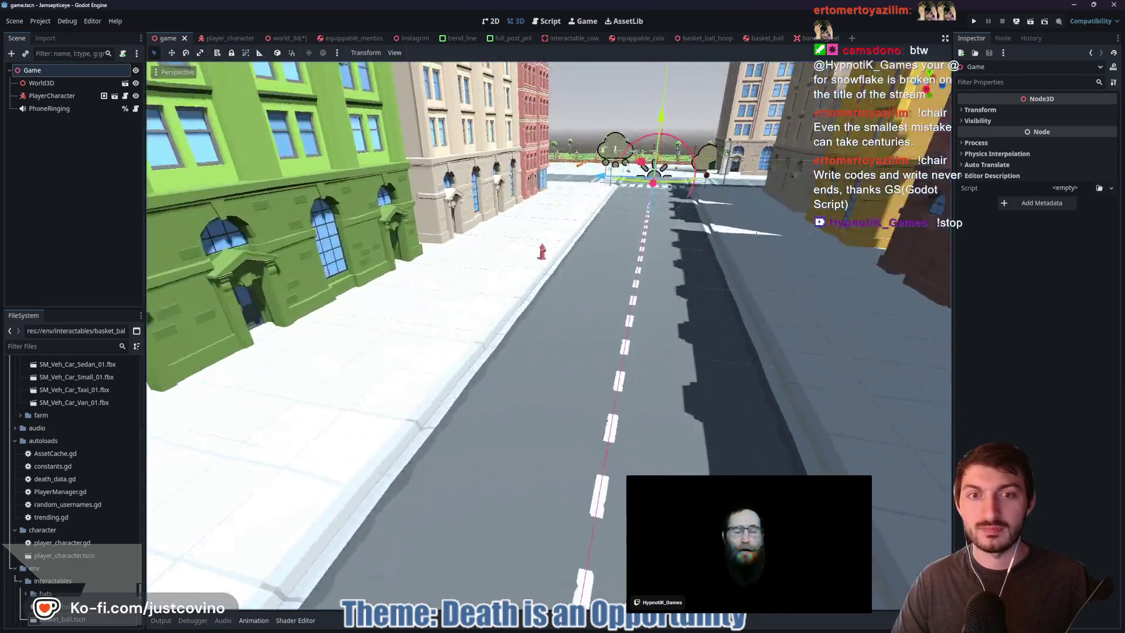
key("q")
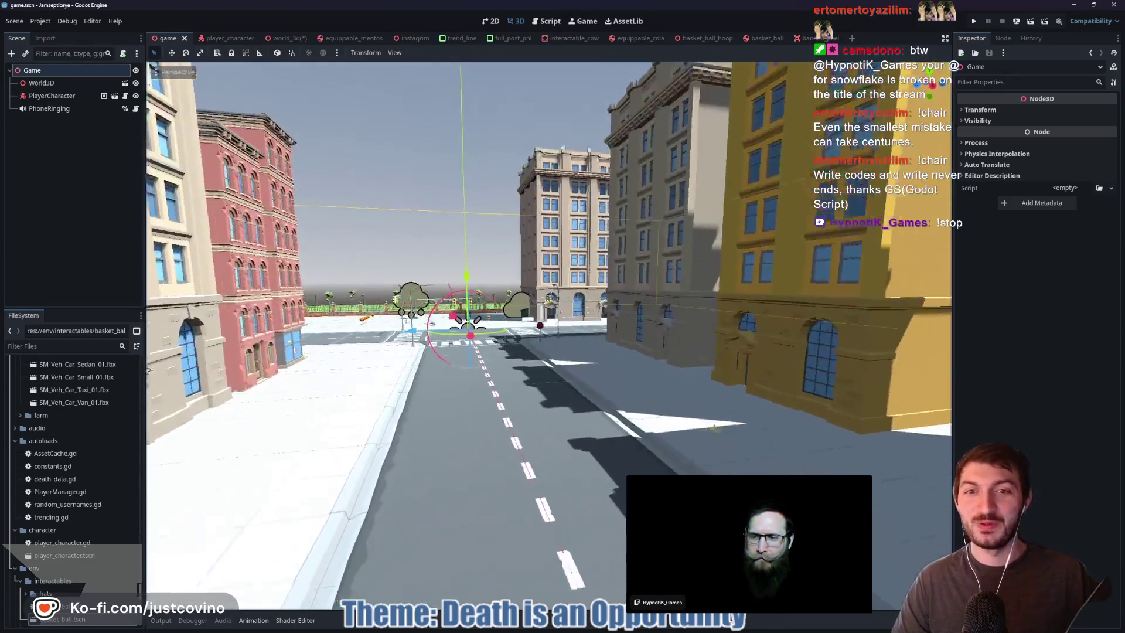
key("e")
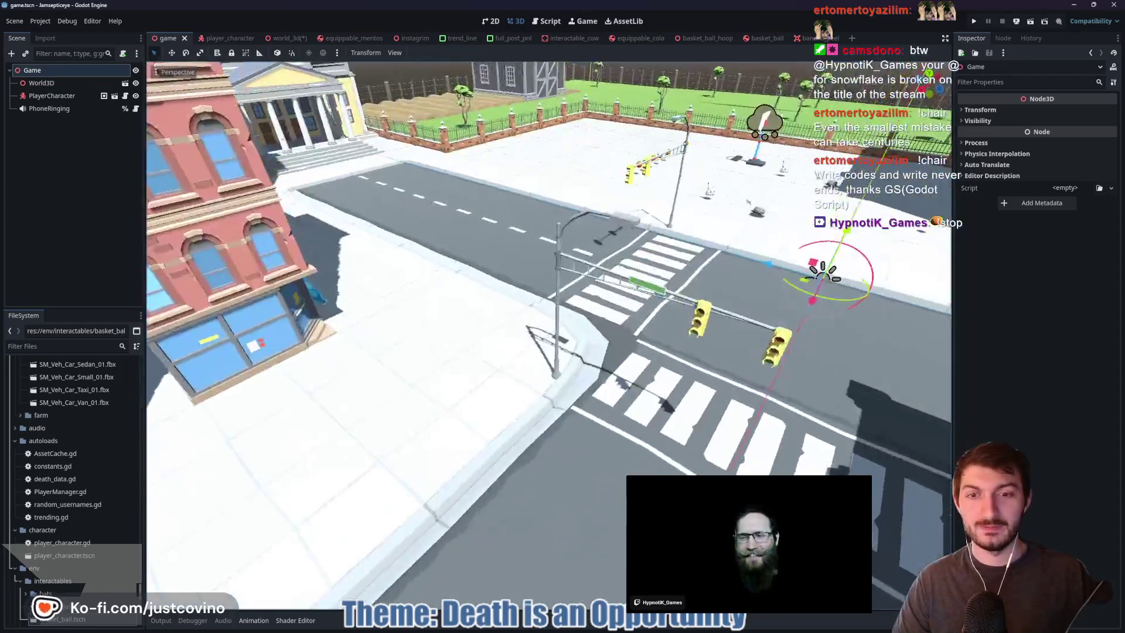
key("w")
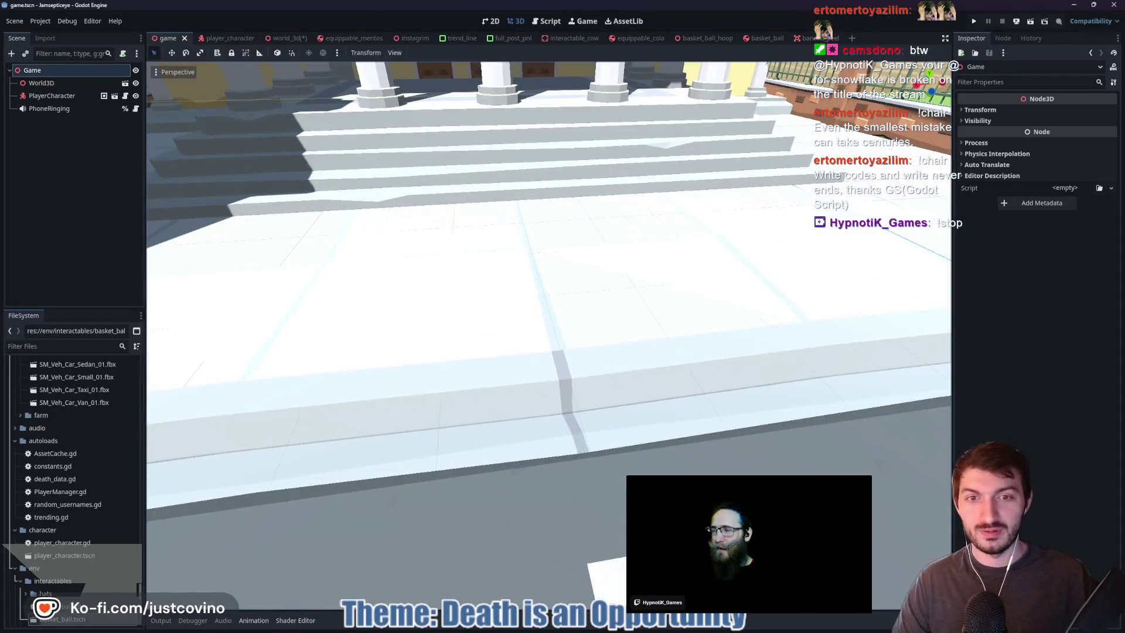
key("s")
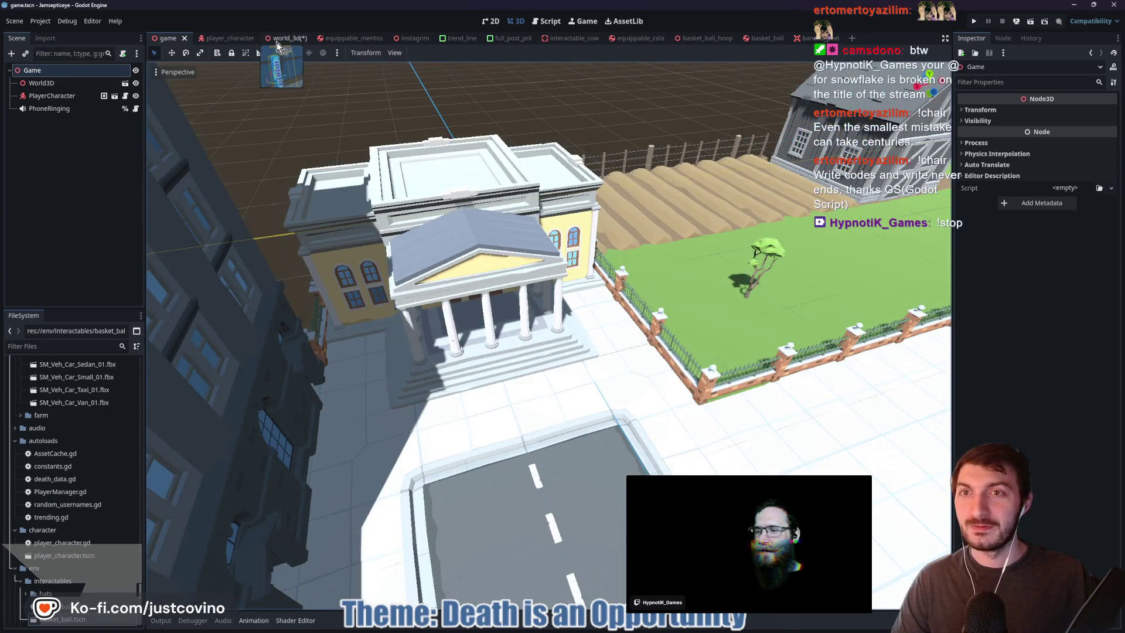
left_click(277, 38)
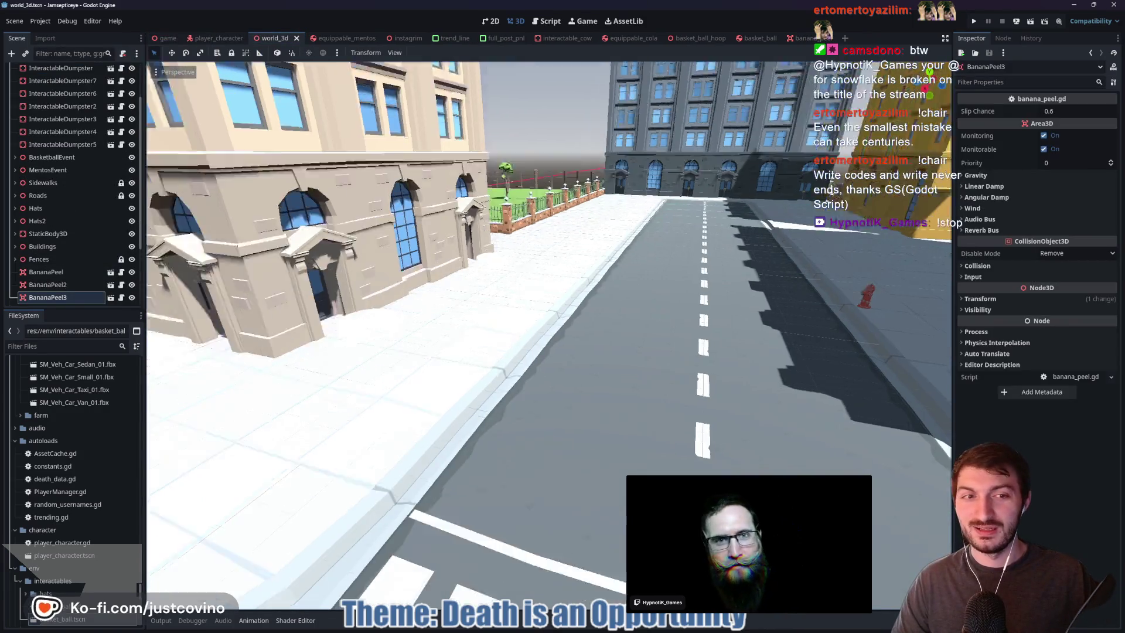
key("f")
key("w")
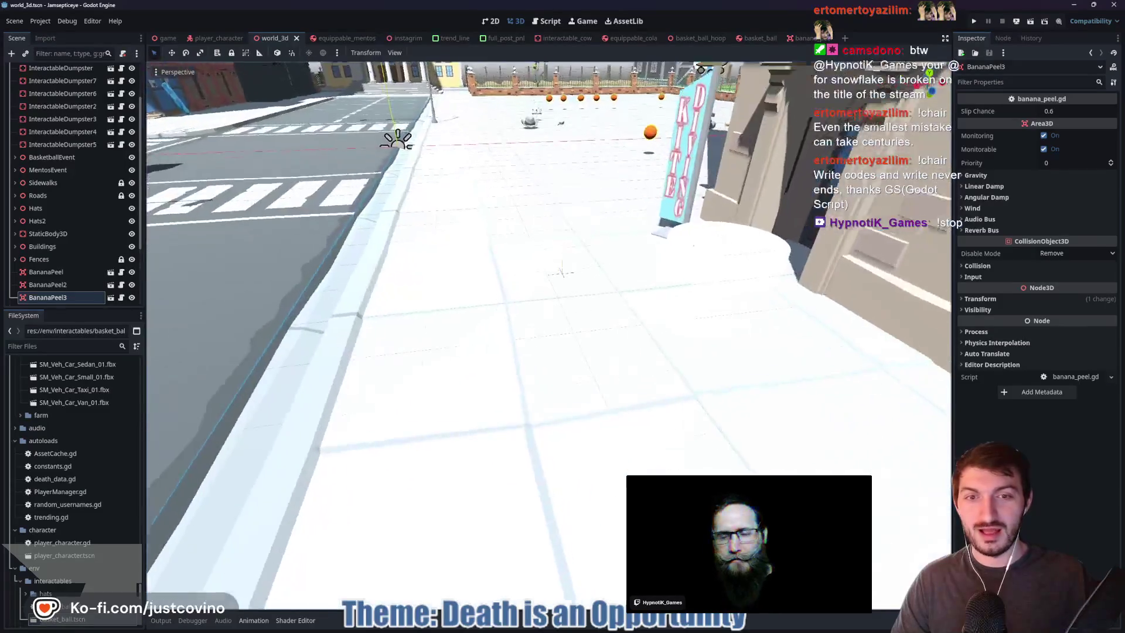
key("w")
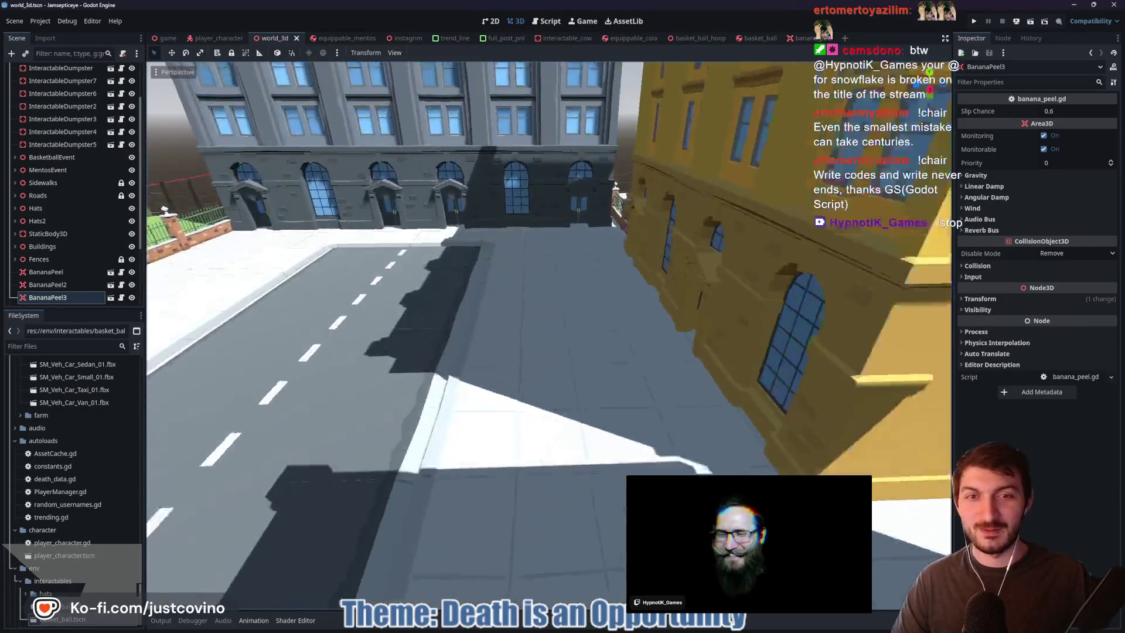
key("w")
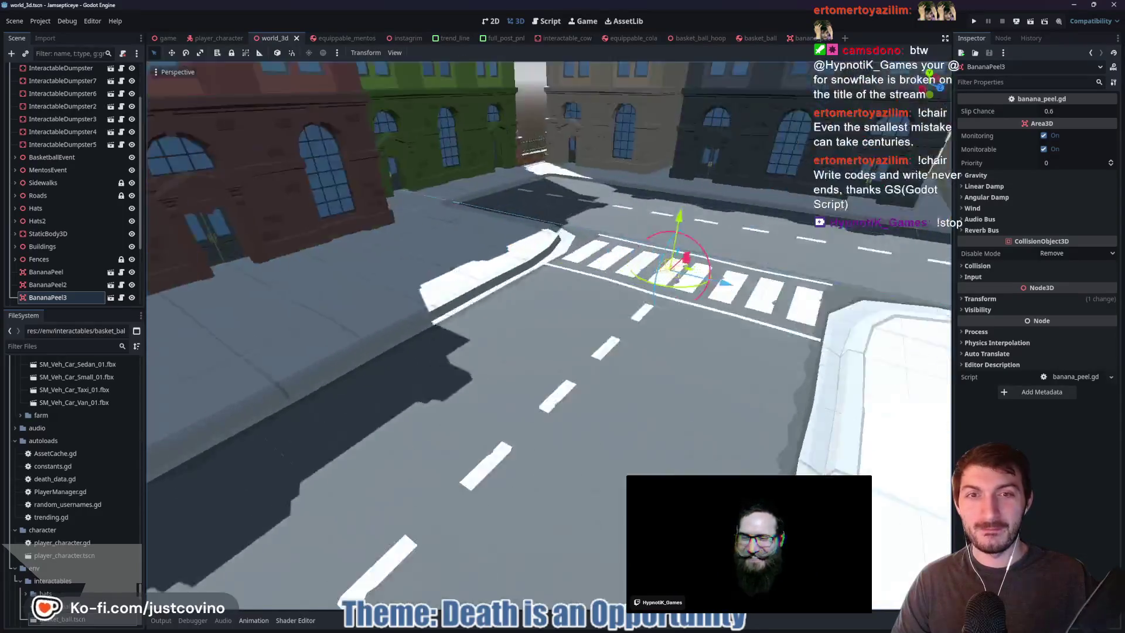
key("f")
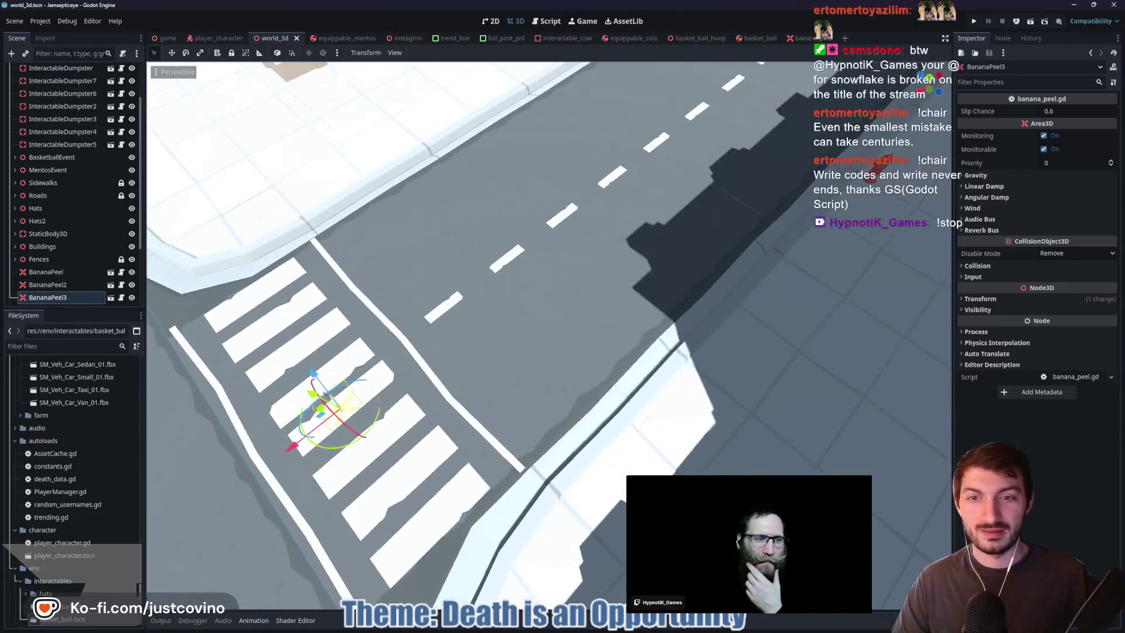
key("s")
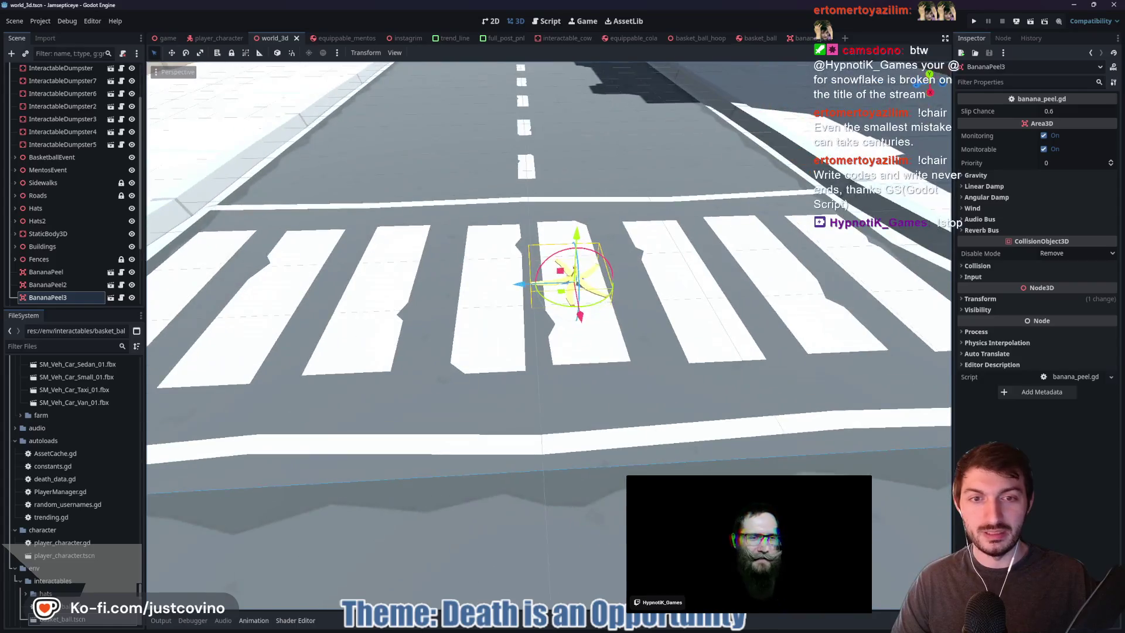
key("w")
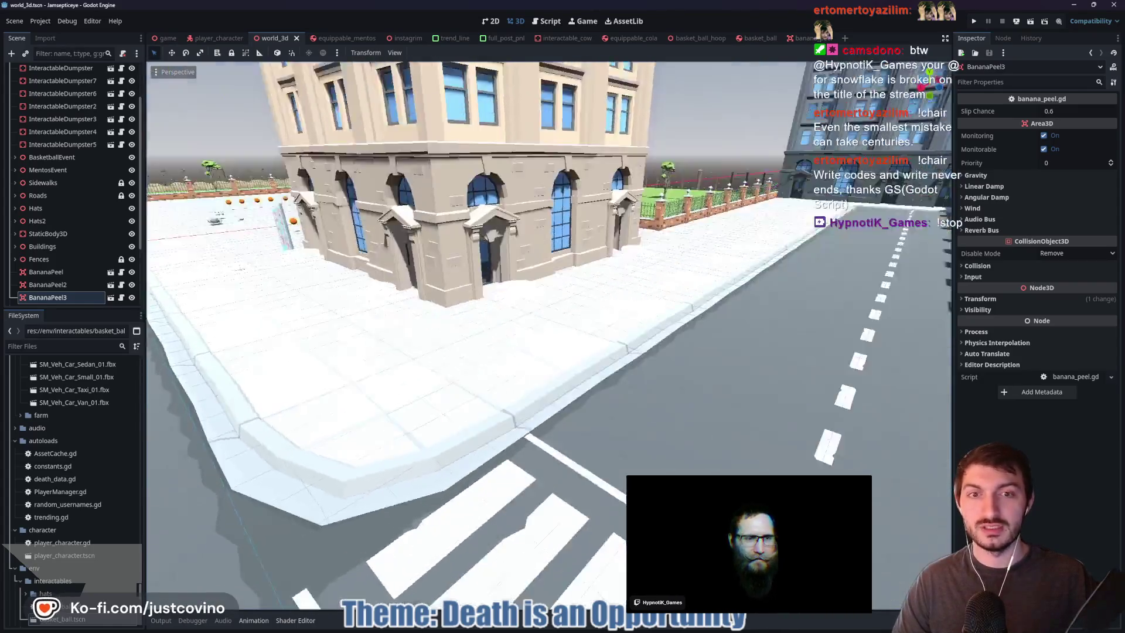
right_click(628, 324)
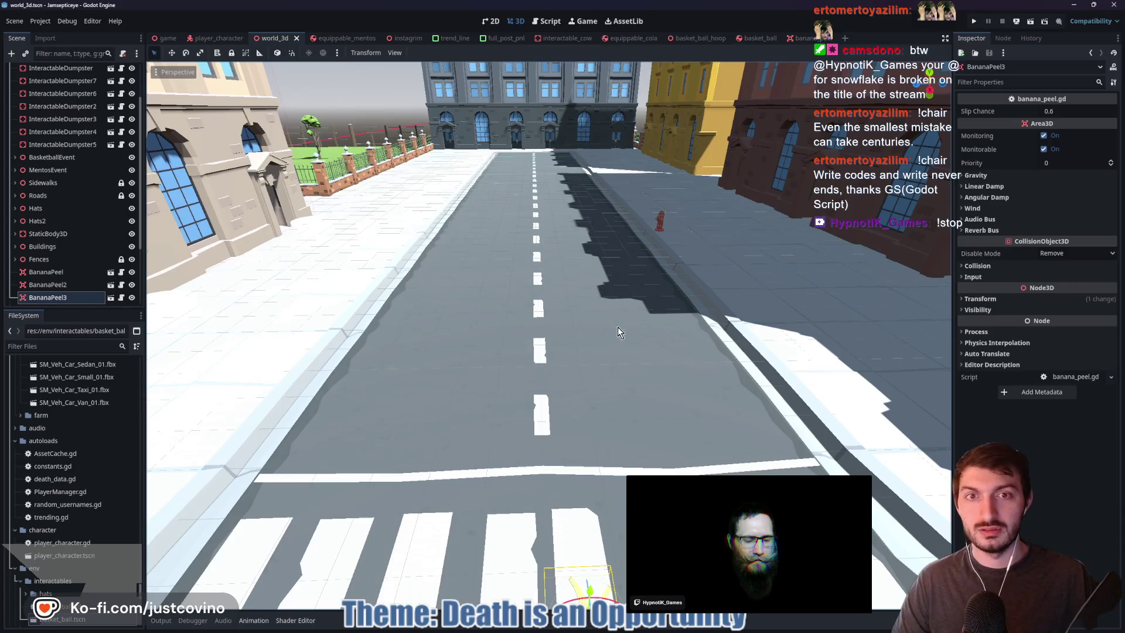
key("w")
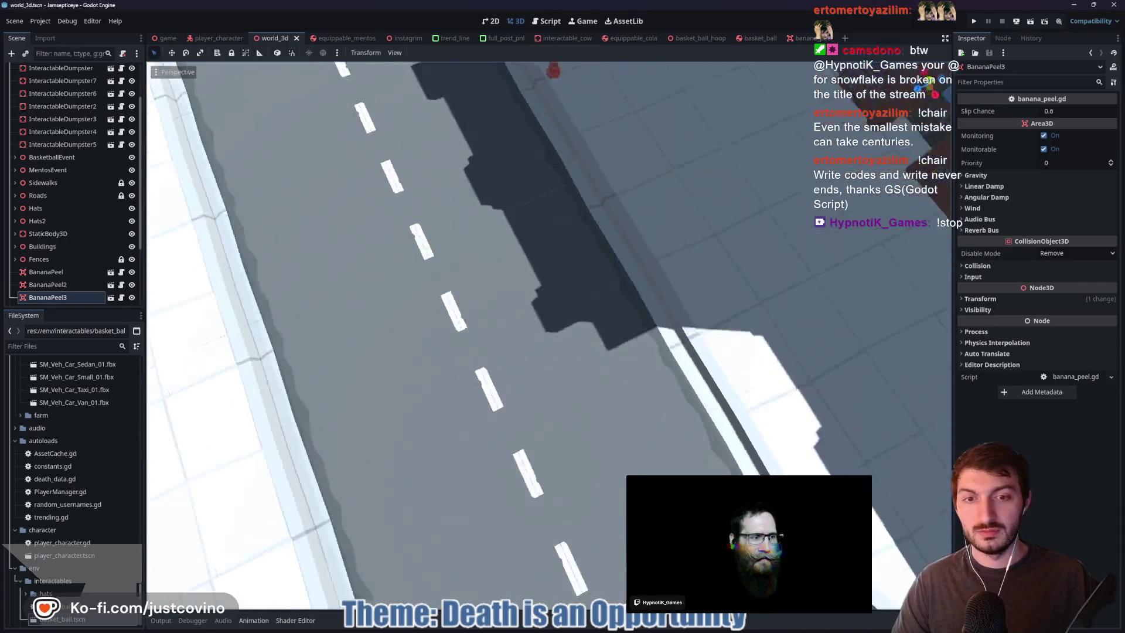
key("s")
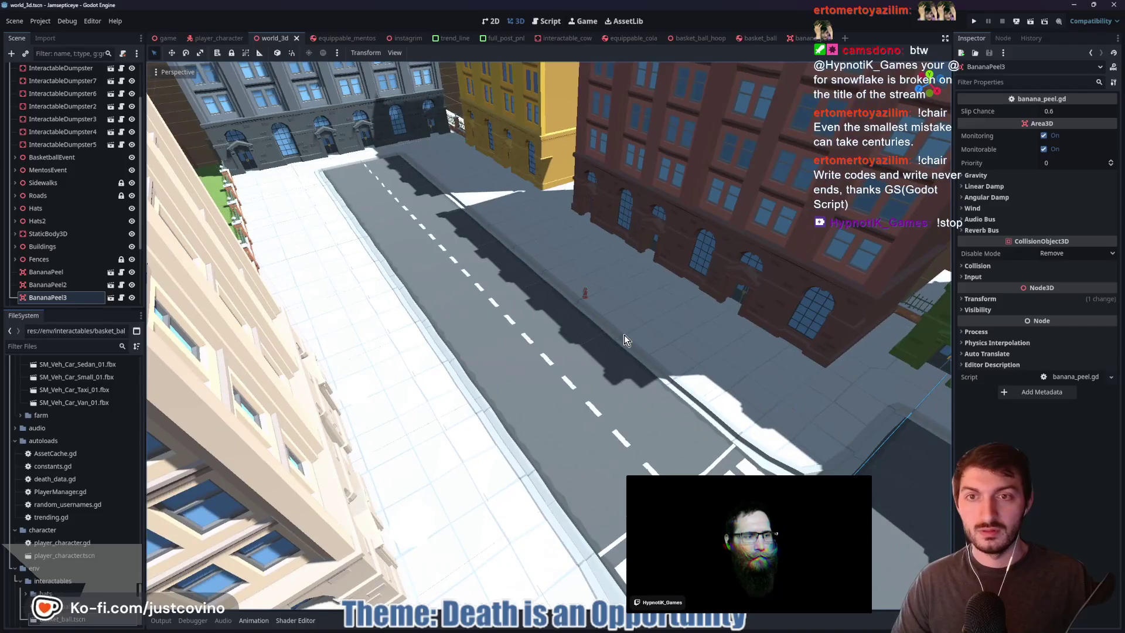
right_click(550, 364)
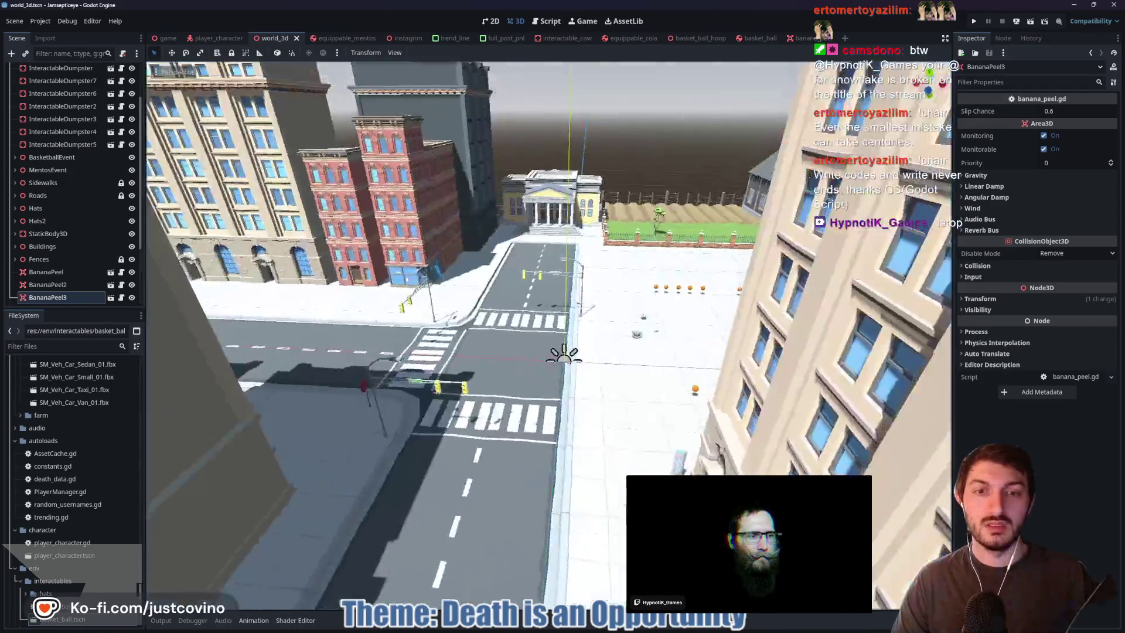
key("w")
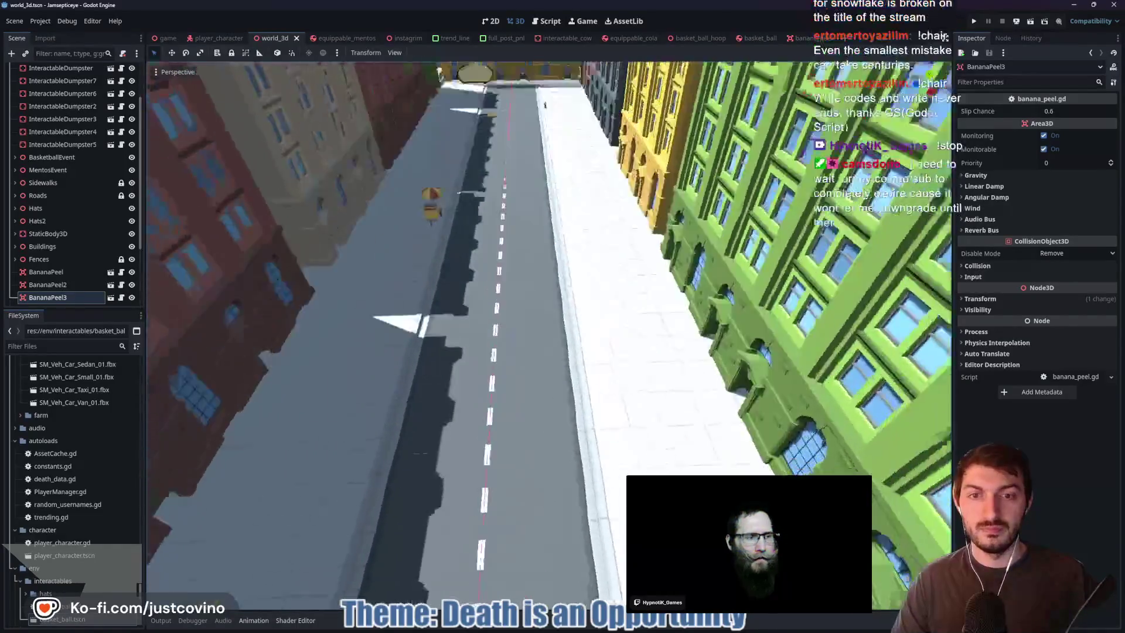
key("w")
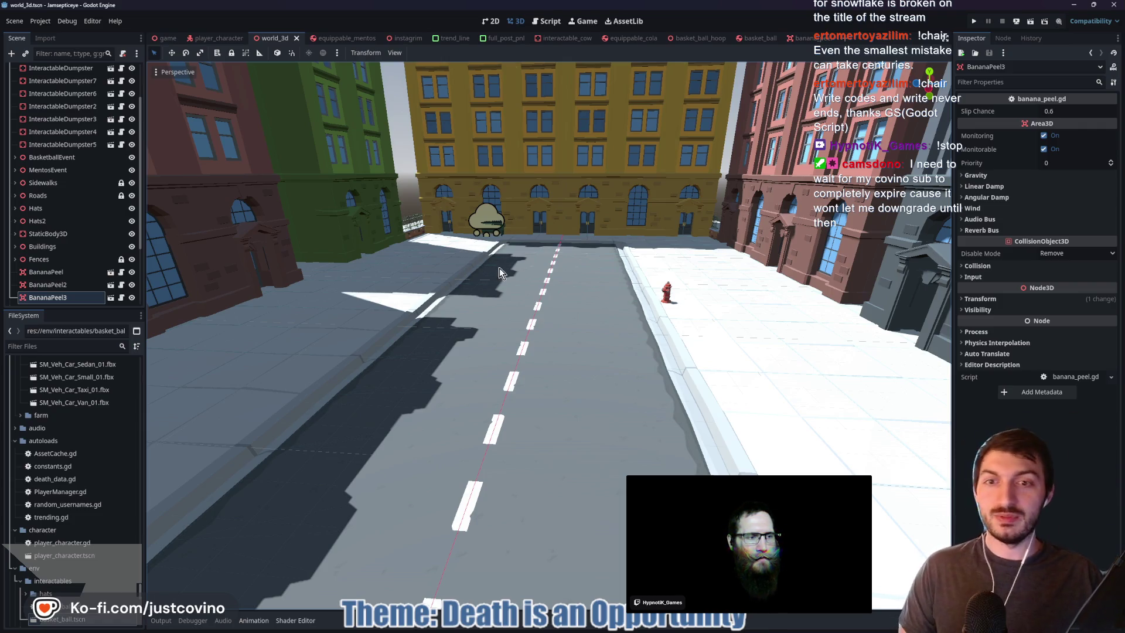
right_click(534, 323)
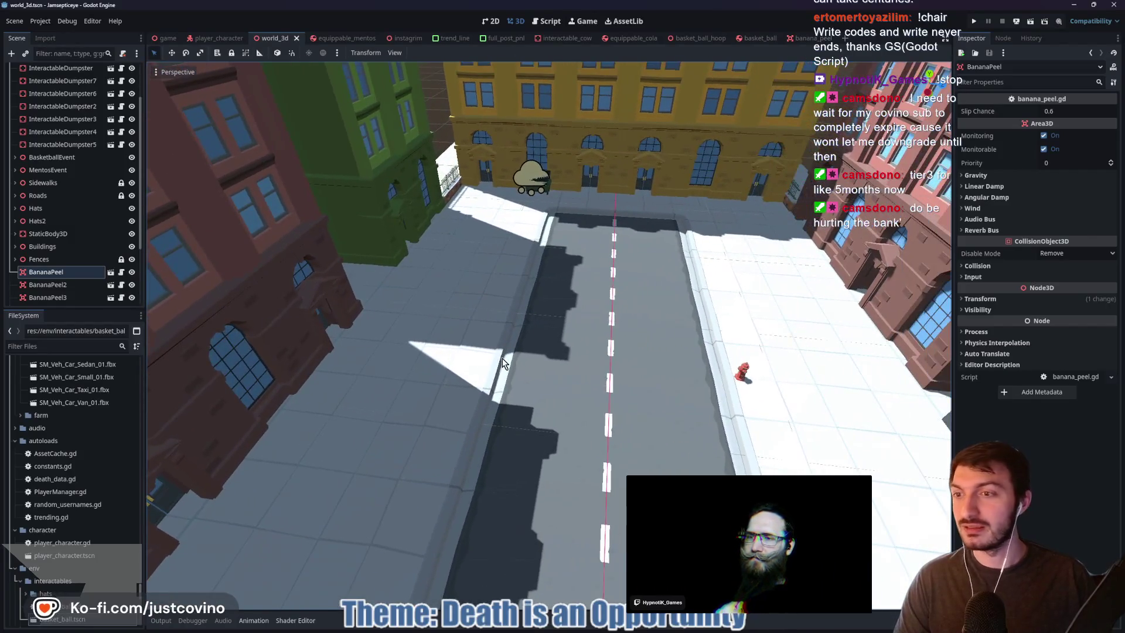
Frame and zoom in on BananaPeel2, then raise it slightly along Y
key("f")
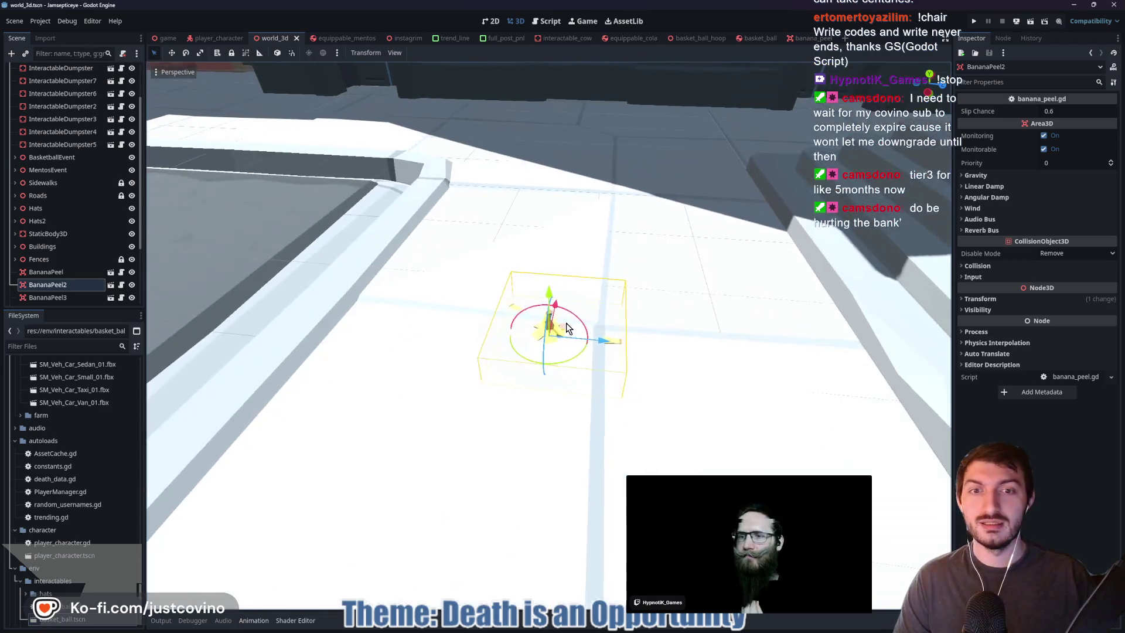
scroll(641, 332, "up", 3)
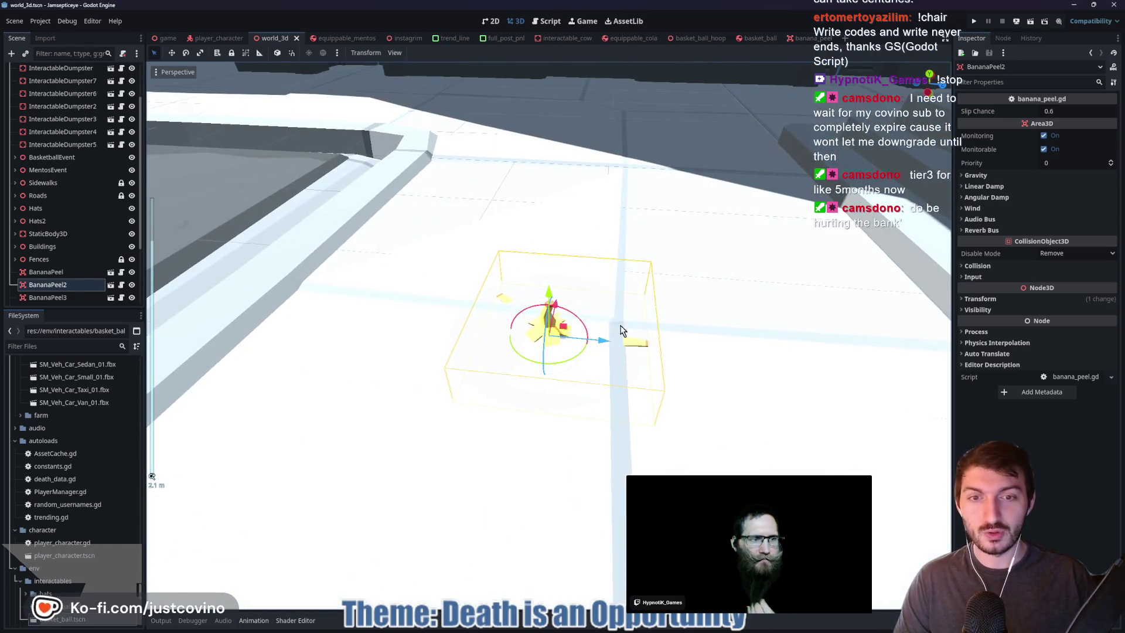
left_click_drag(547, 287, 544, 283)
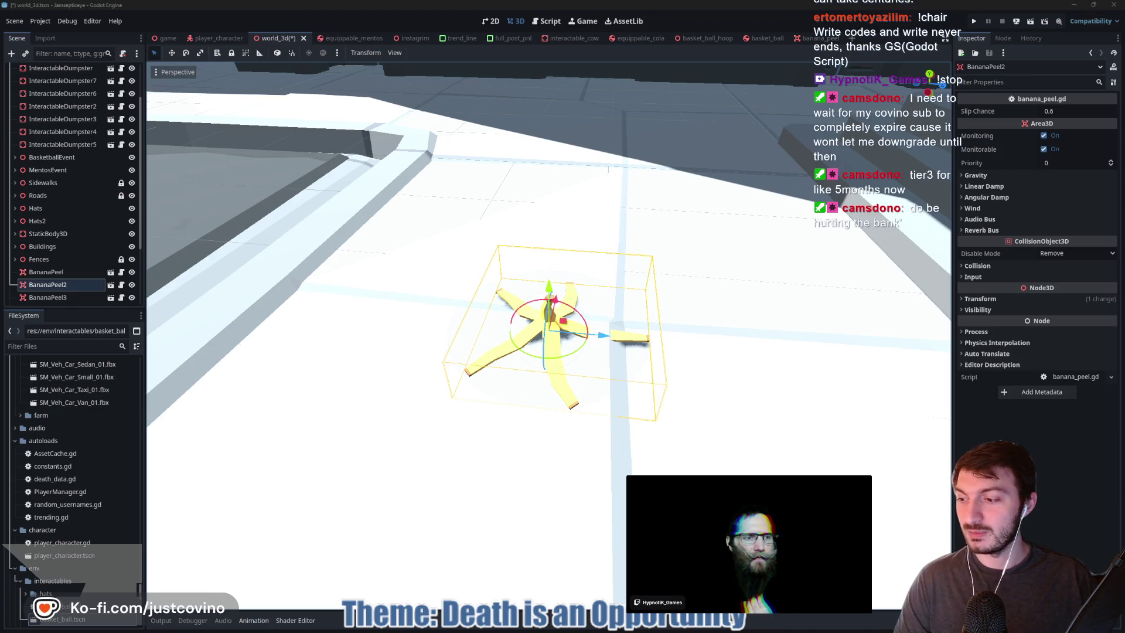
right_click(535, 206)
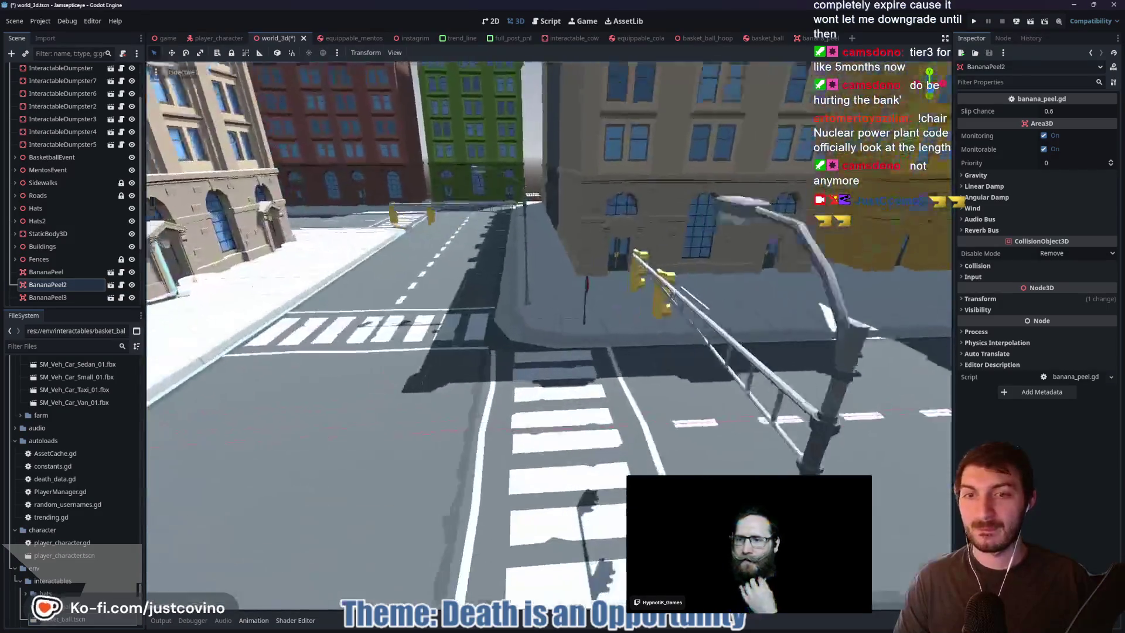
key("w")
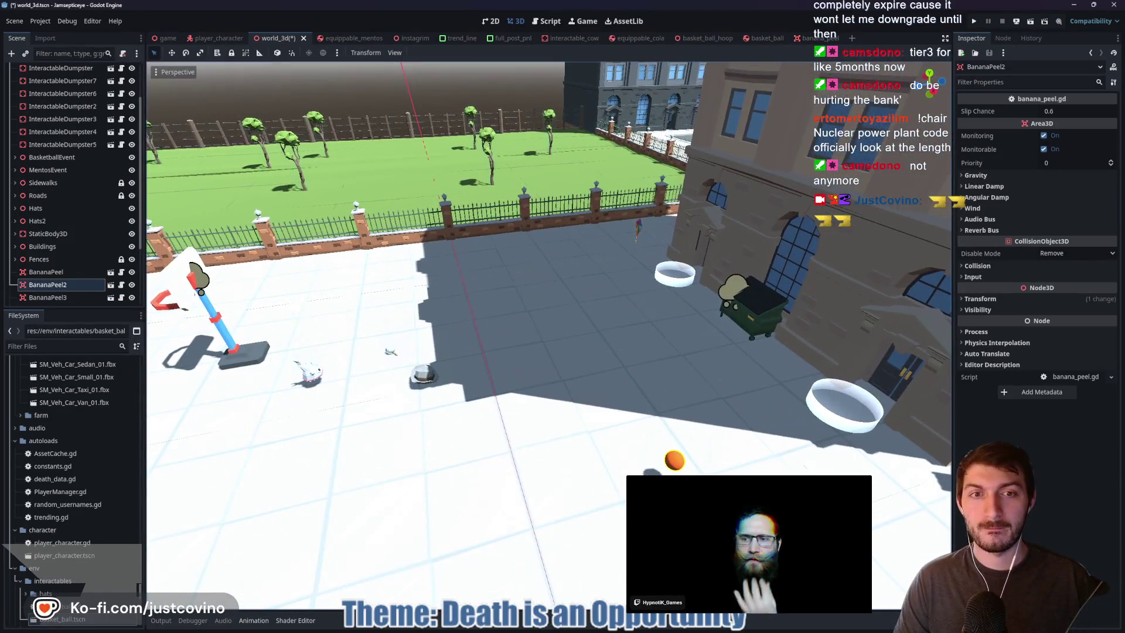
key("w")
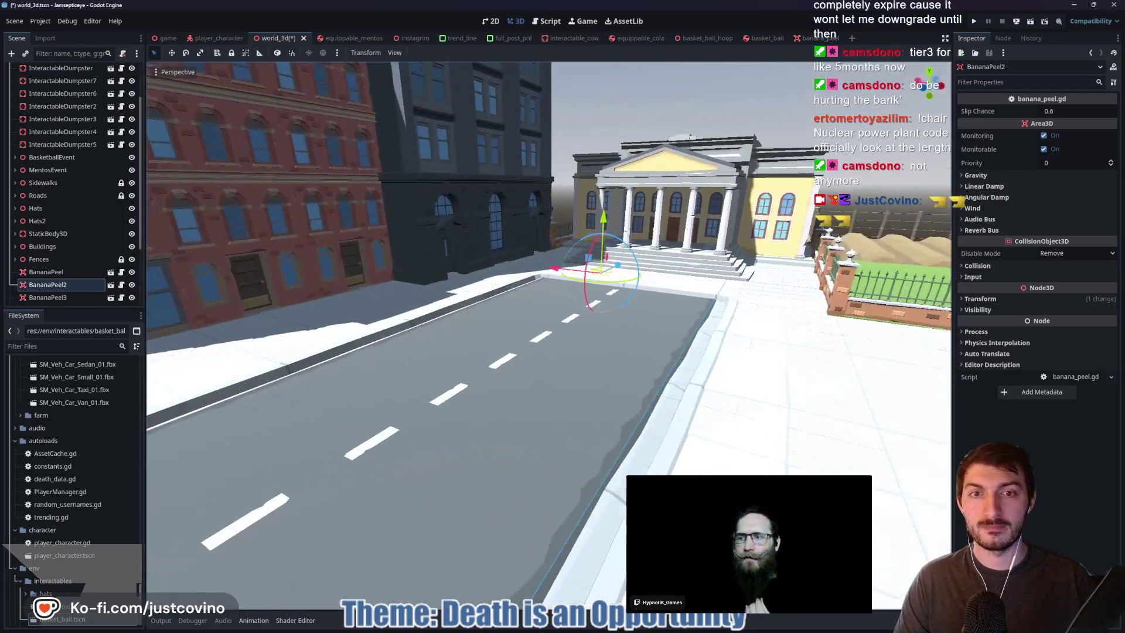
key("w")
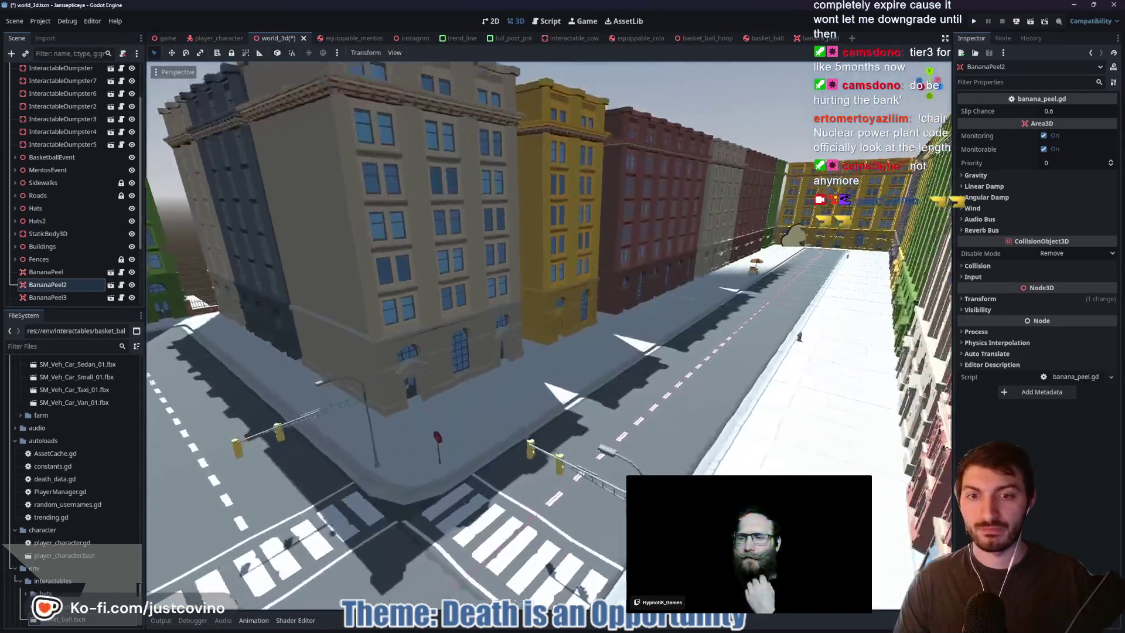
key("w")
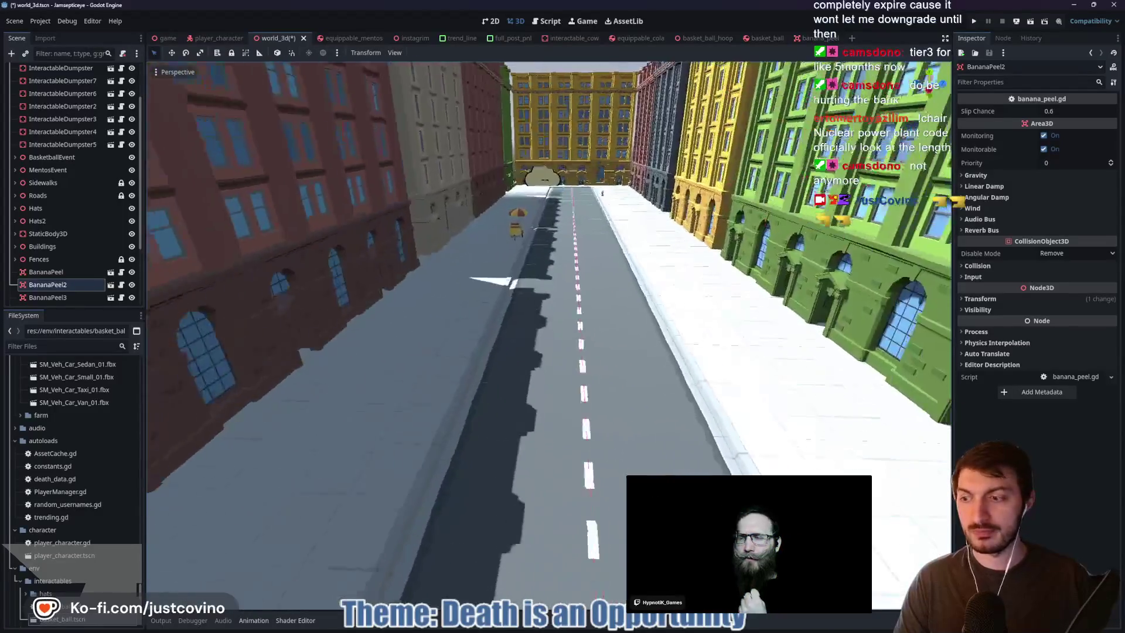
key("w")
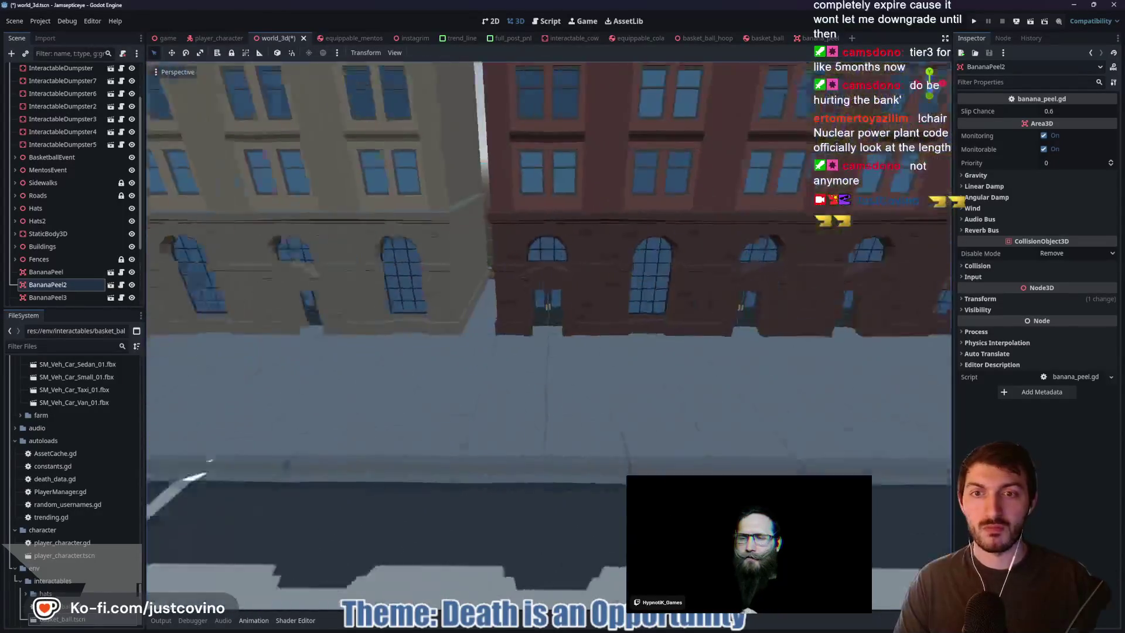
key("w")
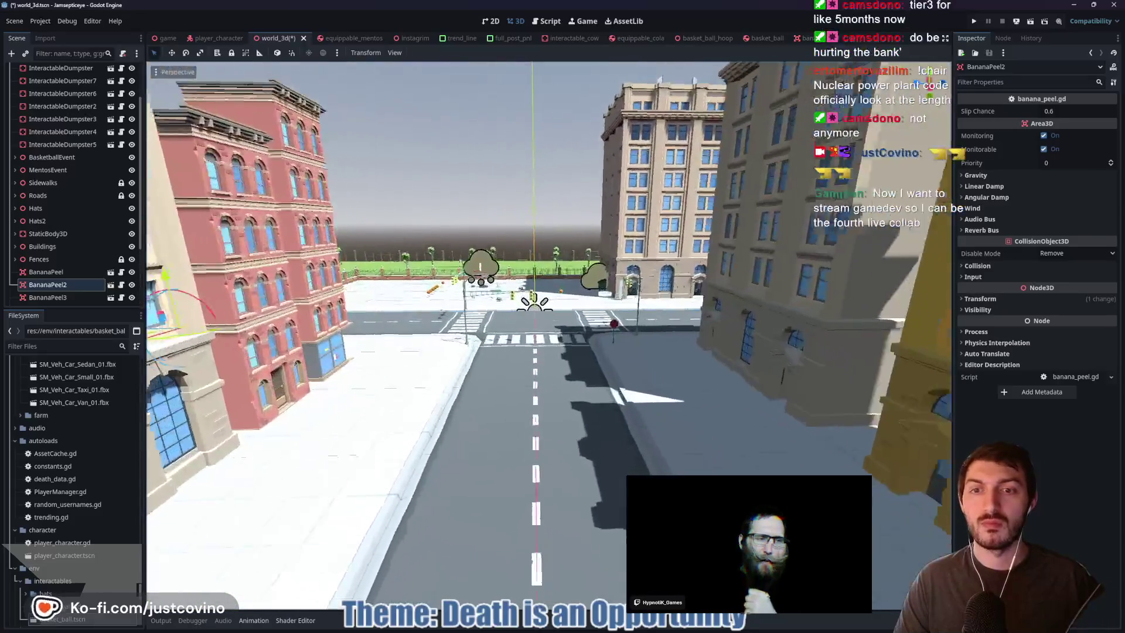
key("w")
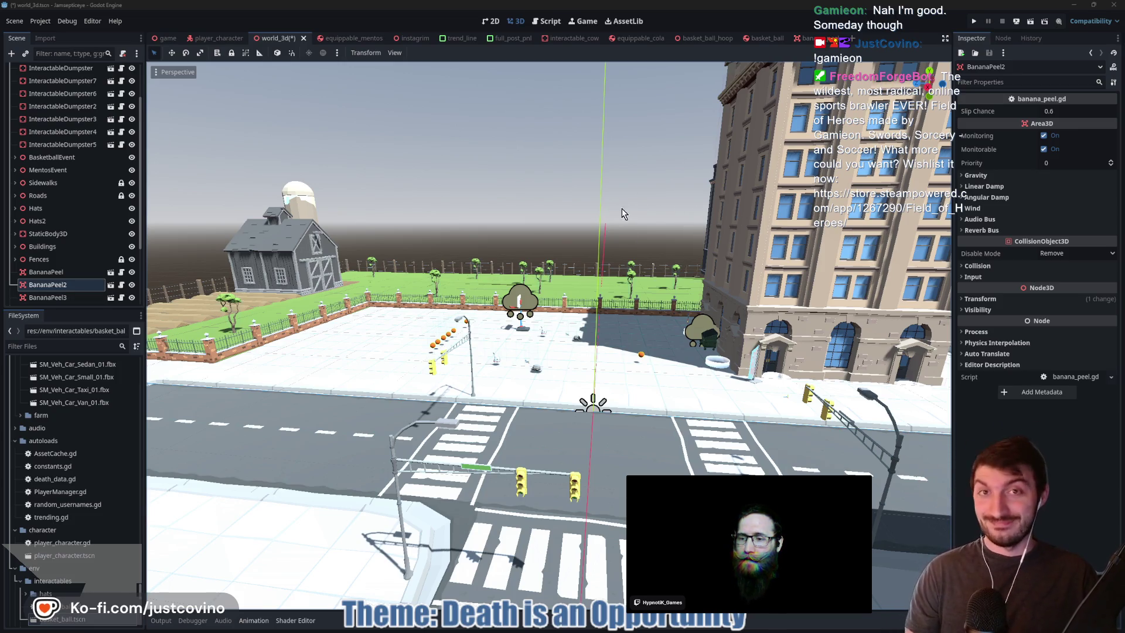
Fly from the farm field into the city and over the rooftops toward the basketball court
key("w")
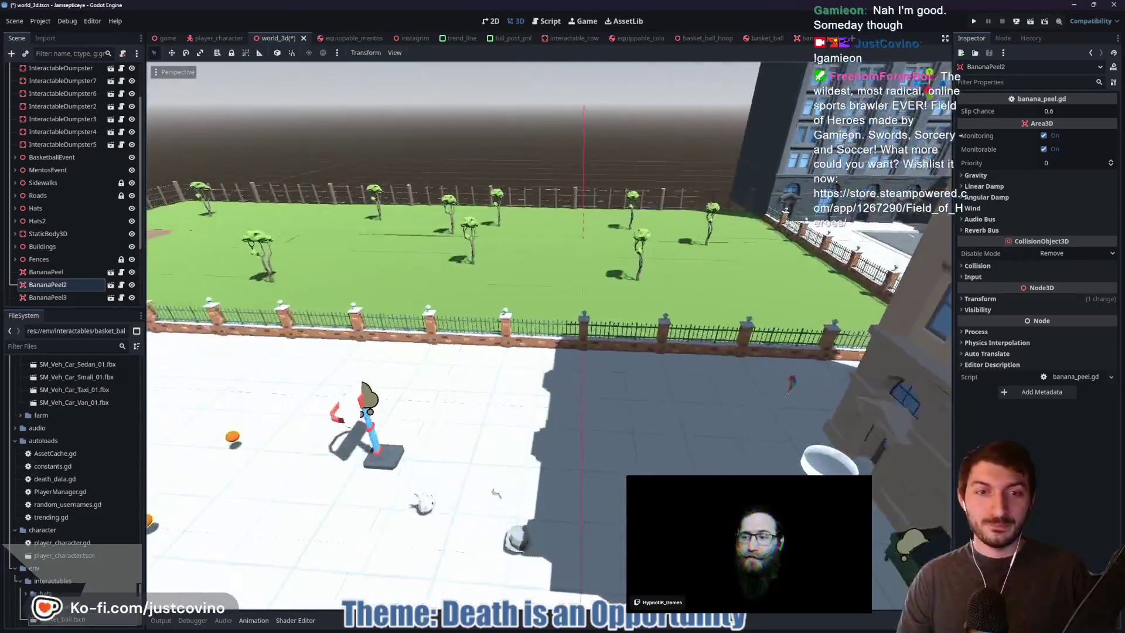
key("w")
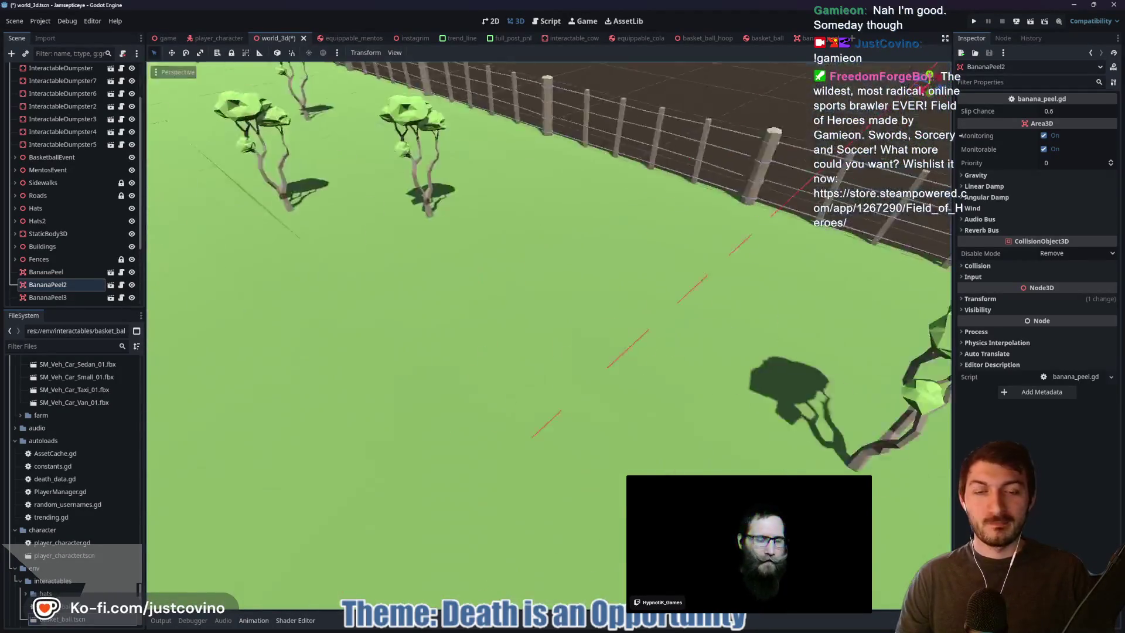
key("s")
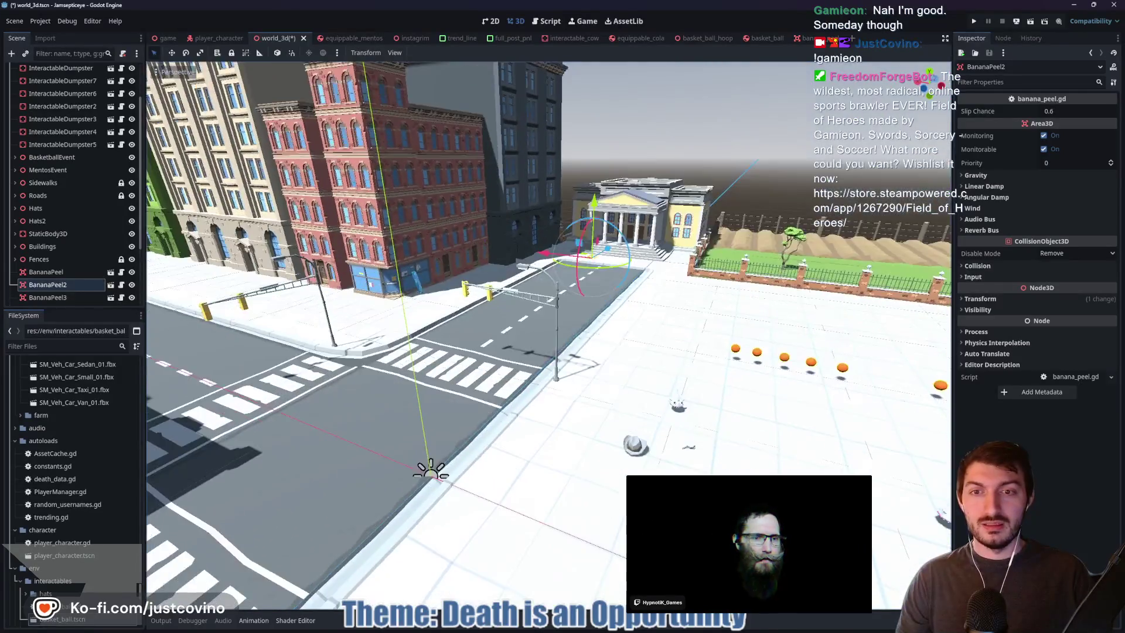
key("w")
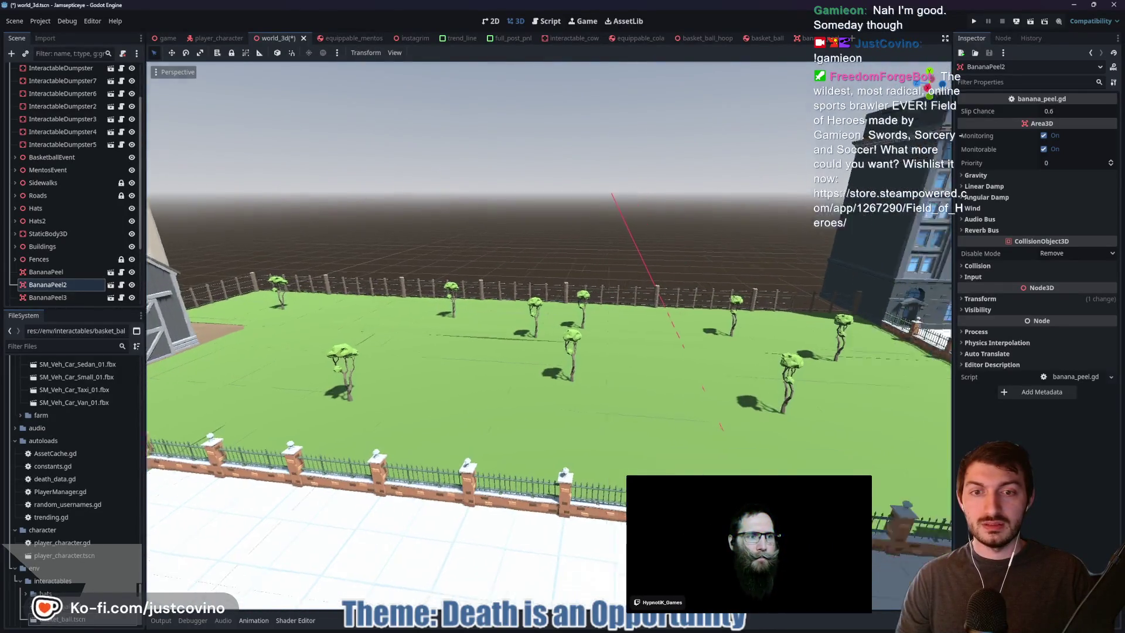
key("s")
key("w")
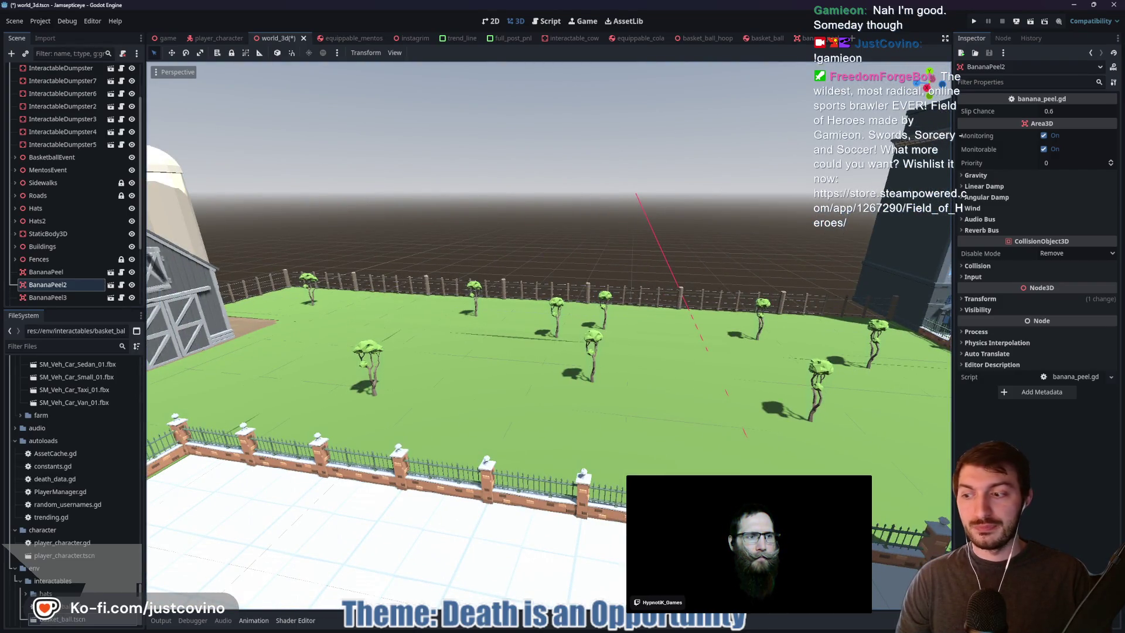
key("s")
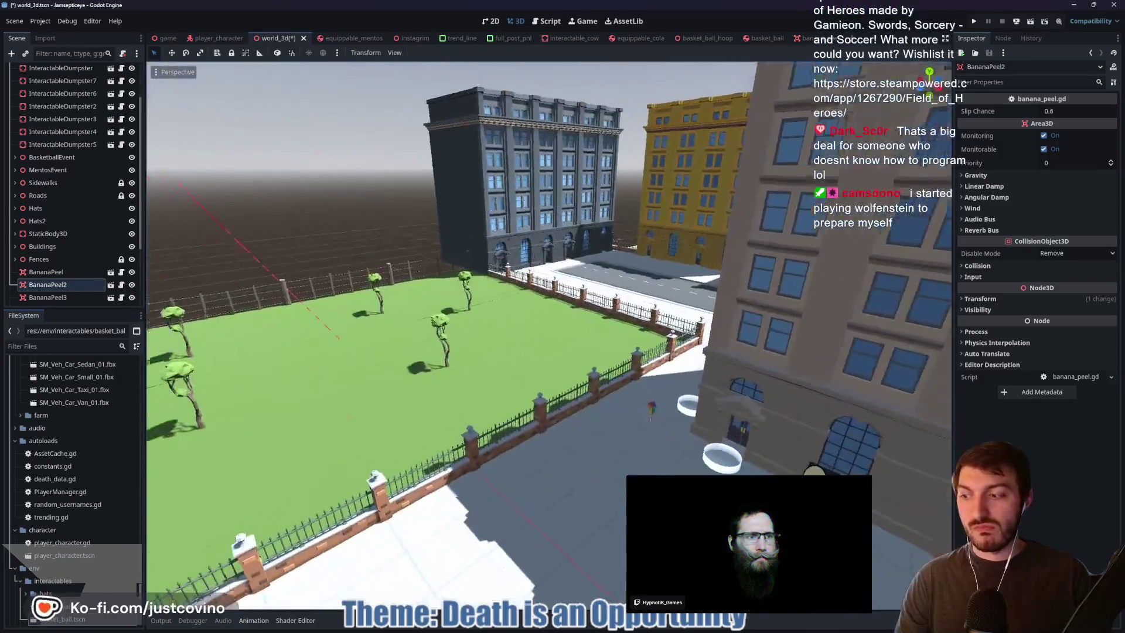
key("w")
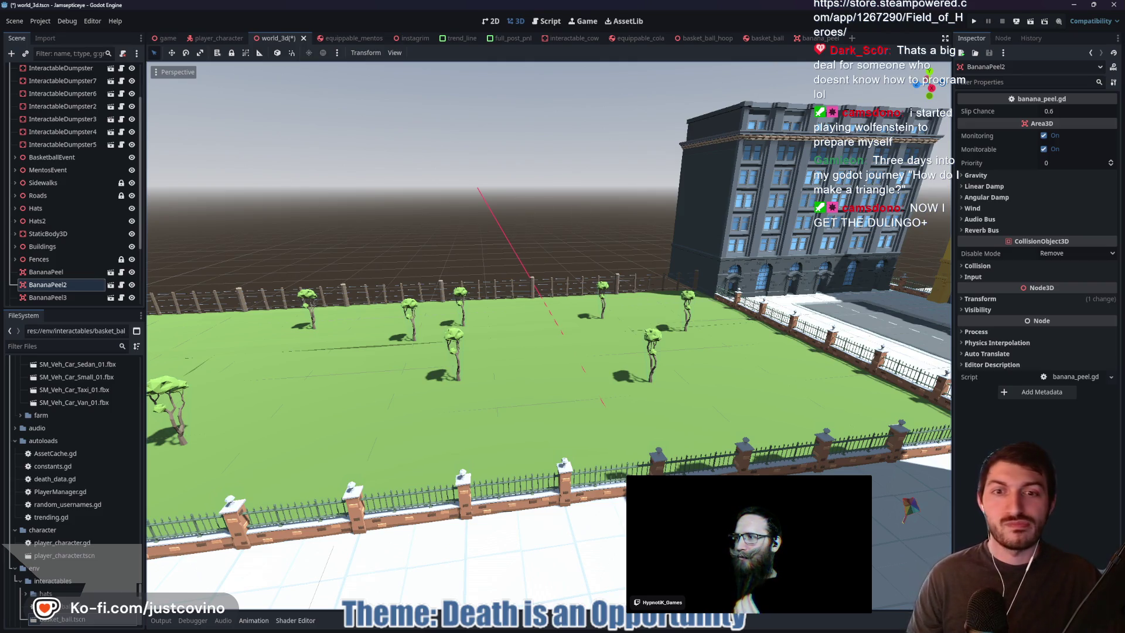
key("w")
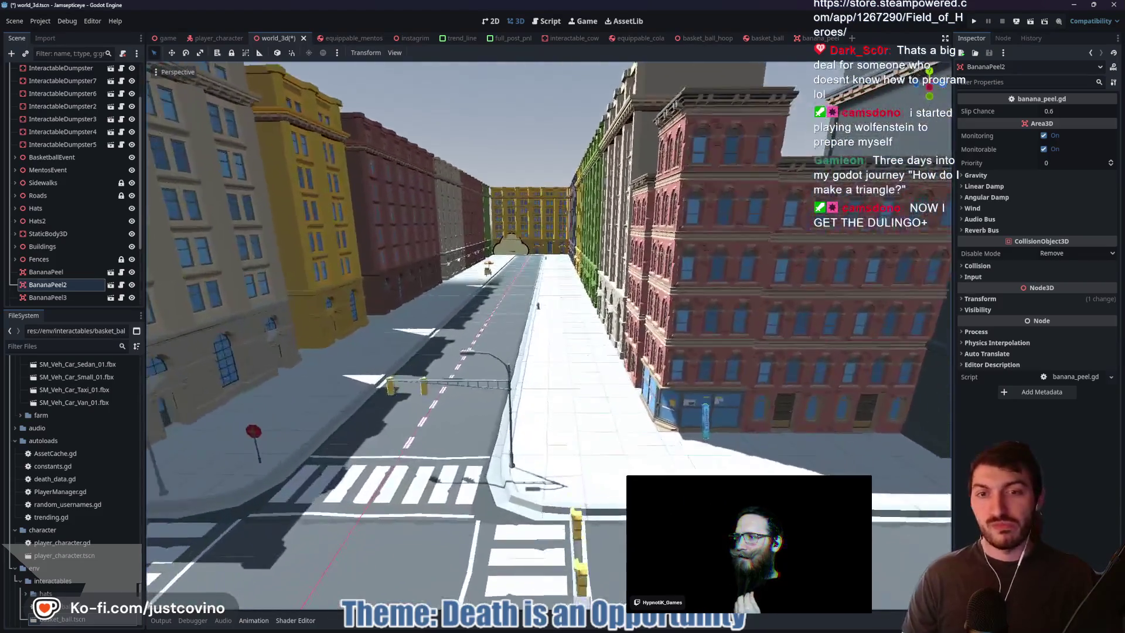
key("e")
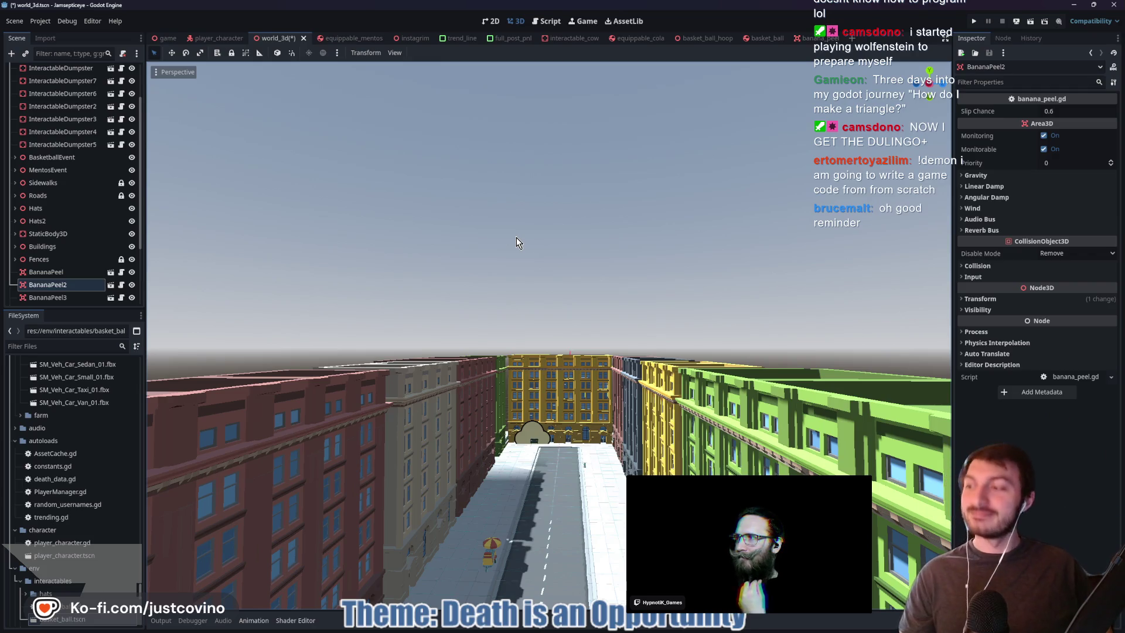
mouse_move(516, 237)
left_mouse_down()
mouse_move(516, 282)
mouse_move(199, 275)
mouse_move(328, 281)
mouse_move(317, 357)
mouse_move(440, 258)
left_mouse_up()
key("w")
key("w")
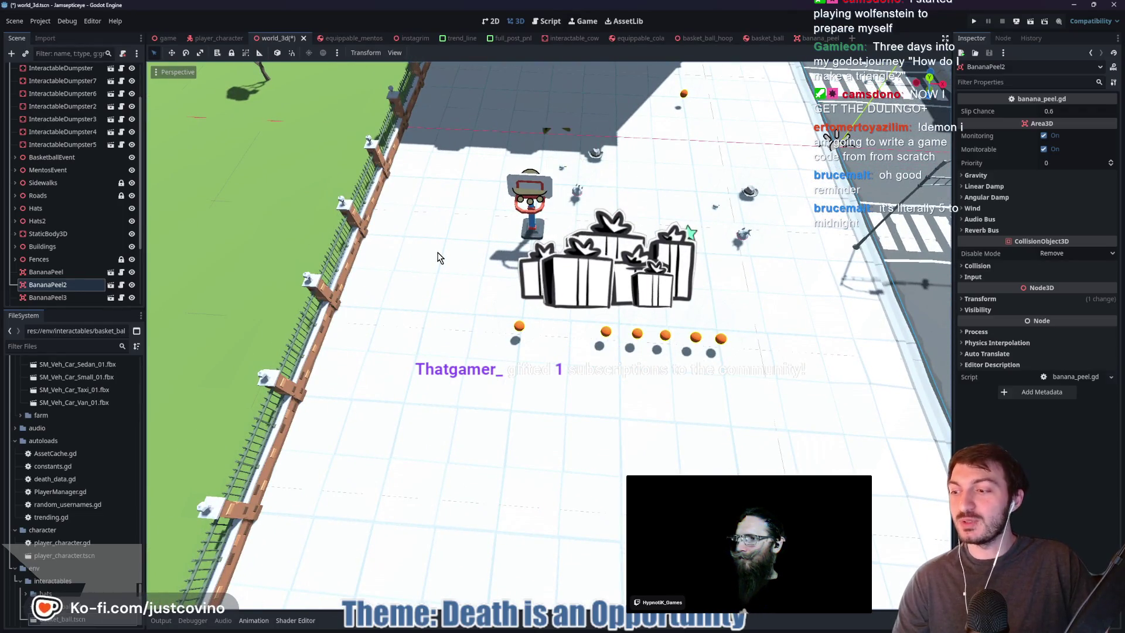
left_click_drag(419, 277, 420, 277)
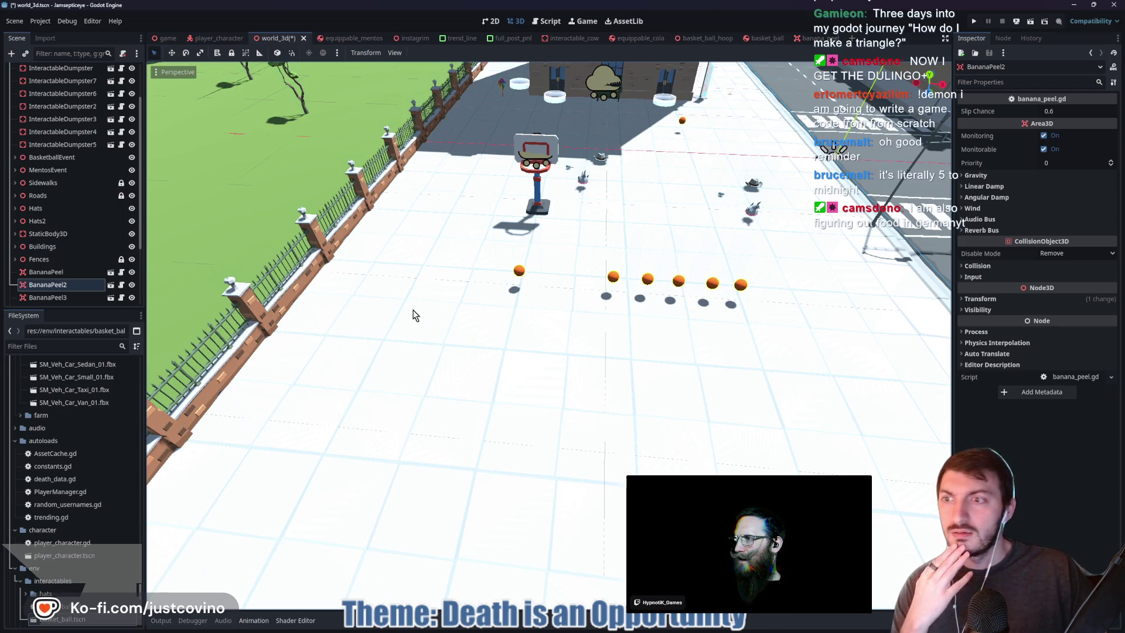
left_click_drag(584, 264, 548, 319)
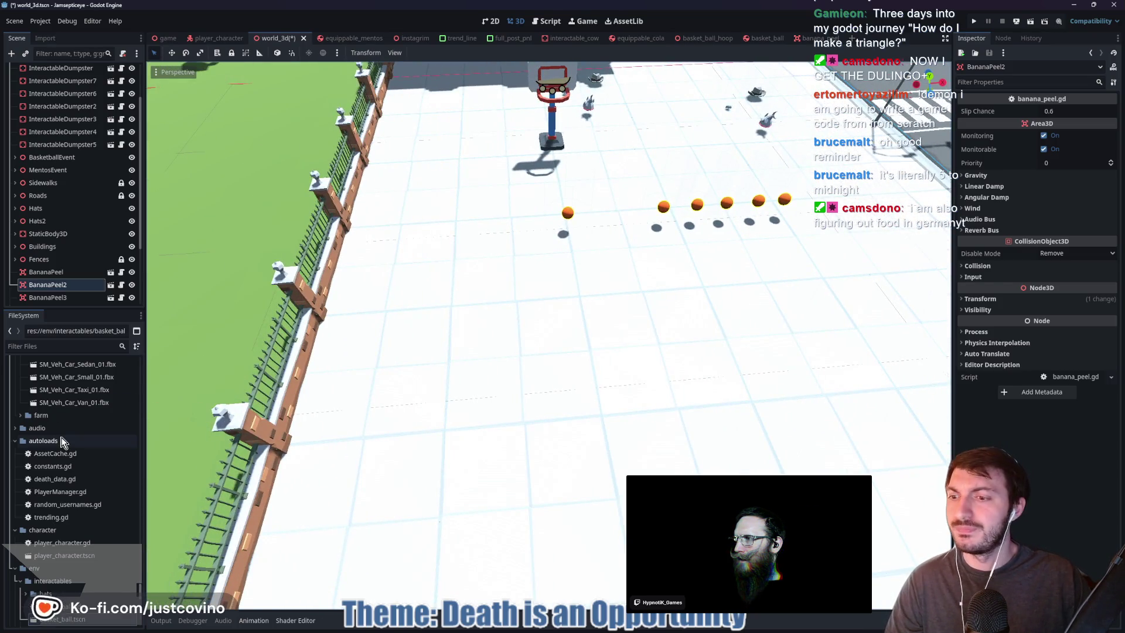
left_click(54, 347)
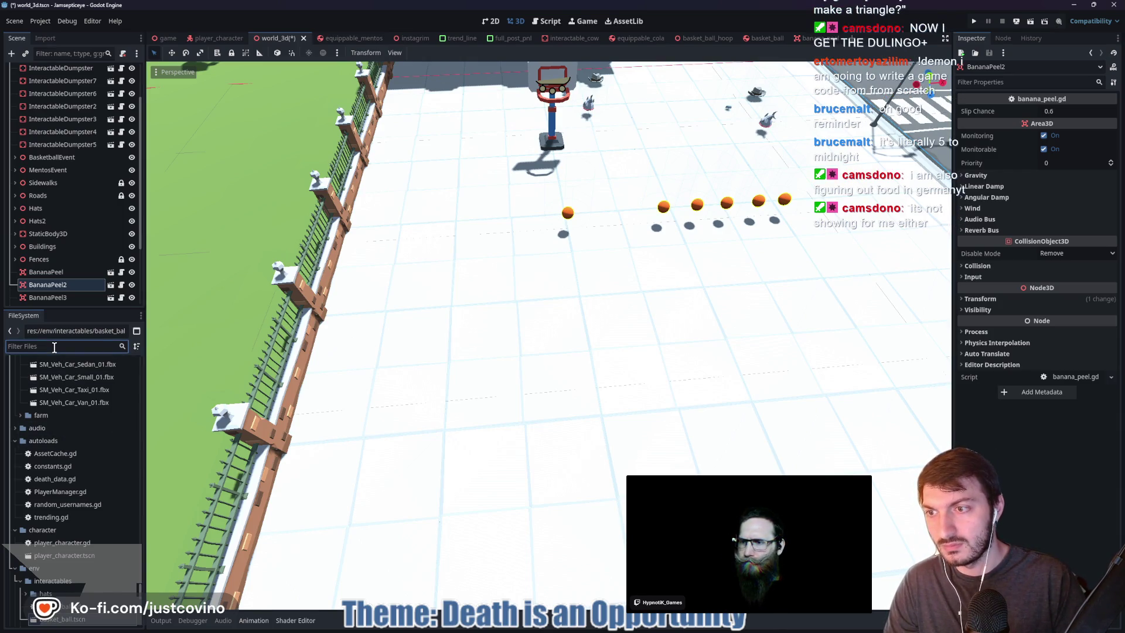
type("bask")
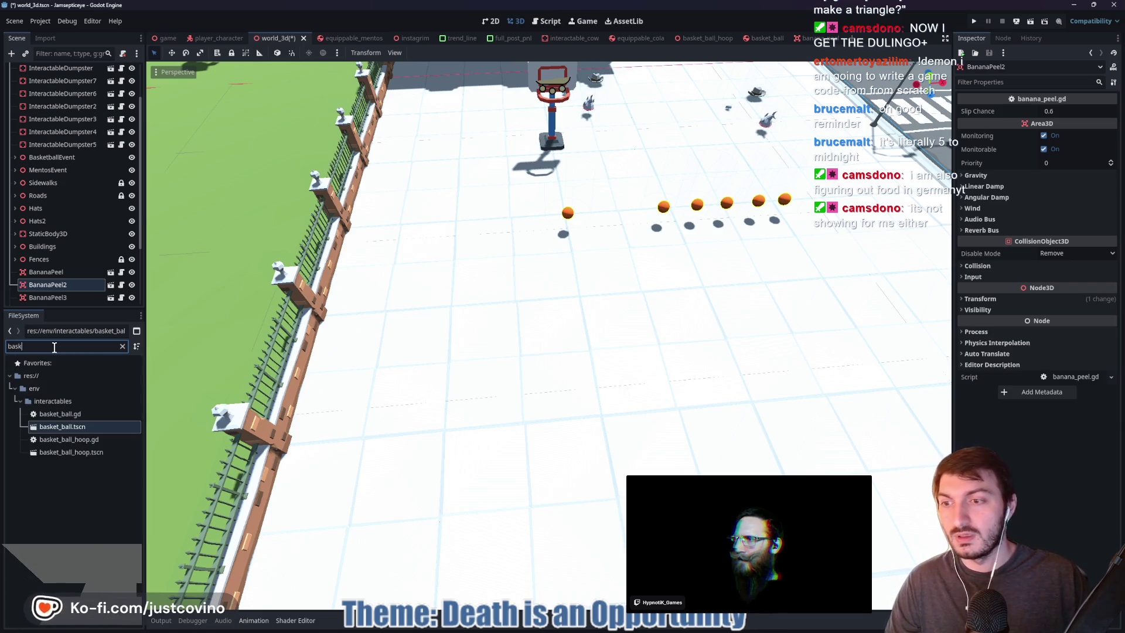
key("BackSpace")
key("BackSpace")
key("BackSpace")
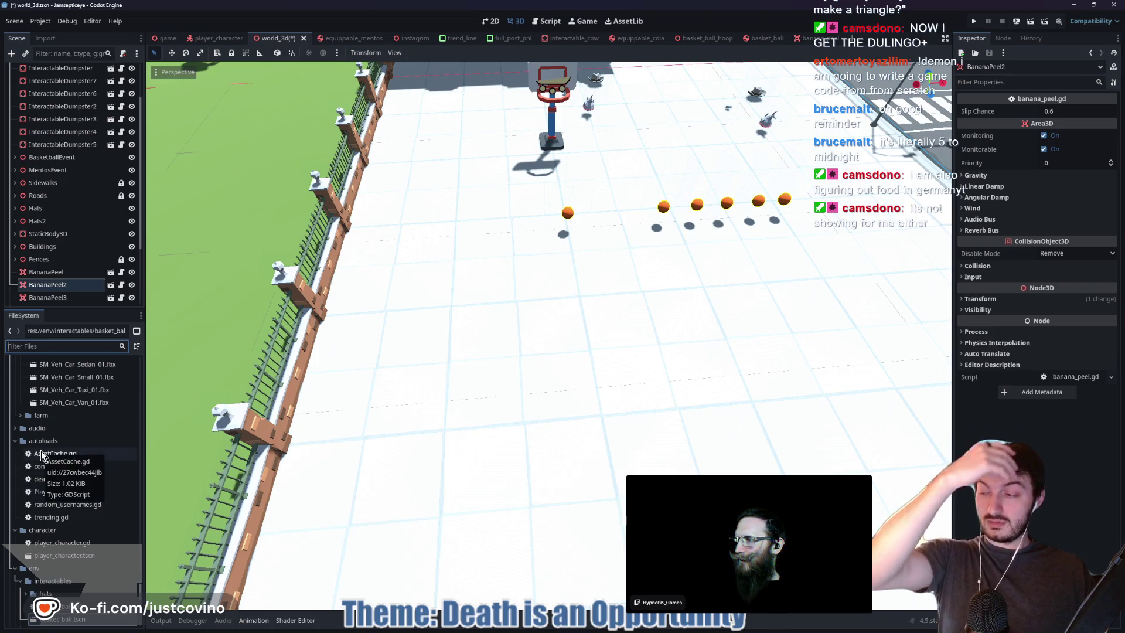
Scroll the FileSystem dock and collapse the interactables folder
scroll(71, 445, "down", 5)
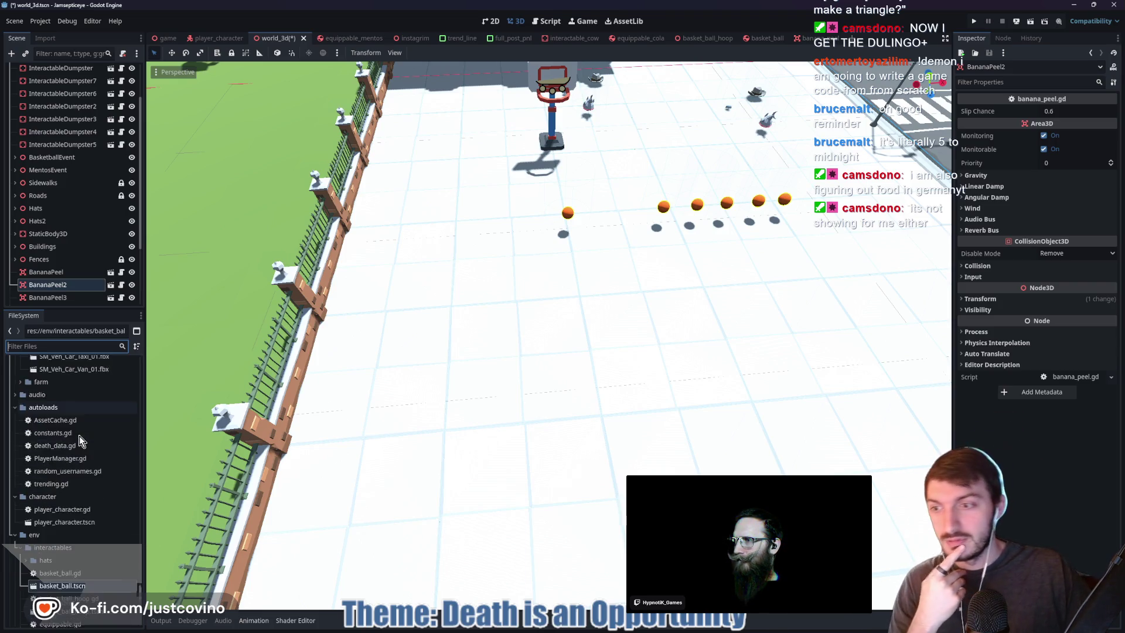
scroll(79, 441, "down", 1)
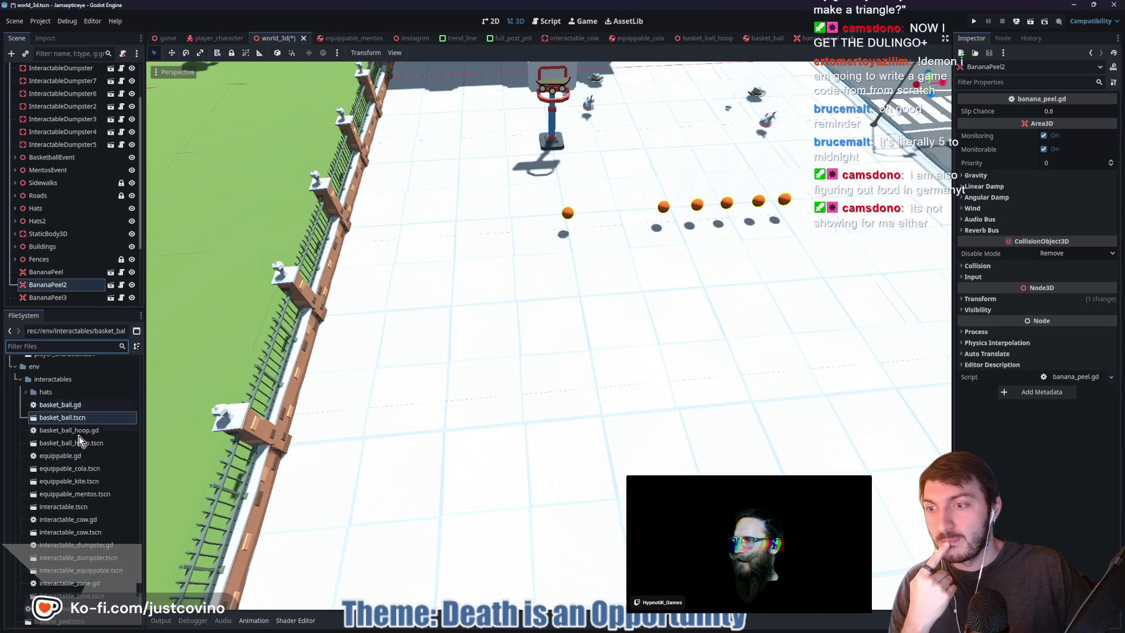
left_click(19, 380)
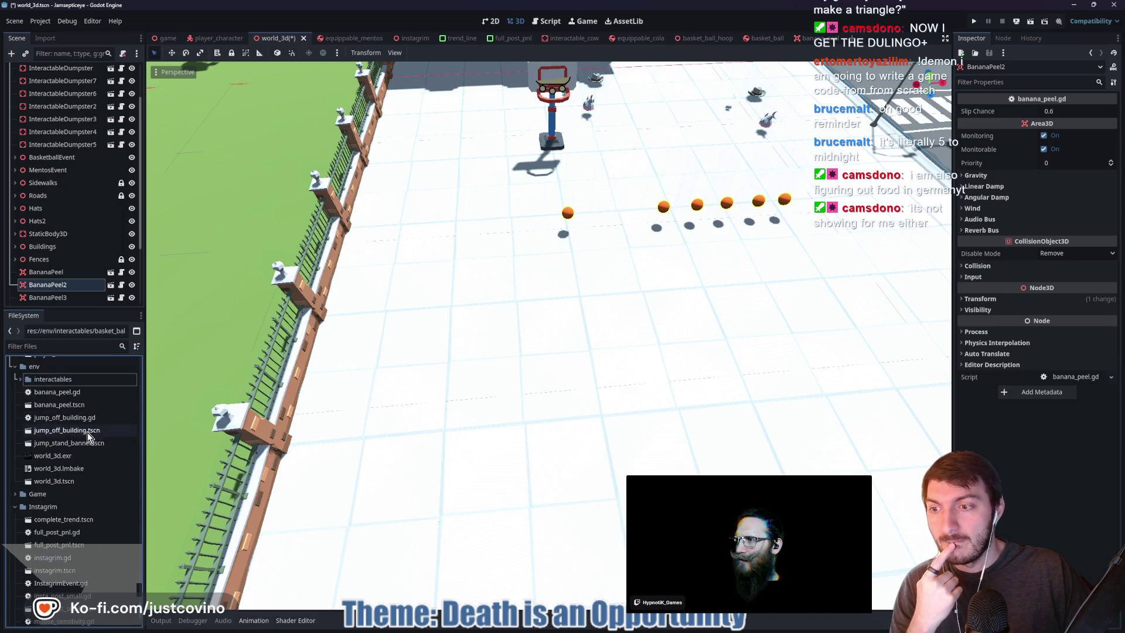
Browse up and down the project files to look over the Instagrim, character and env files
scroll(80, 442, "down", 5)
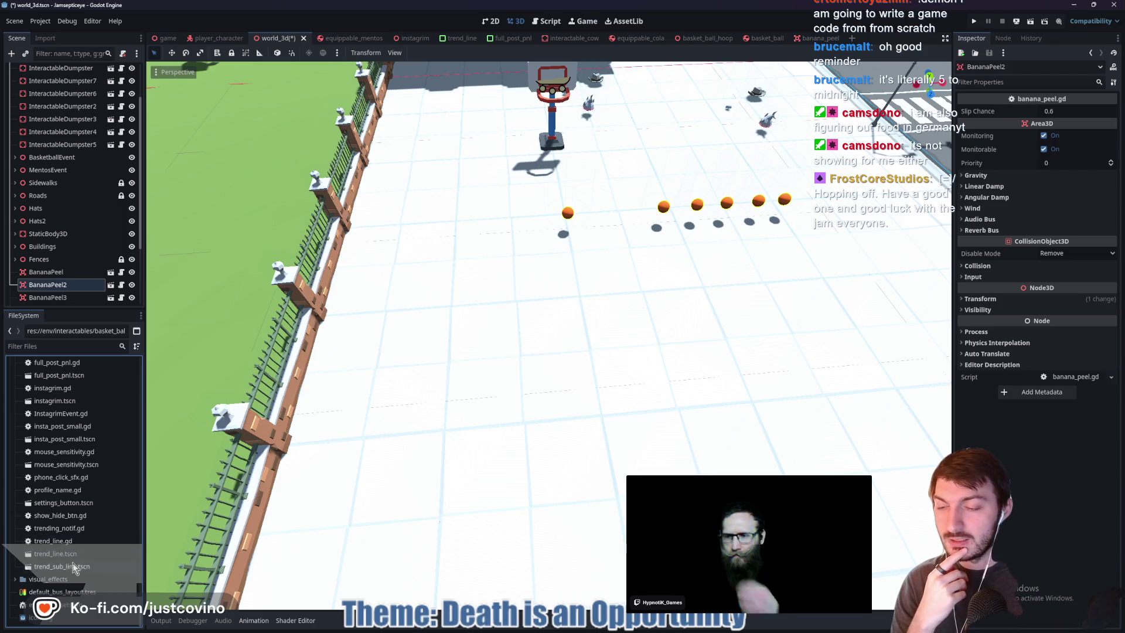
scroll(65, 547, "up", 3)
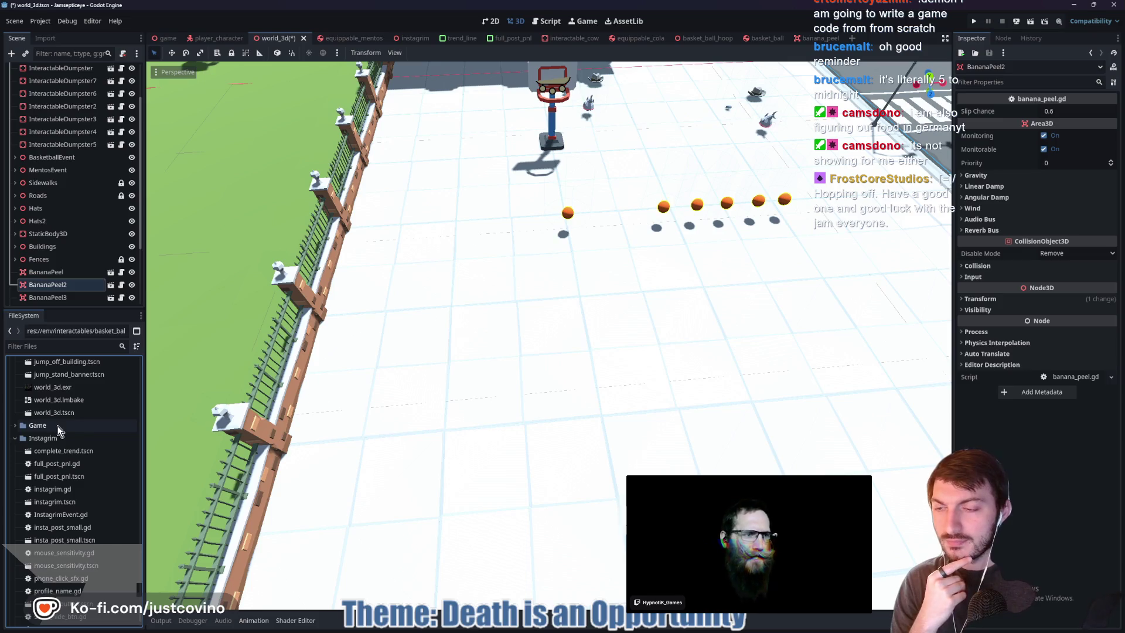
scroll(68, 440, "up", 2)
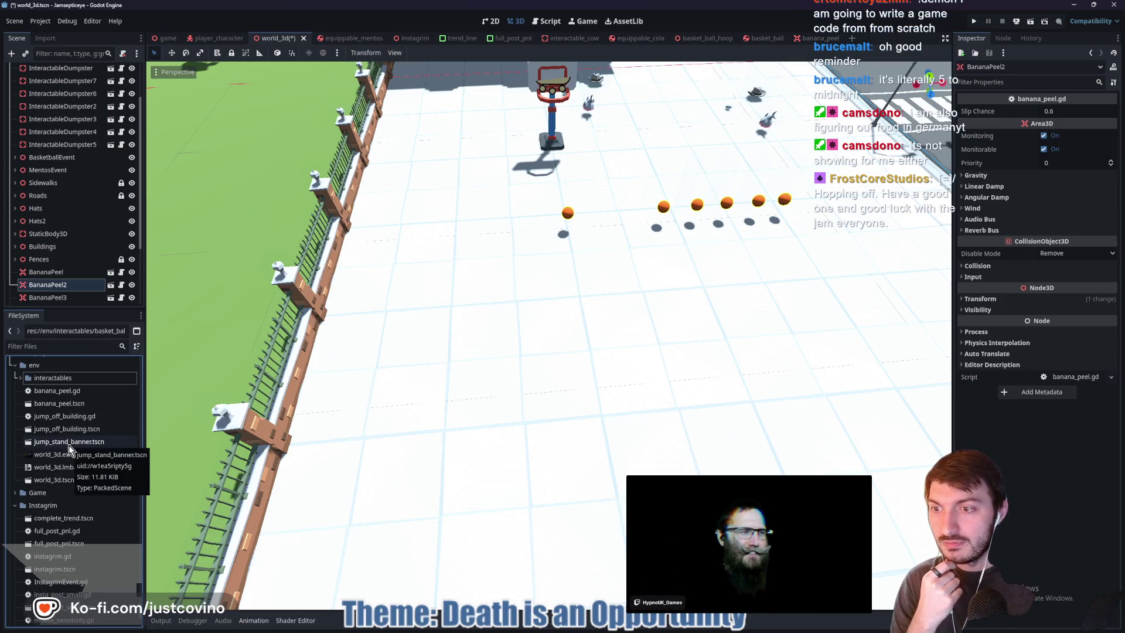
scroll(73, 479, "down", 2)
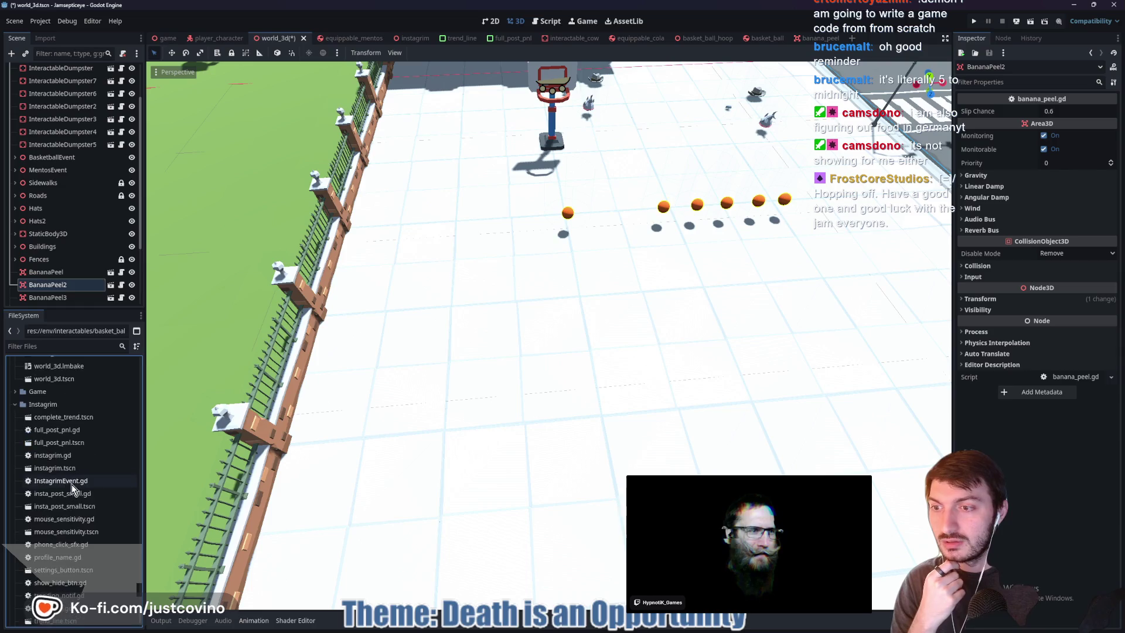
scroll(65, 478, "down", 2)
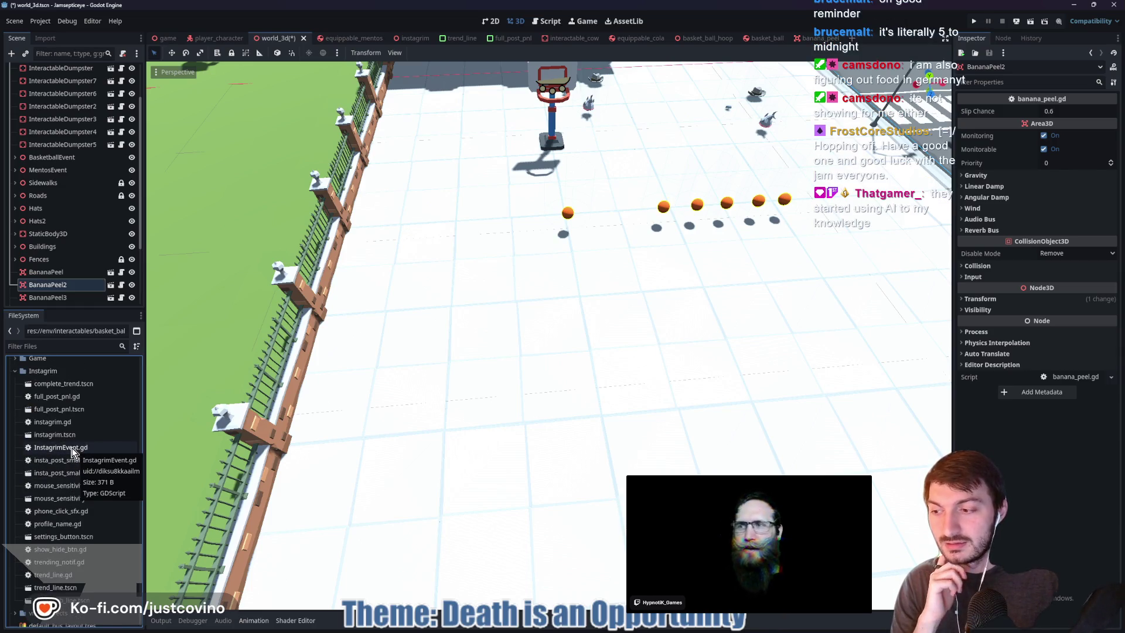
scroll(71, 448, "down", 1)
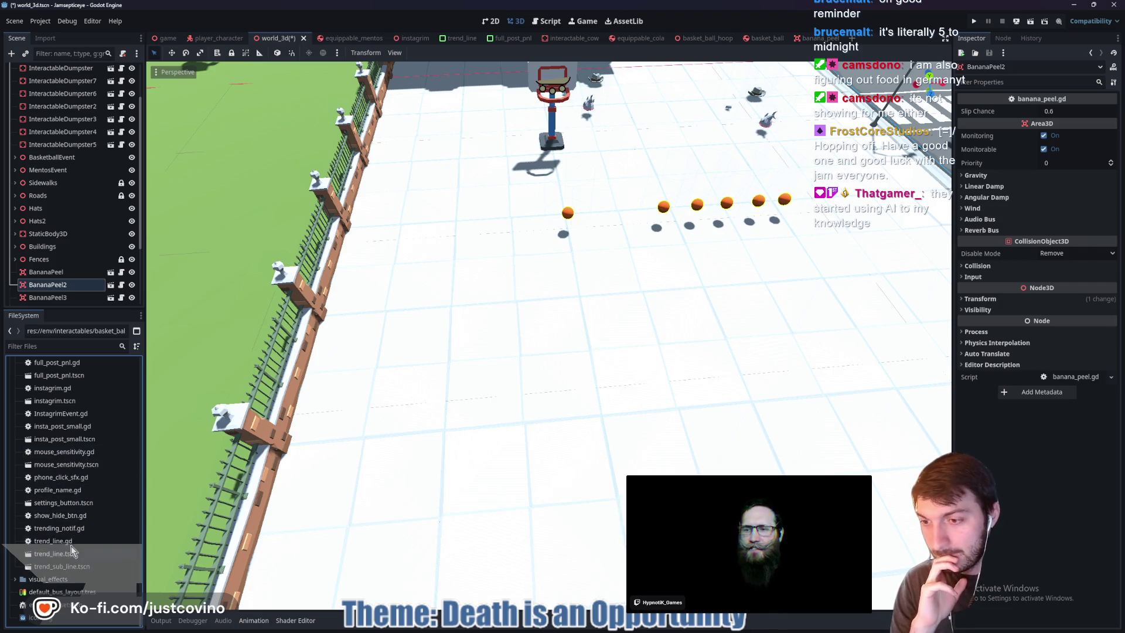
scroll(69, 507, "up", 2)
scroll(69, 506, "up", 2)
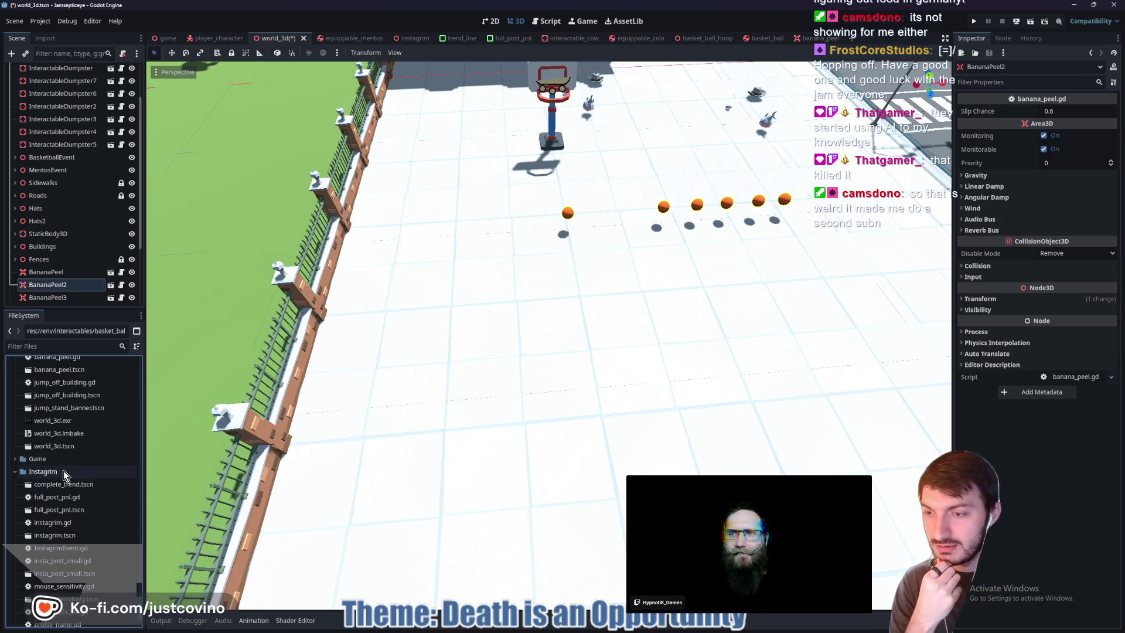
scroll(63, 471, "down", 1)
scroll(62, 472, "down", 1)
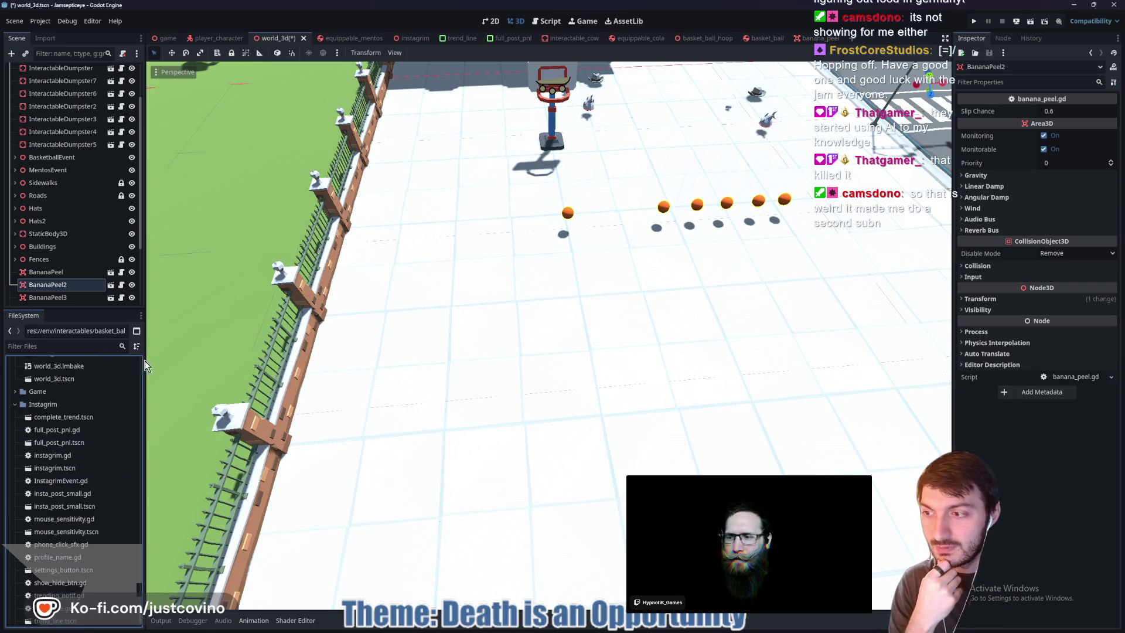
scroll(72, 485, "down", 1)
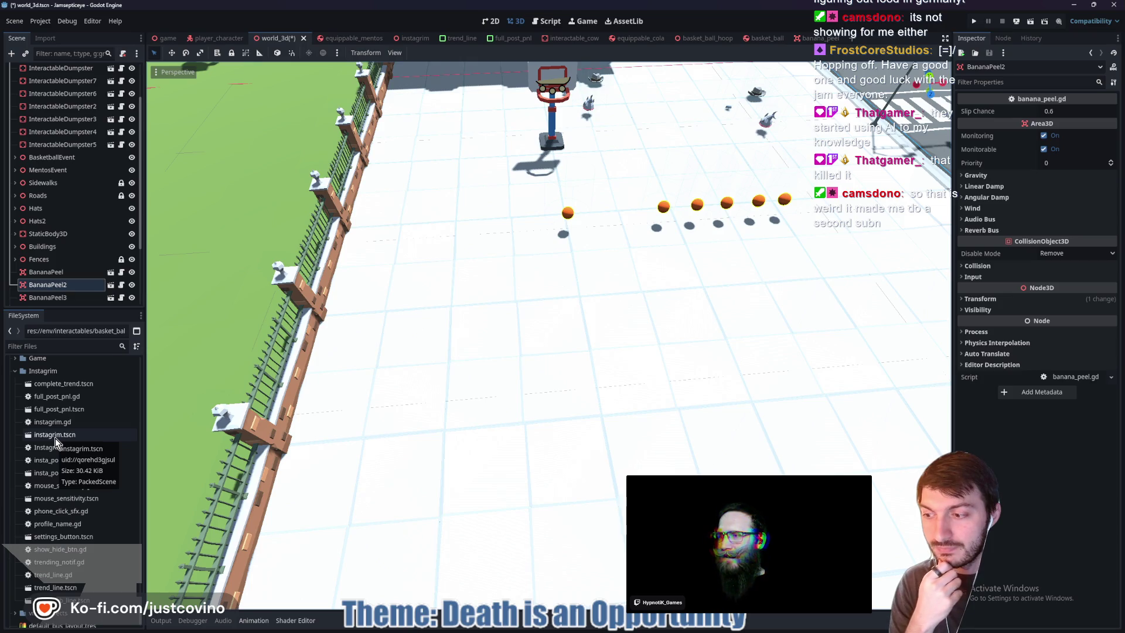
scroll(55, 438, "down", 1)
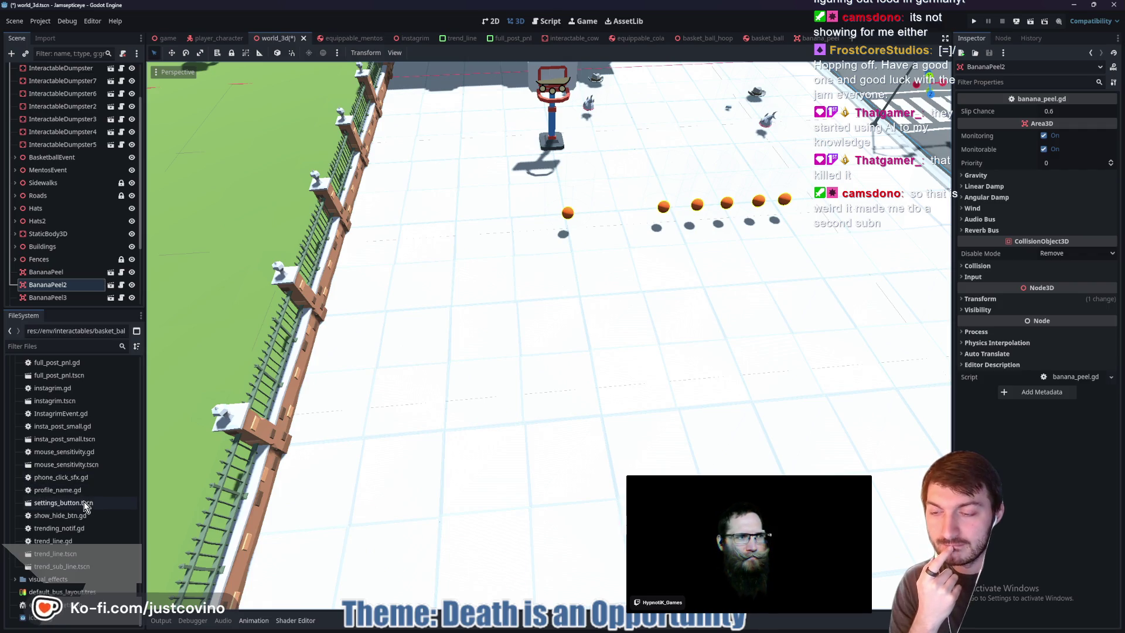
scroll(77, 488, "up", 1)
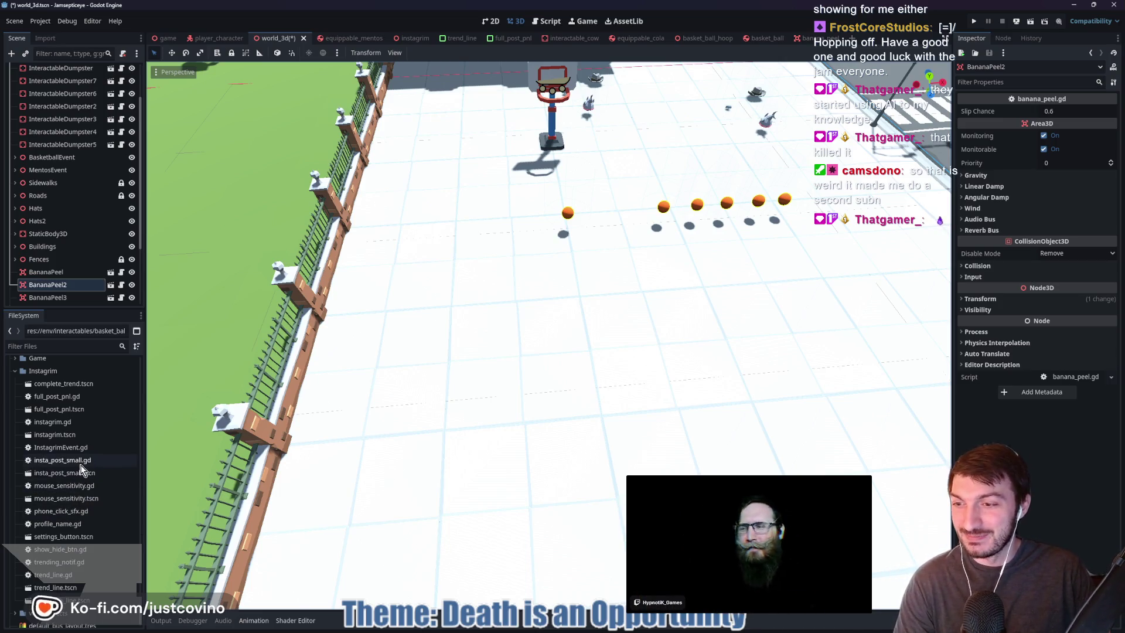
scroll(81, 466, "up", 1)
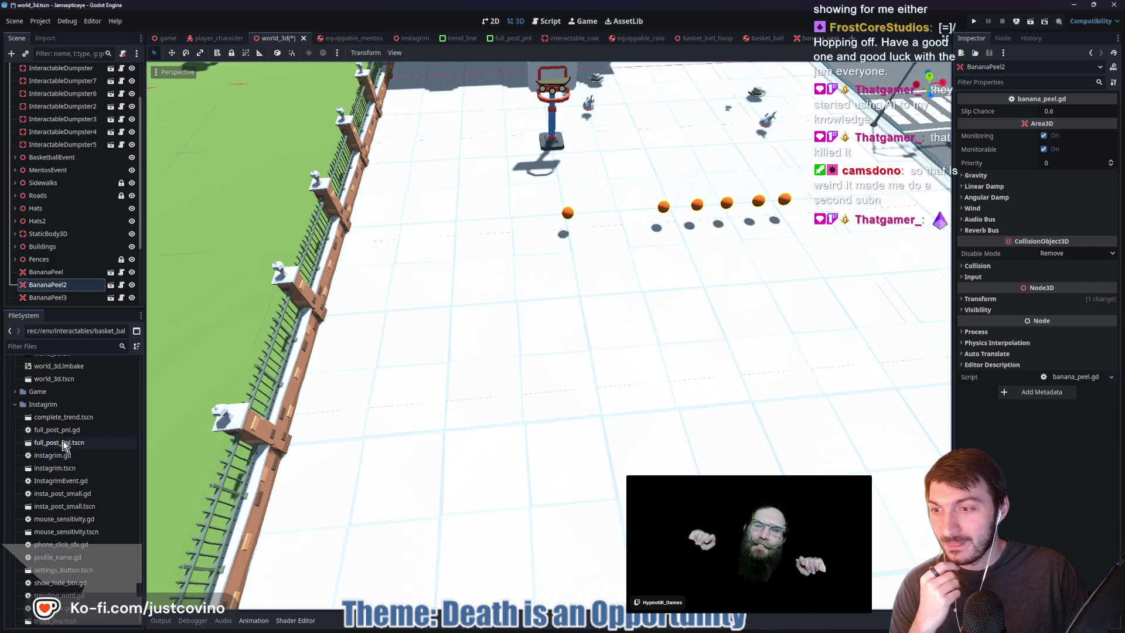
scroll(47, 427, "down", 2)
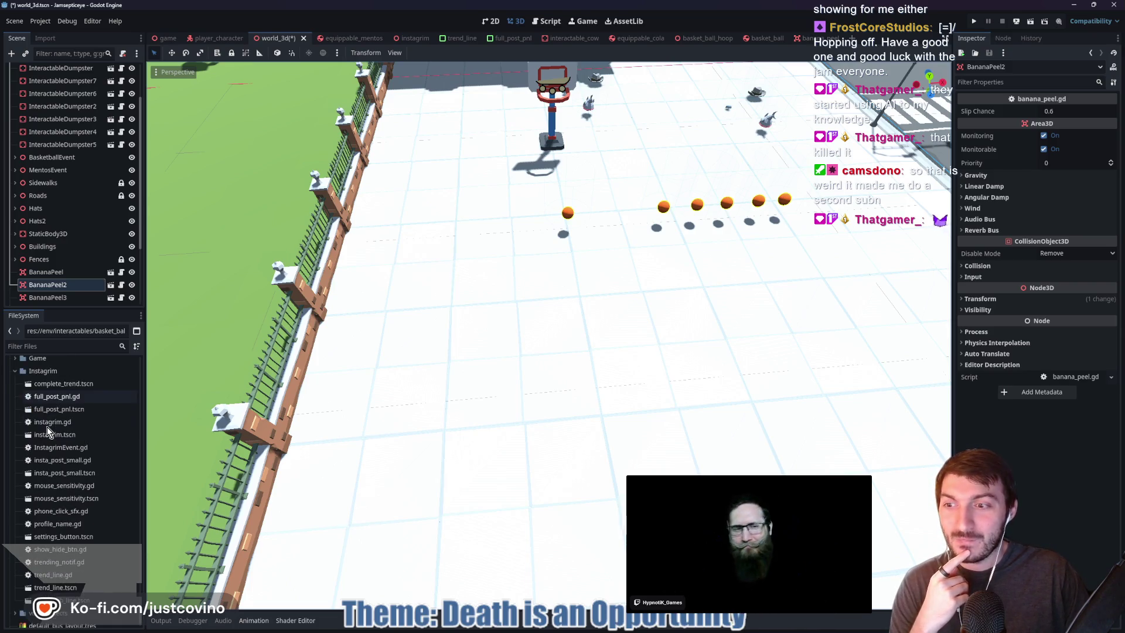
scroll(69, 449, "down", 2)
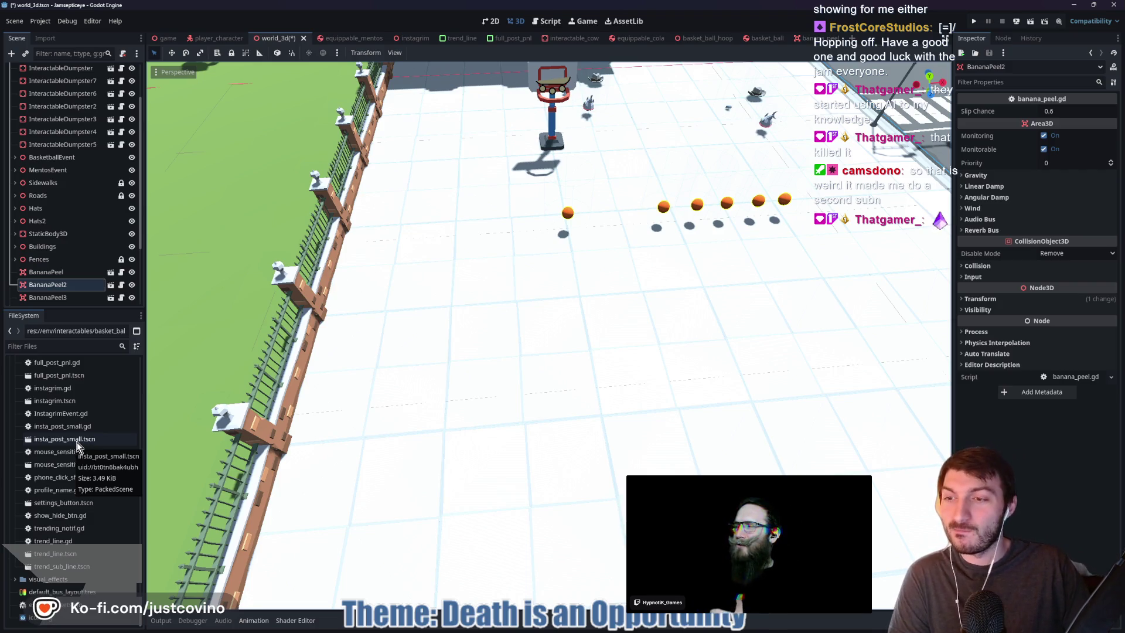
scroll(76, 439, "up", 3)
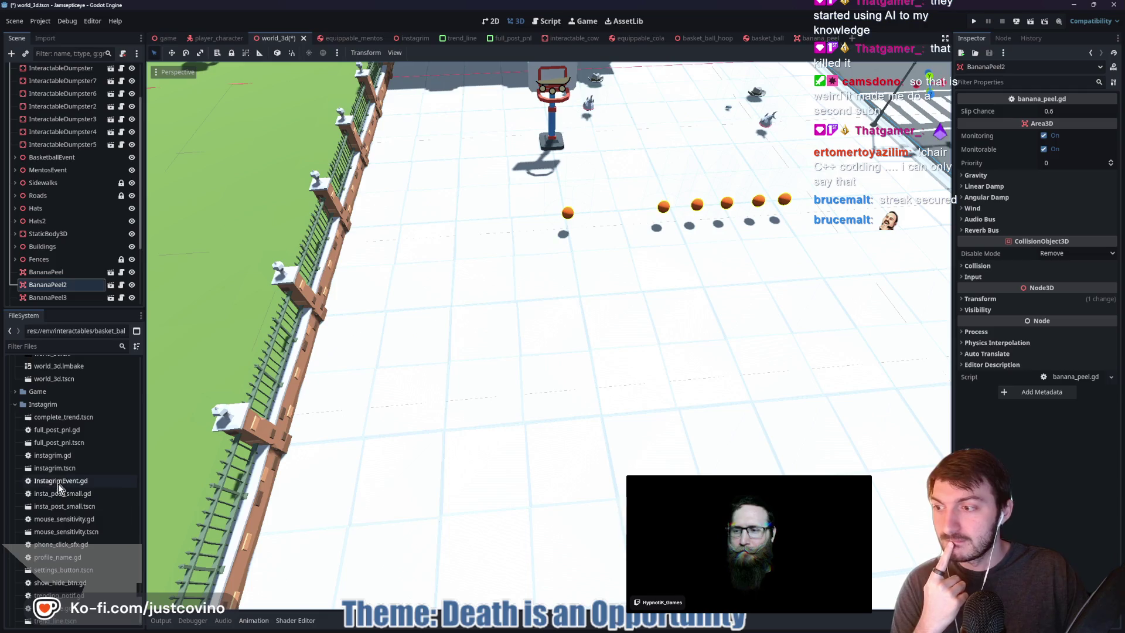
scroll(58, 453, "down", 1)
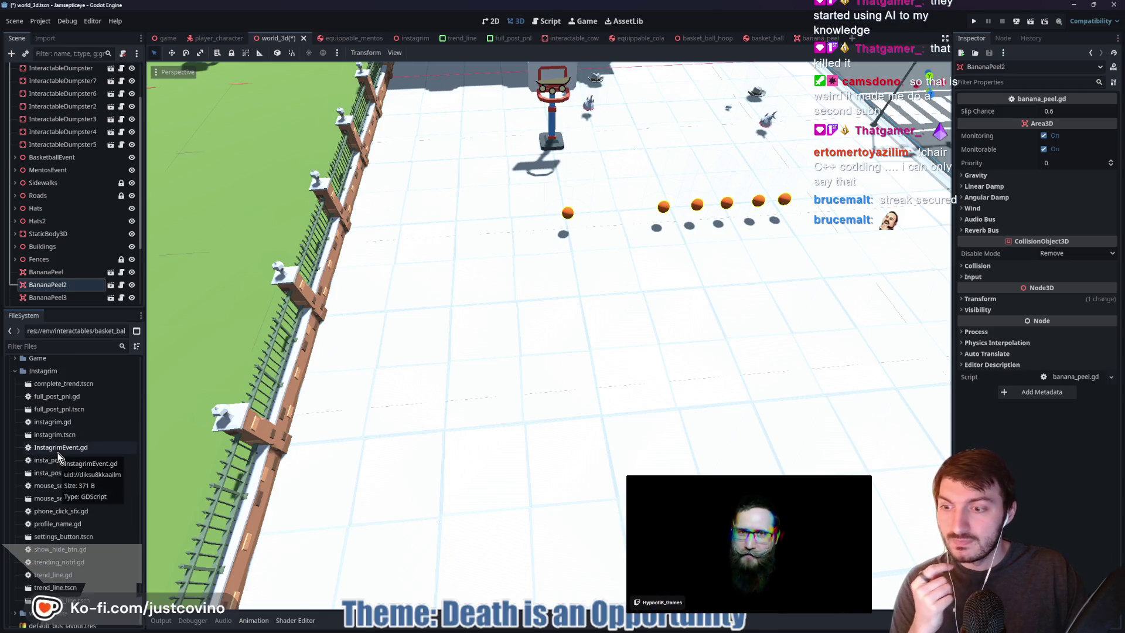
scroll(58, 452, "down", 1)
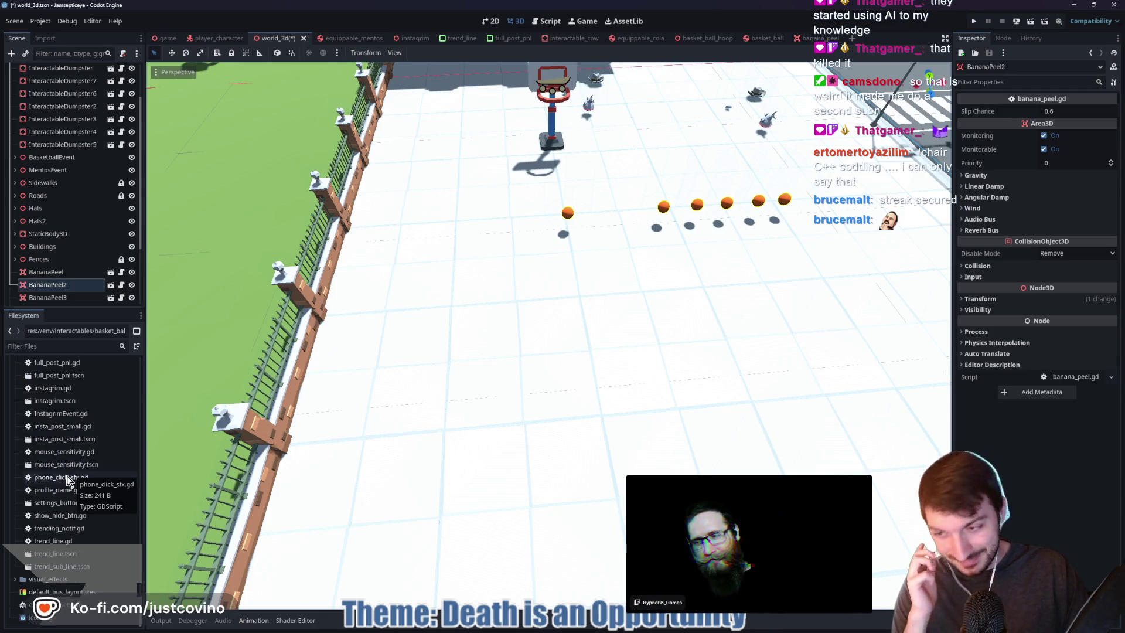
scroll(76, 445, "up", 8)
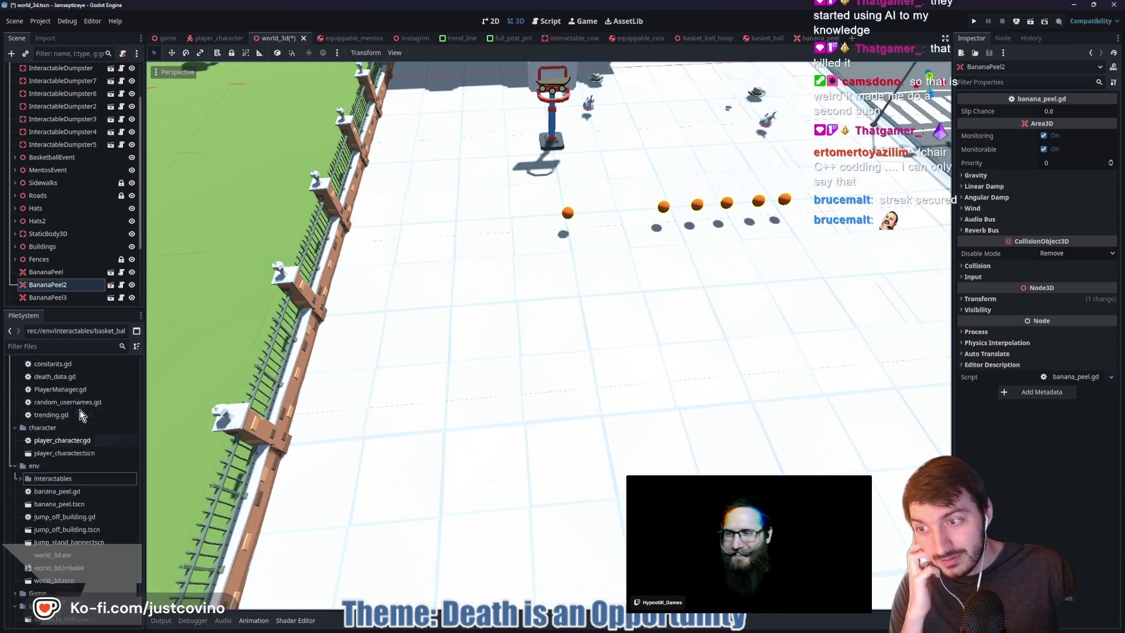
scroll(79, 411, "down", 10)
scroll(87, 436, "up", 9)
scroll(86, 436, "up", 5)
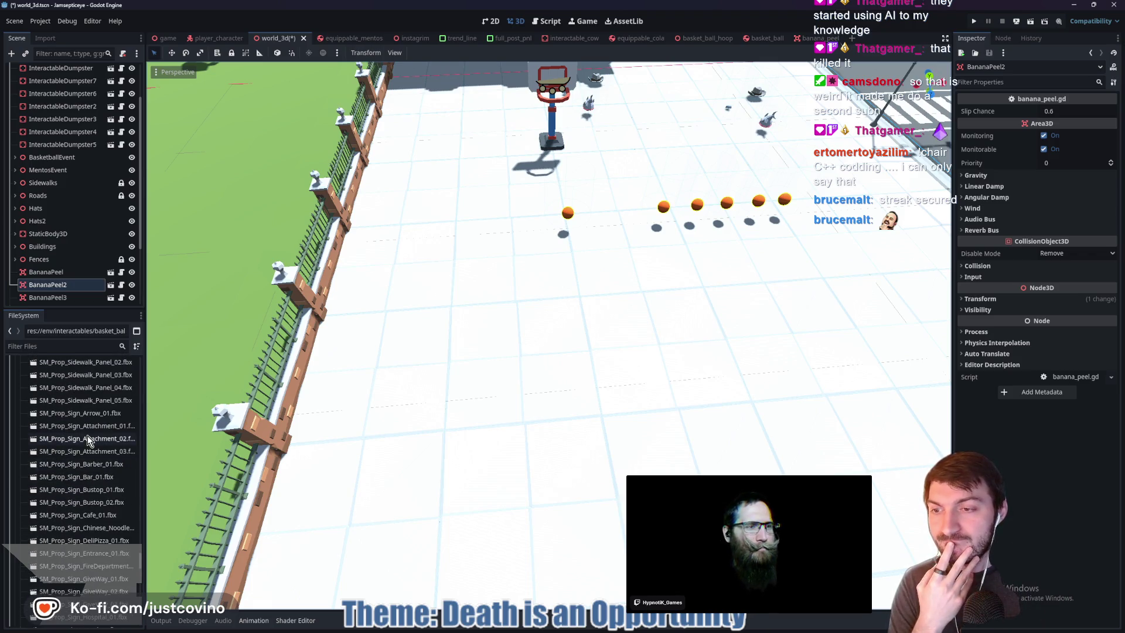
scroll(87, 435, "up", 4)
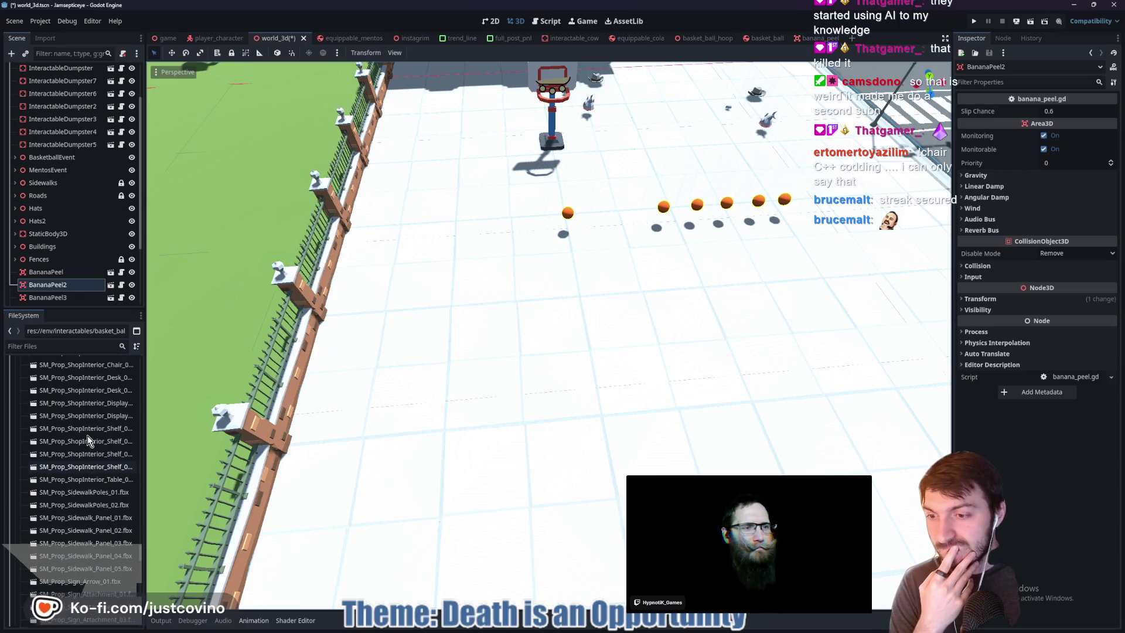
scroll(87, 435, "down", 7)
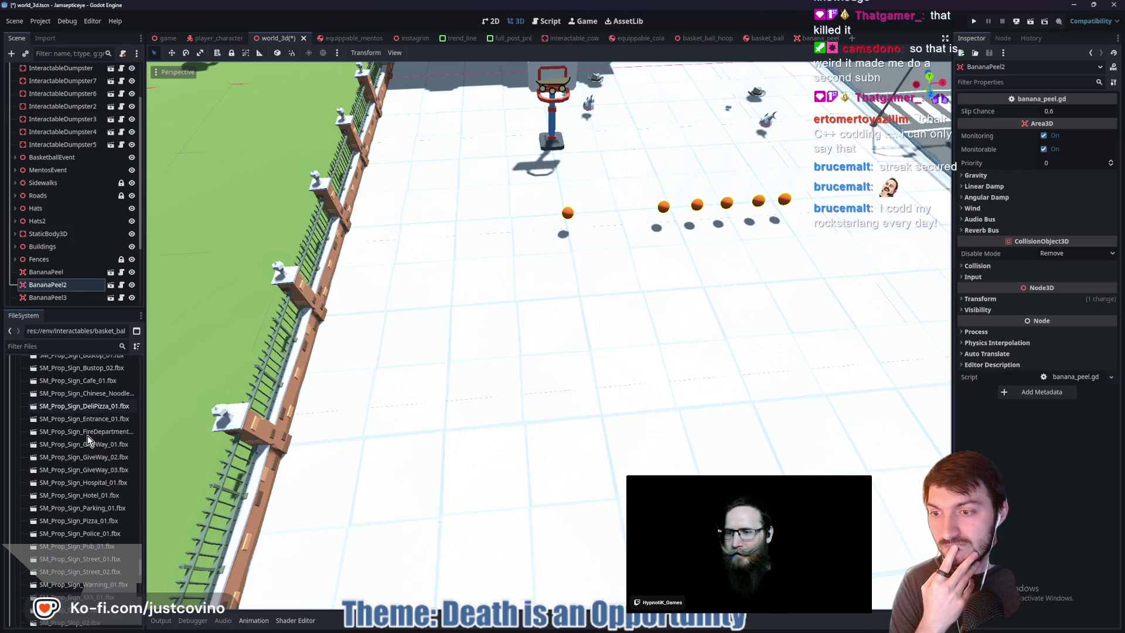
scroll(87, 435, "down", 3)
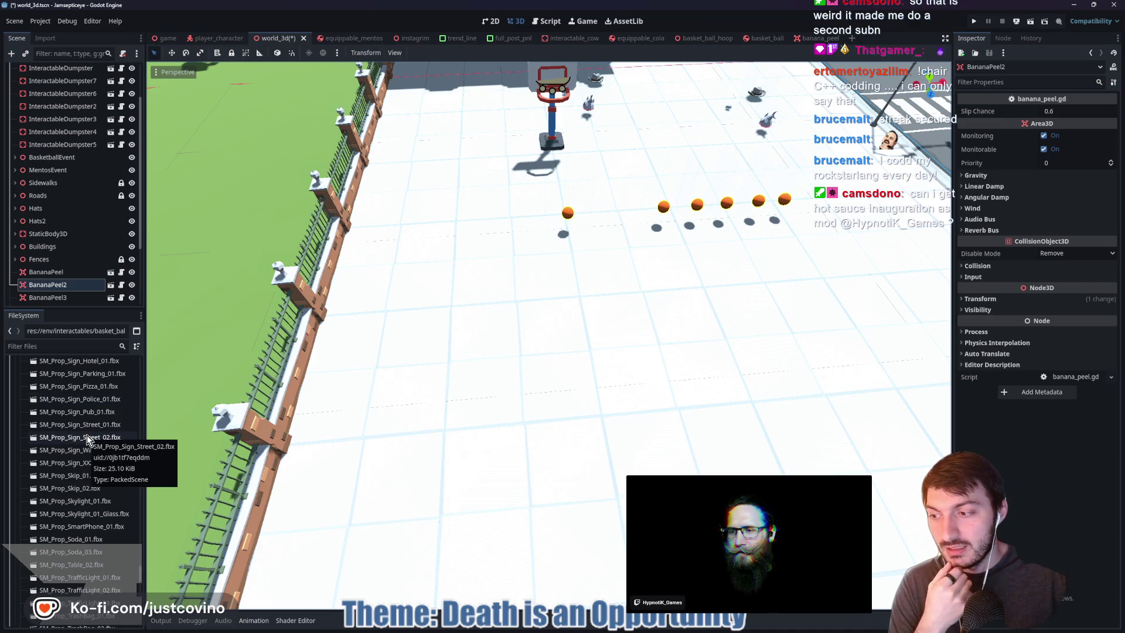
scroll(85, 437, "down", 1)
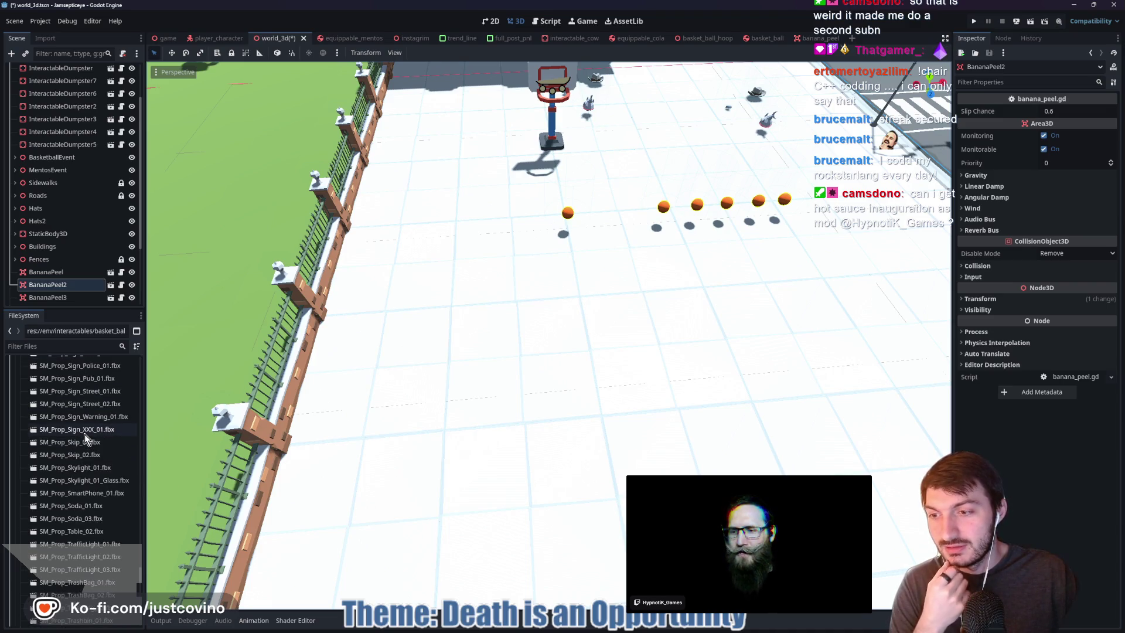
scroll(89, 452, "down", 1)
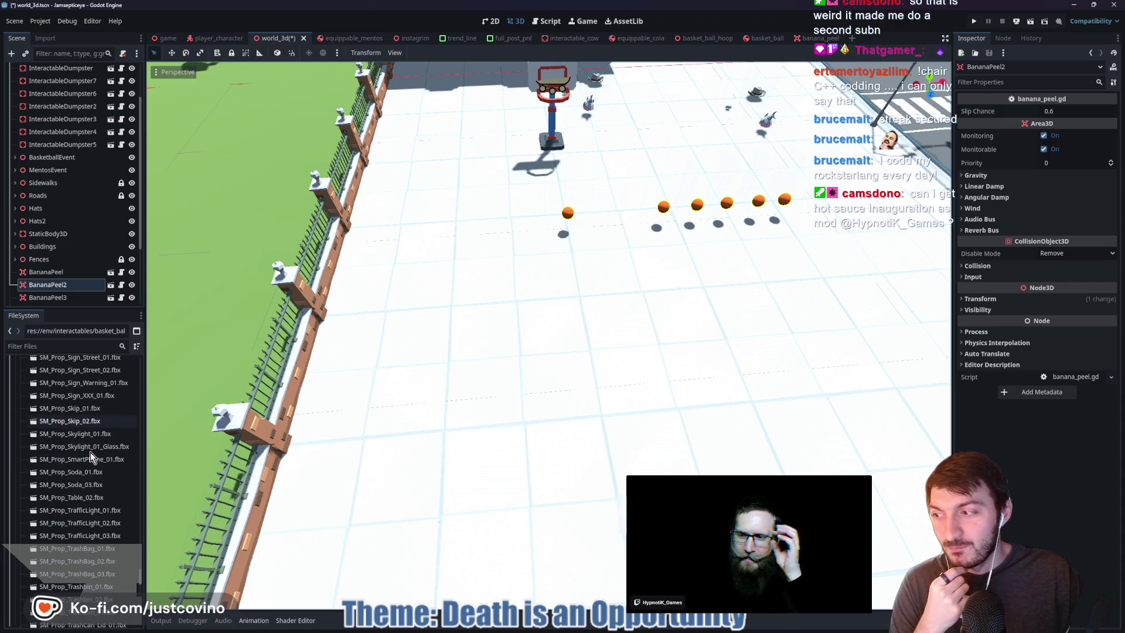
scroll(90, 457, "down", 1)
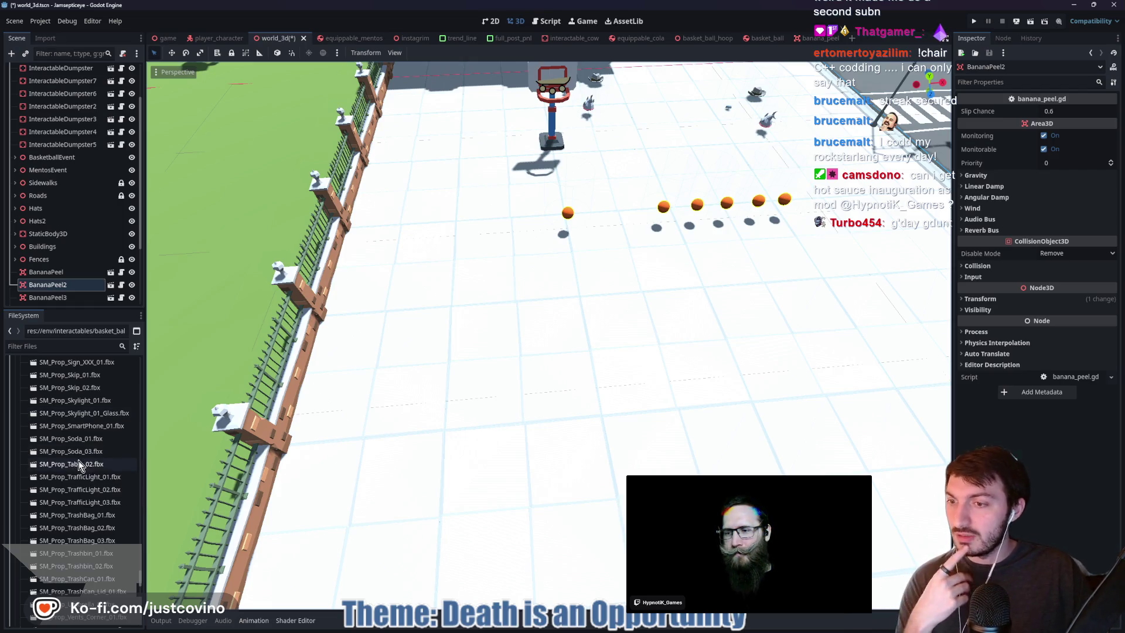
scroll(97, 463, "up", 5)
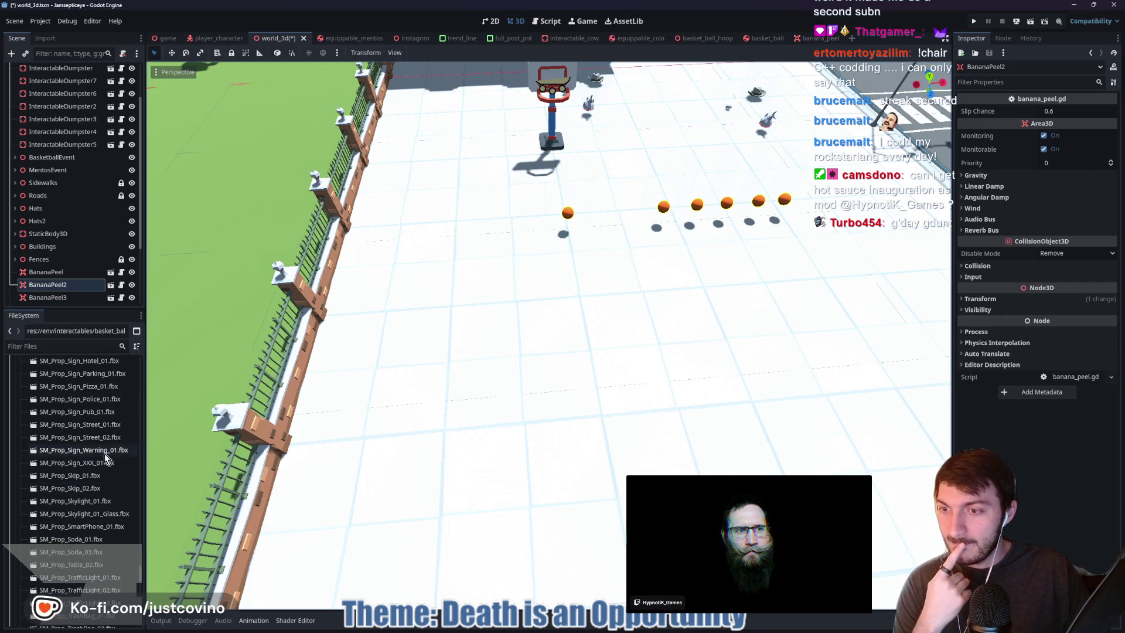
scroll(107, 447, "up", 8)
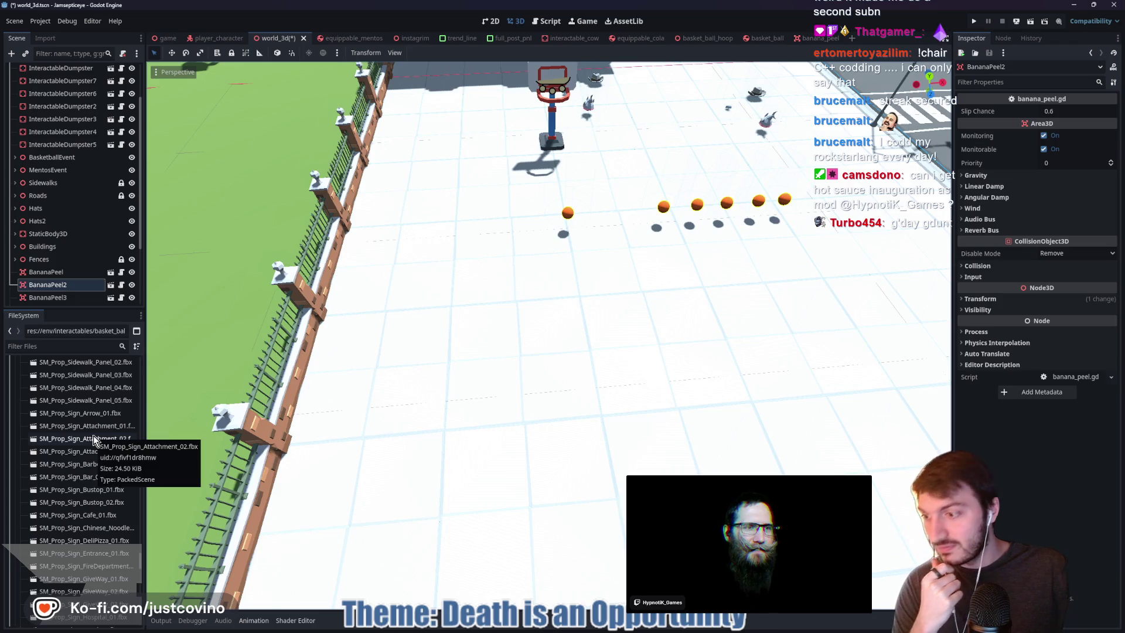
scroll(99, 441, "down", 1)
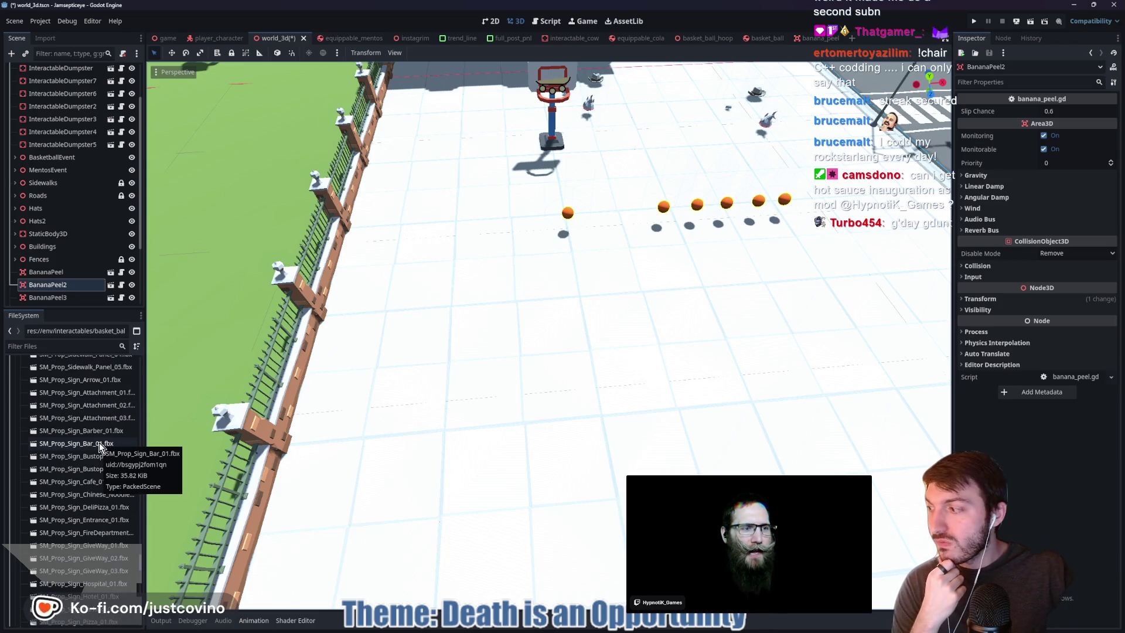
scroll(96, 446, "down", 5)
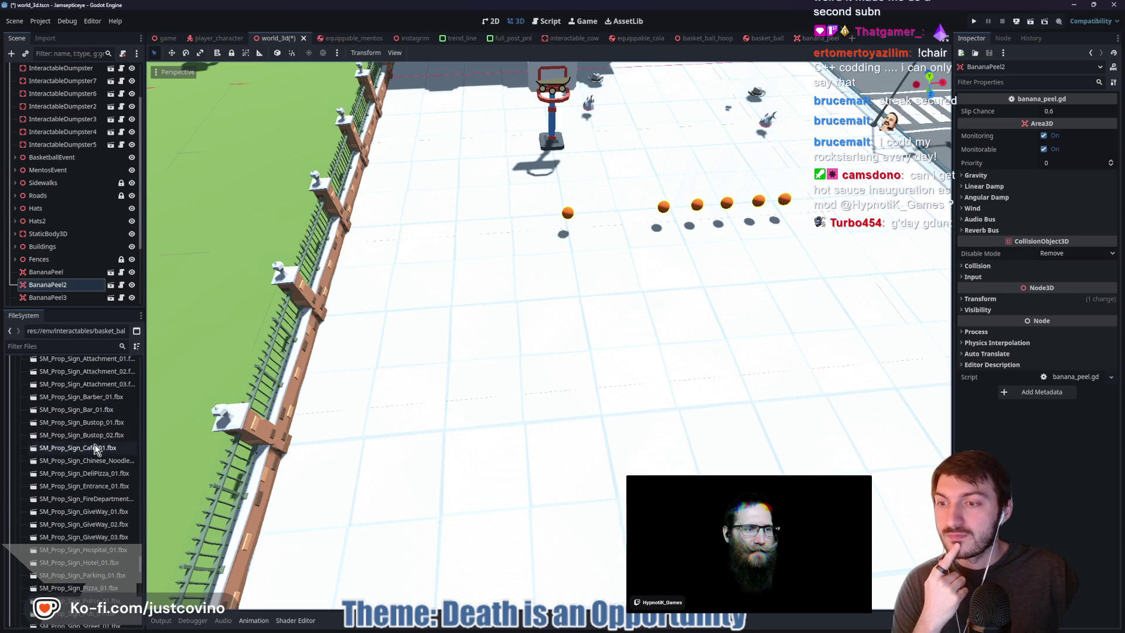
scroll(94, 443, "down", 5)
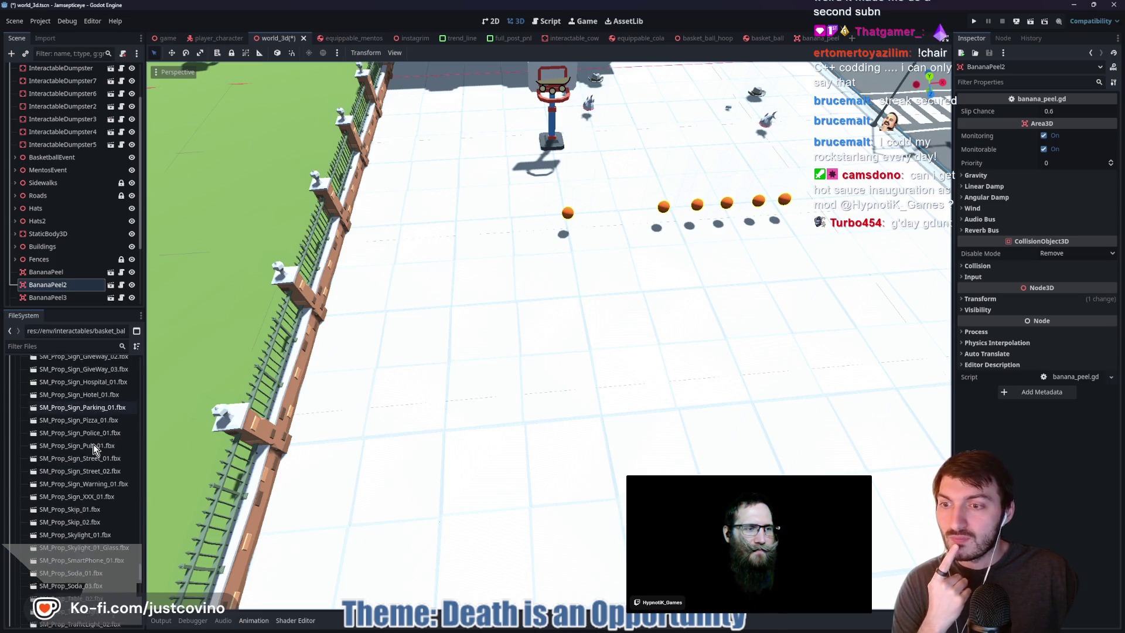
scroll(97, 432, "down", 5)
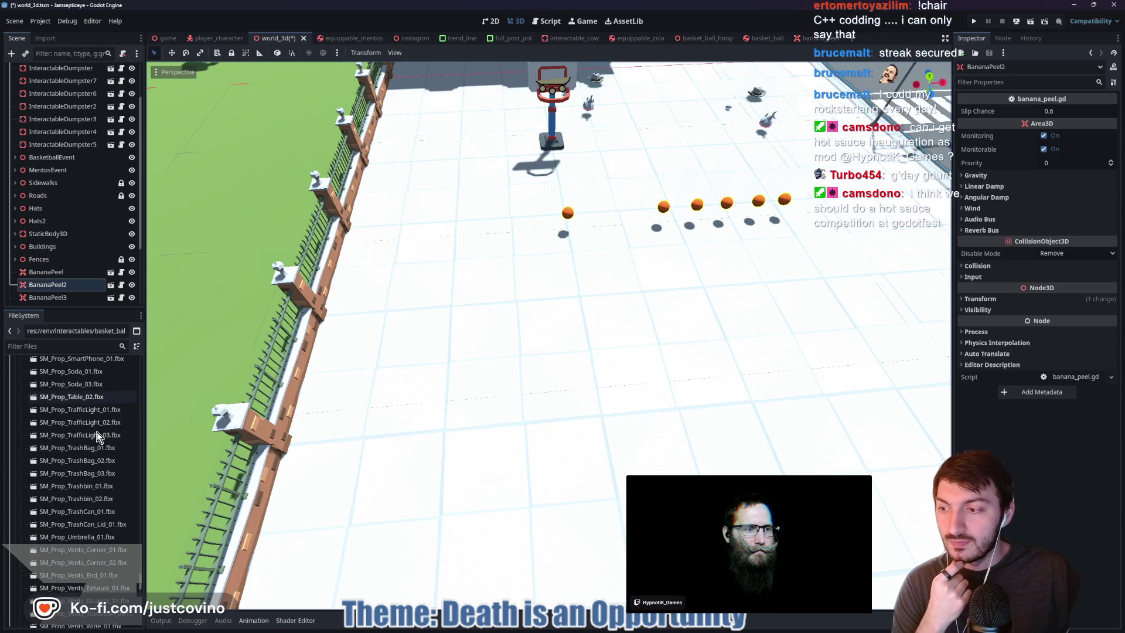
scroll(97, 433, "down", 2)
scroll(97, 431, "down", 1)
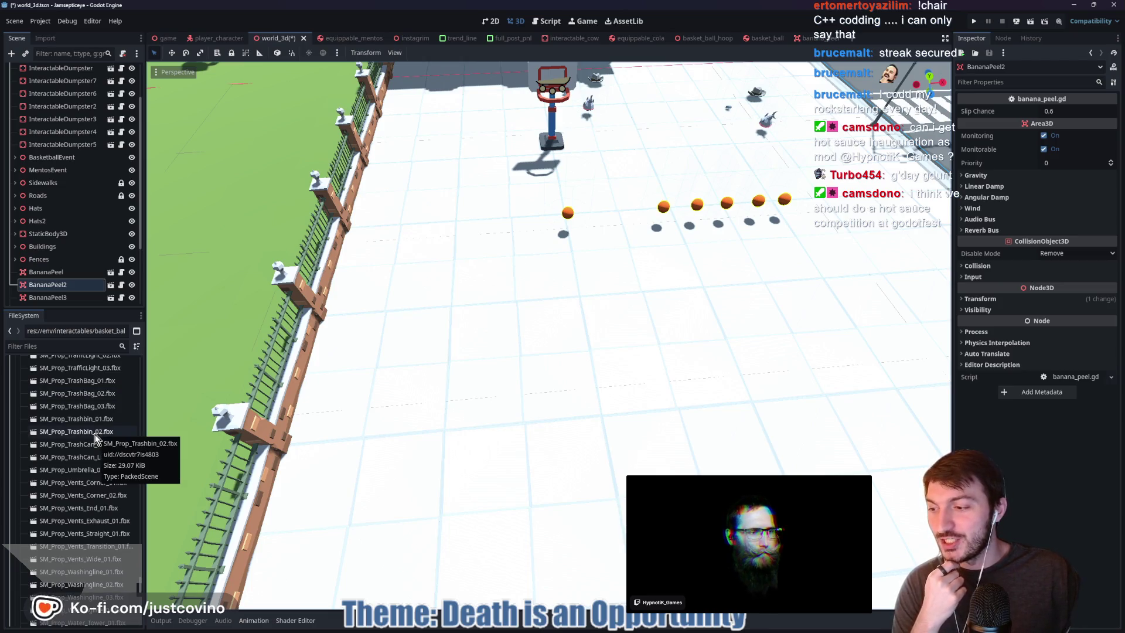
scroll(93, 440, "down", 6)
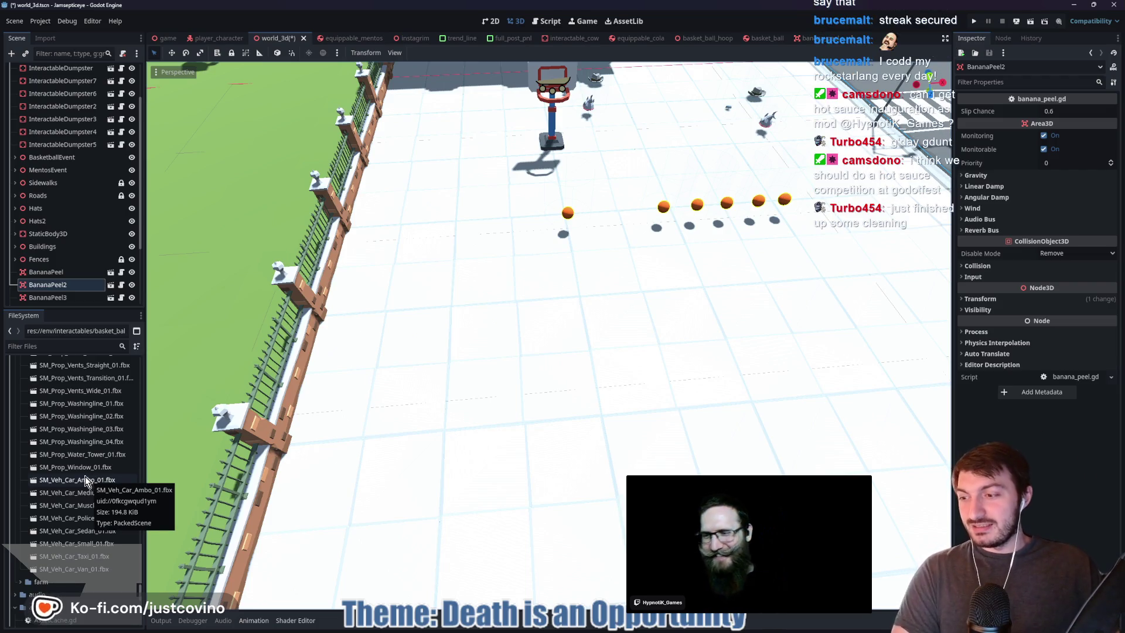
scroll(86, 476, "down", 1)
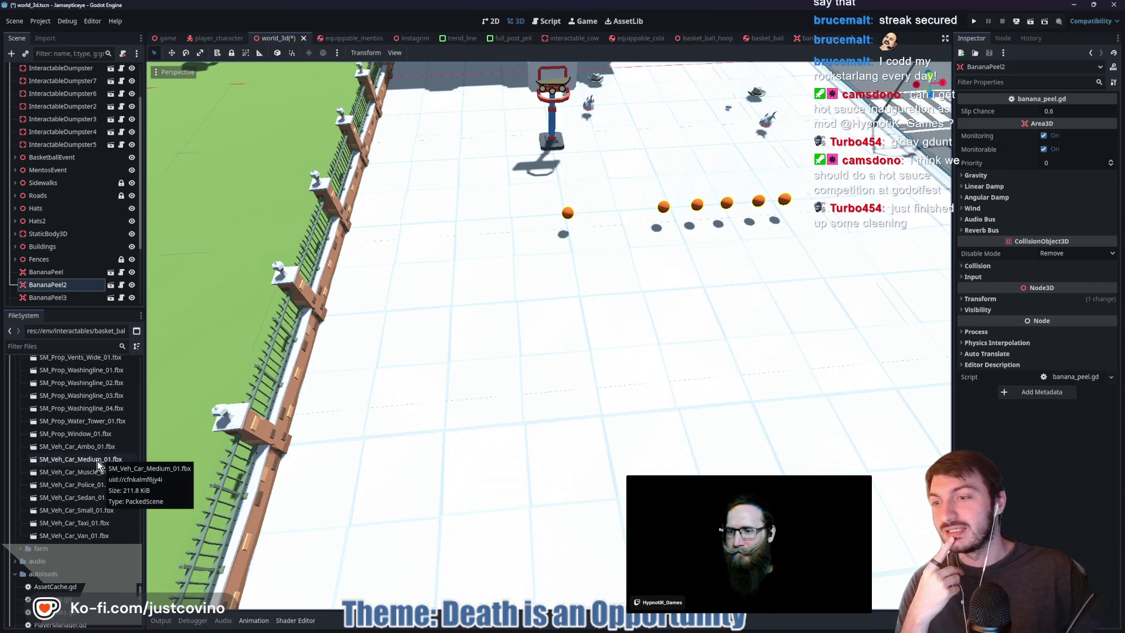
scroll(96, 462, "down", 2)
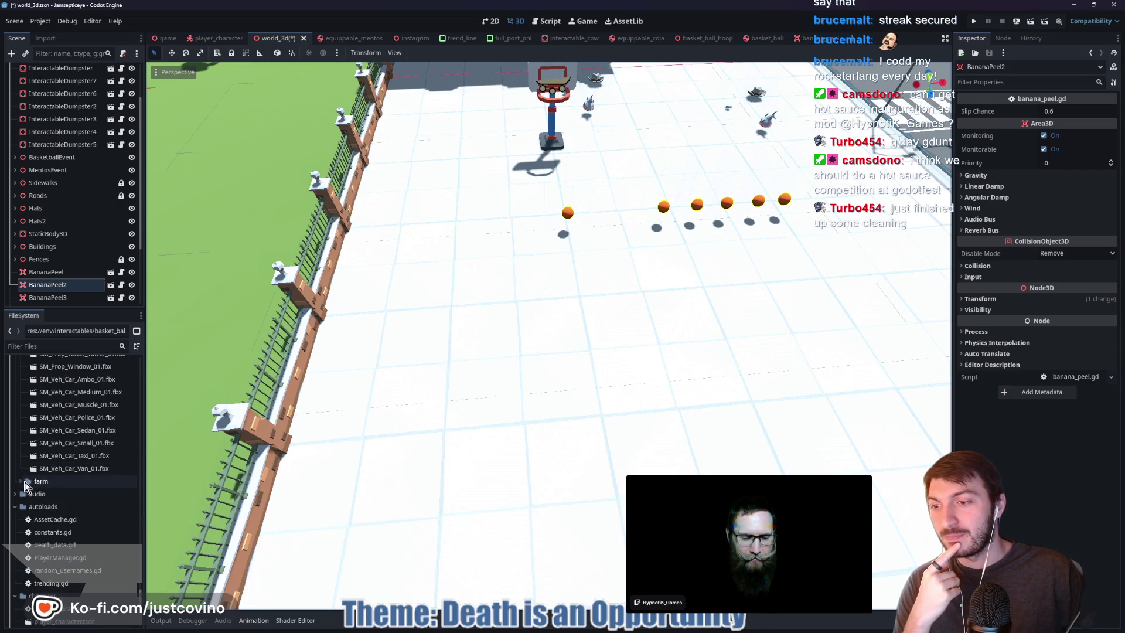
scroll(97, 460, "up", 4)
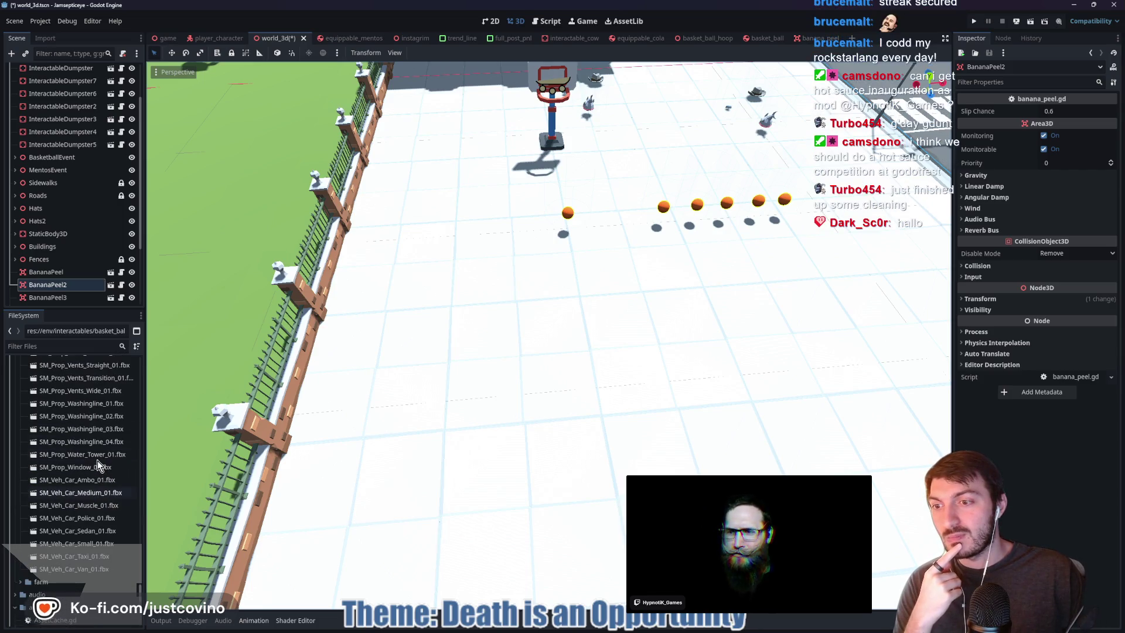
scroll(94, 459, "up", 2)
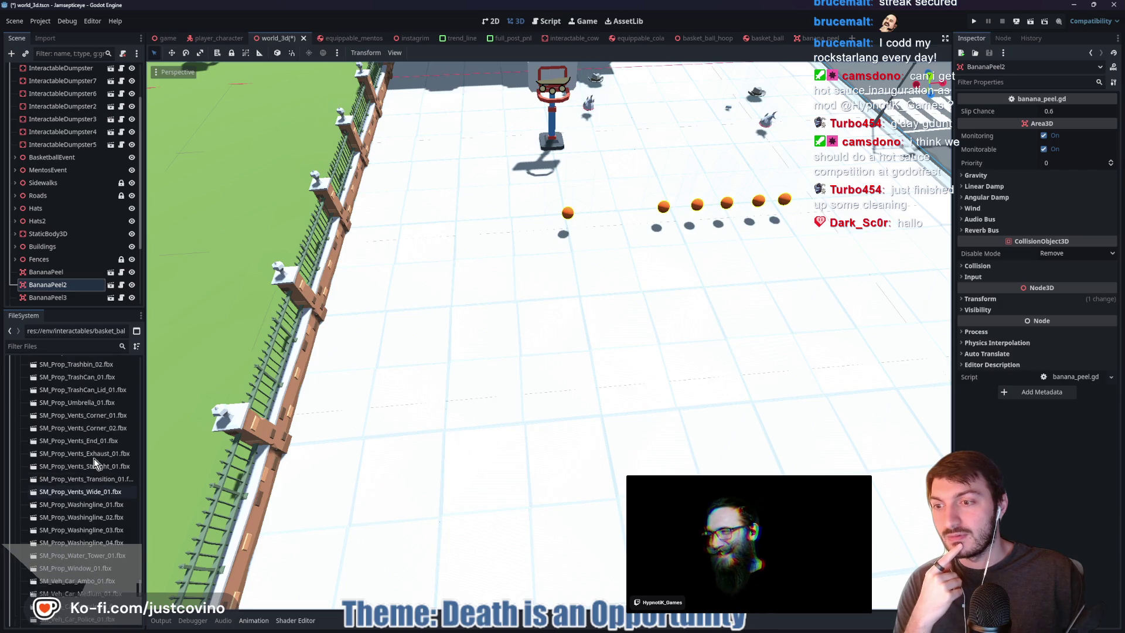
scroll(93, 462, "up", 4)
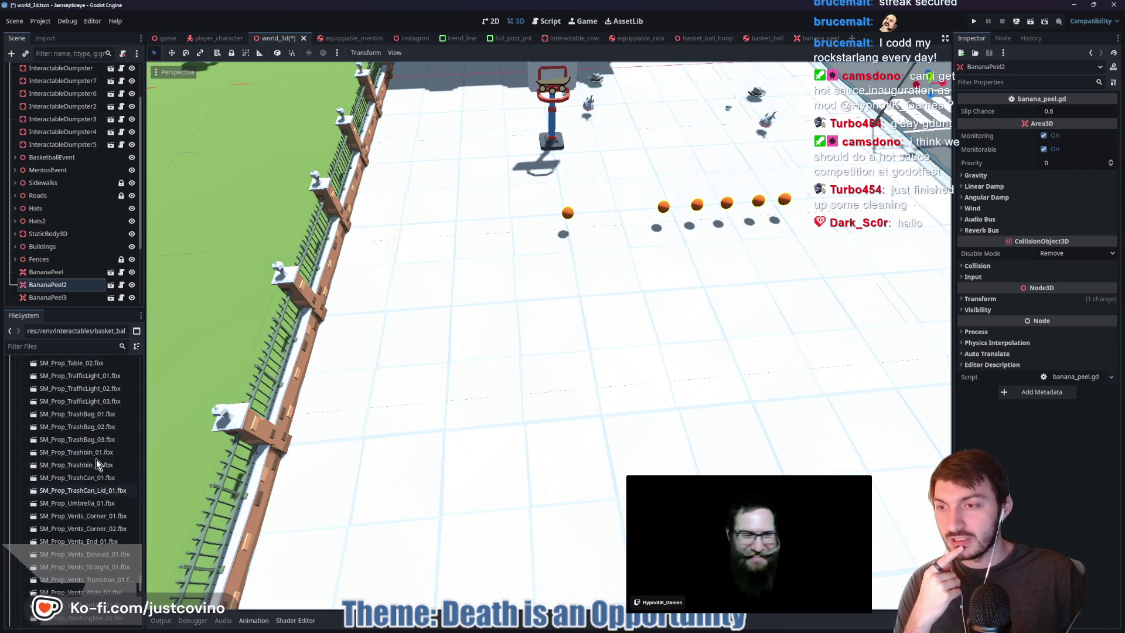
scroll(97, 463, "up", 4)
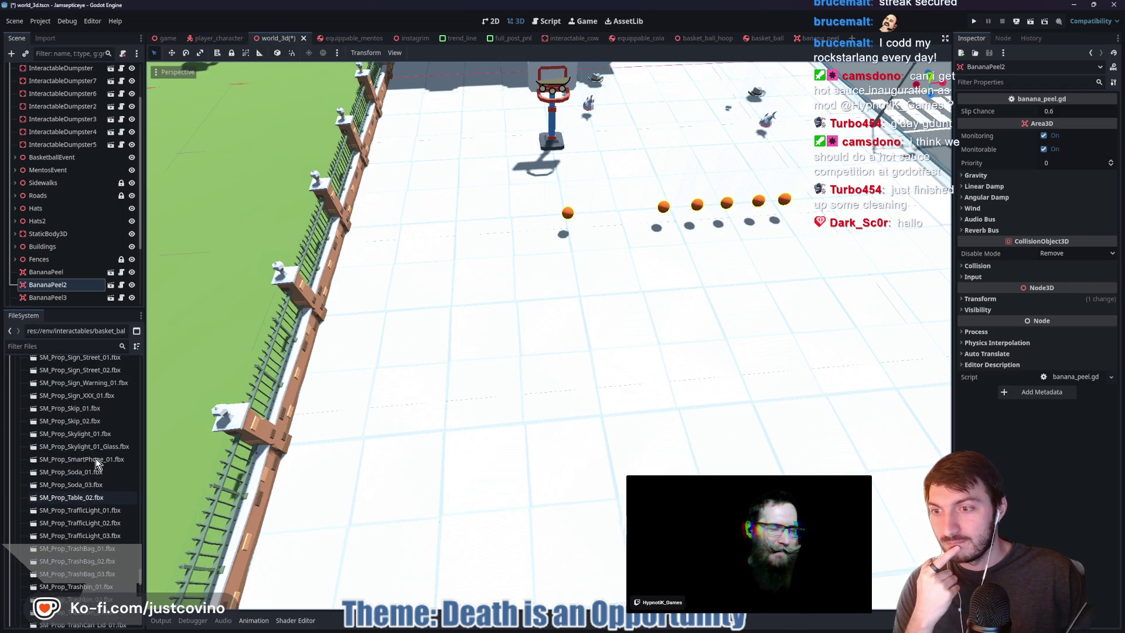
scroll(96, 458, "up", 6)
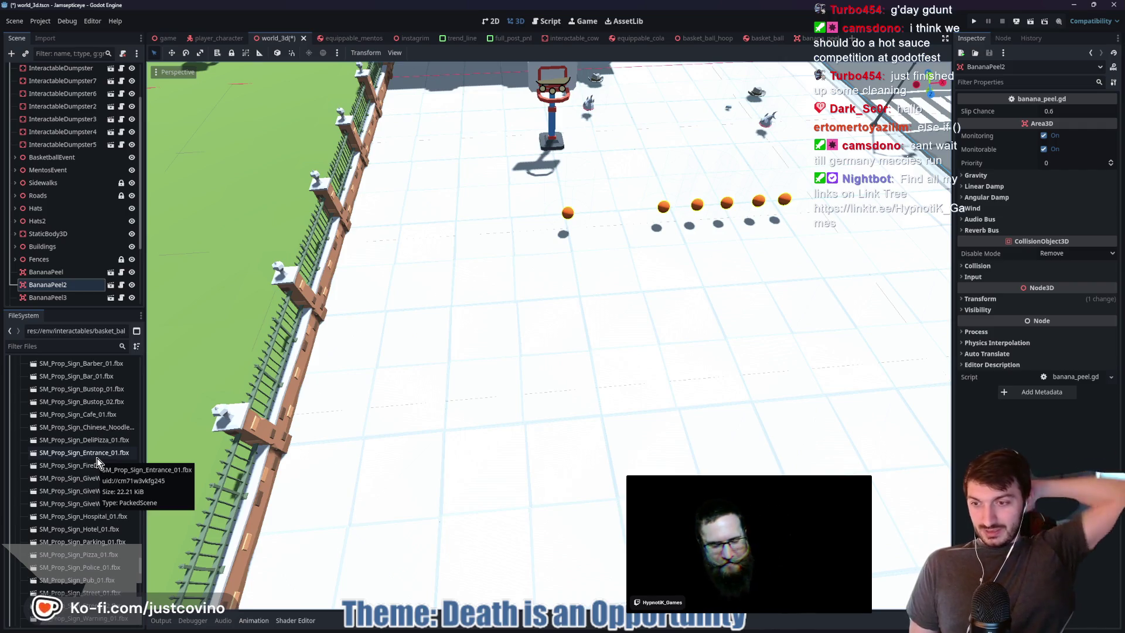
scroll(97, 459, "down", 2)
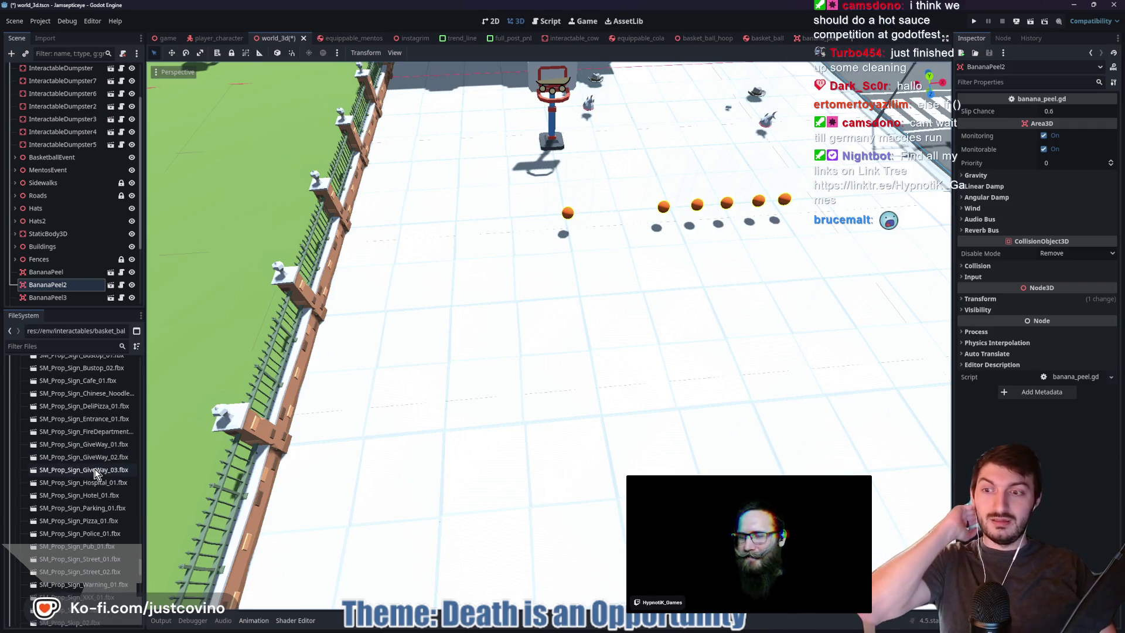
scroll(94, 469, "down", 3)
scroll(79, 480, "down", 4)
scroll(76, 477, "down", 4)
scroll(84, 474, "down", 4)
scroll(90, 480, "down", 4)
scroll(89, 480, "down", 3)
scroll(89, 480, "down", 2)
scroll(89, 480, "down", 3)
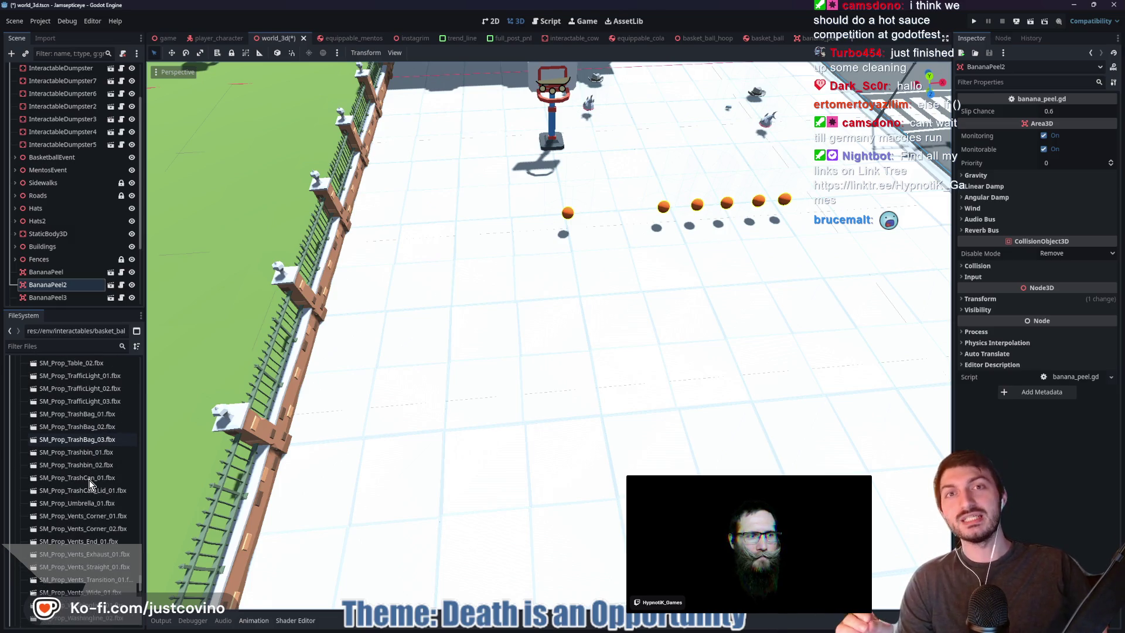
scroll(91, 483, "up", 15)
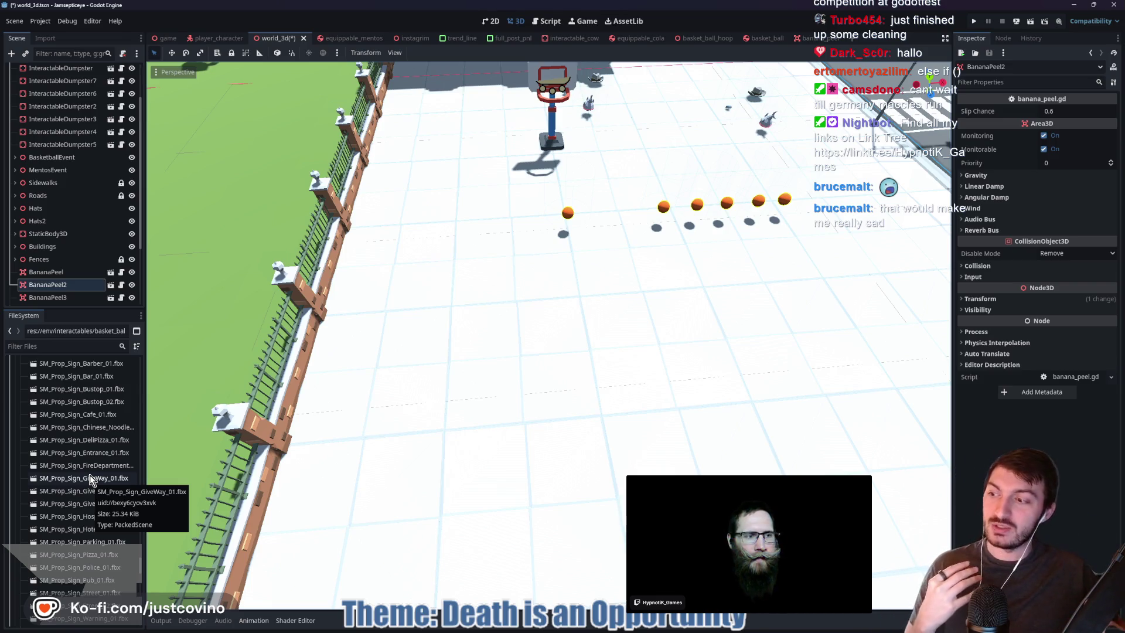
scroll(90, 474, "up", 12)
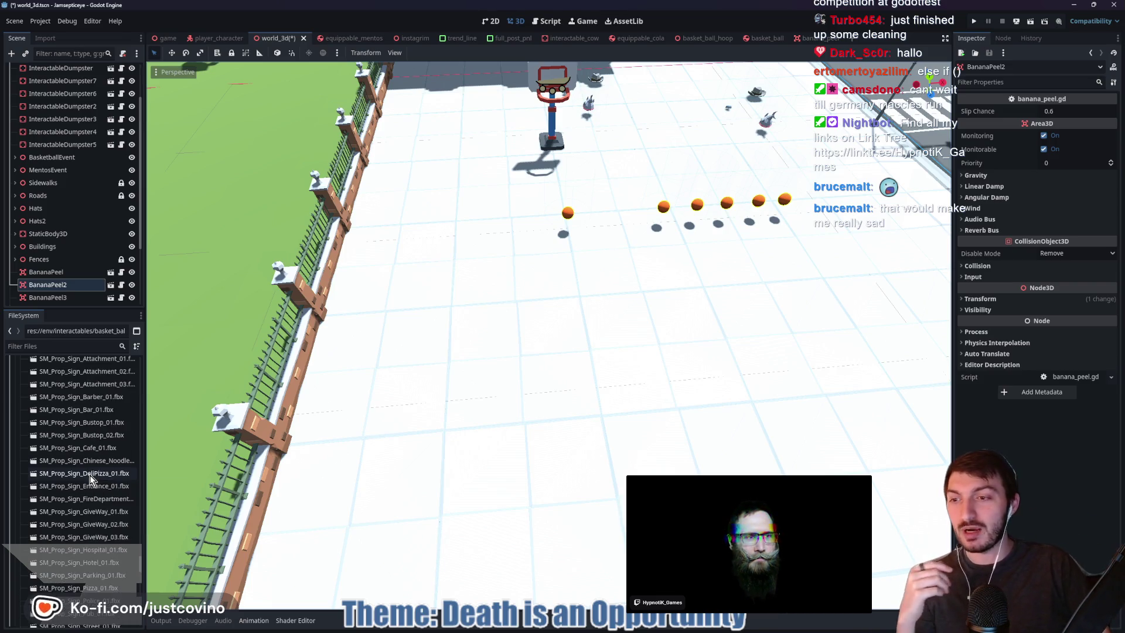
scroll(106, 463, "up", 8)
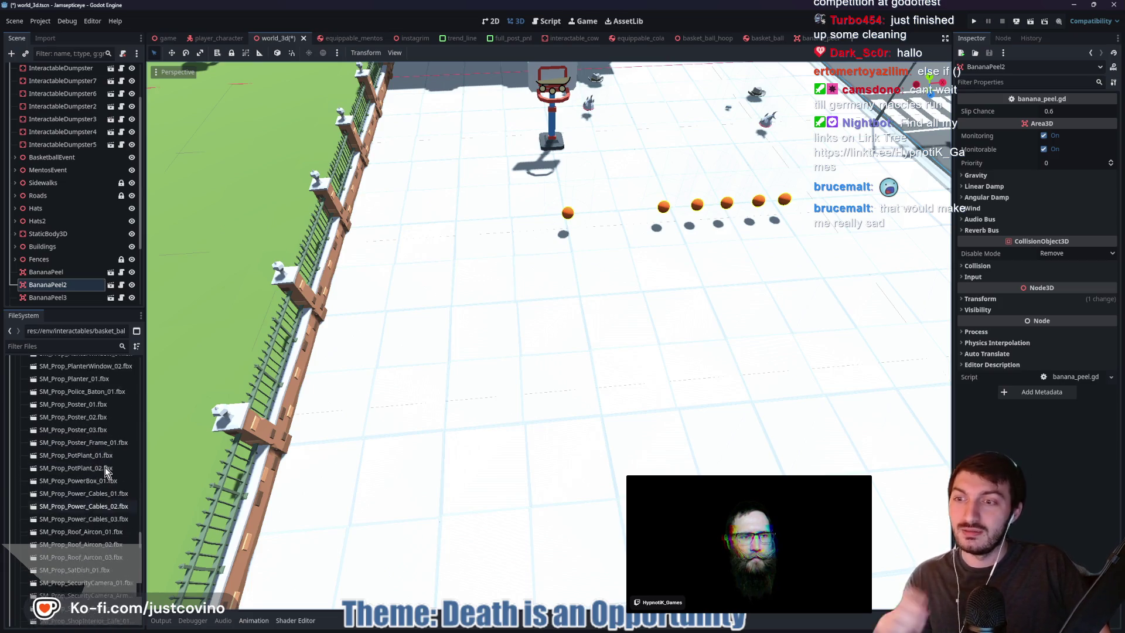
scroll(102, 460, "up", 8)
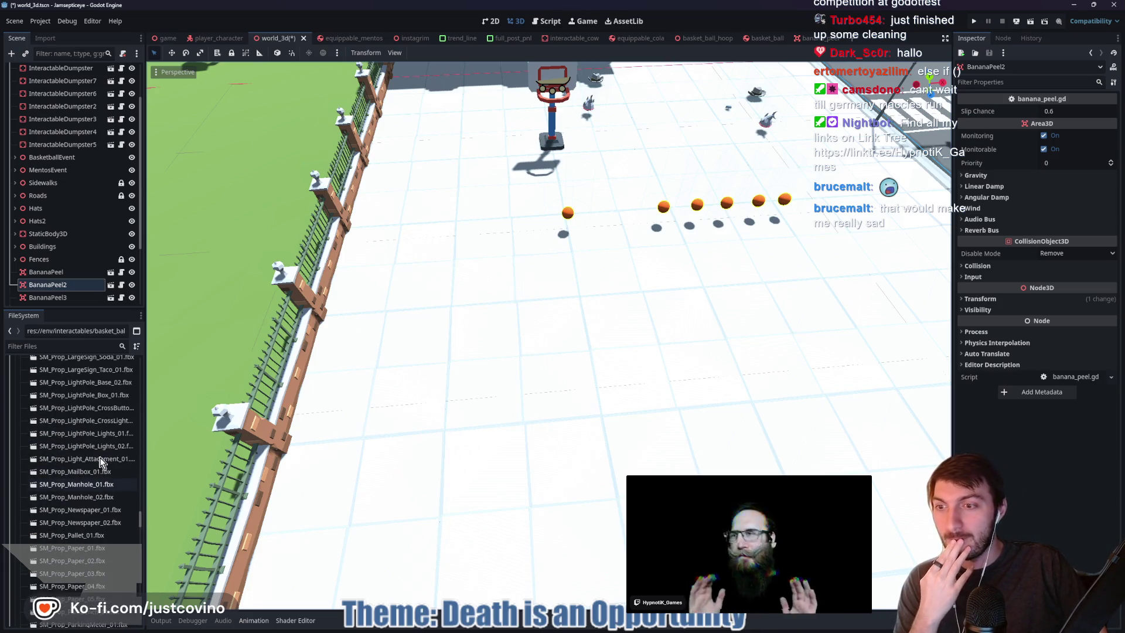
scroll(99, 457, "up", 10)
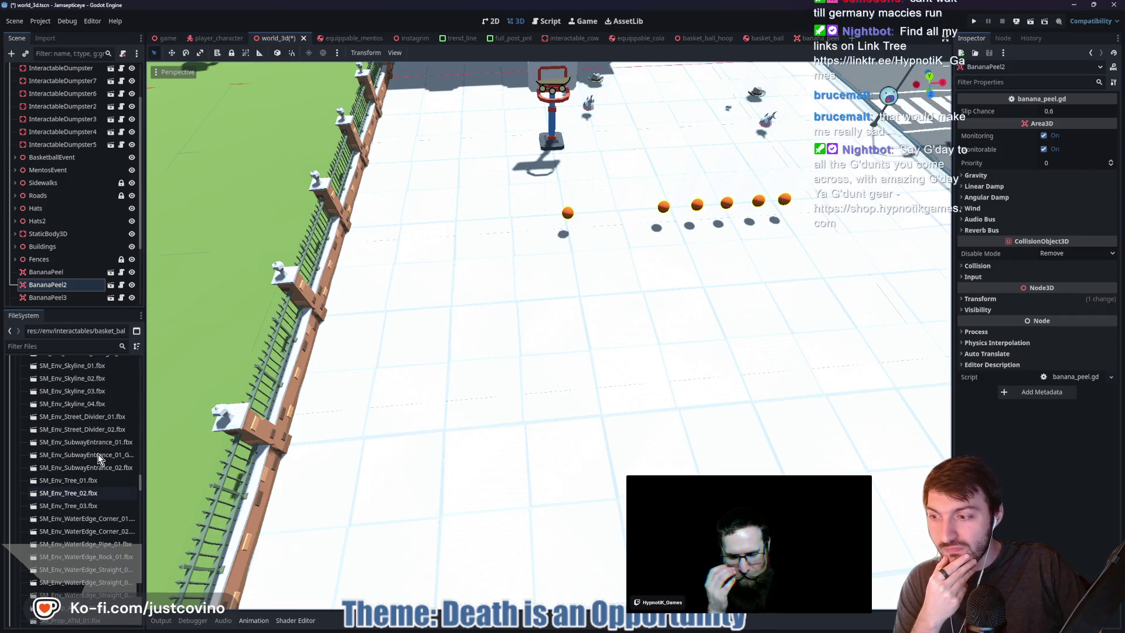
scroll(98, 458, "up", 3)
scroll(98, 458, "up", 10)
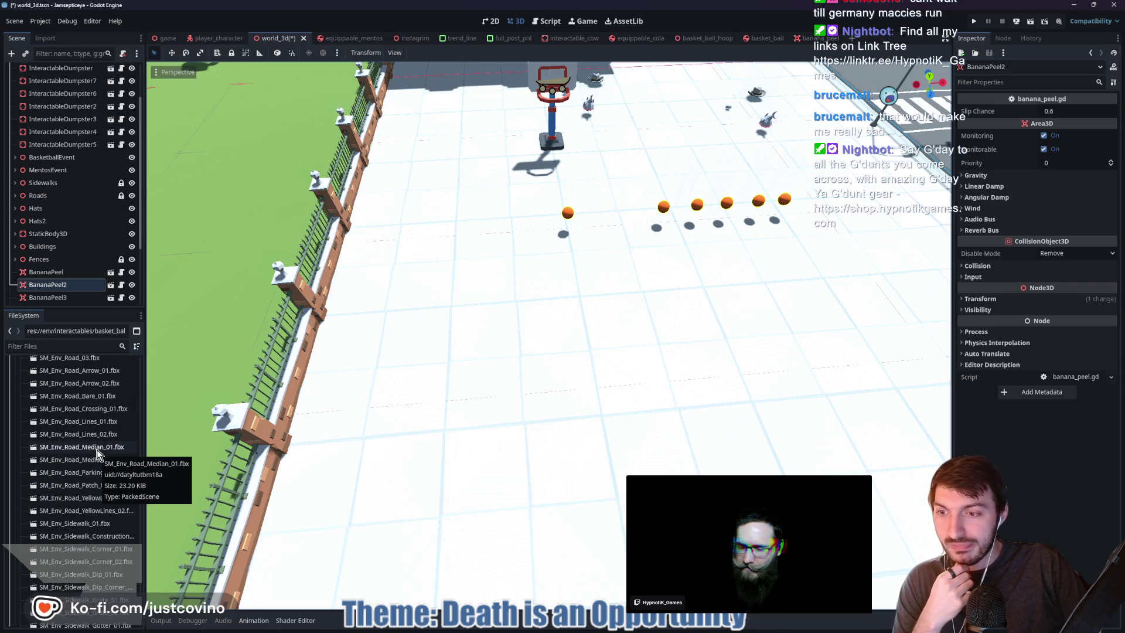
scroll(95, 446, "up", 6)
scroll(94, 447, "up", 6)
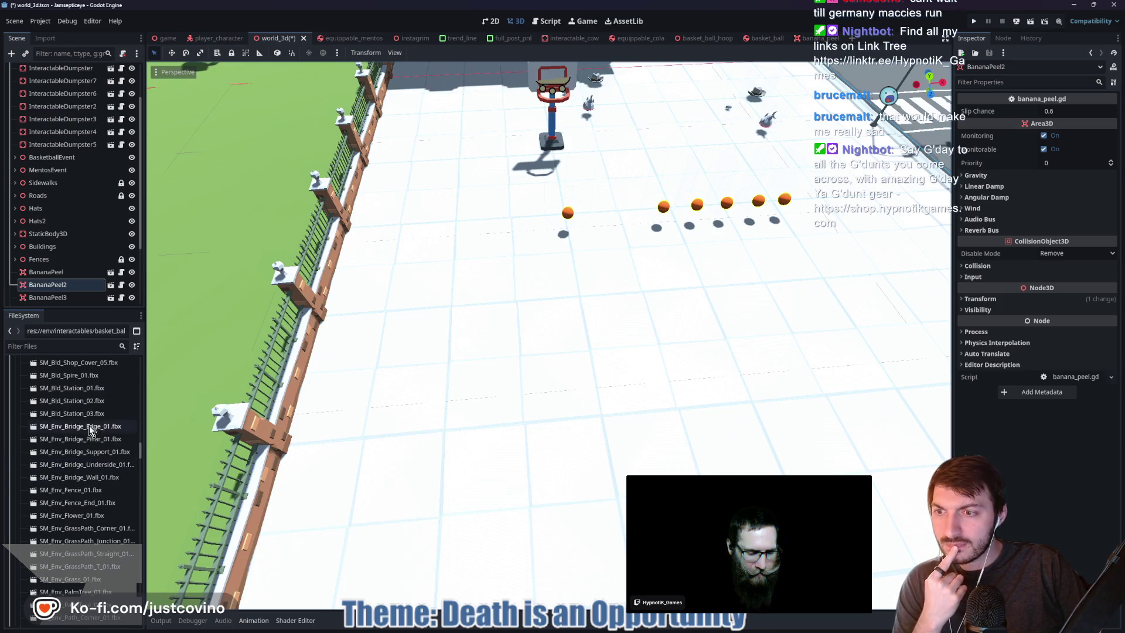
scroll(90, 417, "up", 4)
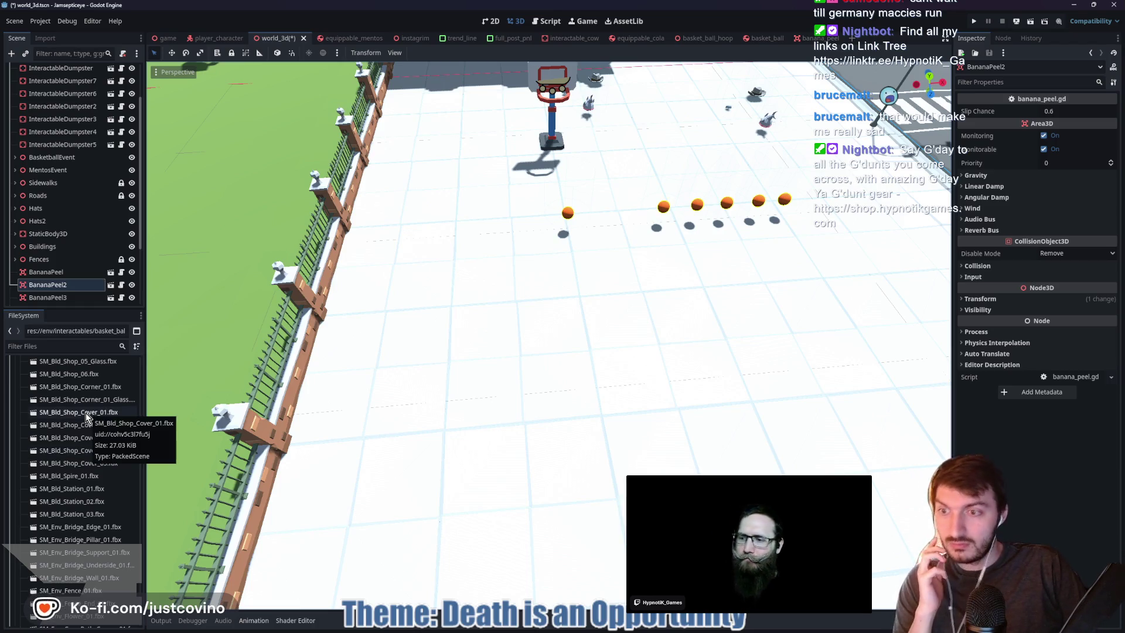
scroll(86, 415, "up", 6)
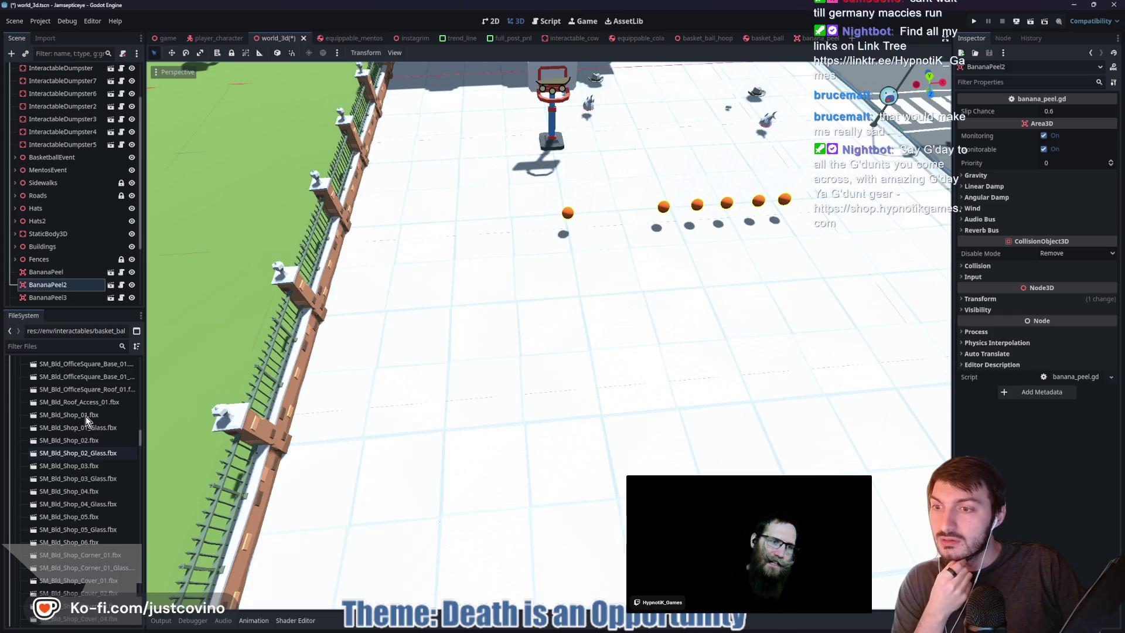
scroll(86, 416, "up", 10)
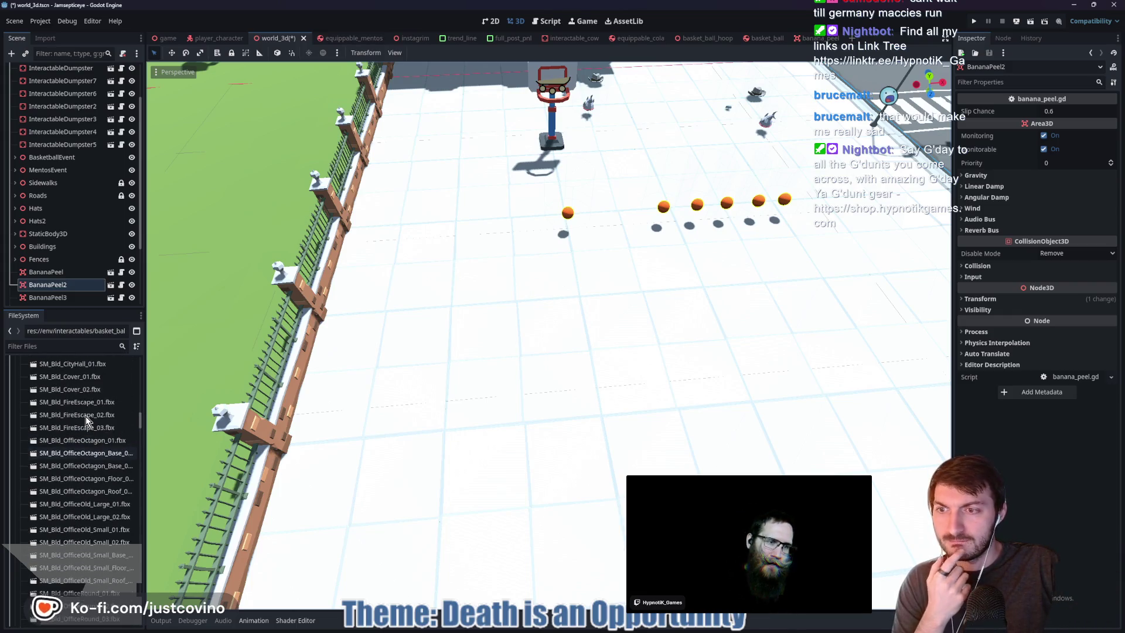
scroll(86, 416, "up", 6)
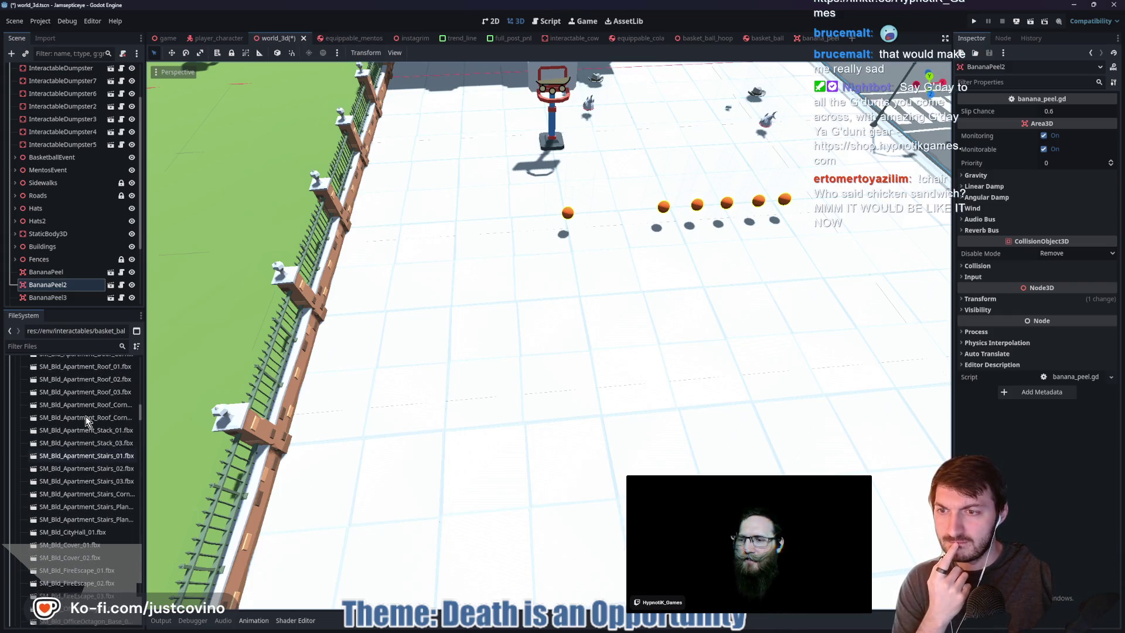
scroll(86, 417, "down", 12)
scroll(86, 419, "down", 10)
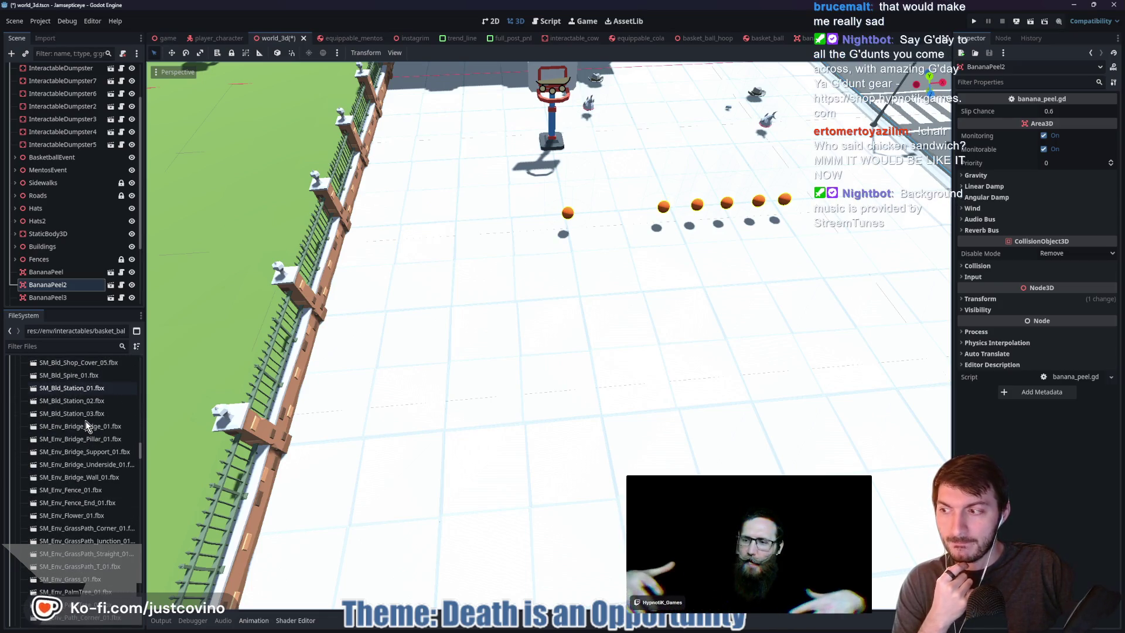
scroll(85, 424, "down", 2)
scroll(85, 433, "down", 2)
scroll(88, 533, "down", 3)
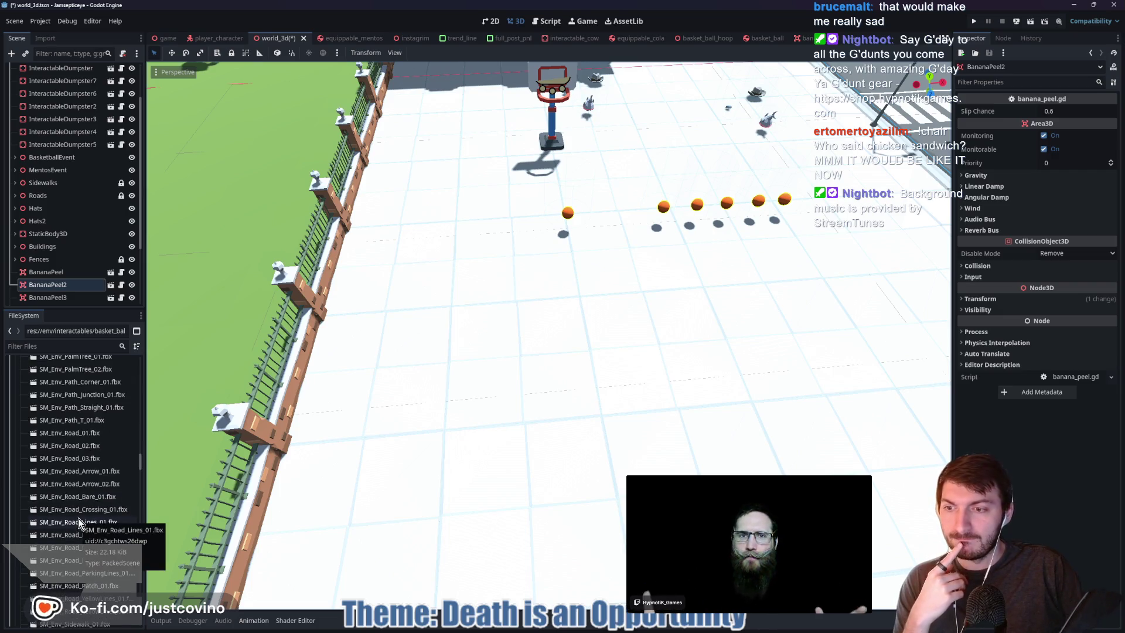
scroll(78, 516, "down", 5)
scroll(76, 512, "down", 4)
scroll(75, 512, "down", 4)
scroll(75, 507, "down", 2)
scroll(94, 464, "down", 1)
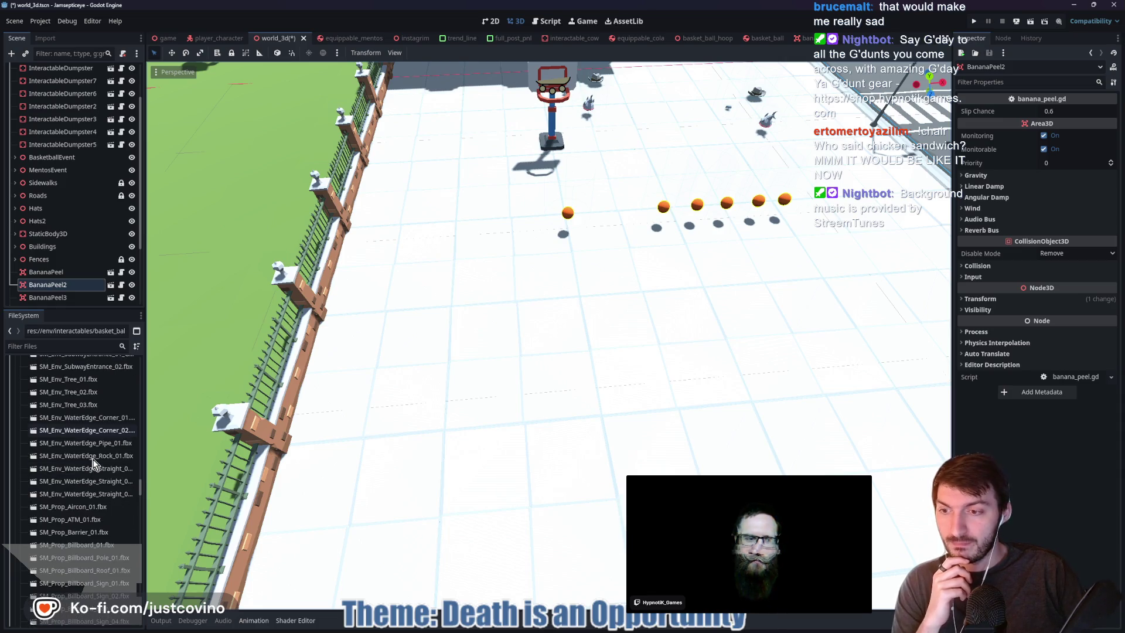
scroll(98, 478, "down", 1)
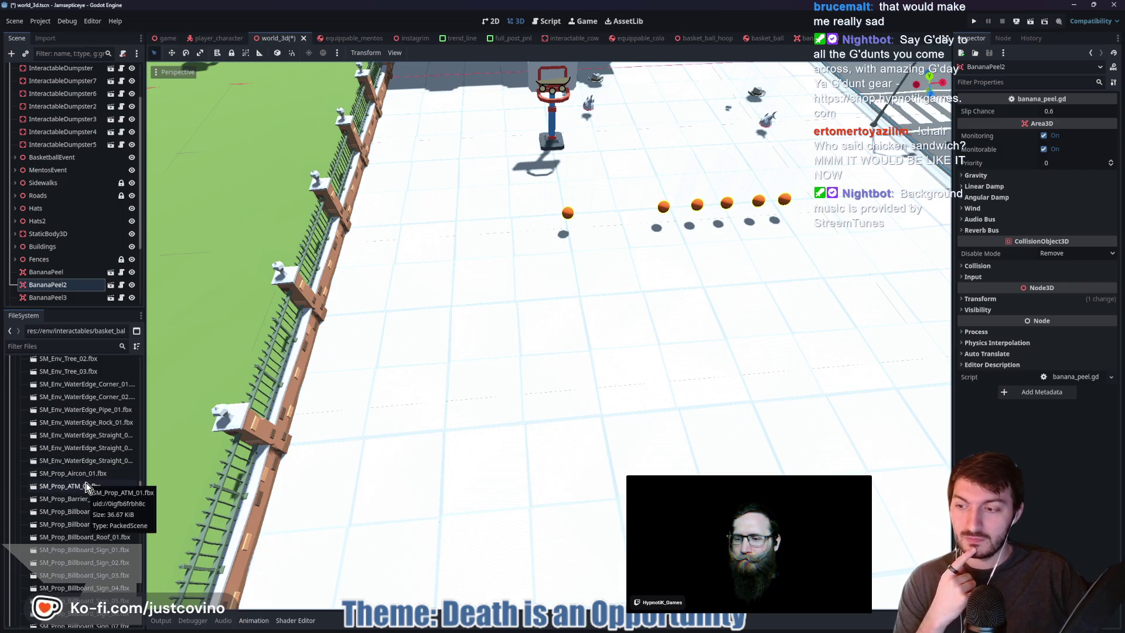
scroll(83, 469, "down", 1)
scroll(82, 469, "down", 1)
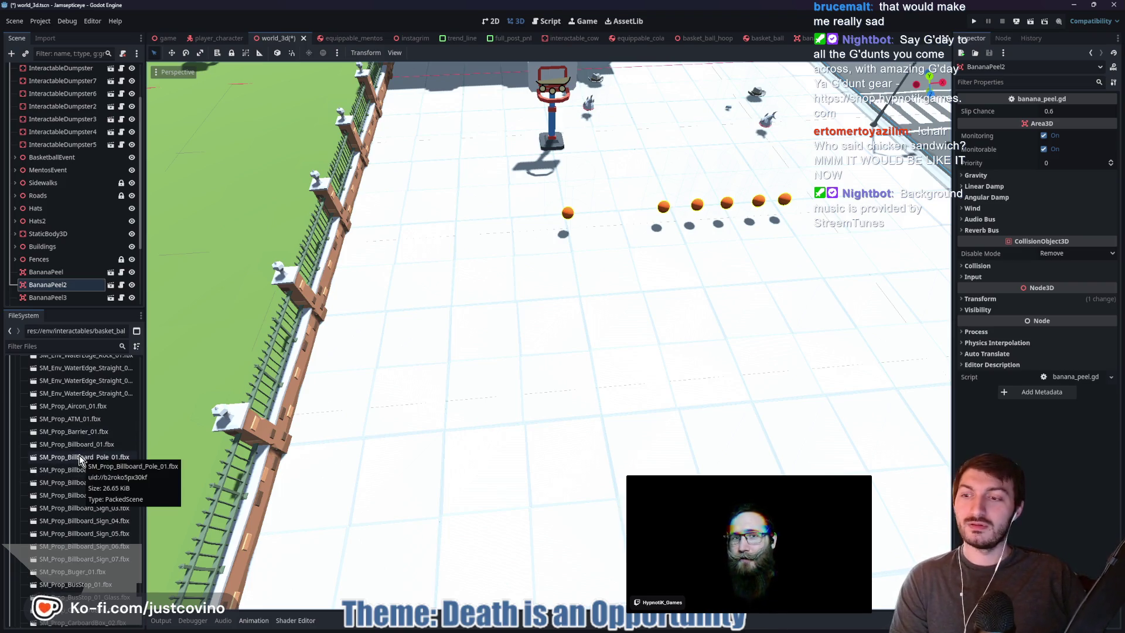
scroll(79, 457, "down", 2)
scroll(79, 463, "down", 1)
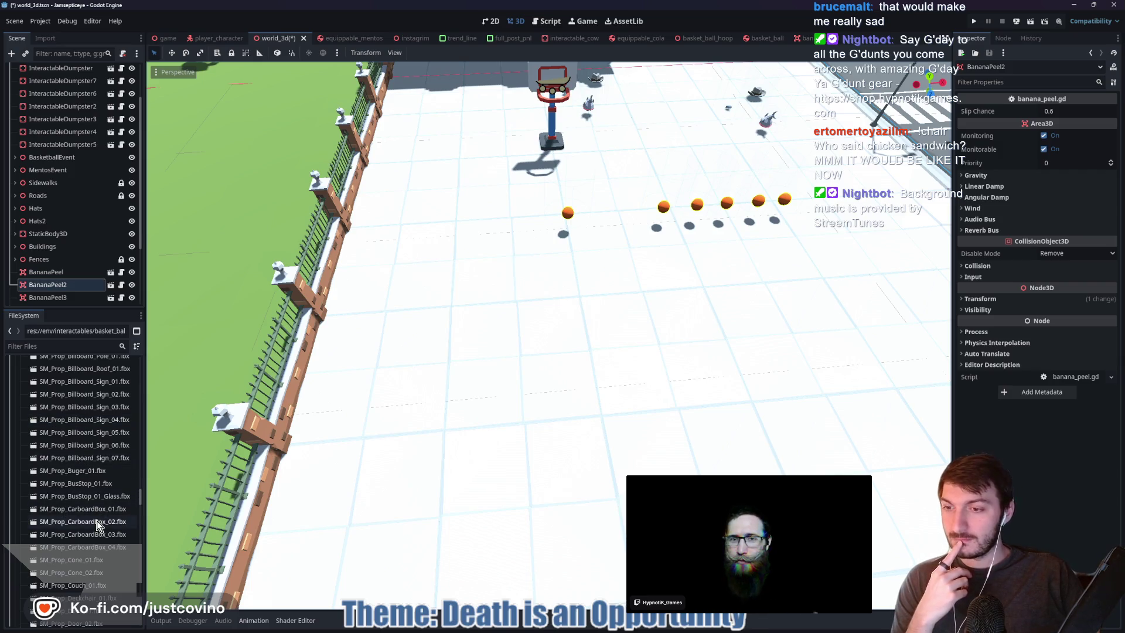
double_click(97, 522)
left_click_drag(543, 377, 583, 372)
key("Escape")
double_click(77, 508)
scroll(567, 369, "down", 5)
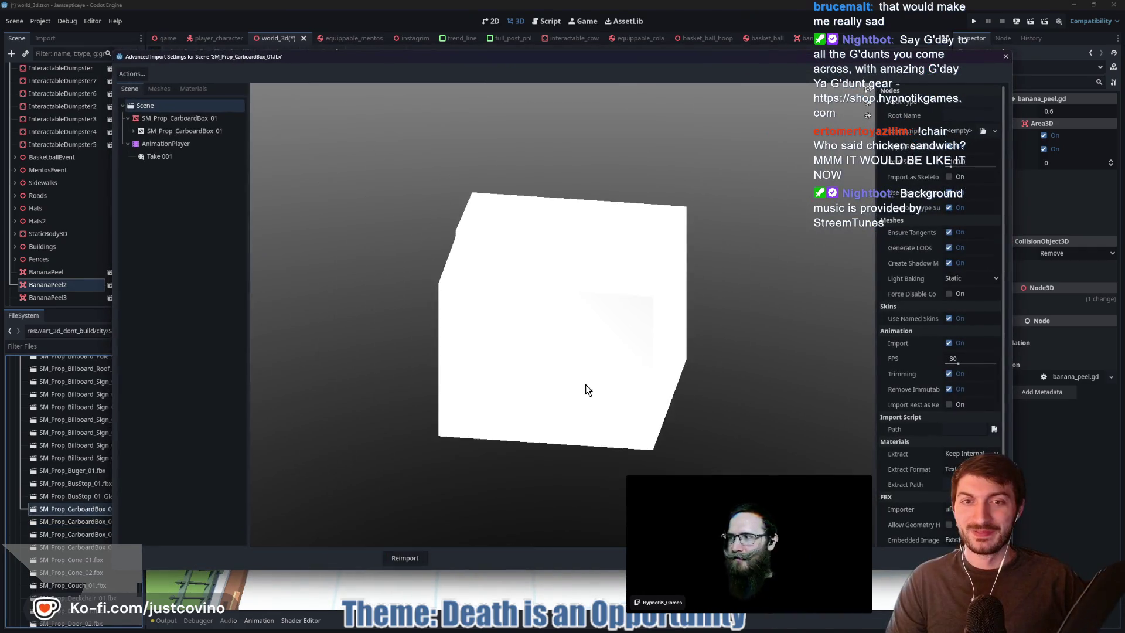
key("Escape")
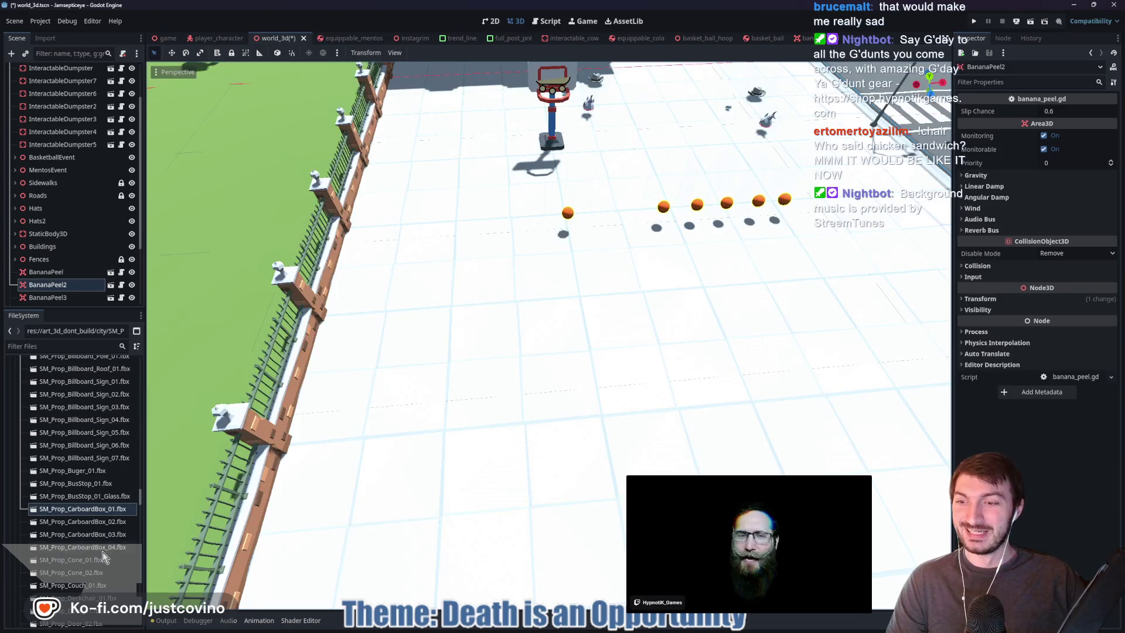
double_click(83, 534)
left_click_drag(573, 384, 528, 399)
key("Escape")
double_click(61, 547)
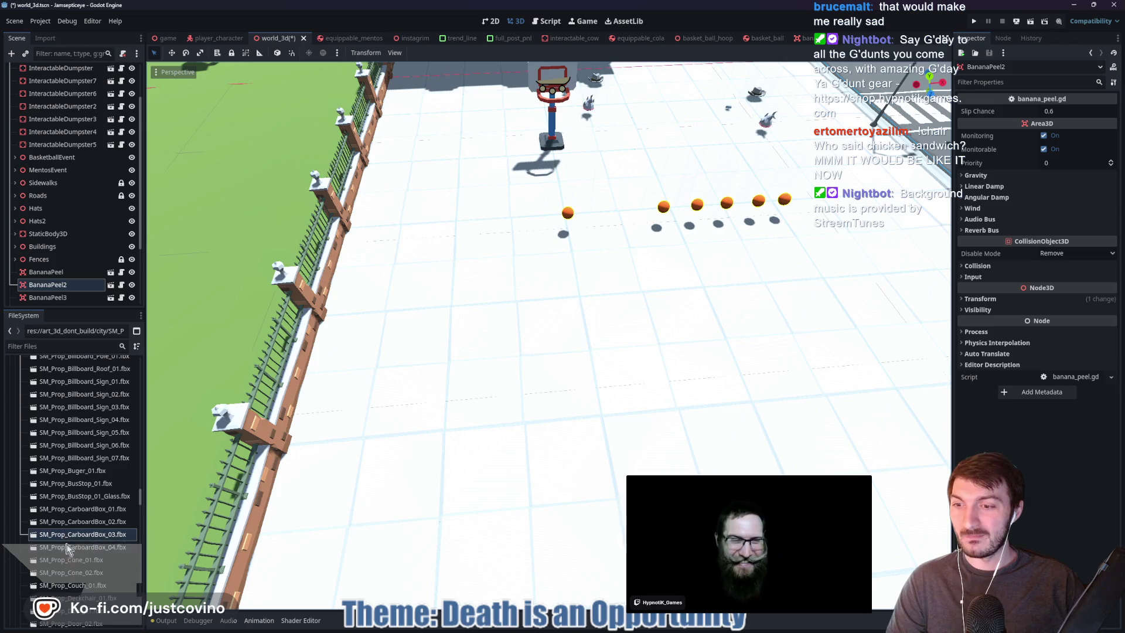
mouse_move(600, 406)
left_mouse_down()
mouse_move(673, 373)
mouse_move(688, 381)
mouse_move(645, 374)
mouse_move(672, 385)
left_mouse_up()
key("Escape")
double_click(76, 535)
mouse_move(536, 371)
left_mouse_down()
mouse_move(518, 351)
mouse_move(578, 332)
mouse_move(648, 447)
mouse_move(722, 452)
left_mouse_up()
key("Escape")
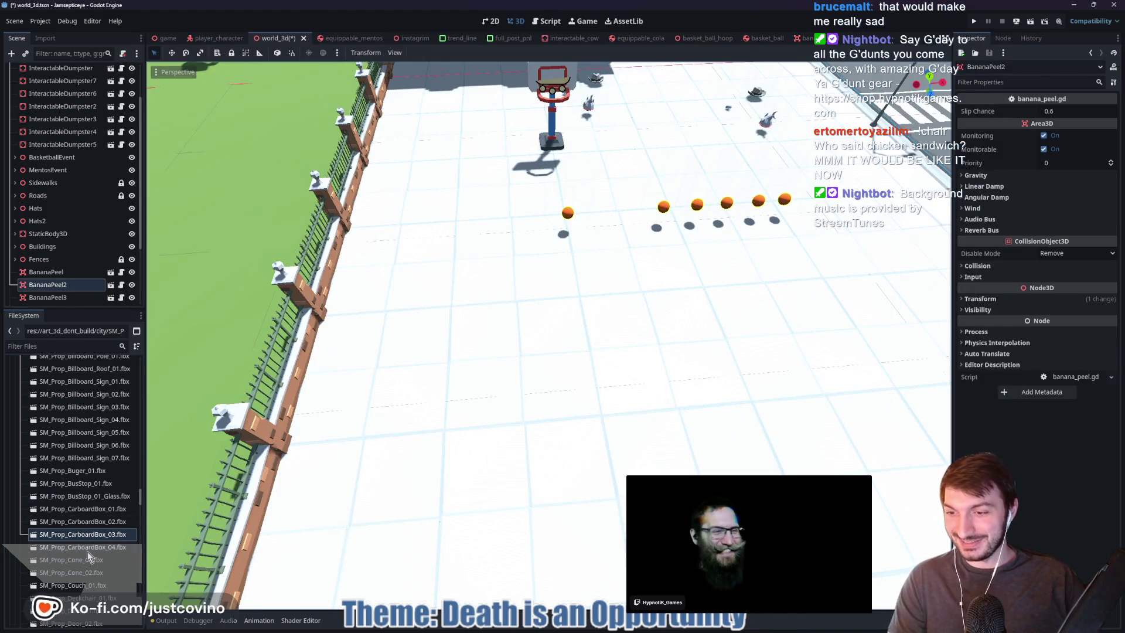
scroll(87, 550, "down", 2)
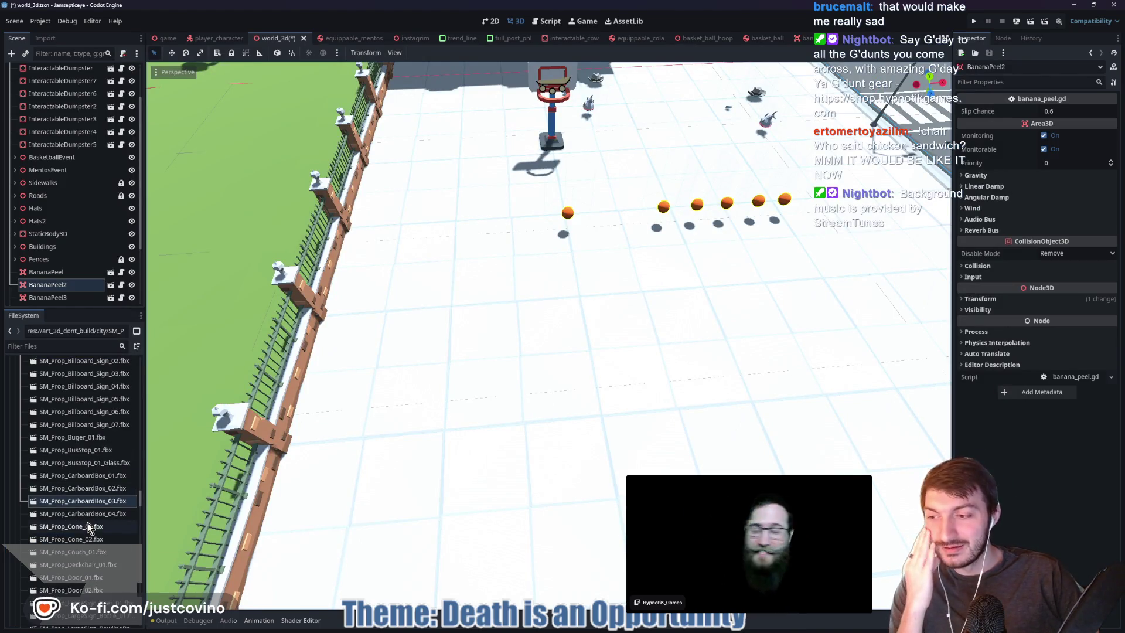
scroll(90, 545, "down", 2)
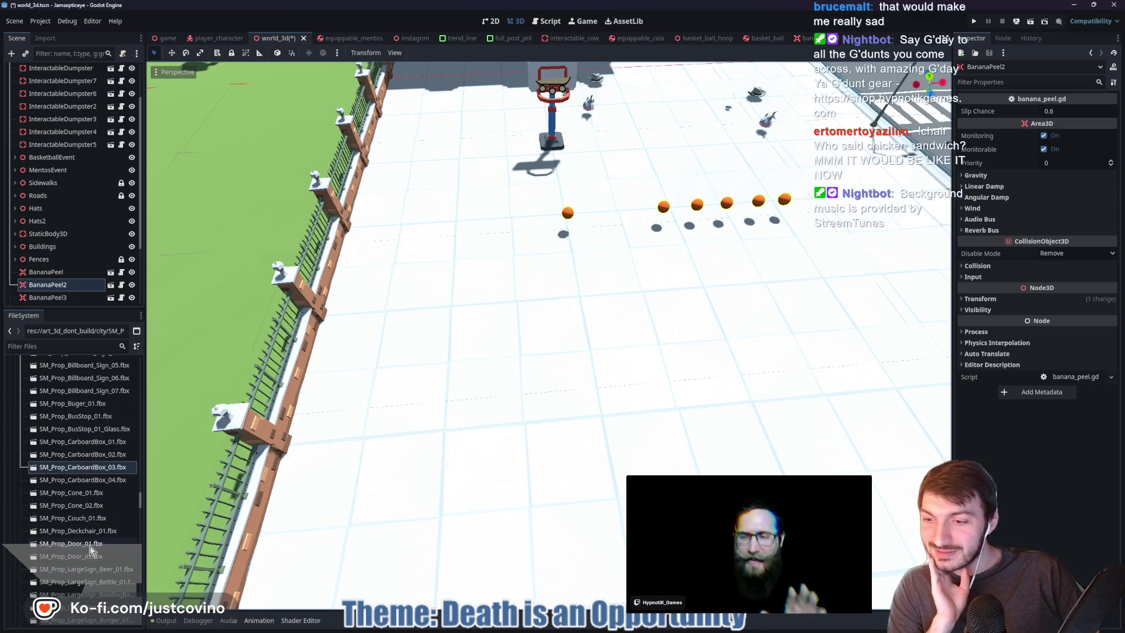
scroll(86, 546, "down", 2)
double_click(82, 535)
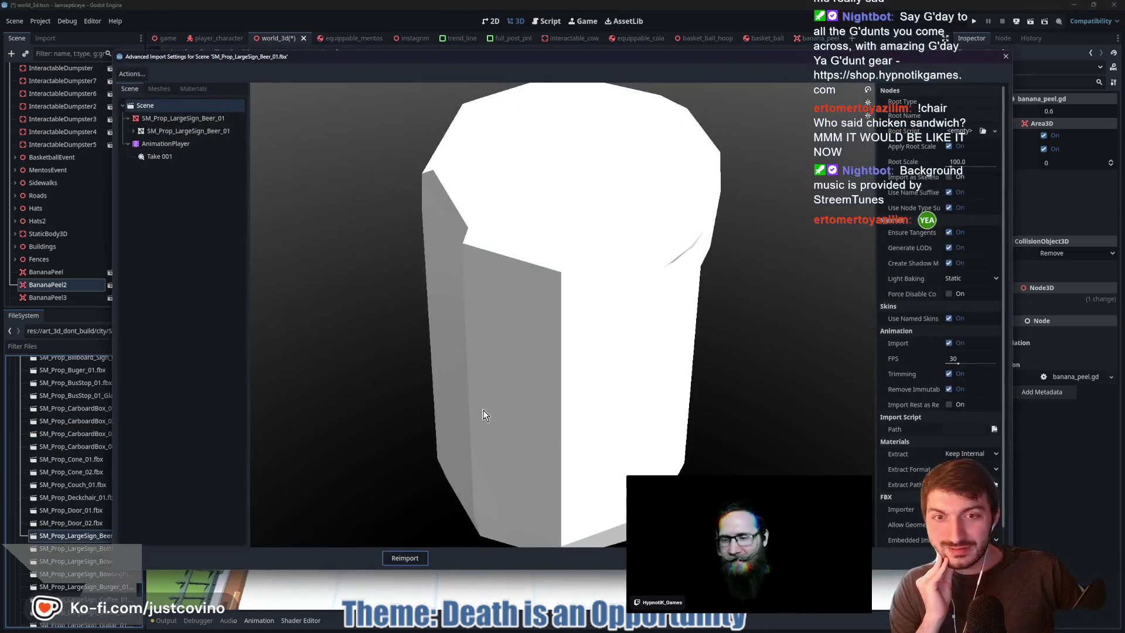
key("Escape")
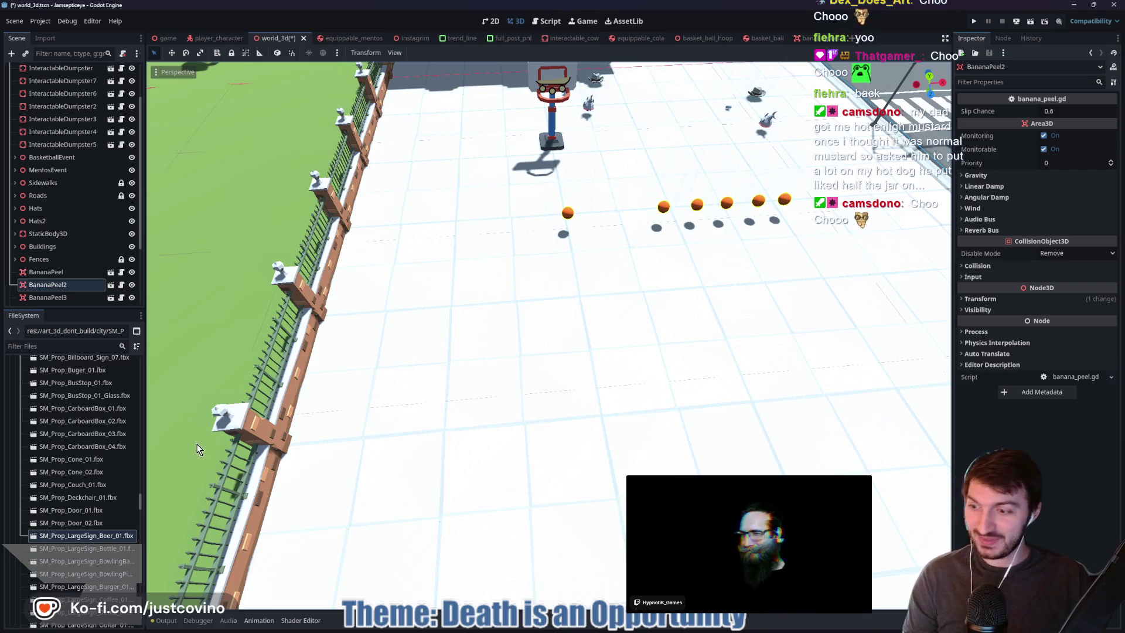
Scroll down the FileSystem list and move the Twitch Chat popup into view
scroll(88, 534, "down", 2)
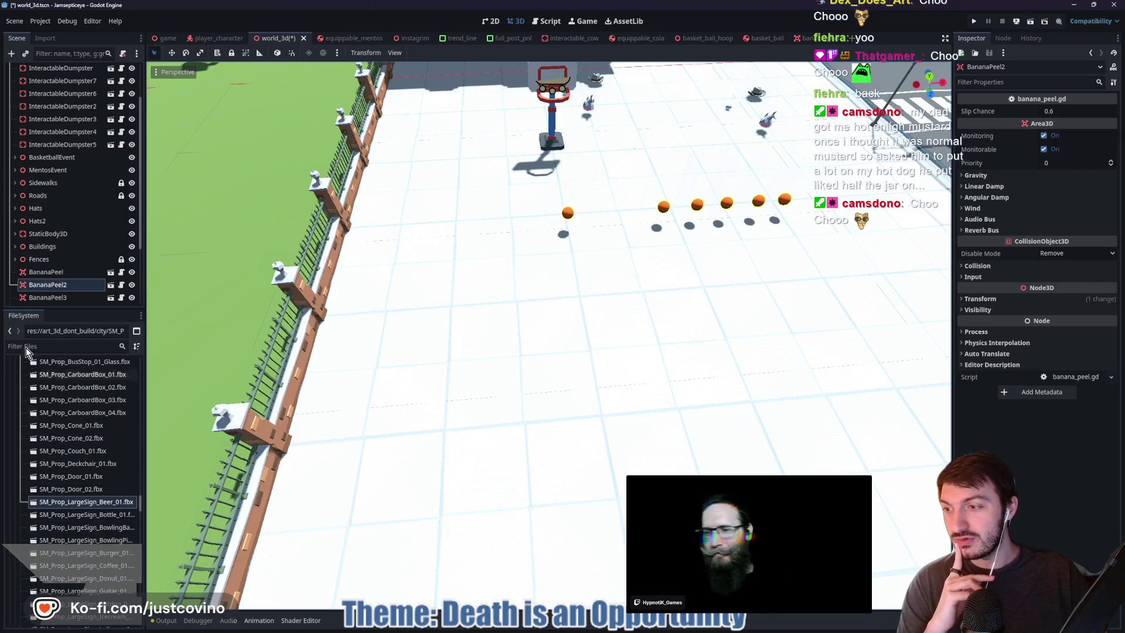
scroll(69, 463, "down", 4)
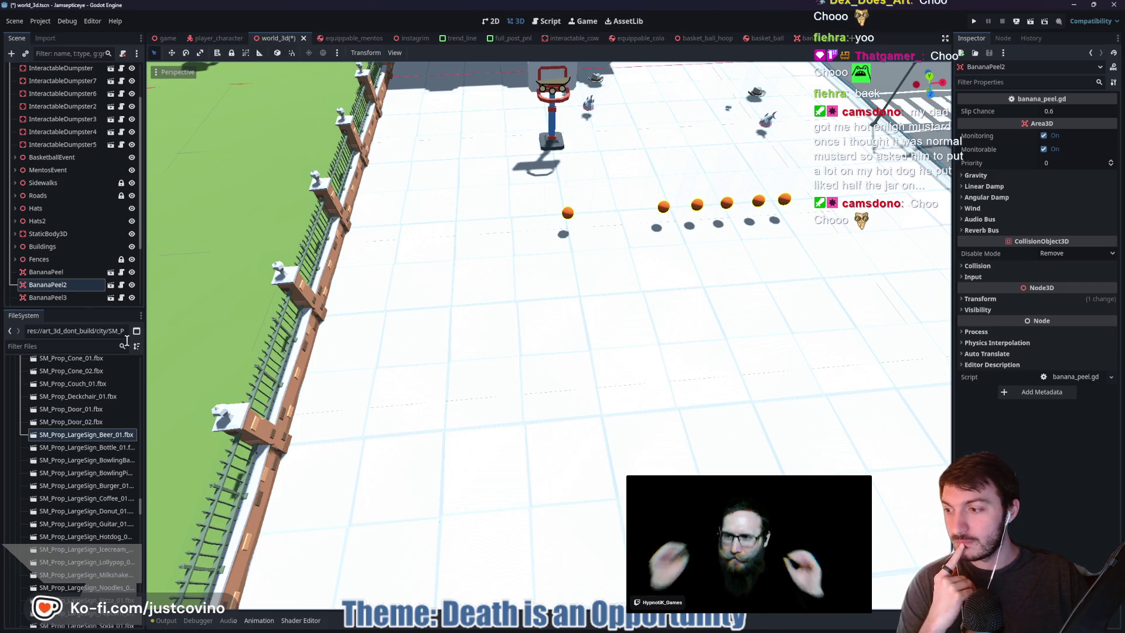
scroll(94, 428, "down", 10)
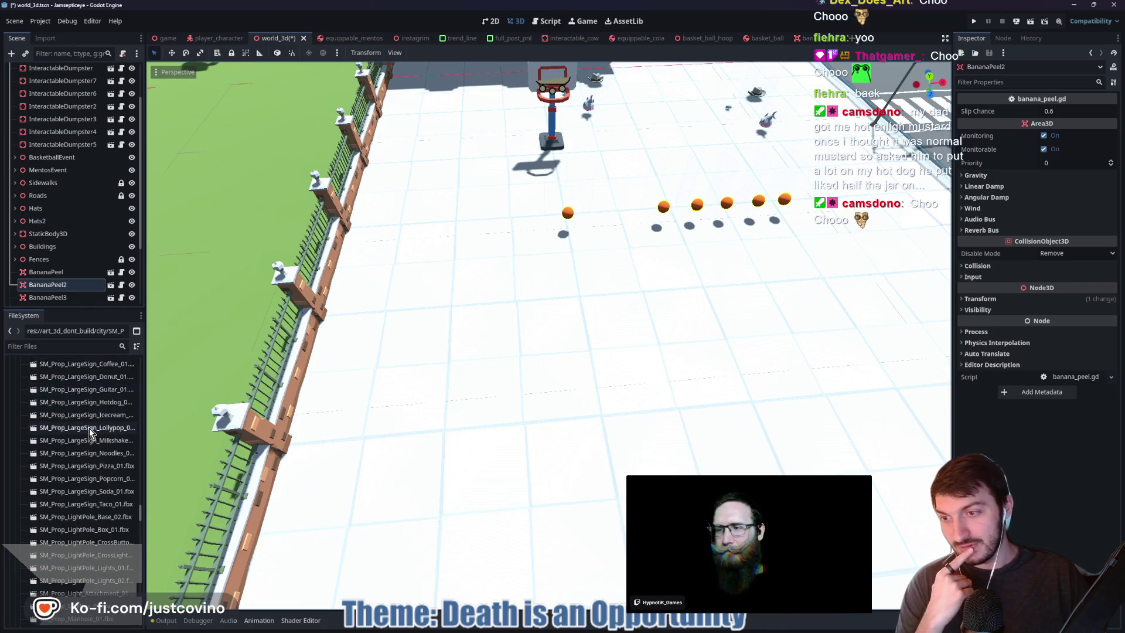
scroll(95, 431, "down", 2)
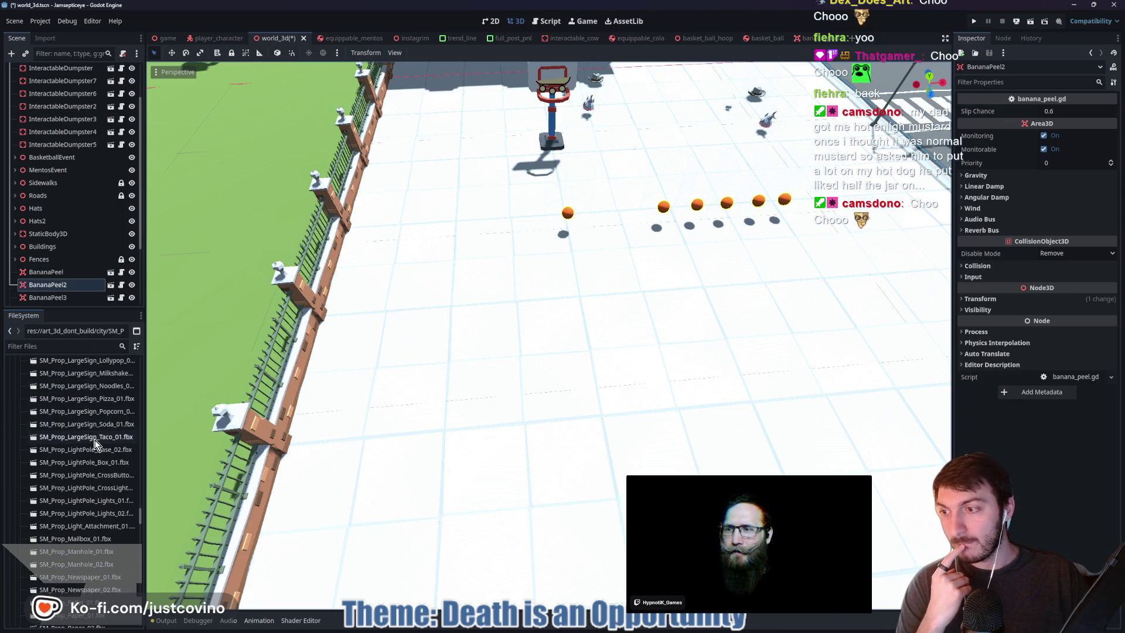
scroll(92, 443, "down", 2)
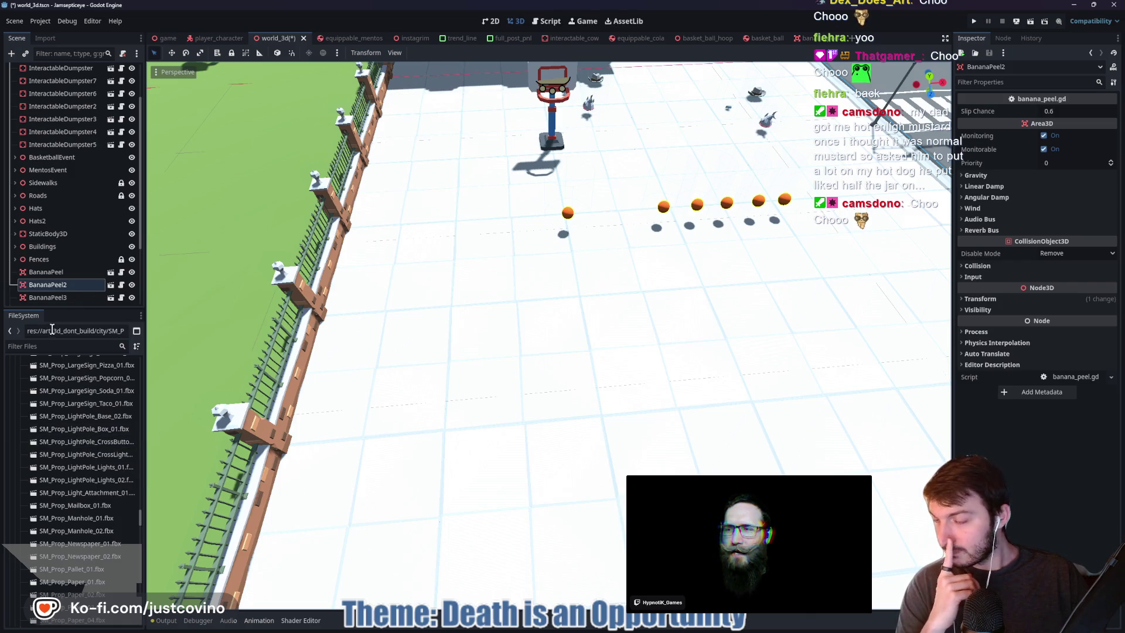
mouse_move(163, 136)
left_mouse_down()
mouse_move(532, 122)
mouse_move(464, 131)
left_mouse_up()
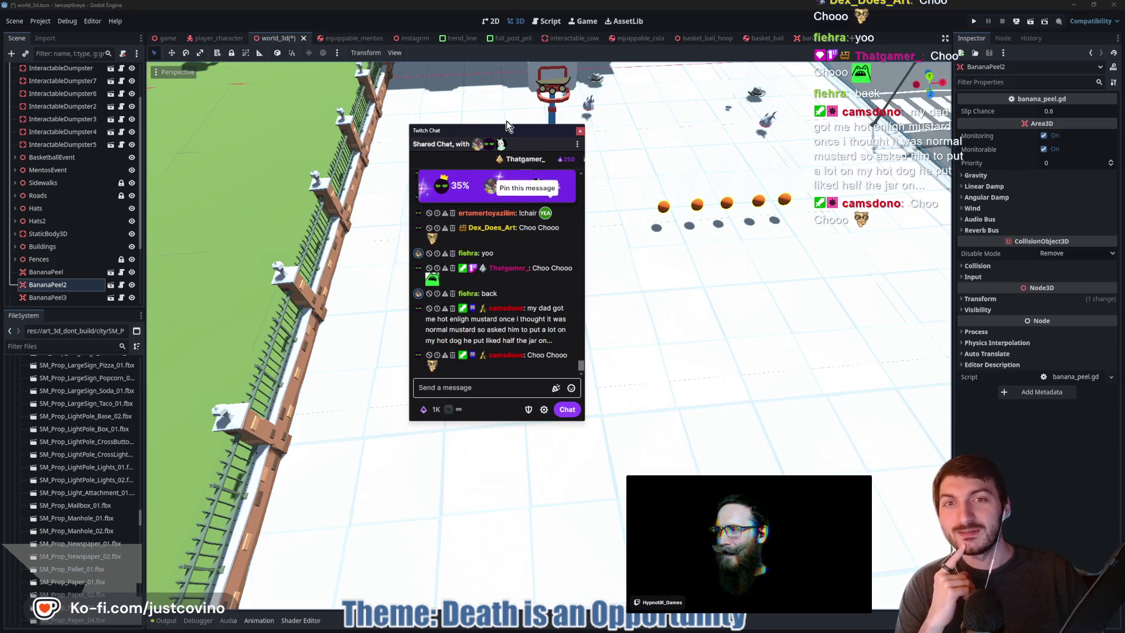
mouse_move(518, 129)
left_mouse_down()
mouse_move(544, 128)
mouse_move(71, 44)
mouse_move(0, 44)
left_mouse_up()
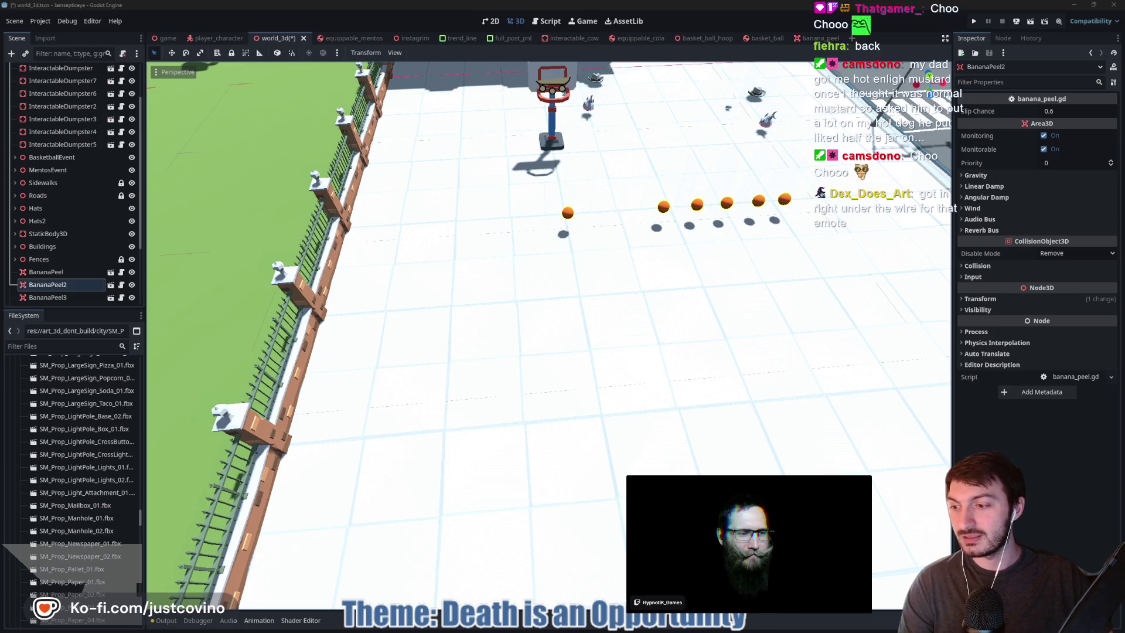
Scroll further down, then close the OpenGameArt tab and minimise the browser
scroll(91, 469, "down", 2)
scroll(90, 476, "down", 7)
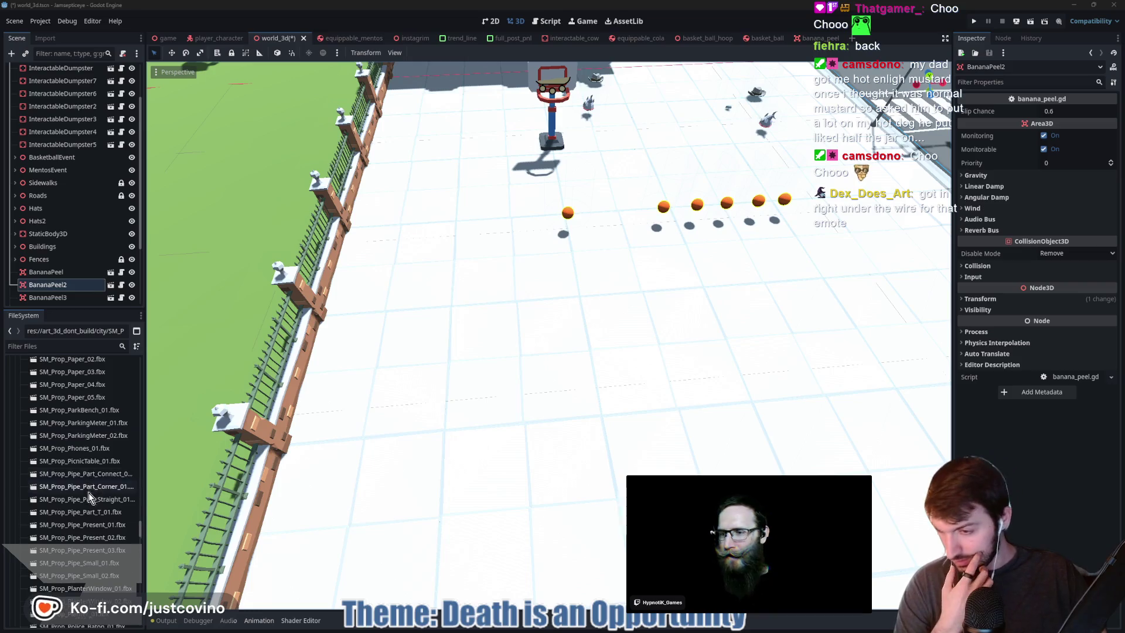
scroll(100, 521, "down", 1)
scroll(95, 539, "down", 8)
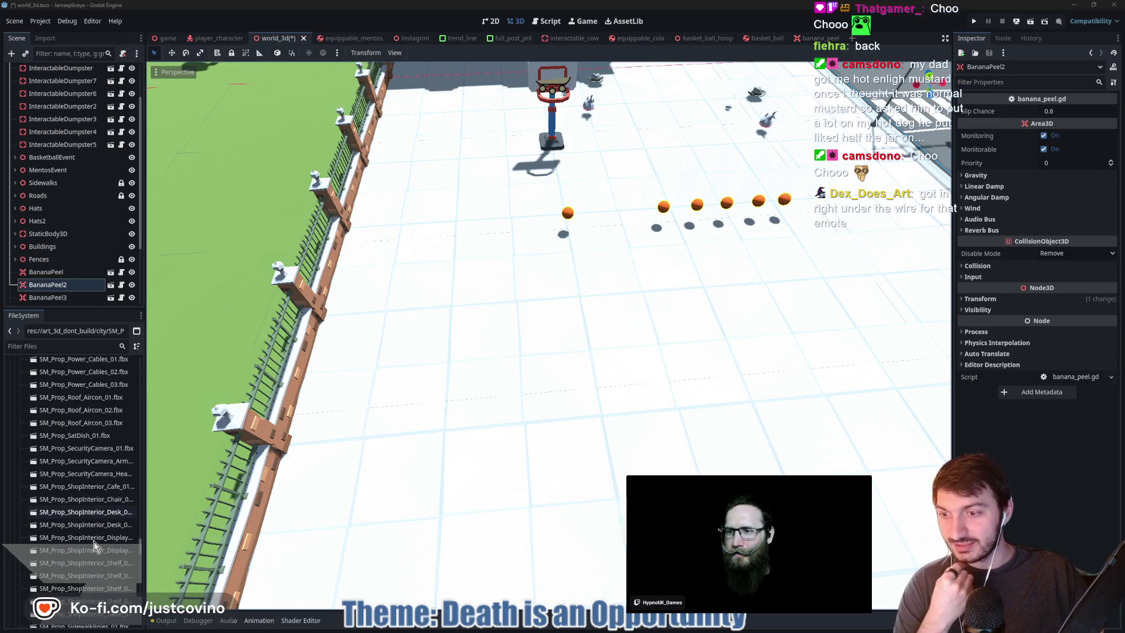
scroll(93, 542, "down", 5)
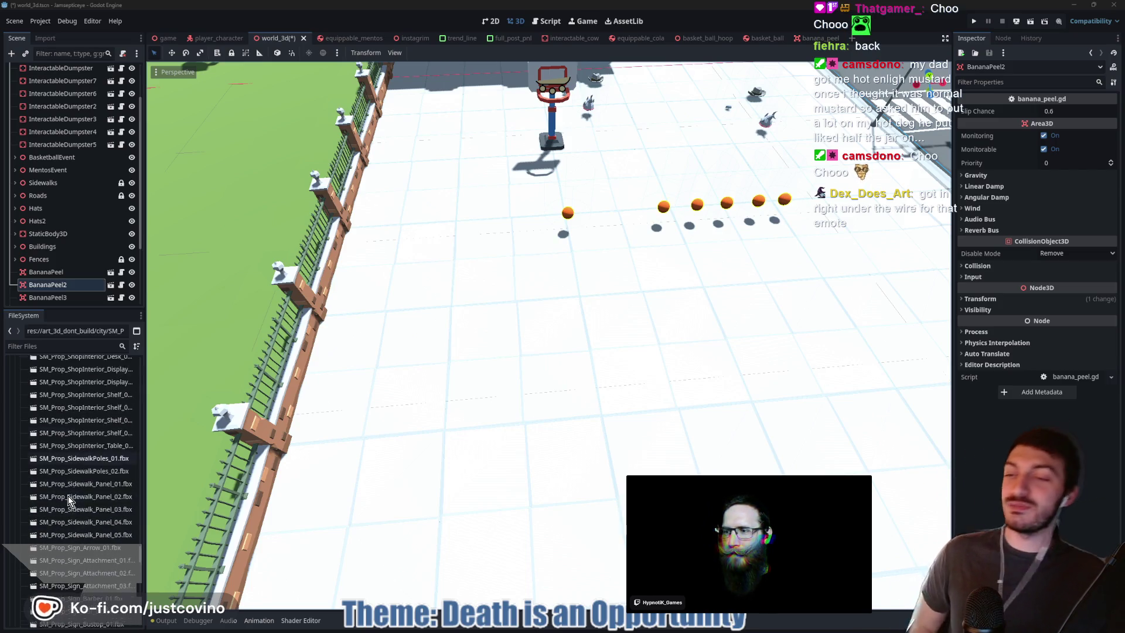
scroll(68, 498, "down", 6)
scroll(87, 507, "down", 10)
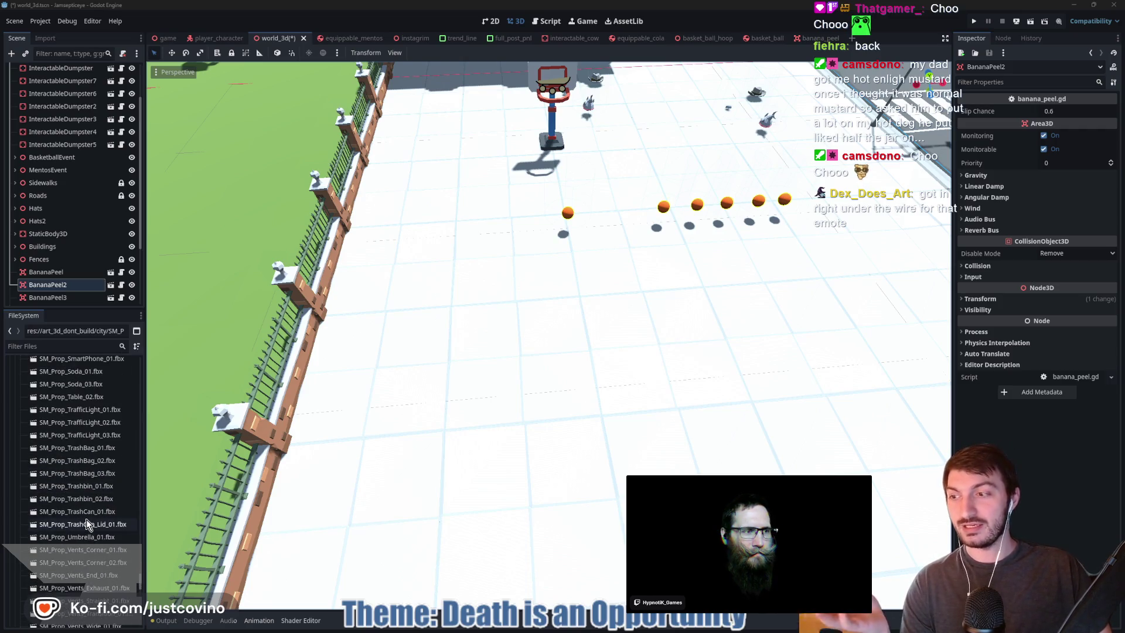
scroll(86, 520, "down", 2)
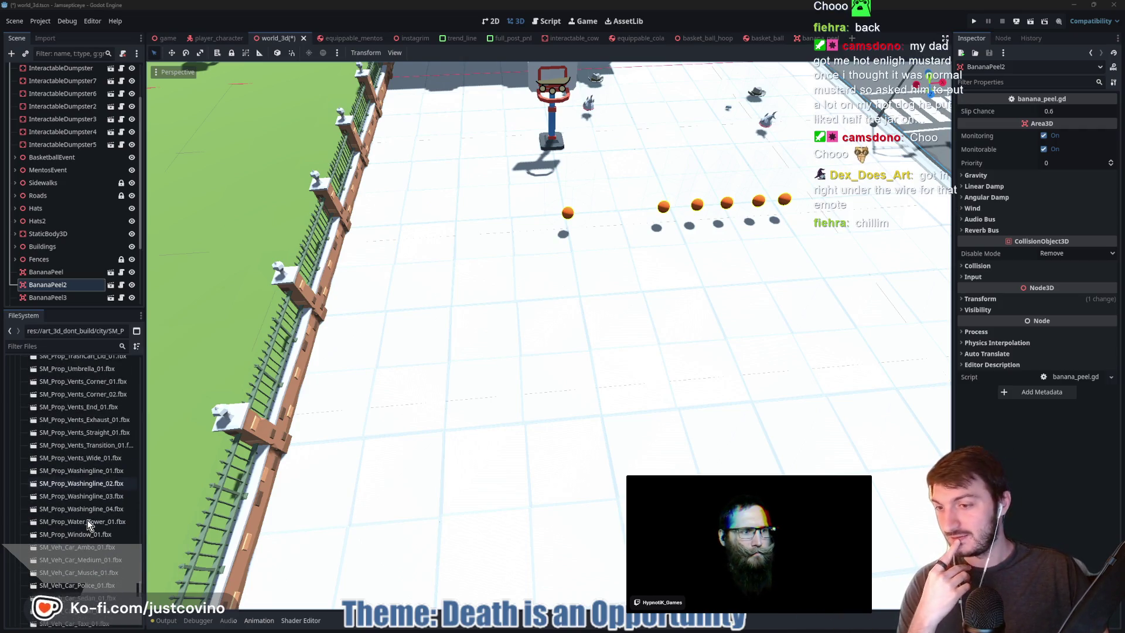
scroll(101, 515, "down", 4)
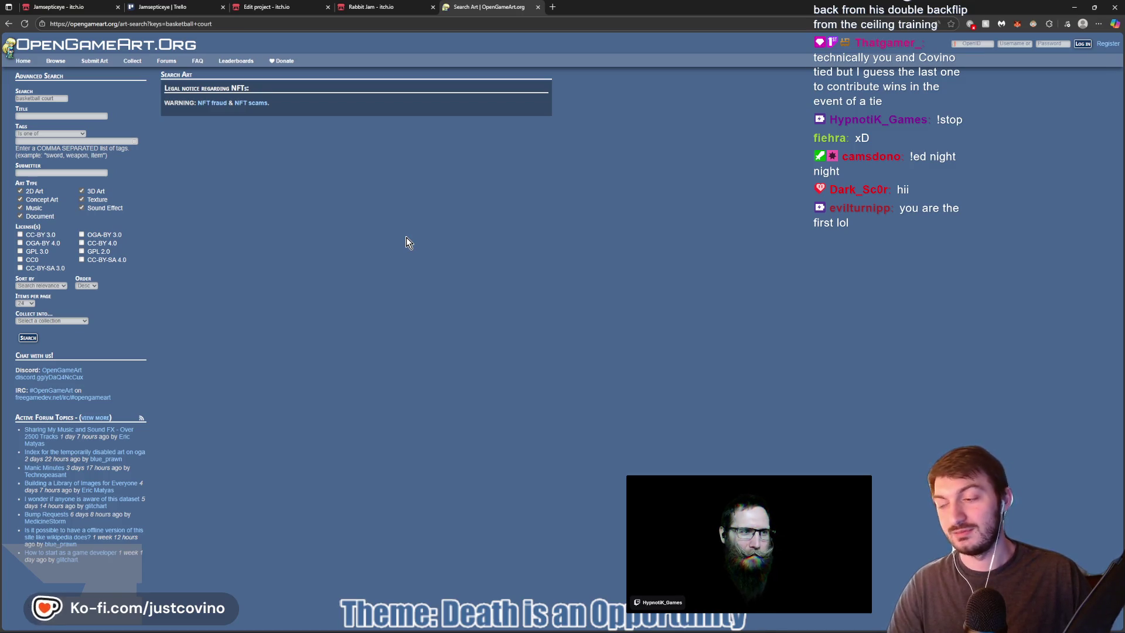
left_click(538, 7)
left_click(1074, 7)
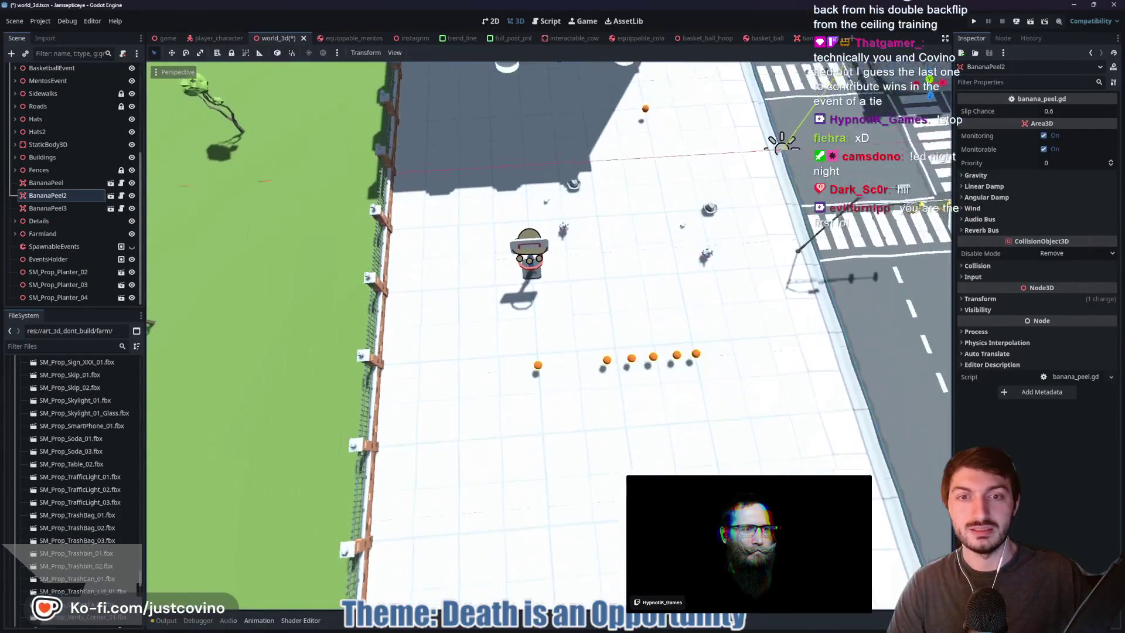
Zoom the 3D viewport in, then bring forward the browser showing itch.io's Rabbit Jam page
scroll(639, 291, "up", 2)
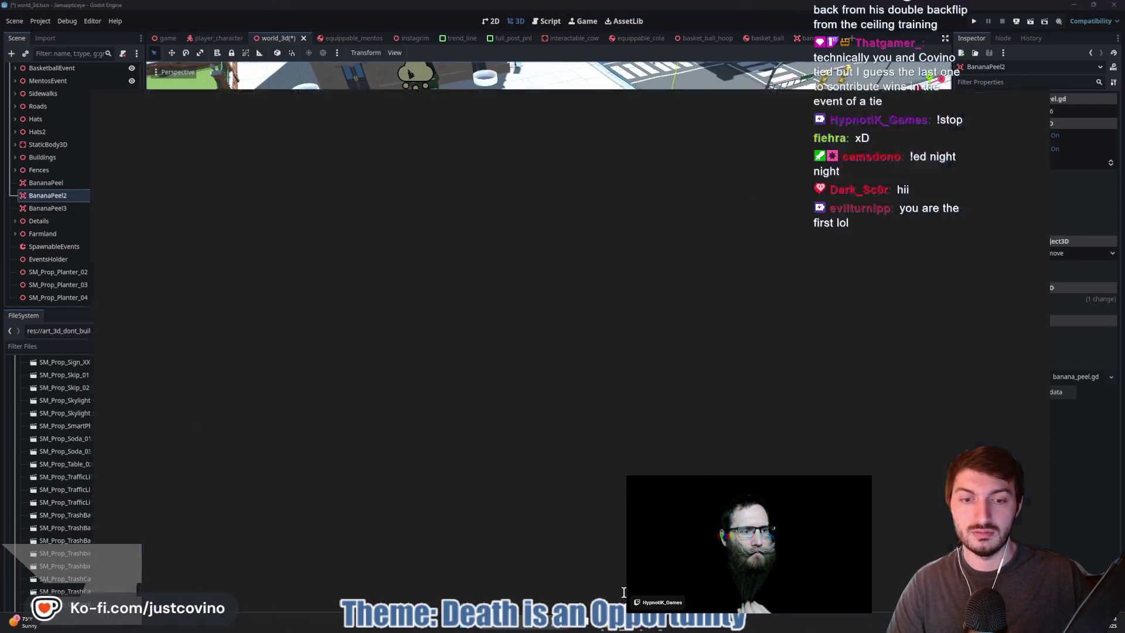
left_click(586, 630)
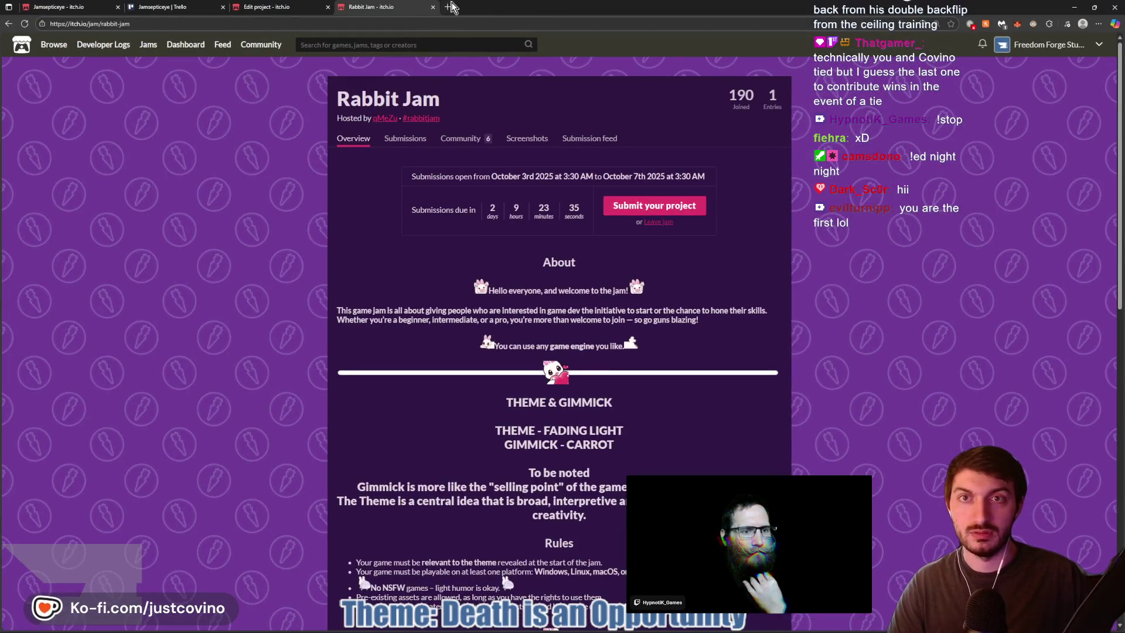
Load twitch.tv in a new browser tab next to the itch.io tabs
left_click(451, 7)
type("twitch.tv")
key("Return")
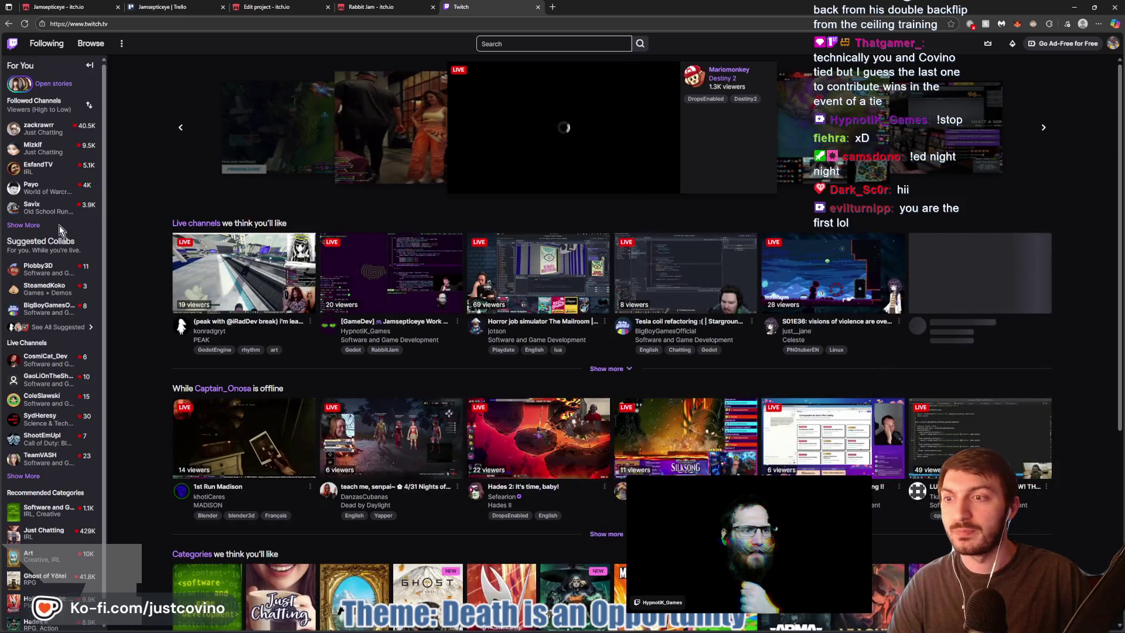
Expand the Followed Channels sidebar list fully with repeated Show More
left_click(22, 226)
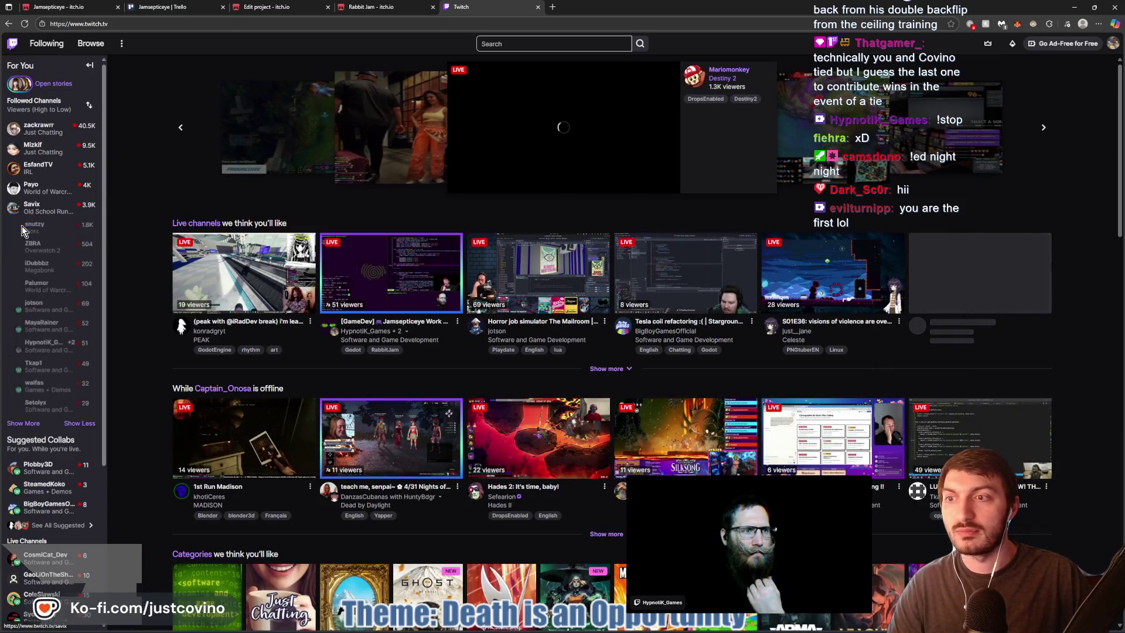
left_click(22, 426)
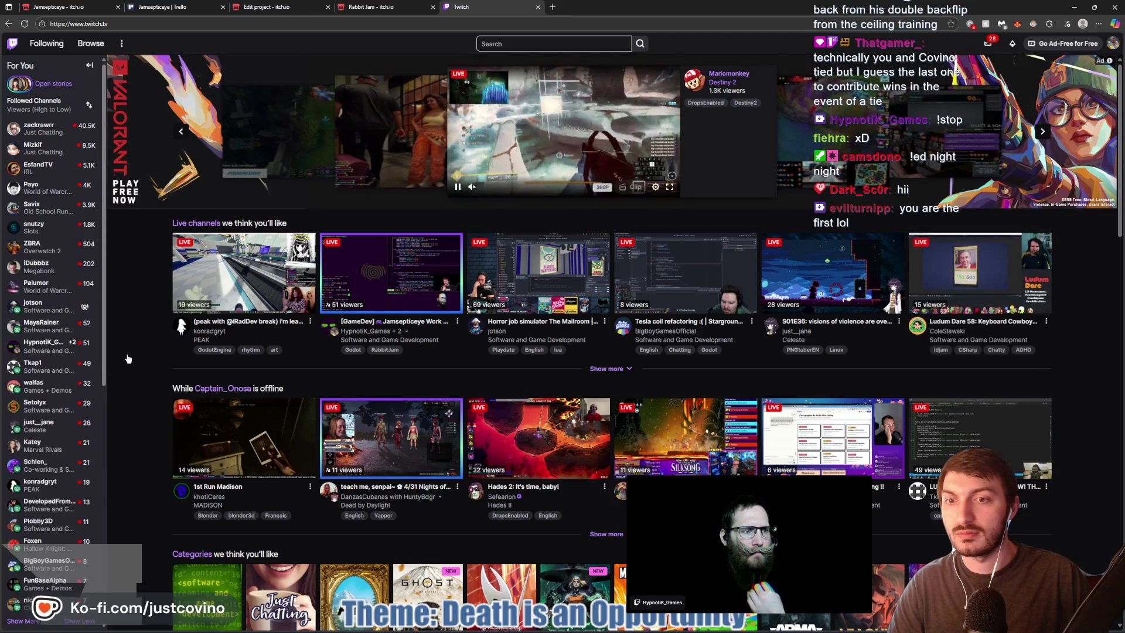
scroll(41, 446, "down", 2)
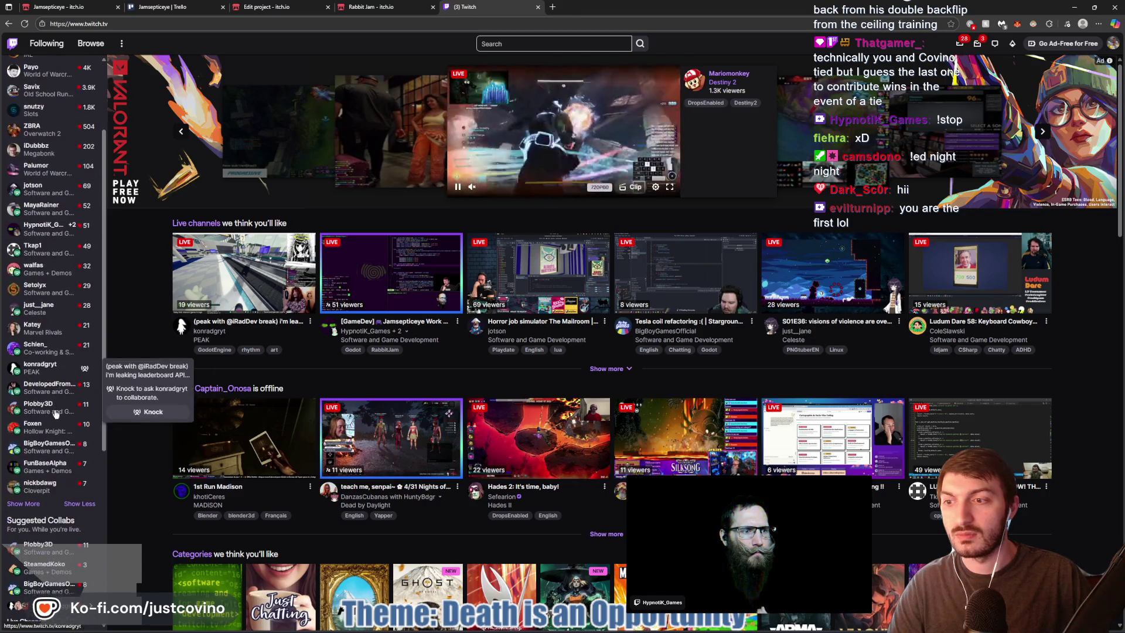
left_click(37, 500)
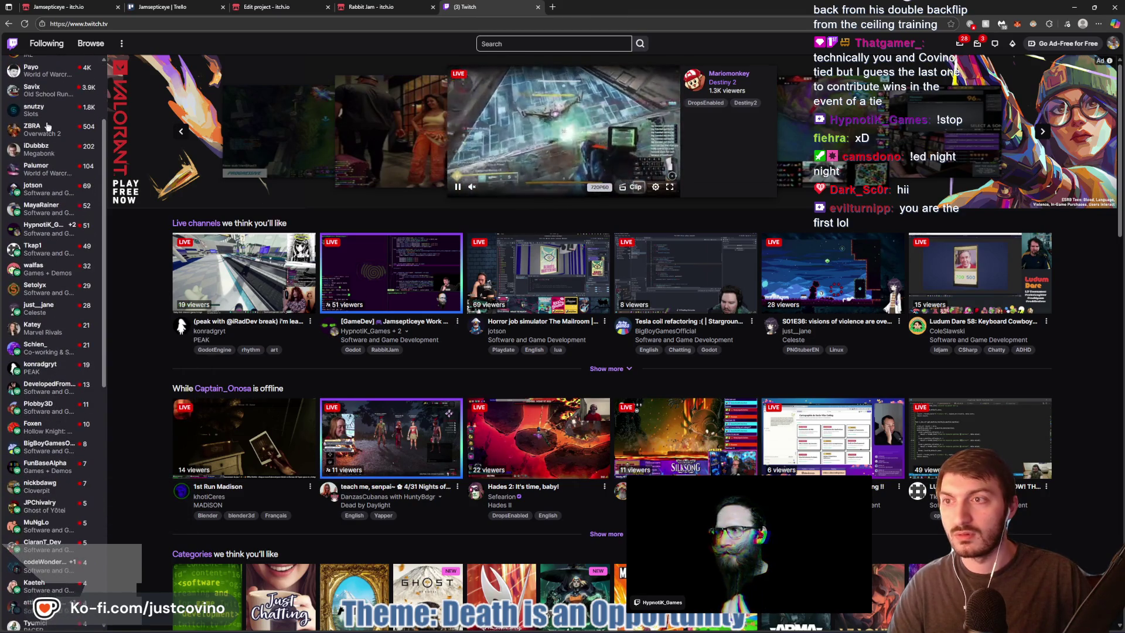
scroll(50, 162, "down", 3)
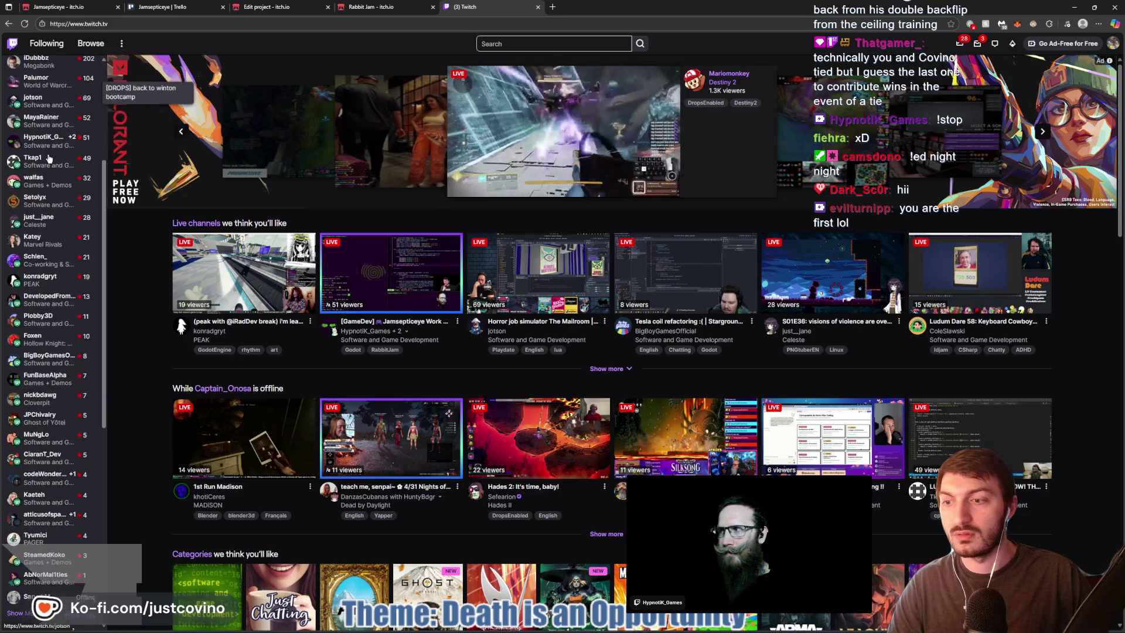
scroll(50, 162, "down", 1)
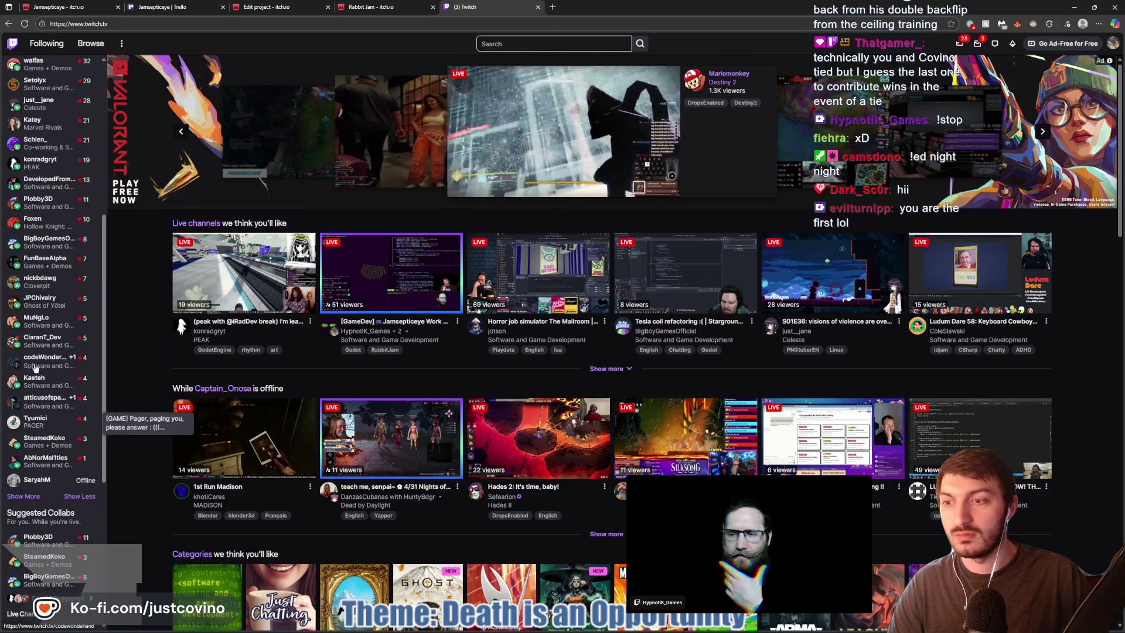
scroll(60, 372, "up", 3)
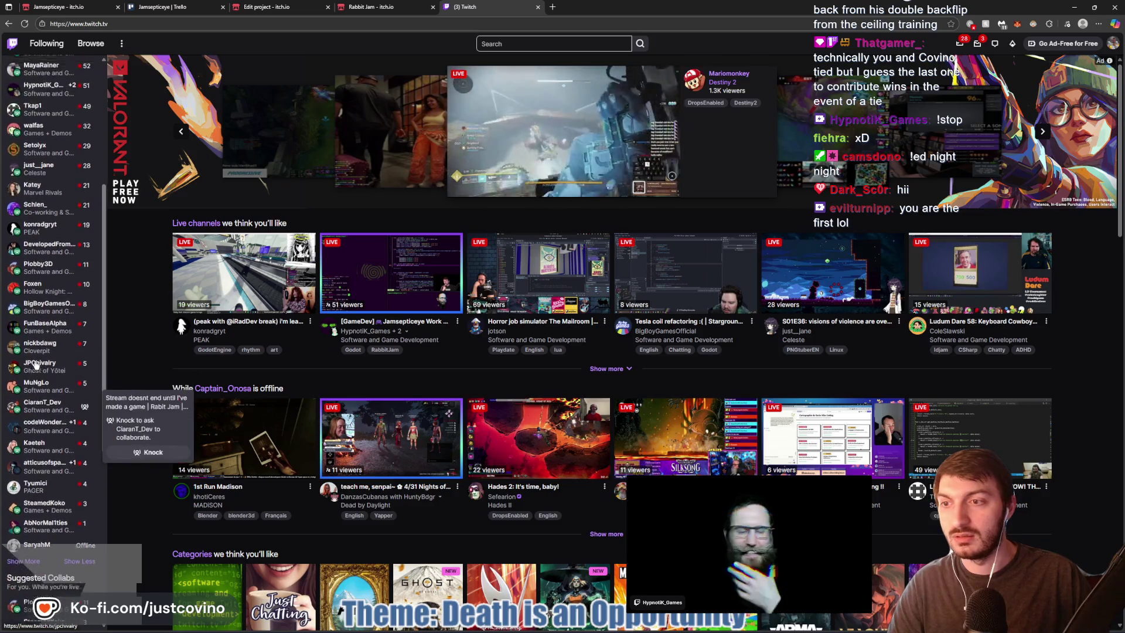
scroll(60, 372, "up", 3)
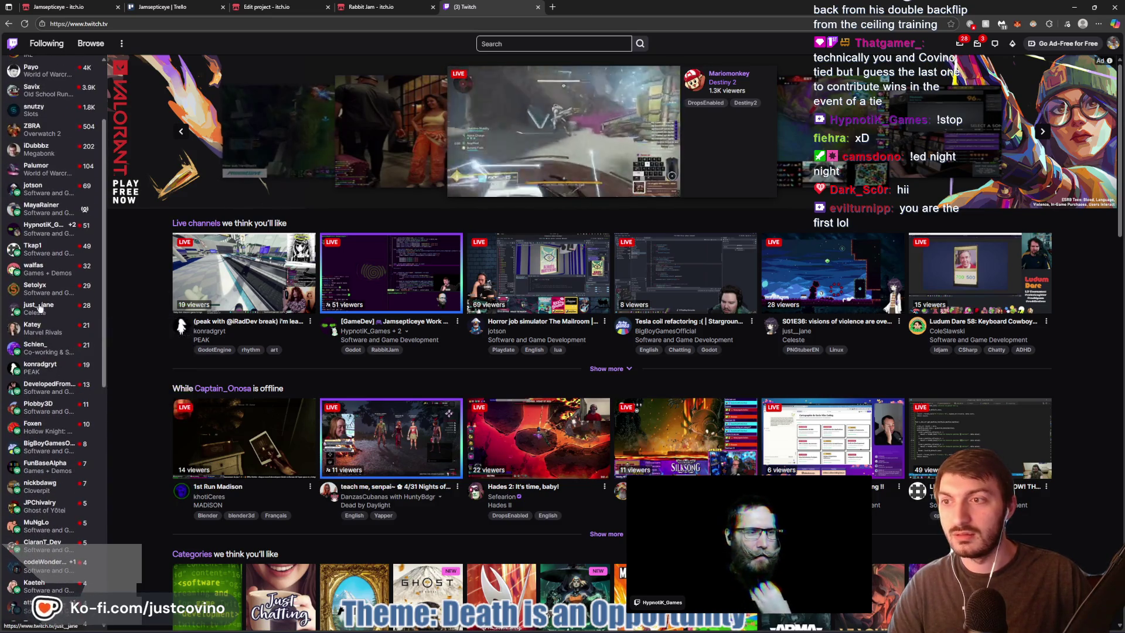
Search for a followed streamer by channel name and open their live channel
left_click(501, 43)
type("sno")
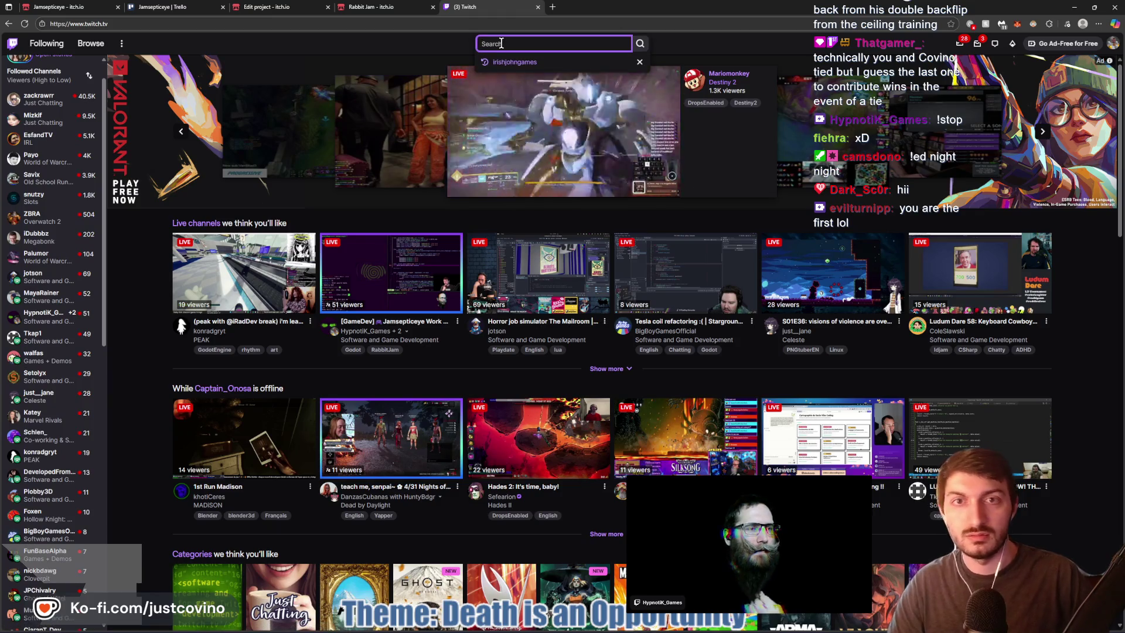
type("wflaketheamazing")
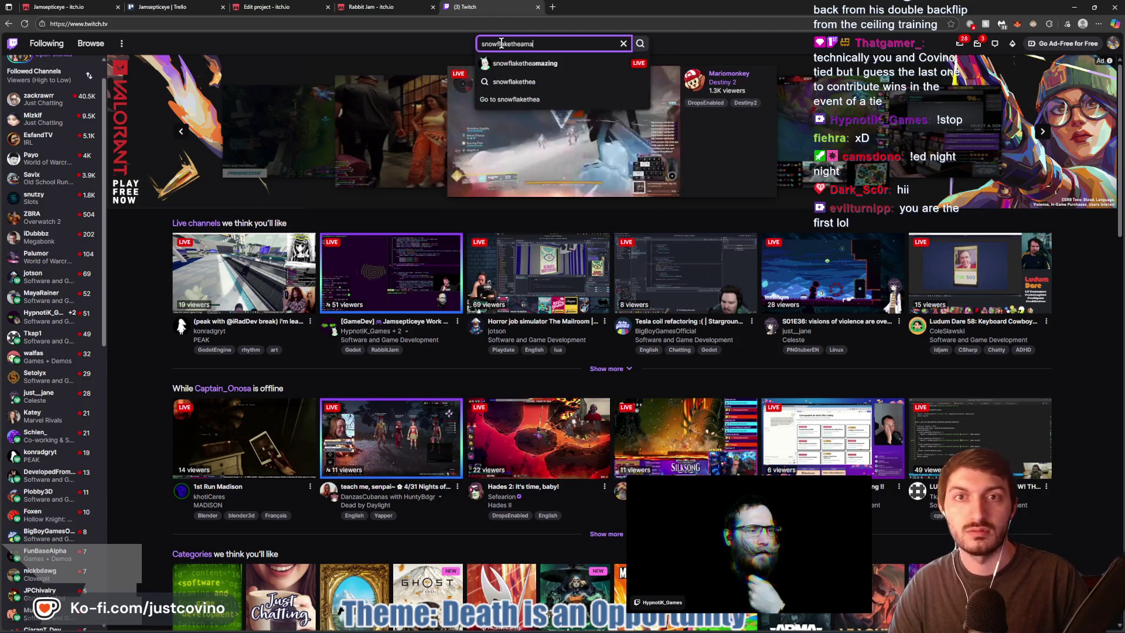
left_click(522, 63)
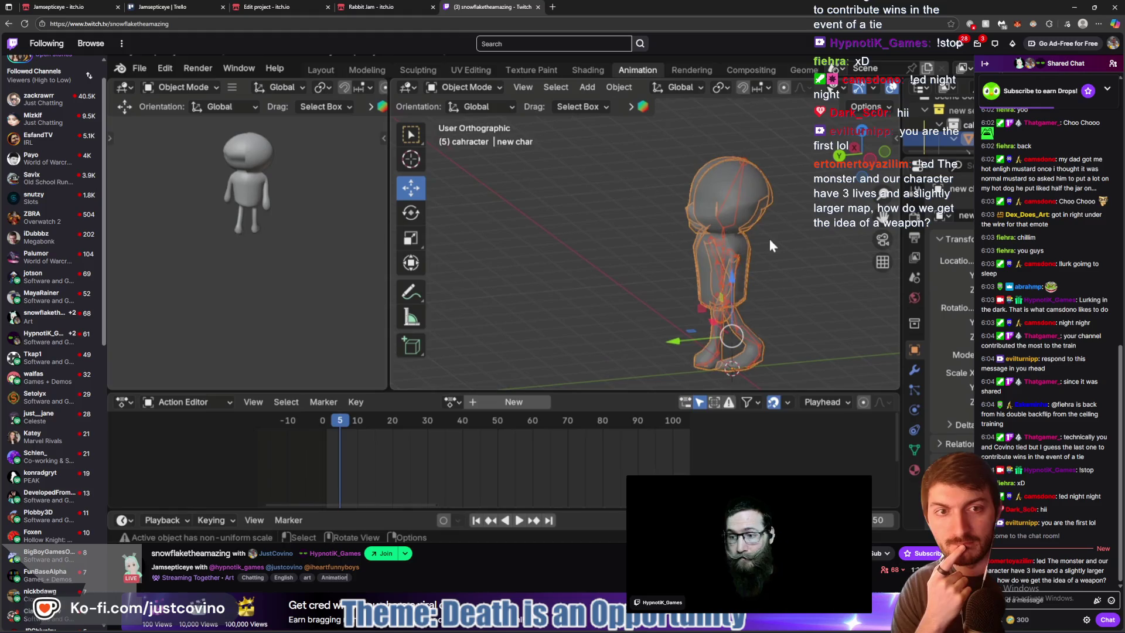
Watch the Blender character animation stream, then return to the Godot world_3d scene
mouse_move(642, 630)
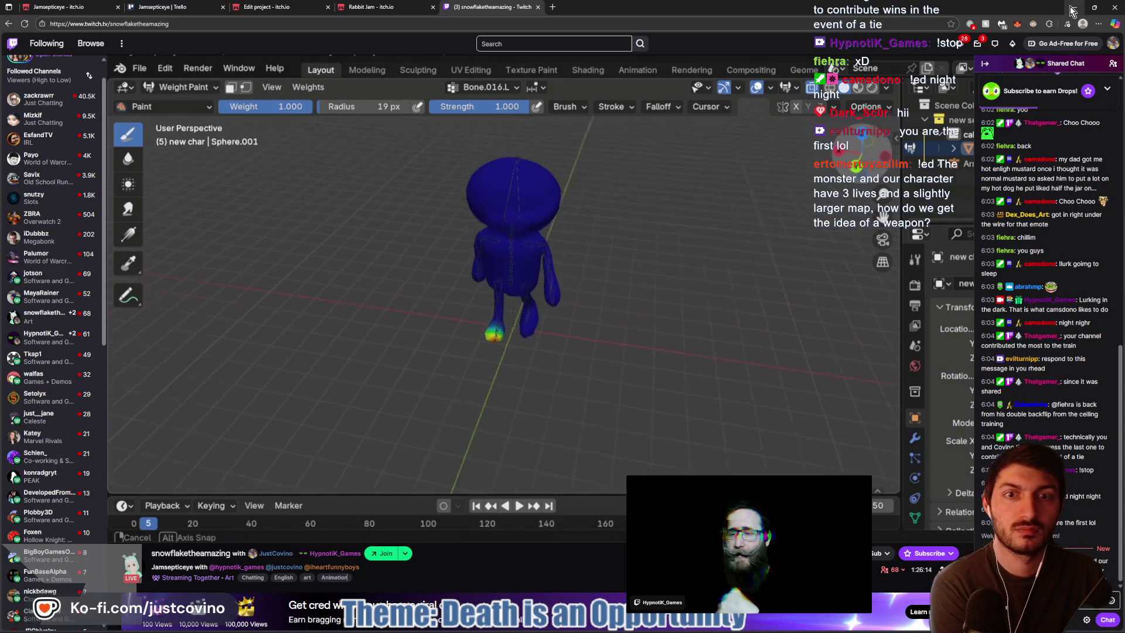
key("alt+Tab")
scroll(638, 394, "down", 2)
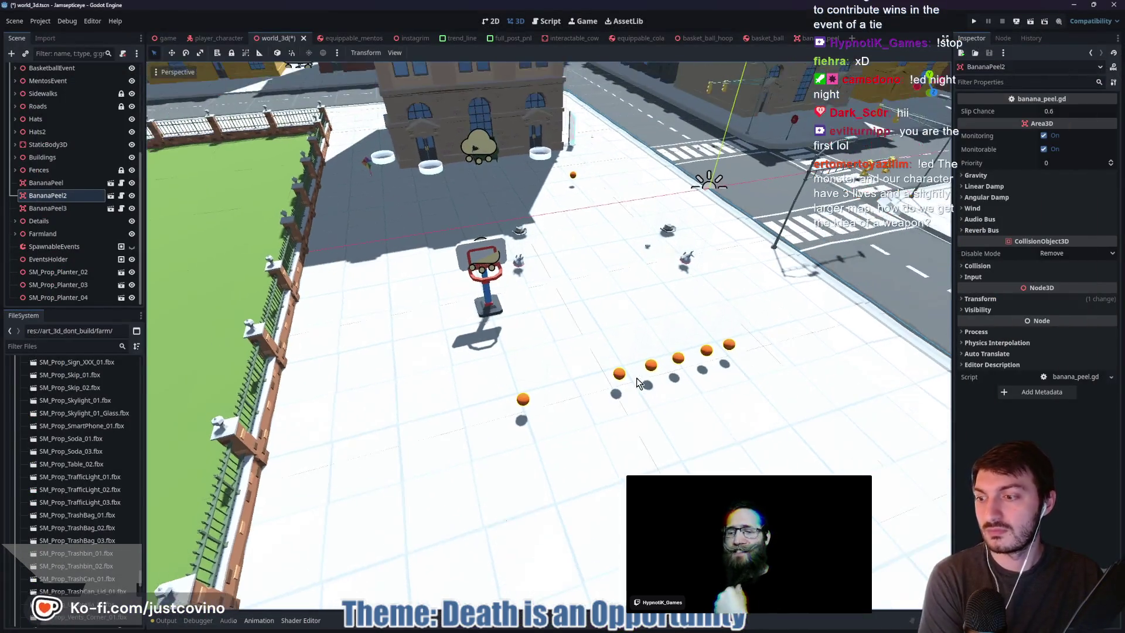
Select a basketball, collapse BasketballEvent in the Scene dock, then show the Jamsepticeye itch.io page
left_click(477, 384)
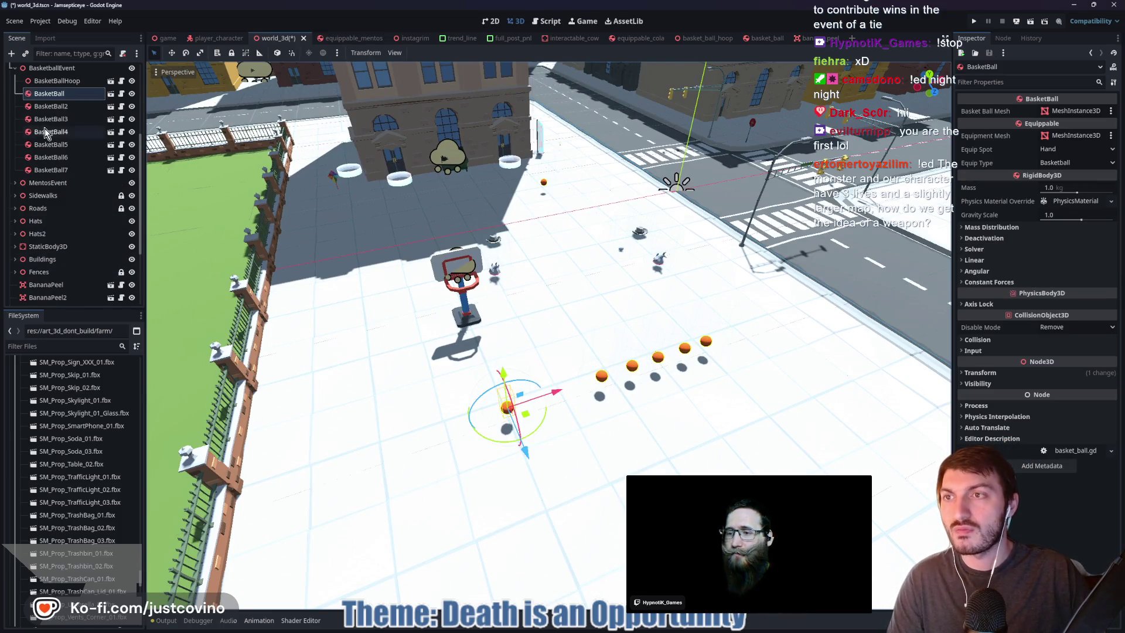
left_click(15, 68)
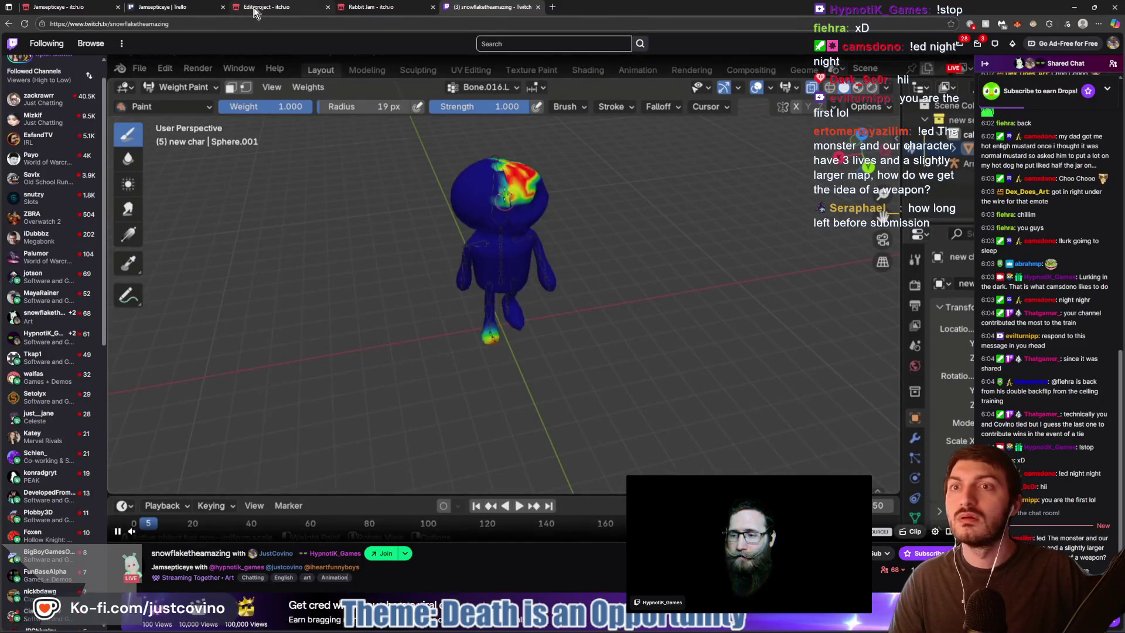
left_click(267, 7)
left_click(59, 7)
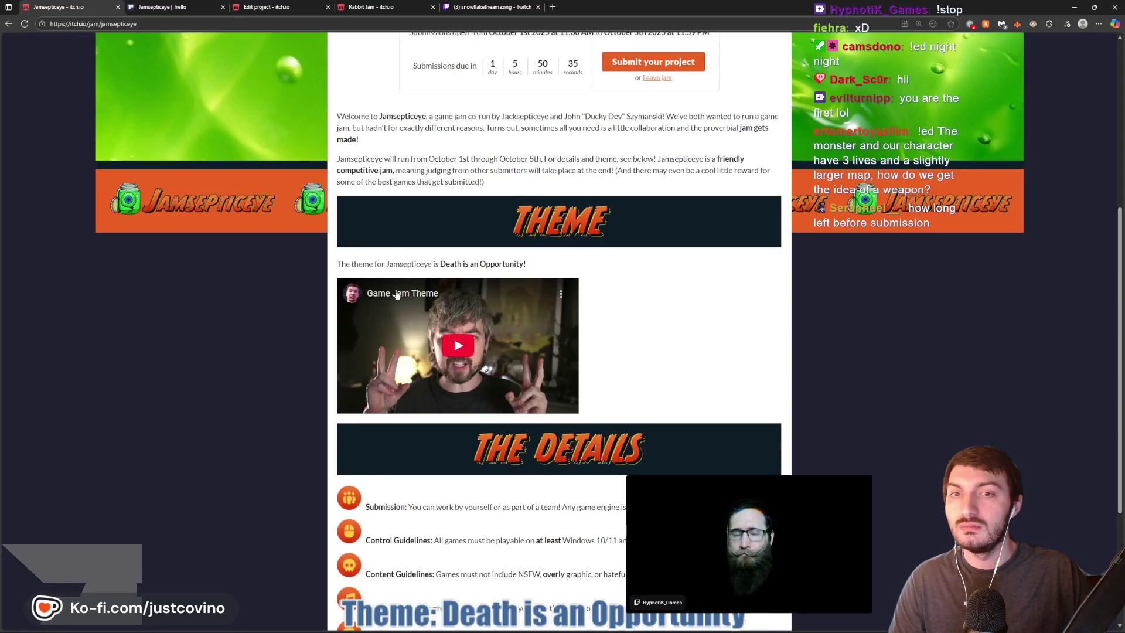
scroll(484, 316, "up", 3)
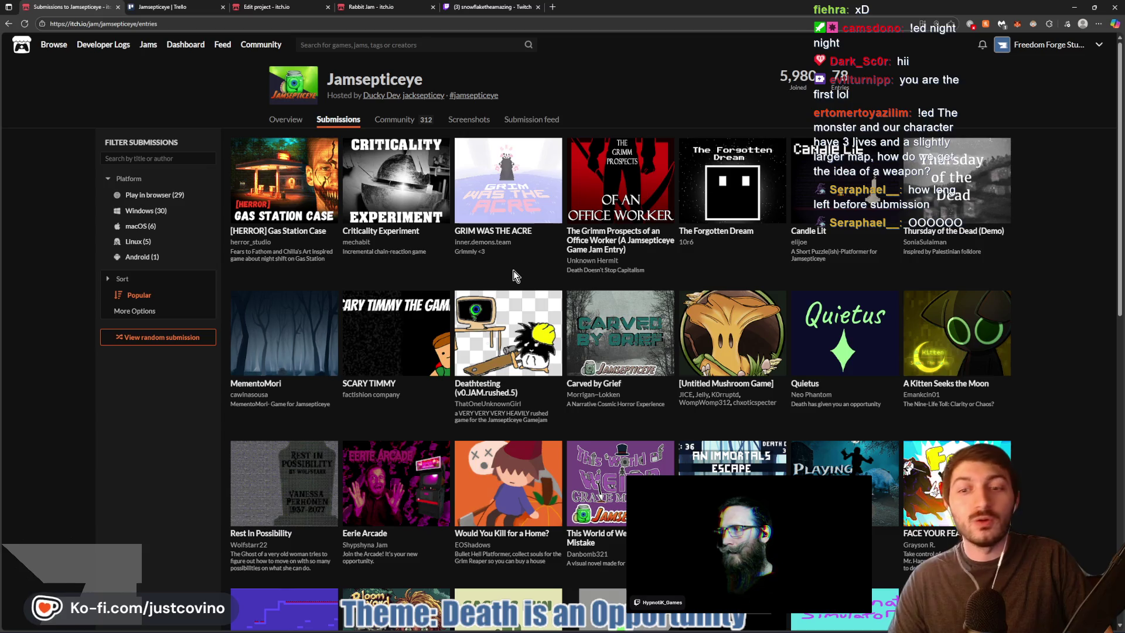
mouse_move(295, 183)
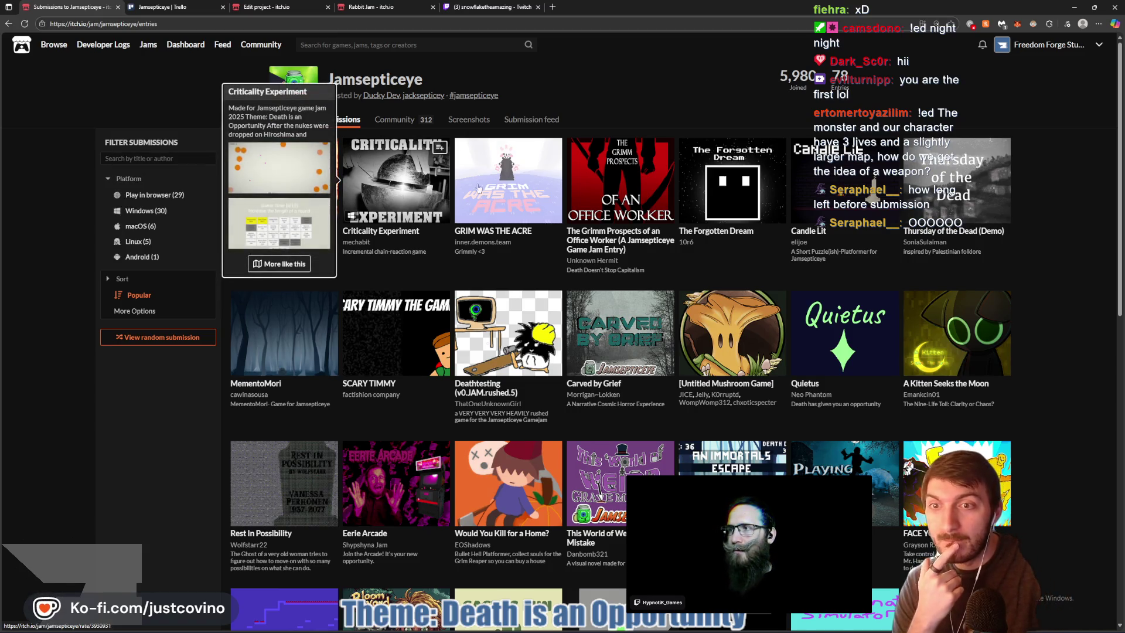
mouse_move(506, 186)
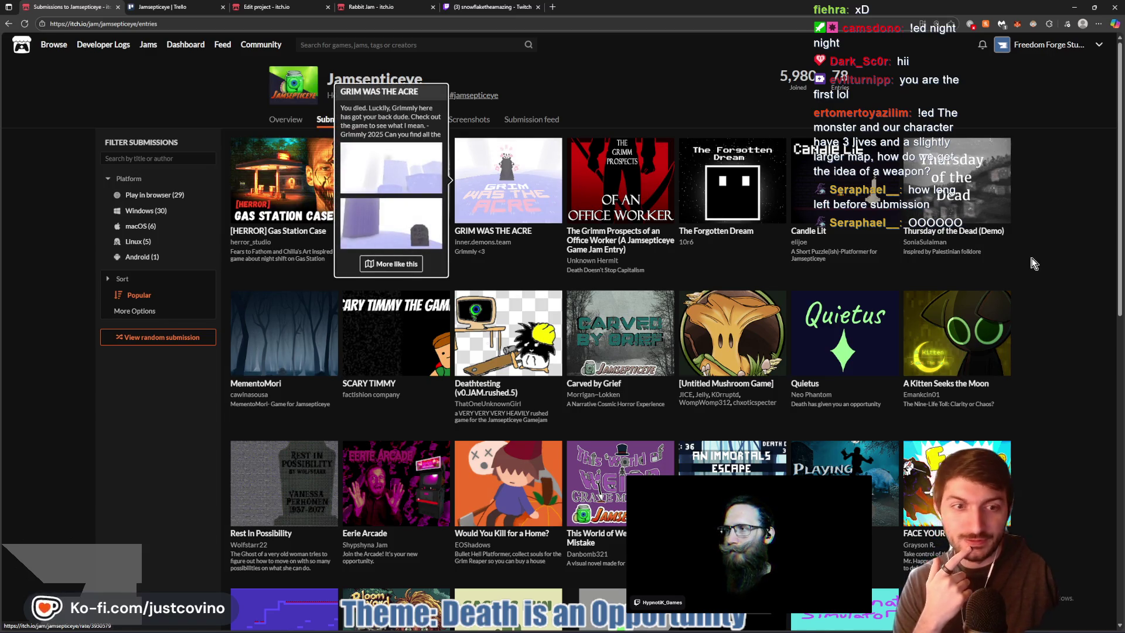
mouse_move(708, 345)
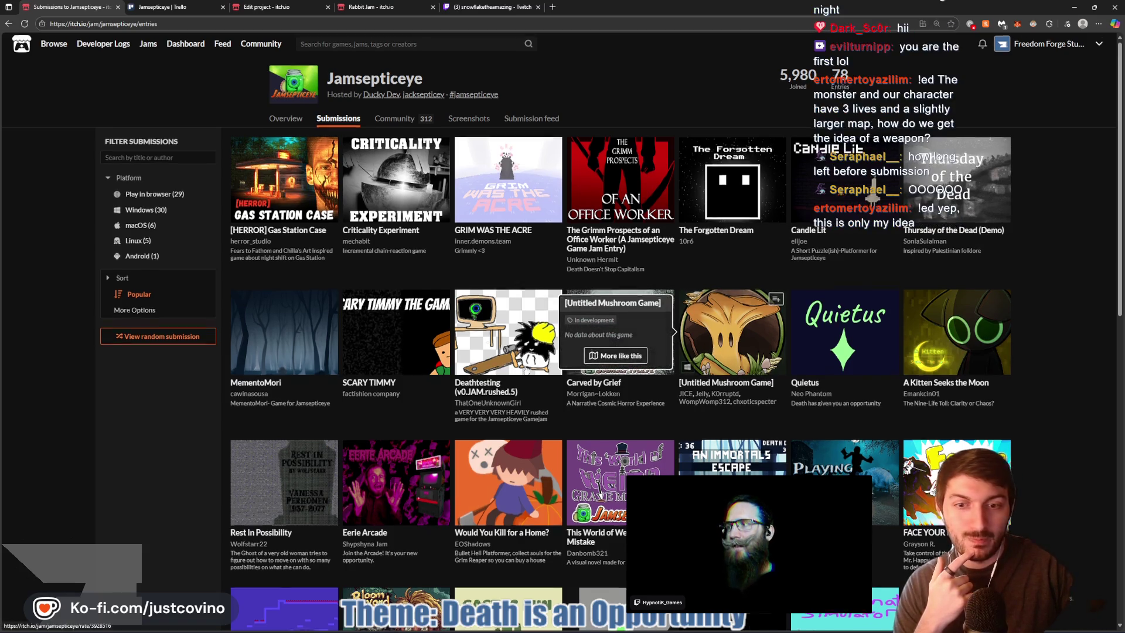
scroll(481, 378, "down", 6)
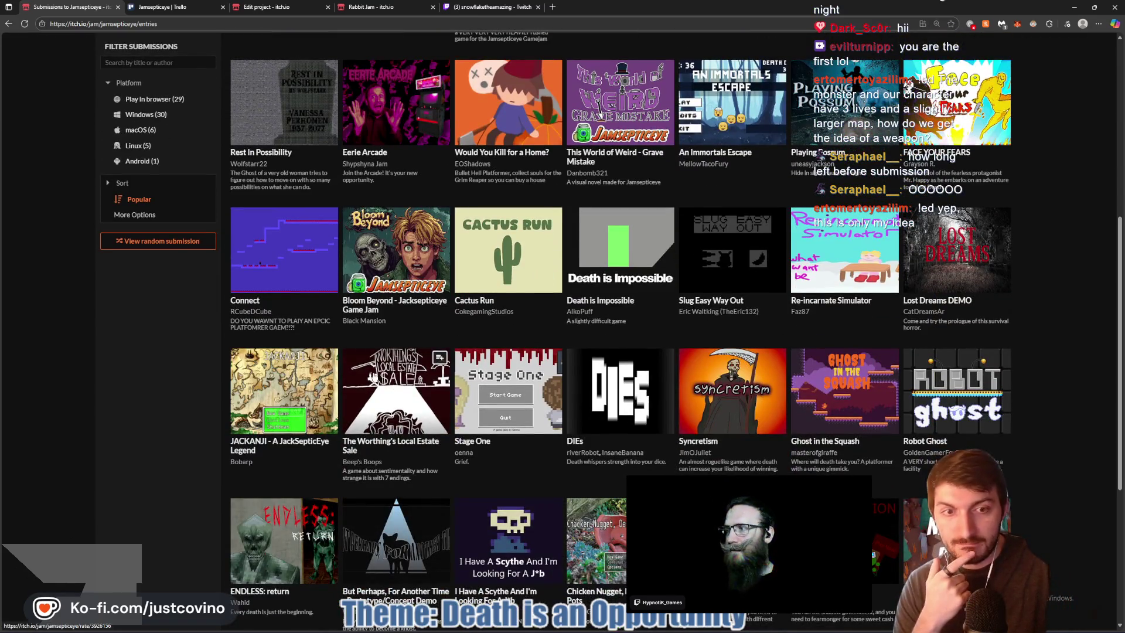
mouse_move(371, 379)
scroll(372, 379, "down", 3)
scroll(371, 379, "up", 3)
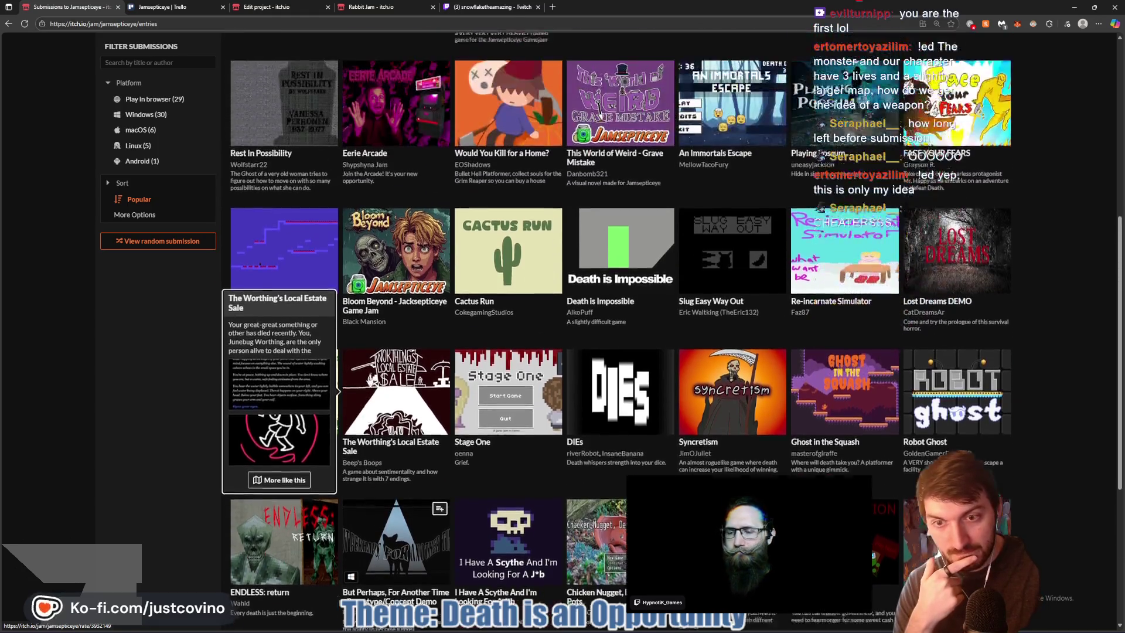
scroll(372, 379, "up", 6)
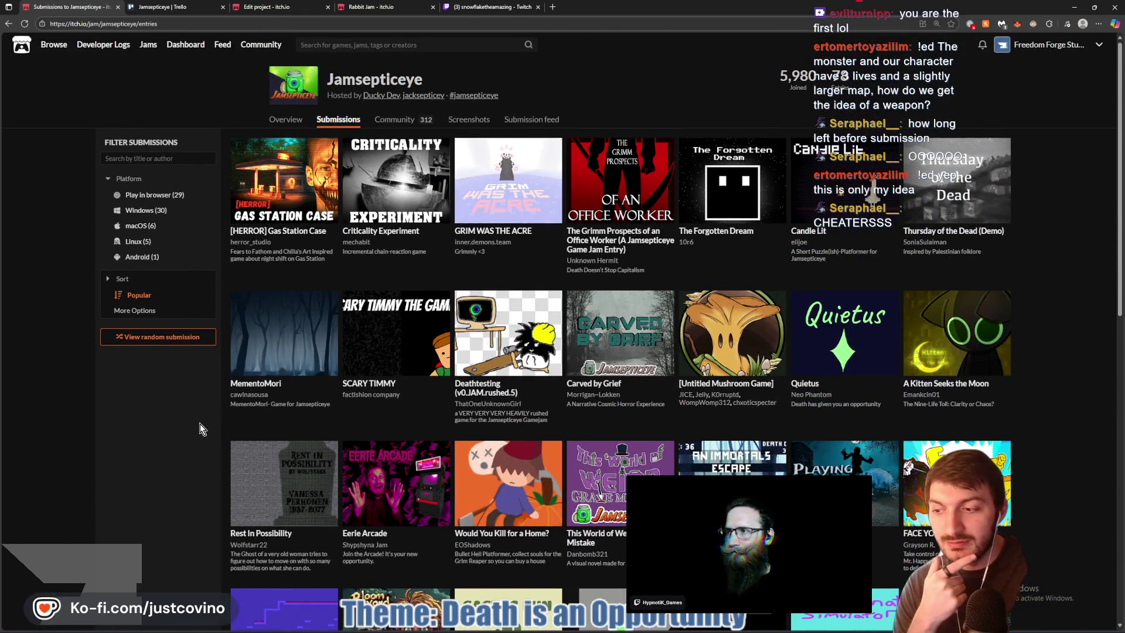
mouse_move(278, 171)
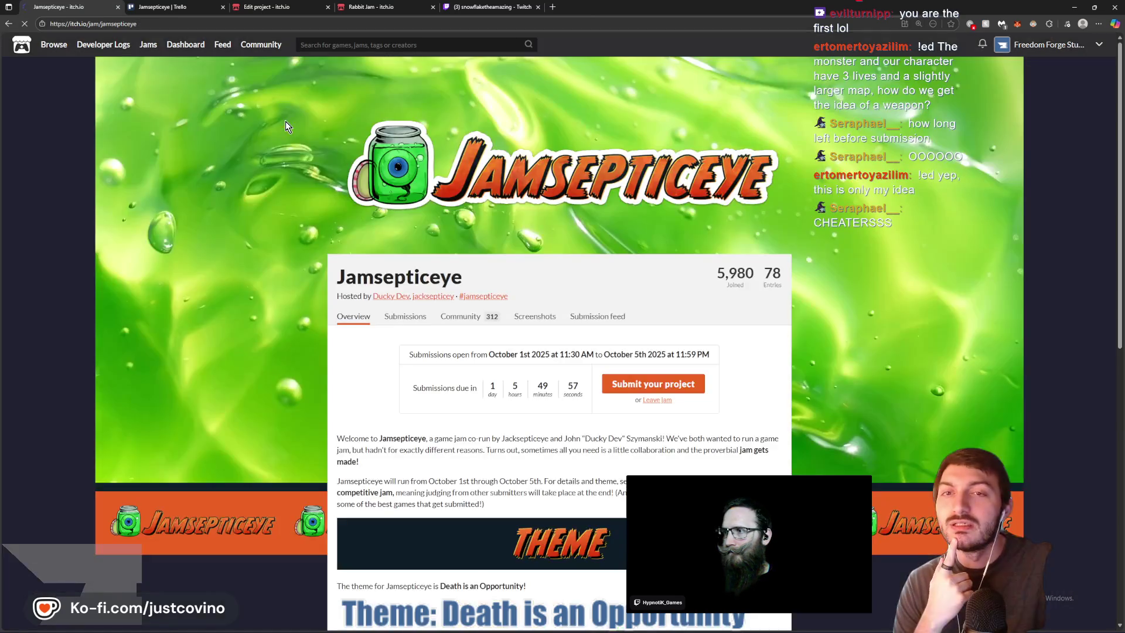
scroll(378, 351, "down", 3)
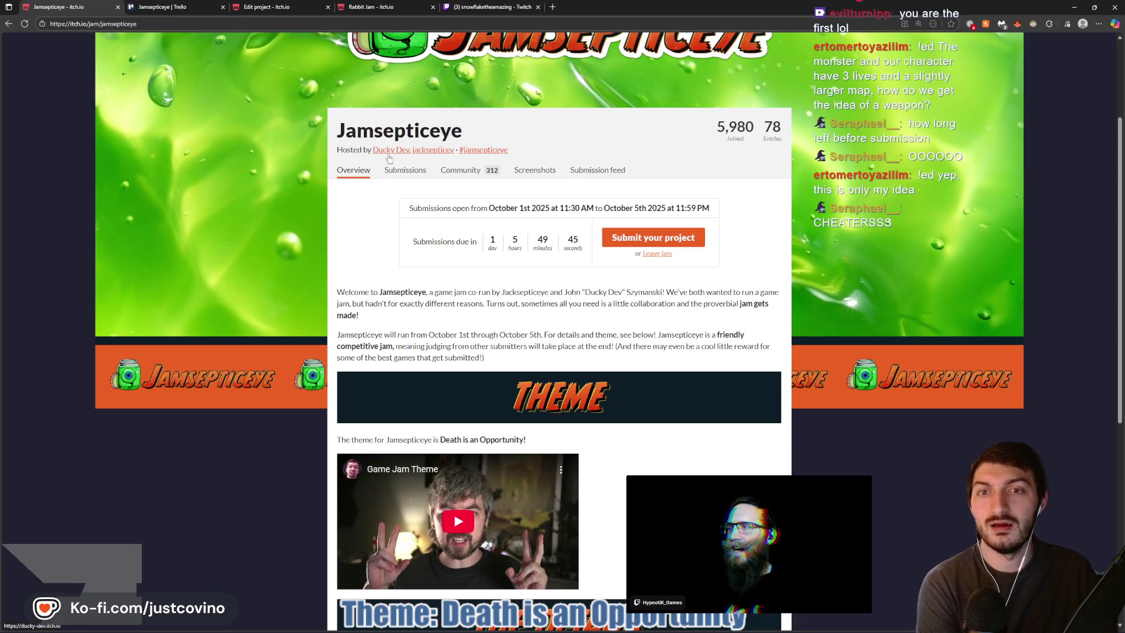
scroll(691, 349, "down", 7)
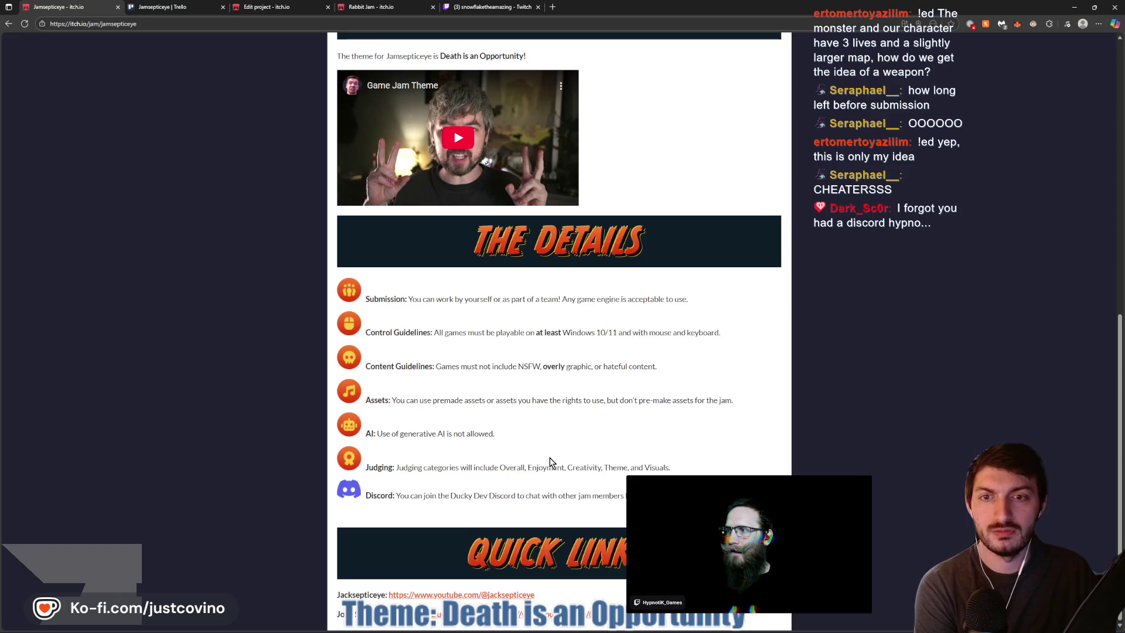
scroll(553, 460, "up", 6)
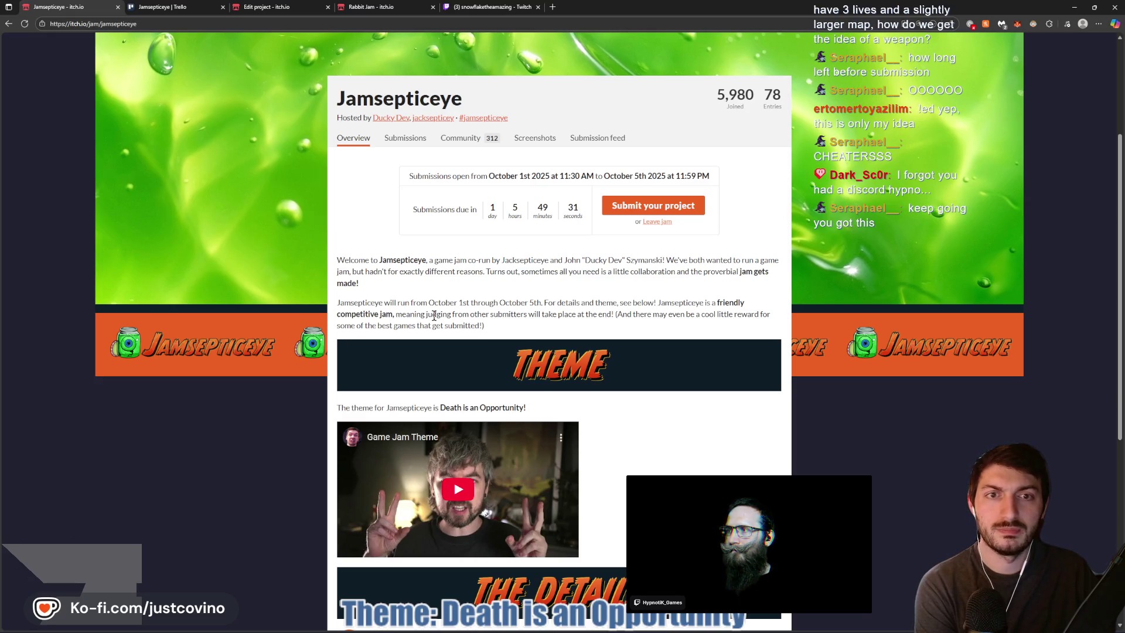
scroll(650, 317, "down", 6)
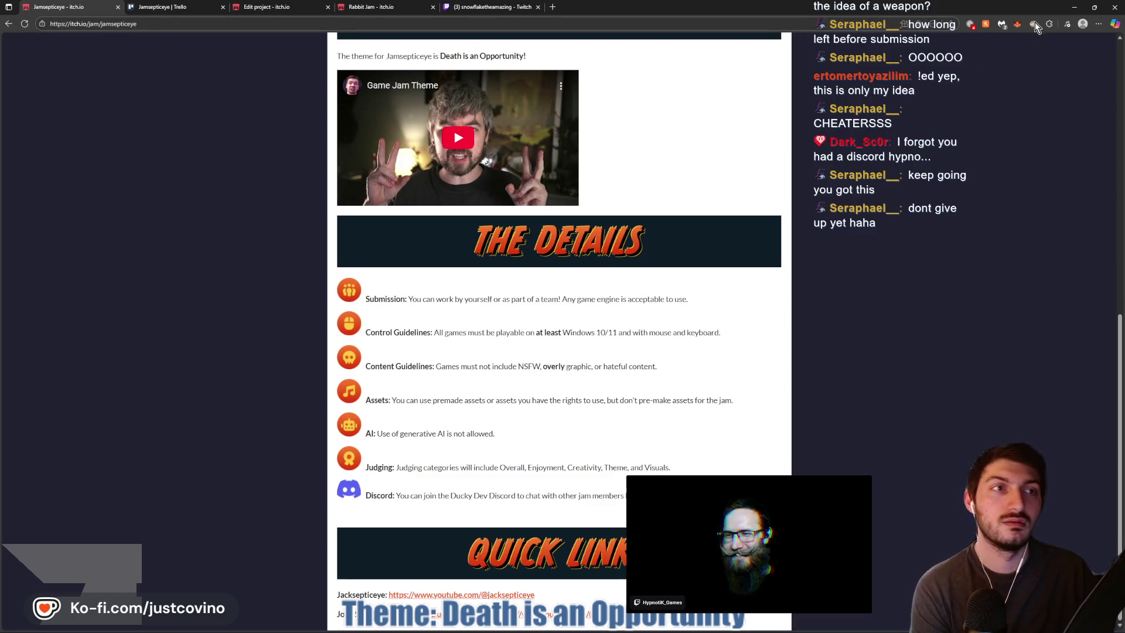
left_click(1074, 7)
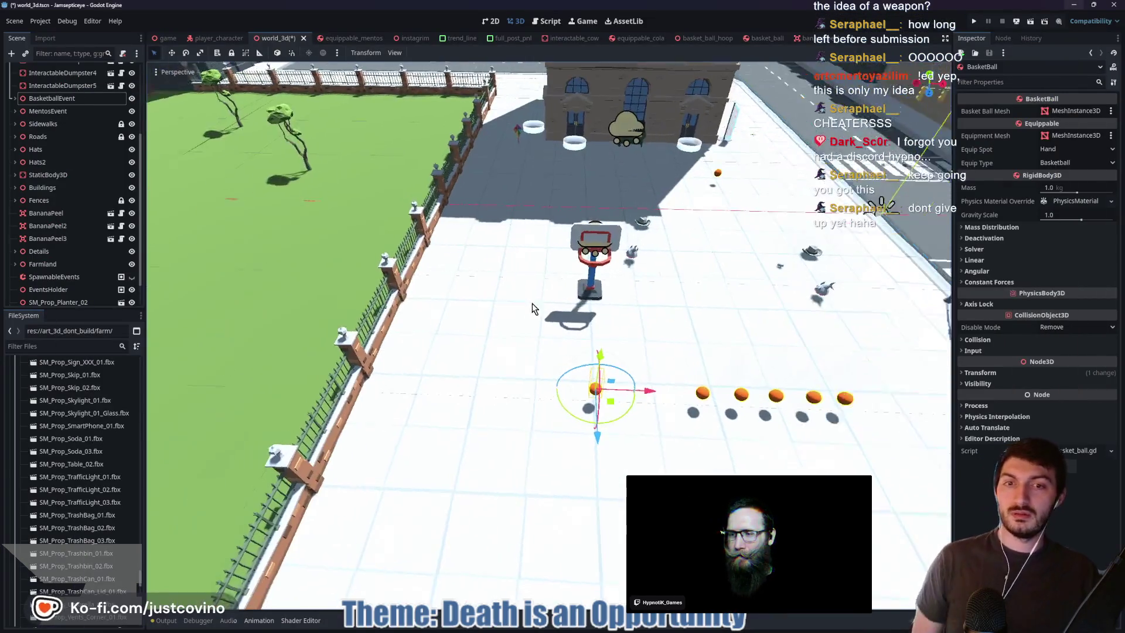
Expand the Sidewalks group in the Scene dock and select its SidewalkGutter2 piece
left_click_drag(532, 309, 535, 309)
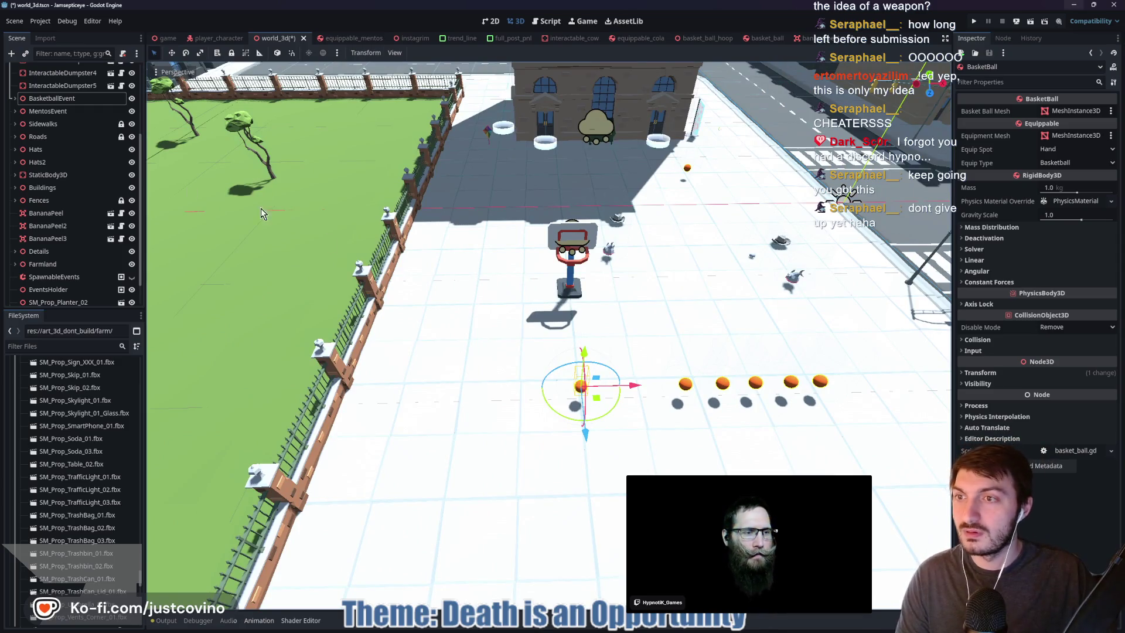
left_click(15, 138)
left_click(16, 137)
left_click(15, 124)
left_click(70, 175)
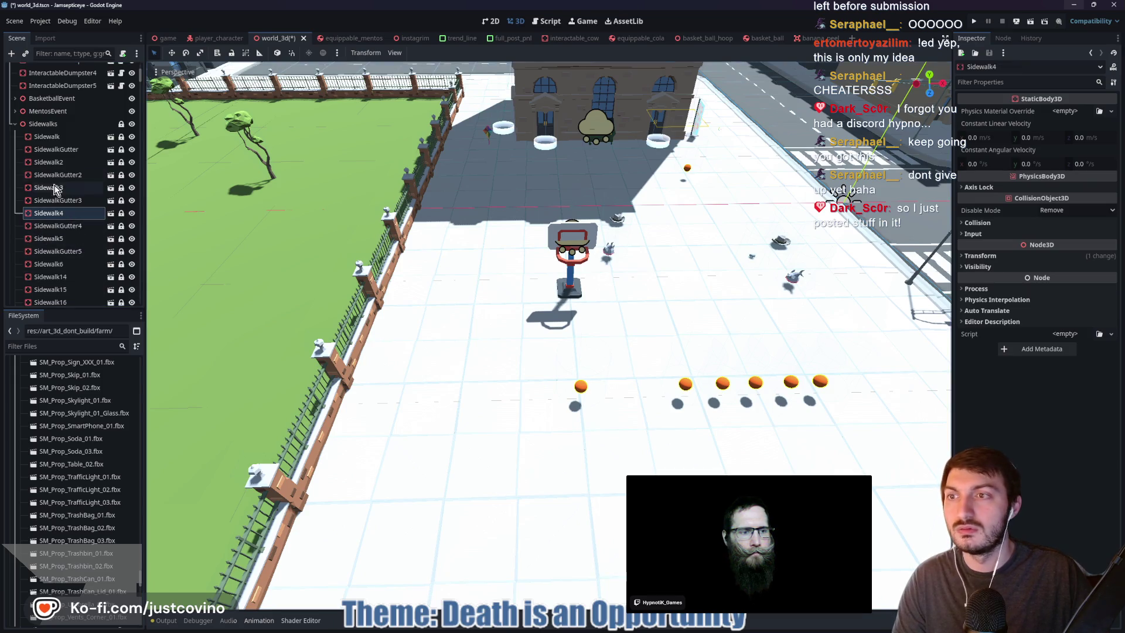
Select the whole tile range from Sidewalk to Sidewalk283 in the Scene dock
left_click(47, 137)
scroll(66, 223, "down", 5)
scroll(65, 223, "down", 10)
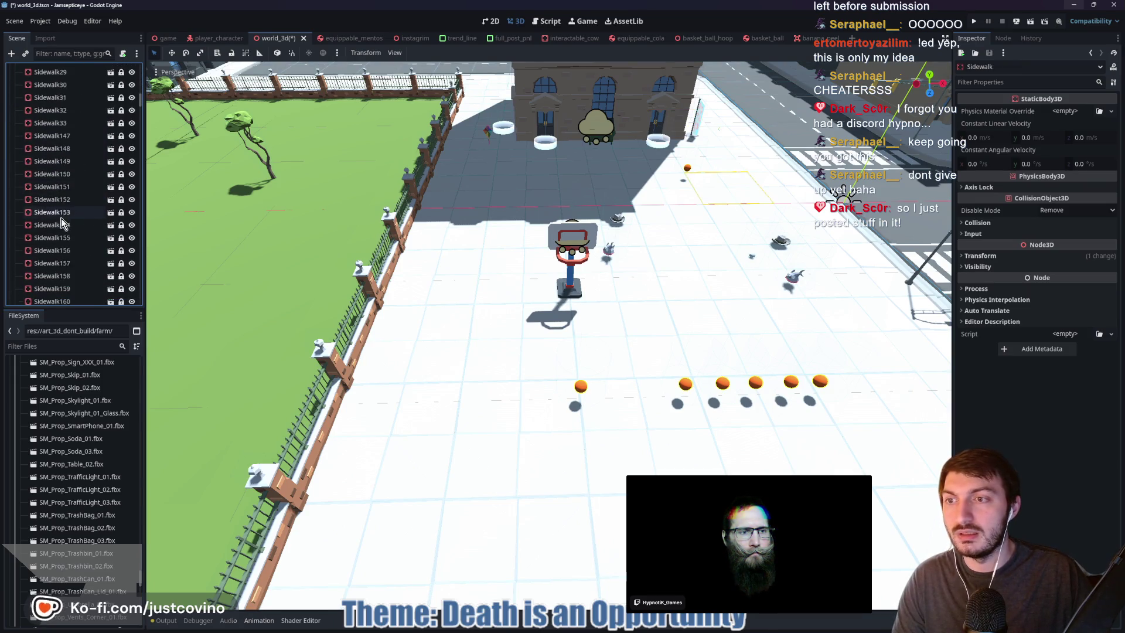
scroll(65, 235, "down", 10)
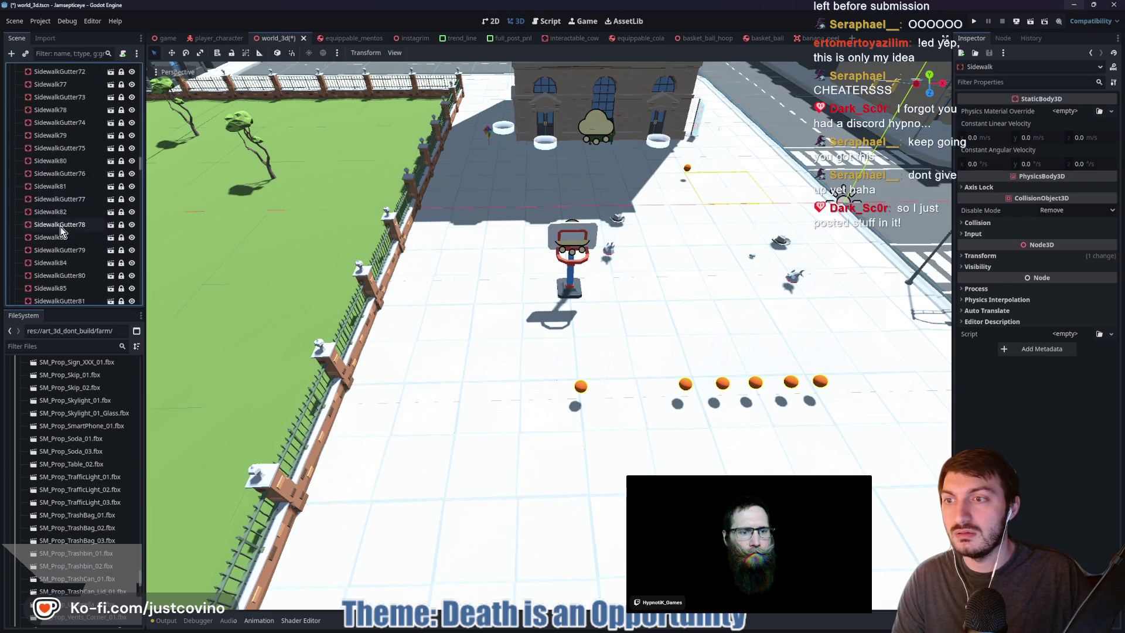
scroll(65, 242, "down", 10)
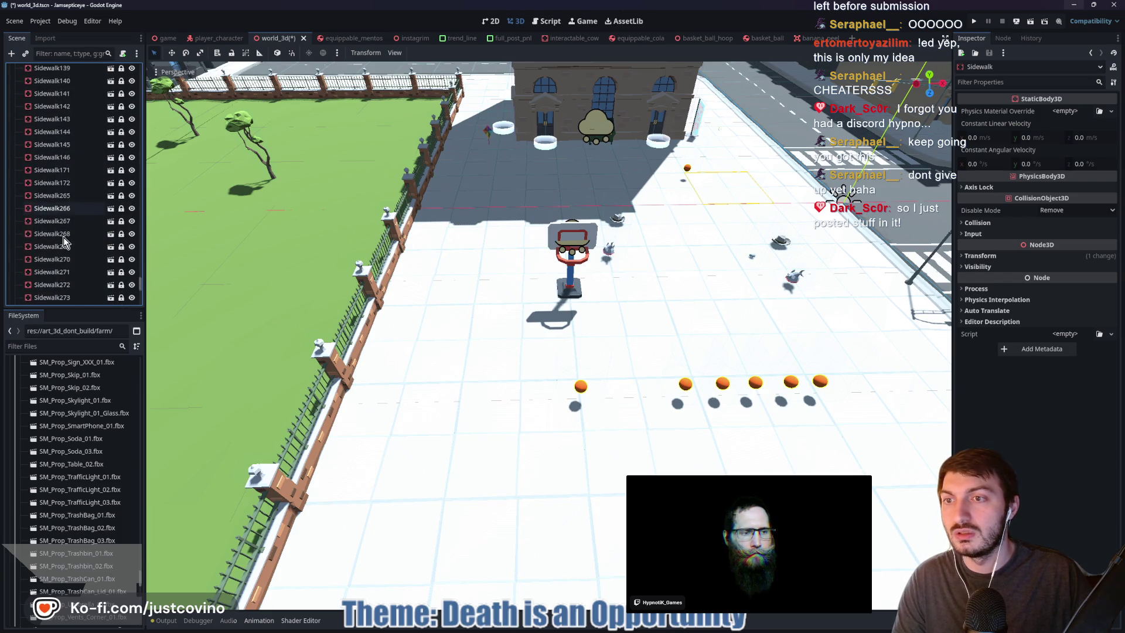
left_click(65, 216)
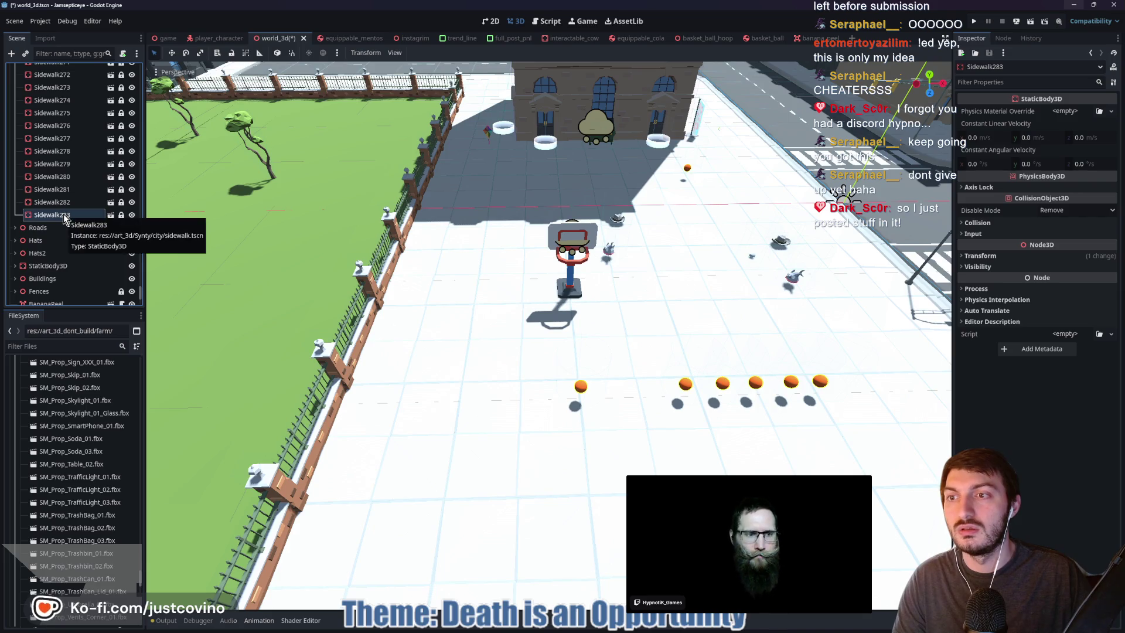
scroll(65, 212, "up", 15)
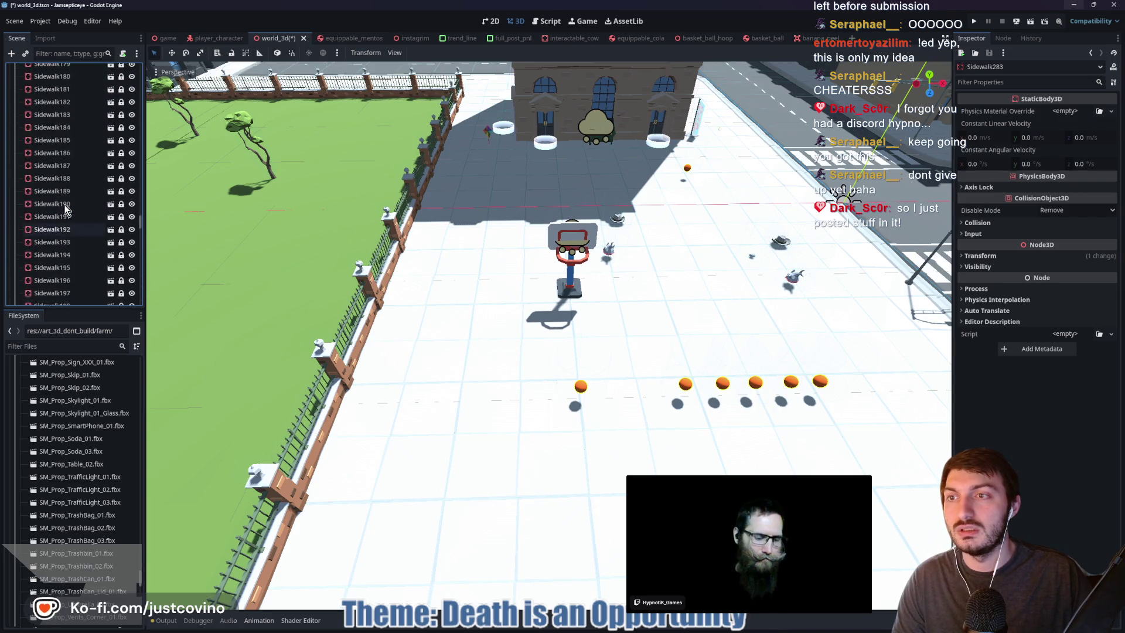
scroll(65, 209, "up", 15)
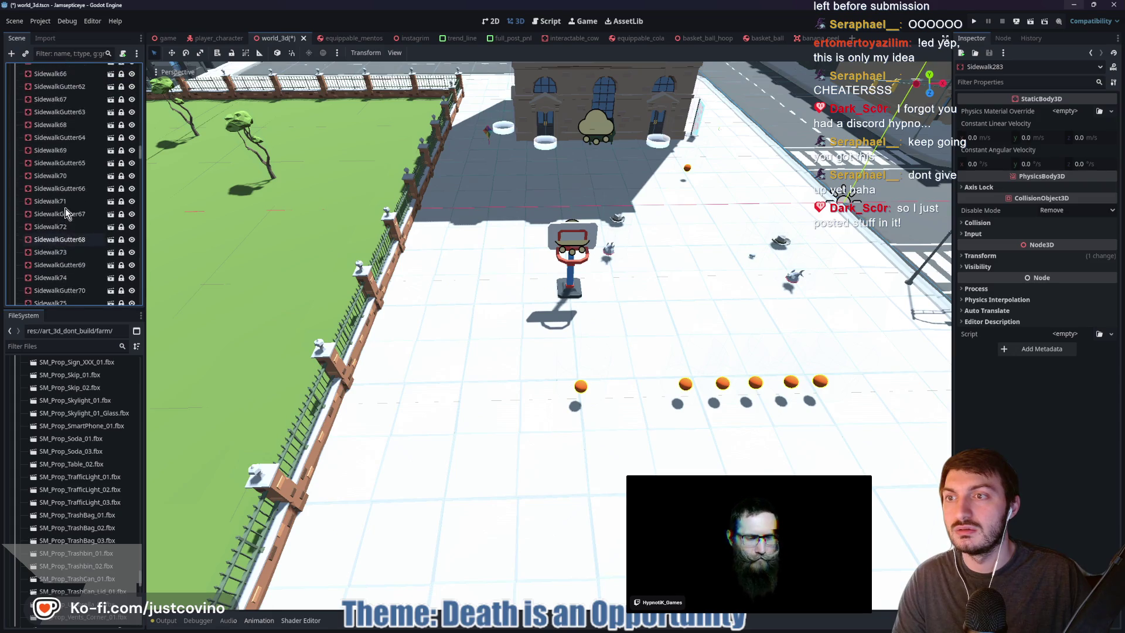
scroll(66, 209, "up", 15)
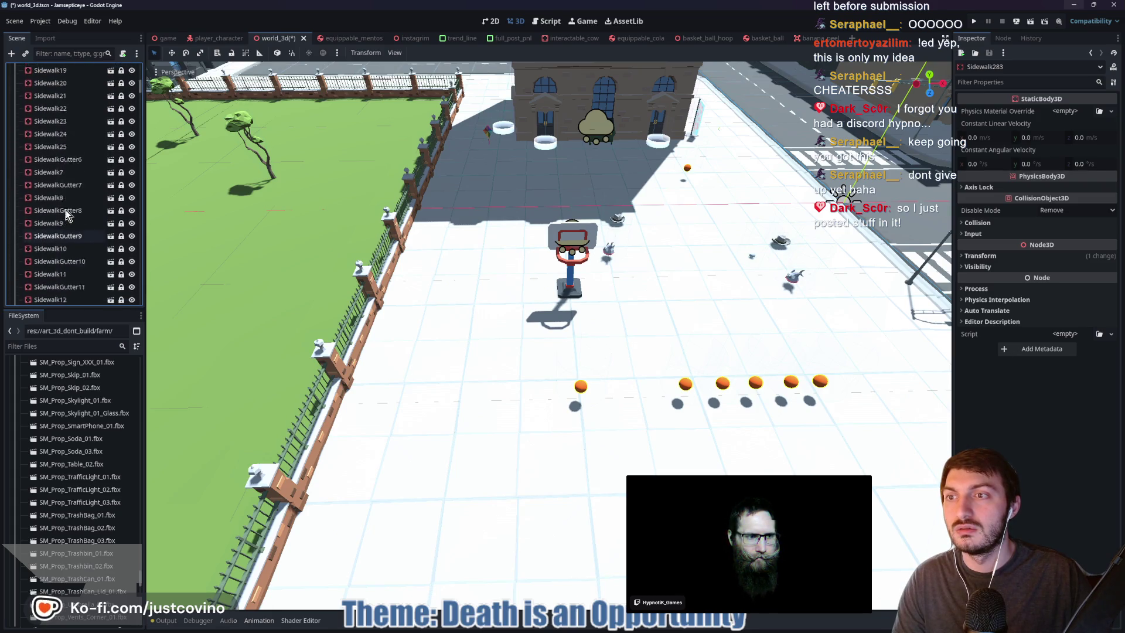
scroll(66, 212, "up", 10)
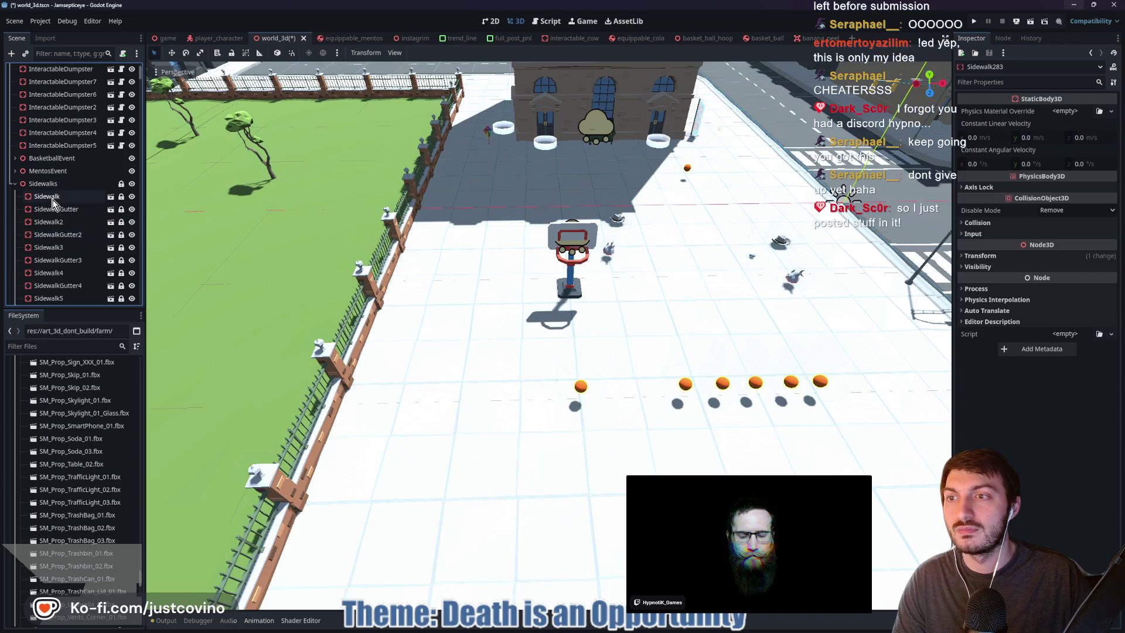
left_click(53, 199, "shift")
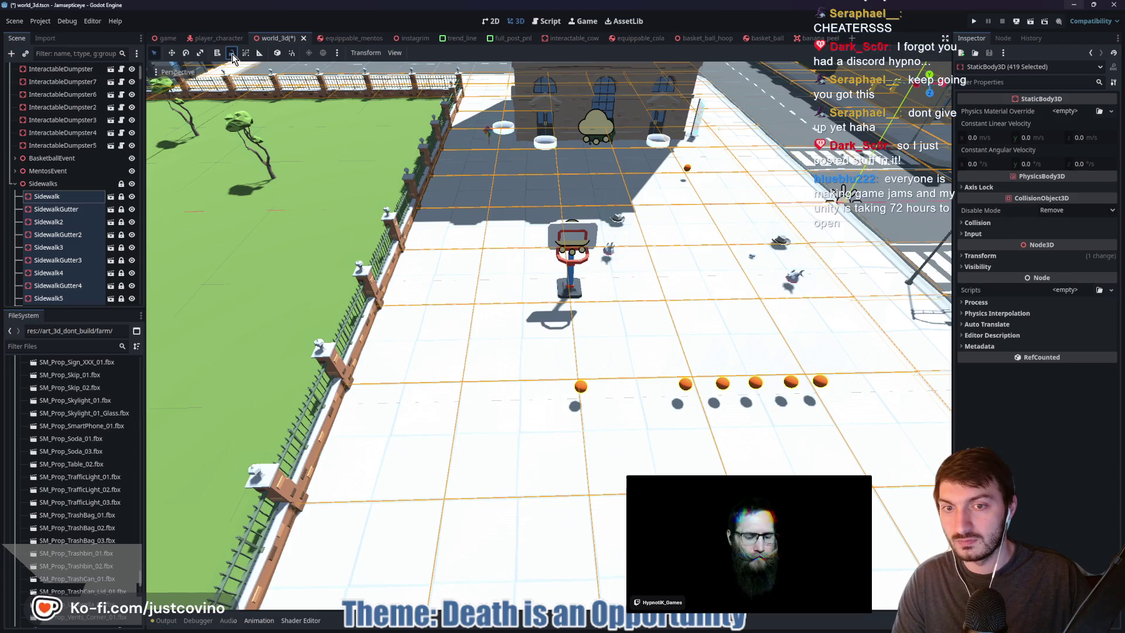
Unlock the sidewalk tiles and select eight tiles beside the hoop, starting with Sidewalk150
left_click(232, 54)
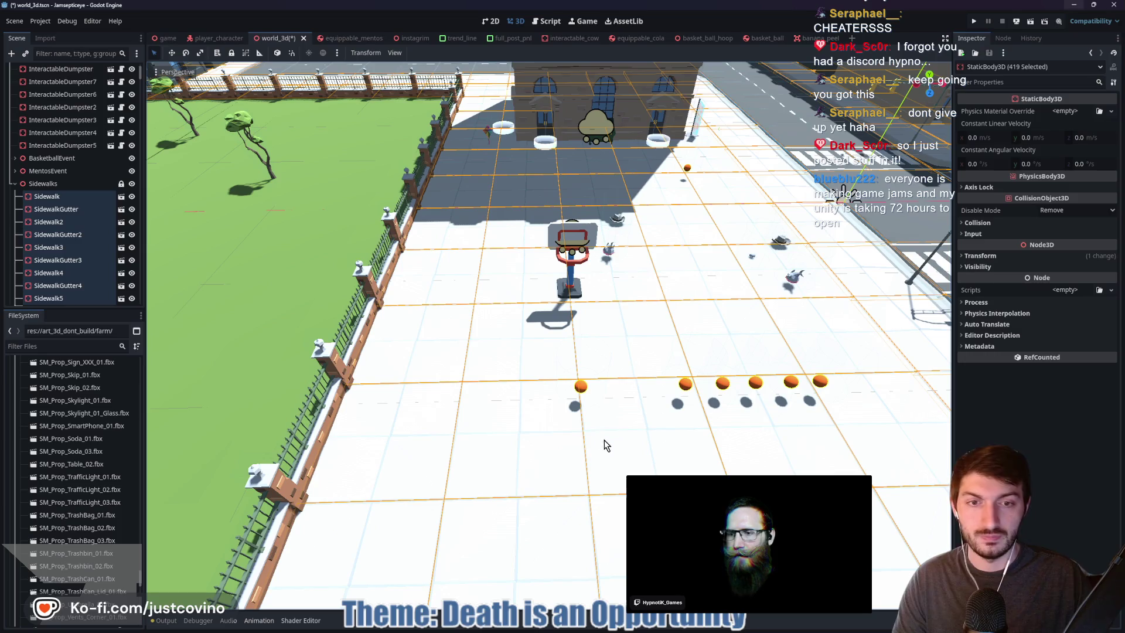
mouse_move(547, 357)
left_mouse_down()
mouse_move(655, 410)
mouse_move(603, 429)
left_mouse_up()
left_click(347, 296)
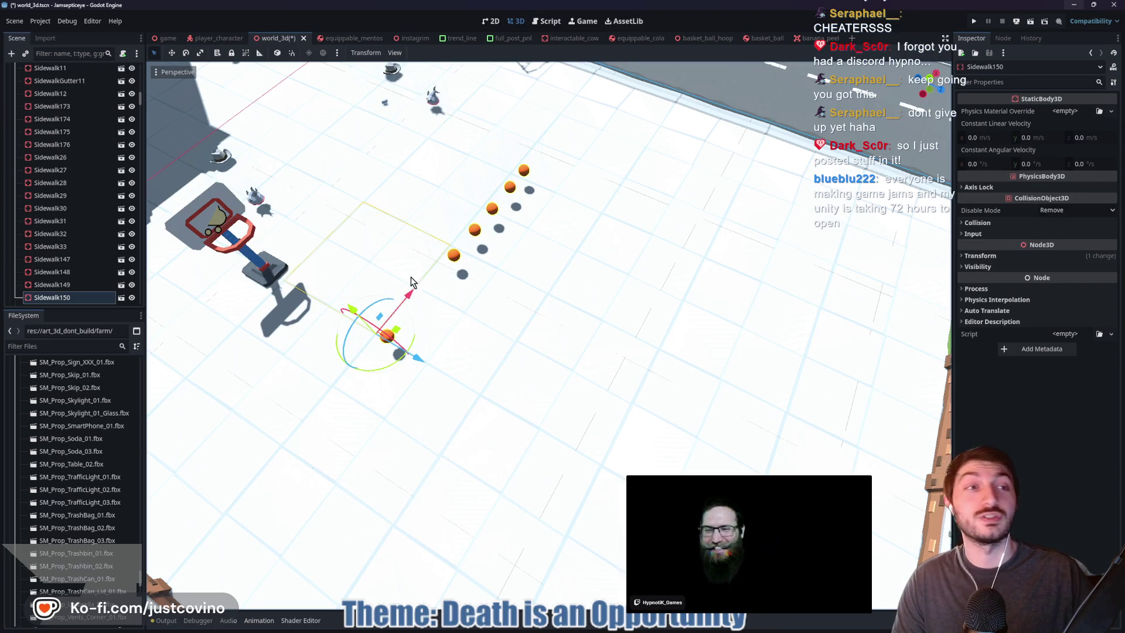
left_click(319, 346, "shift")
left_click(405, 431, "shift")
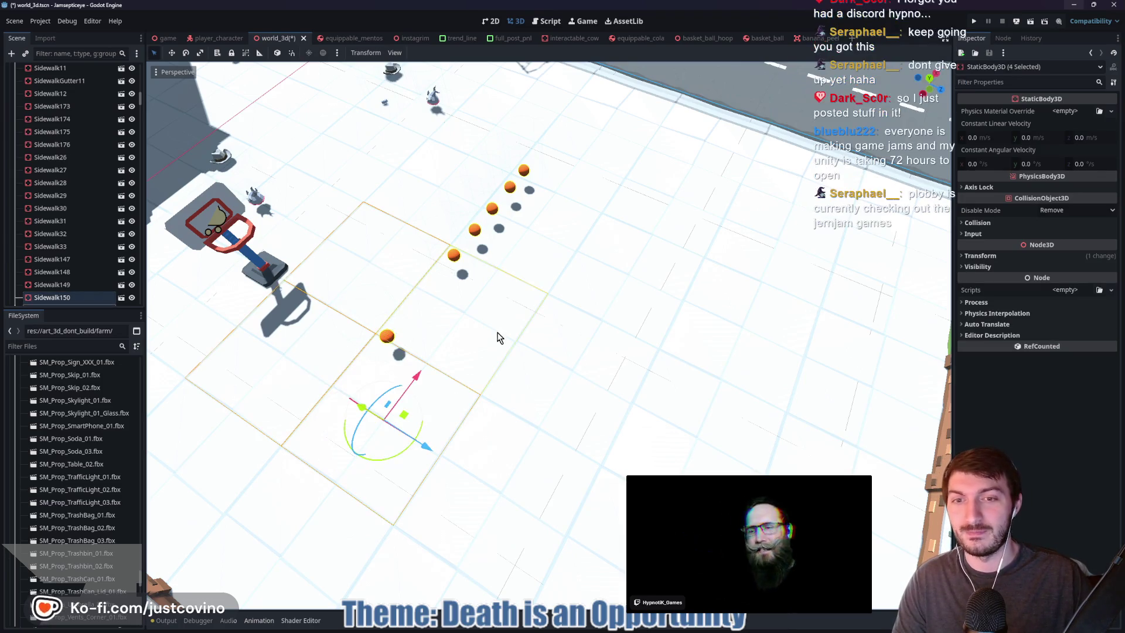
left_click(498, 337, "shift")
left_click(517, 458, "shift")
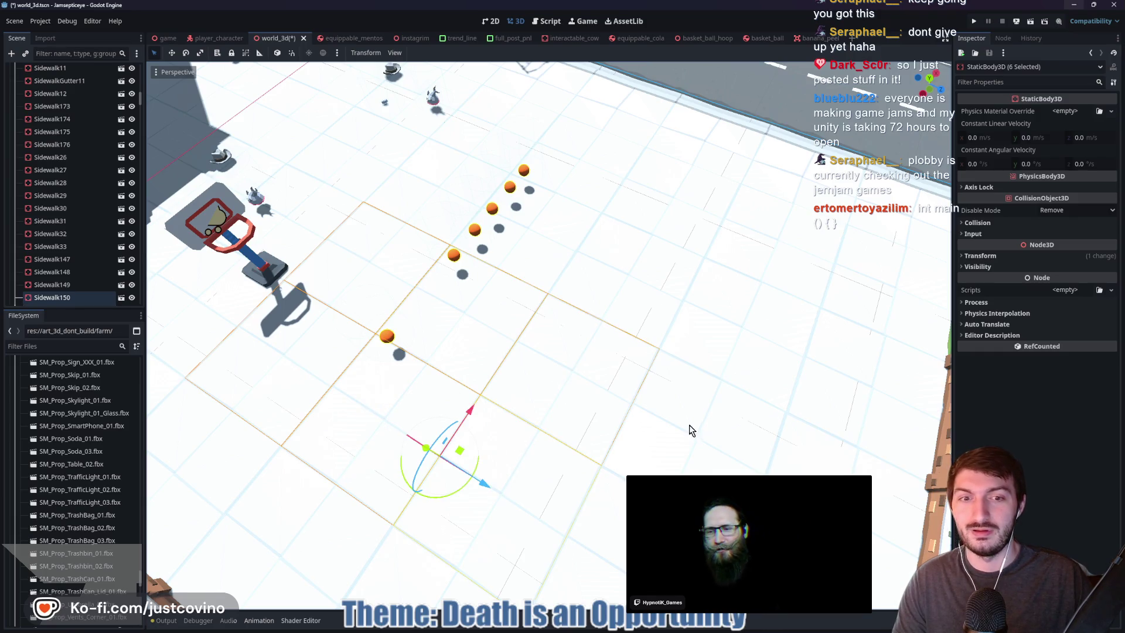
left_click(671, 459, "shift")
left_click(598, 498, "shift")
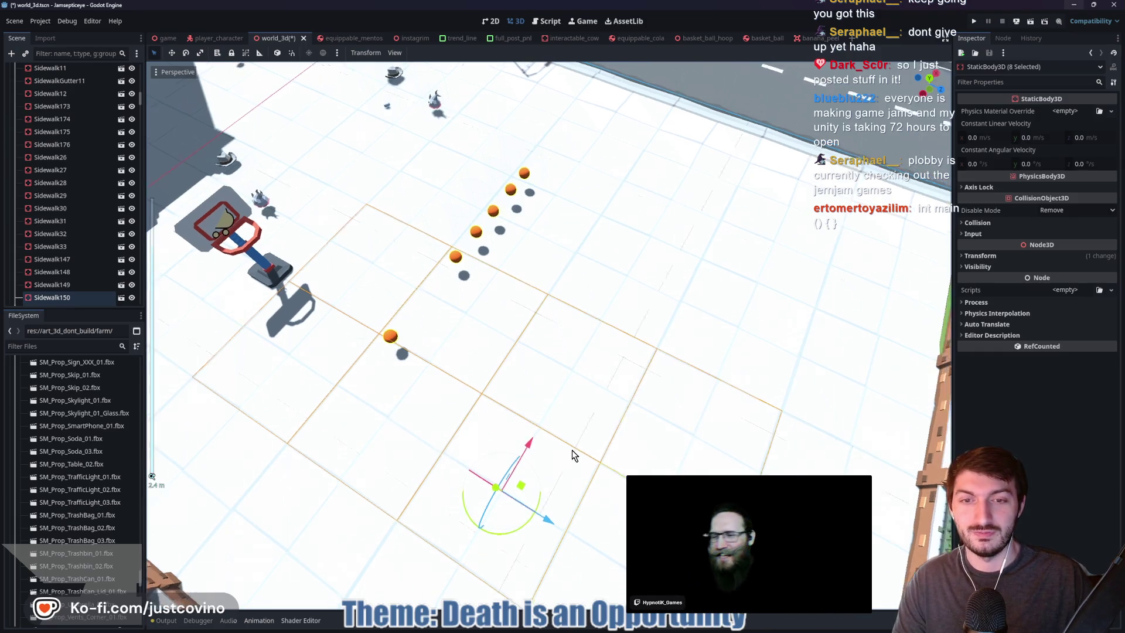
Raise the eight selected tiles about 1.95 units on Y, then start a new empty scene
scroll(589, 479, "up", 6)
scroll(709, 422, "down", 3)
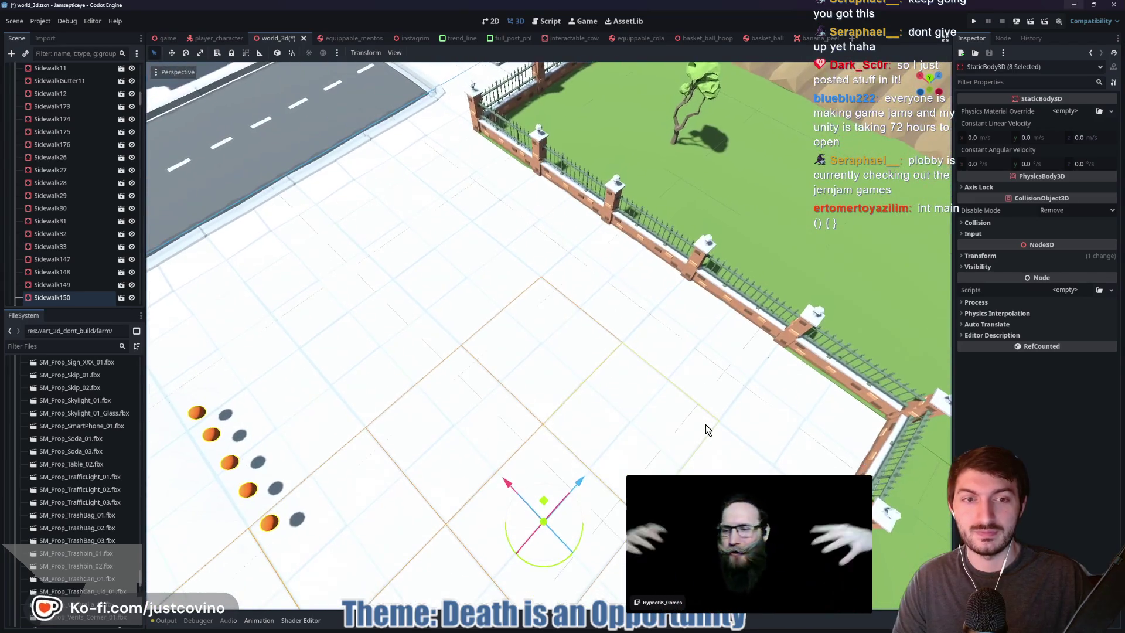
left_click_drag(706, 424, 441, 219)
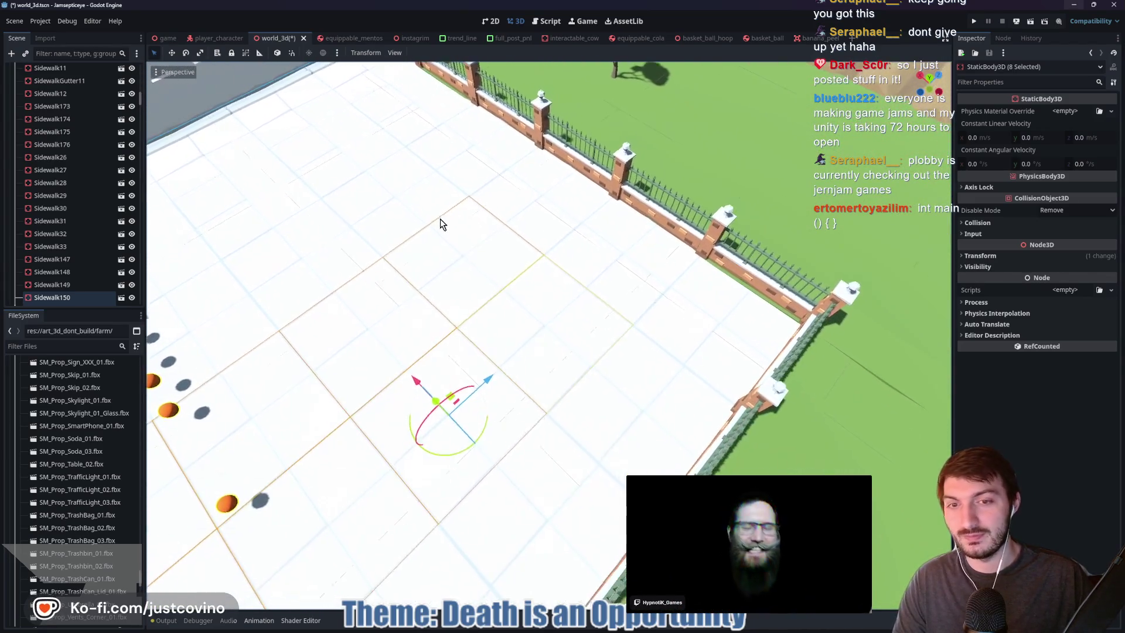
scroll(578, 407, "down", 3)
left_click_drag(578, 407, 519, 354)
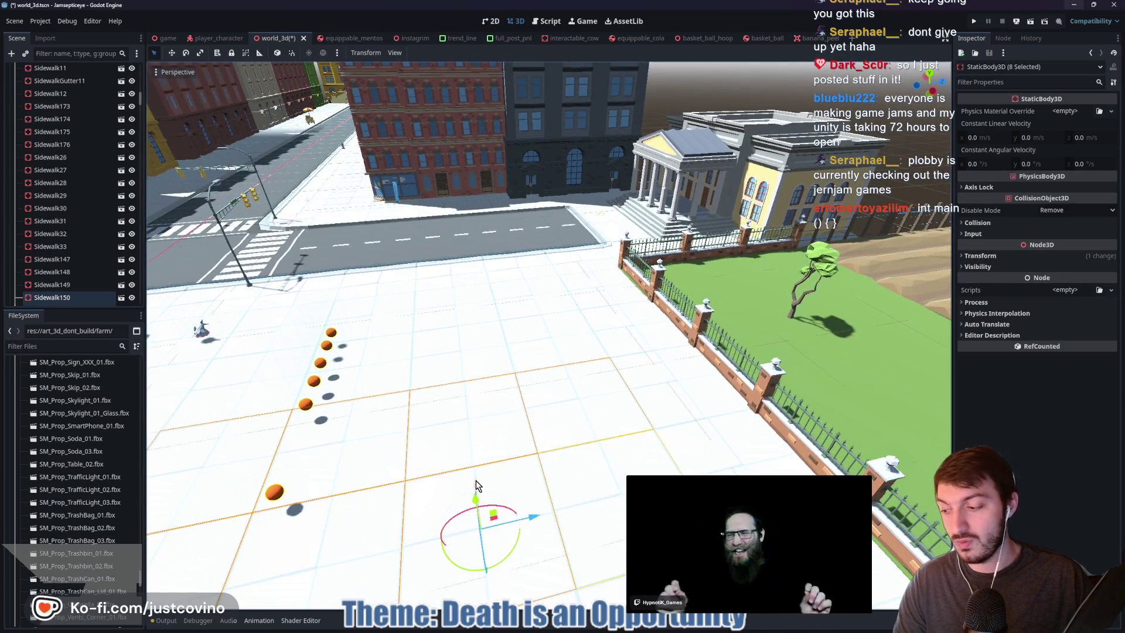
left_click_drag(558, 428, 501, 430)
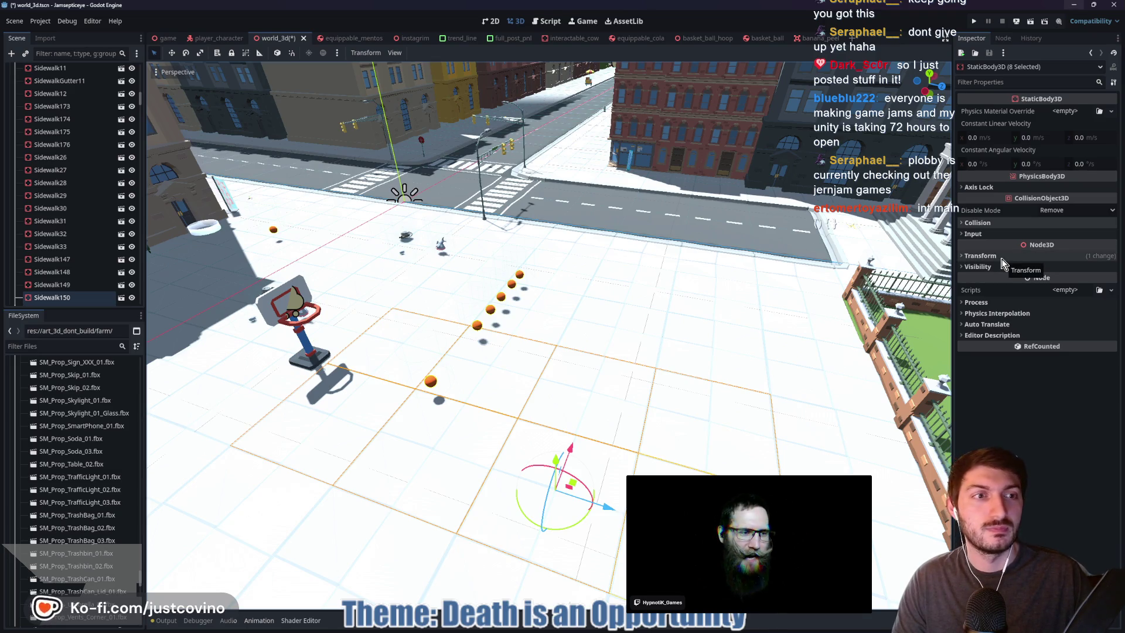
left_click(980, 255)
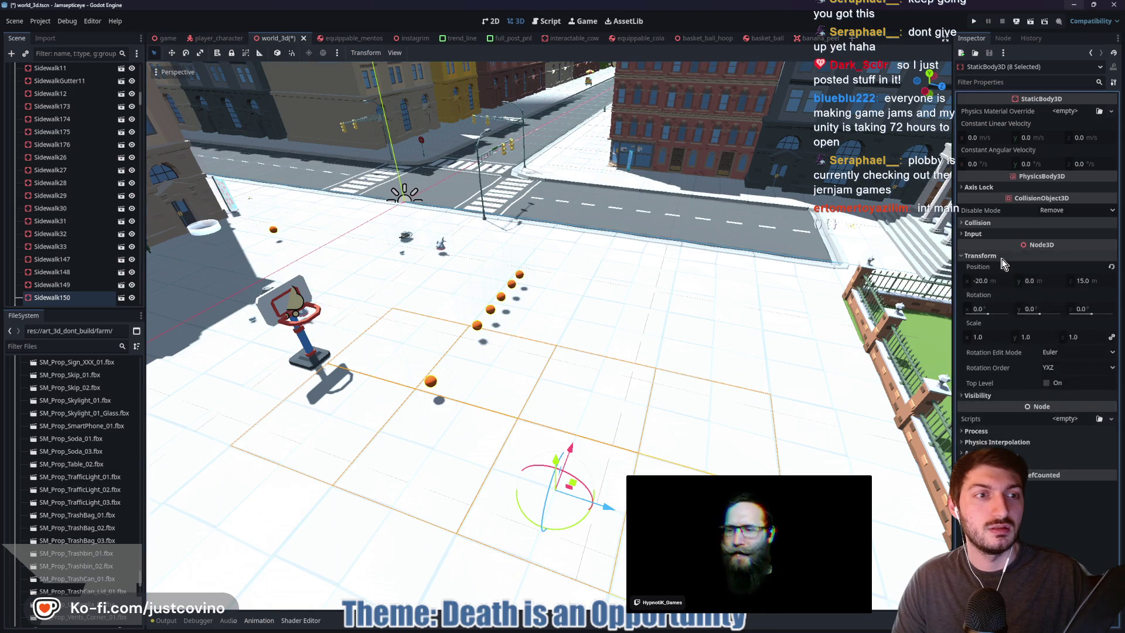
left_click(980, 255)
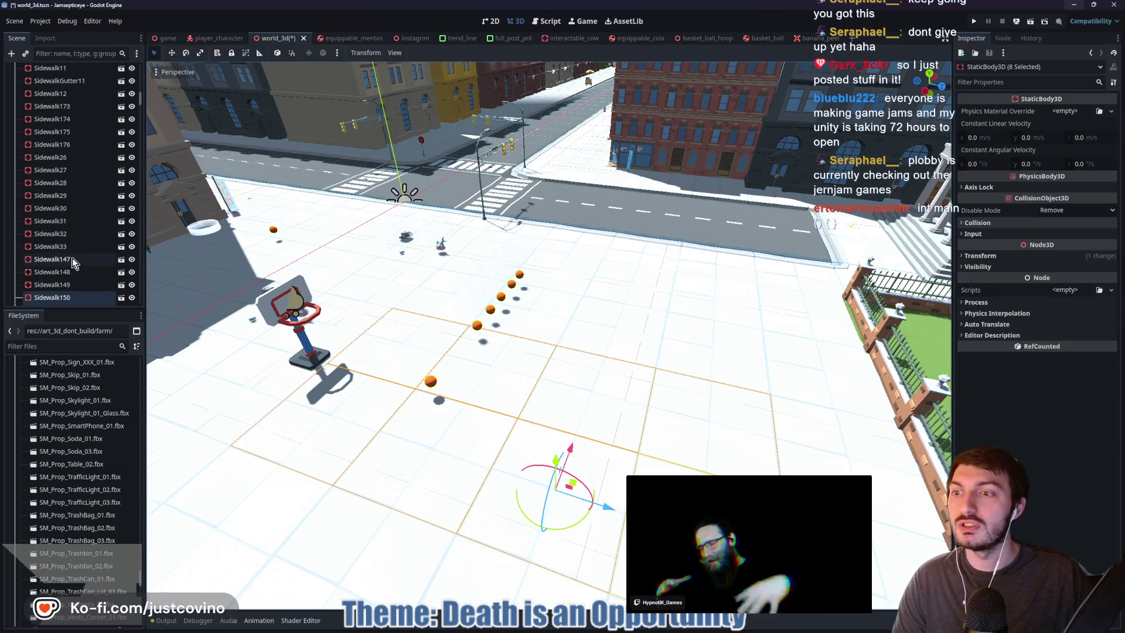
scroll(72, 261, "down", 3)
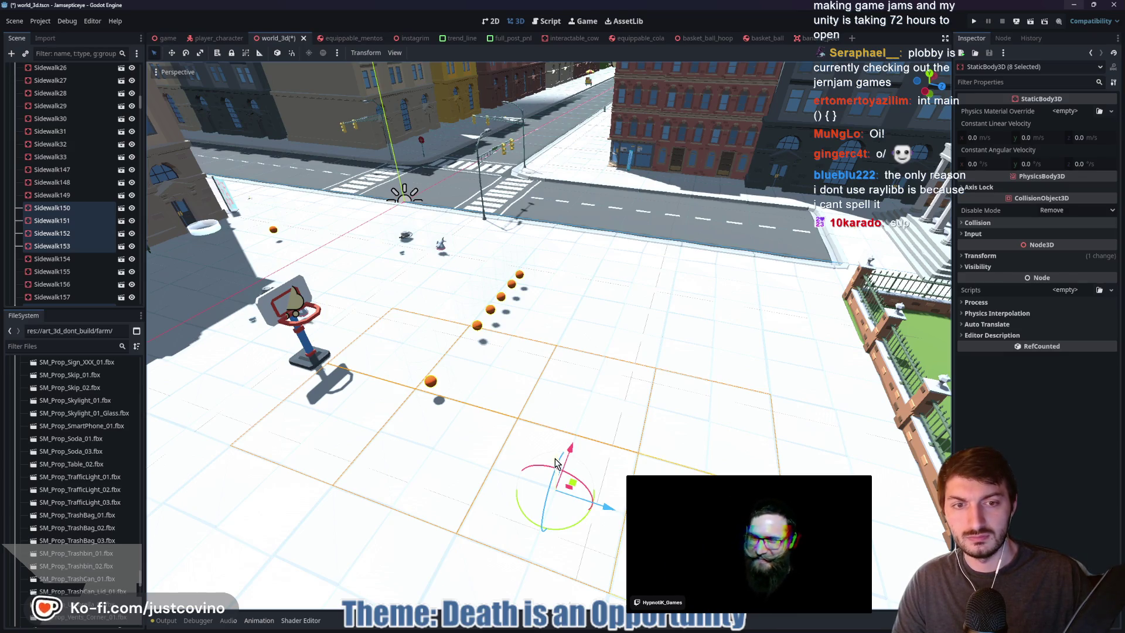
left_click_drag(556, 462, 561, 423)
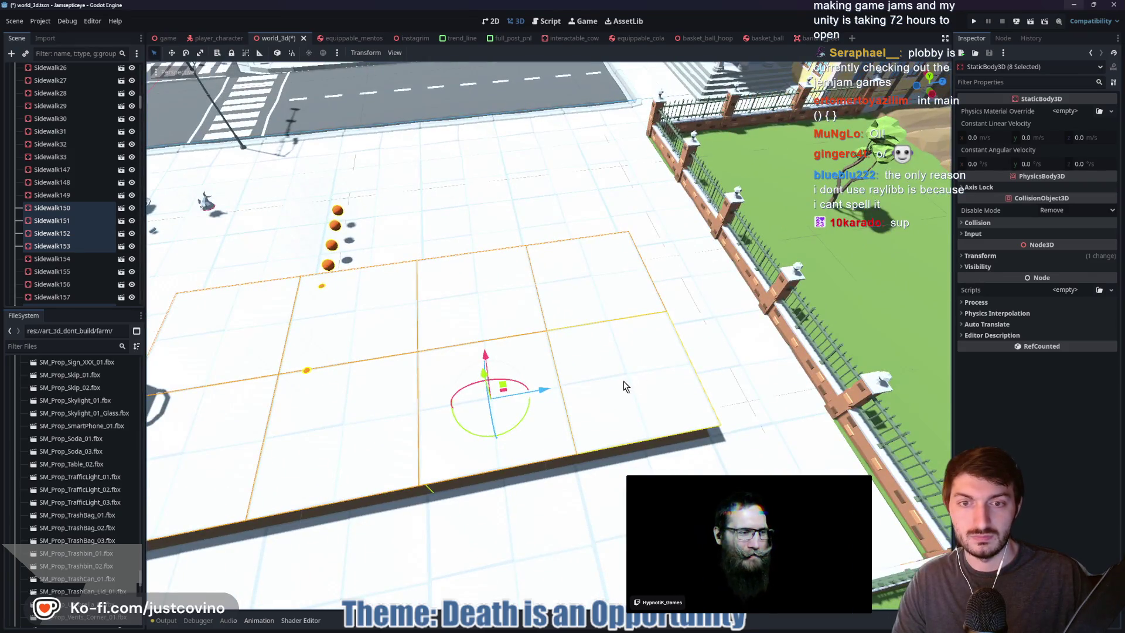
left_click_drag(624, 386, 577, 384)
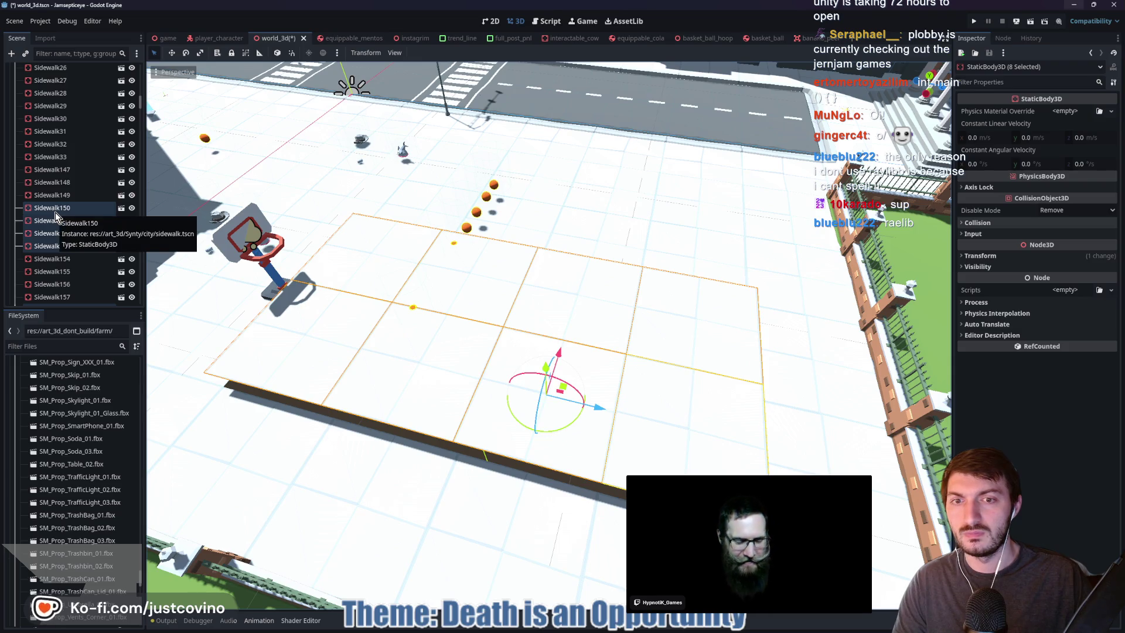
left_click(856, 40)
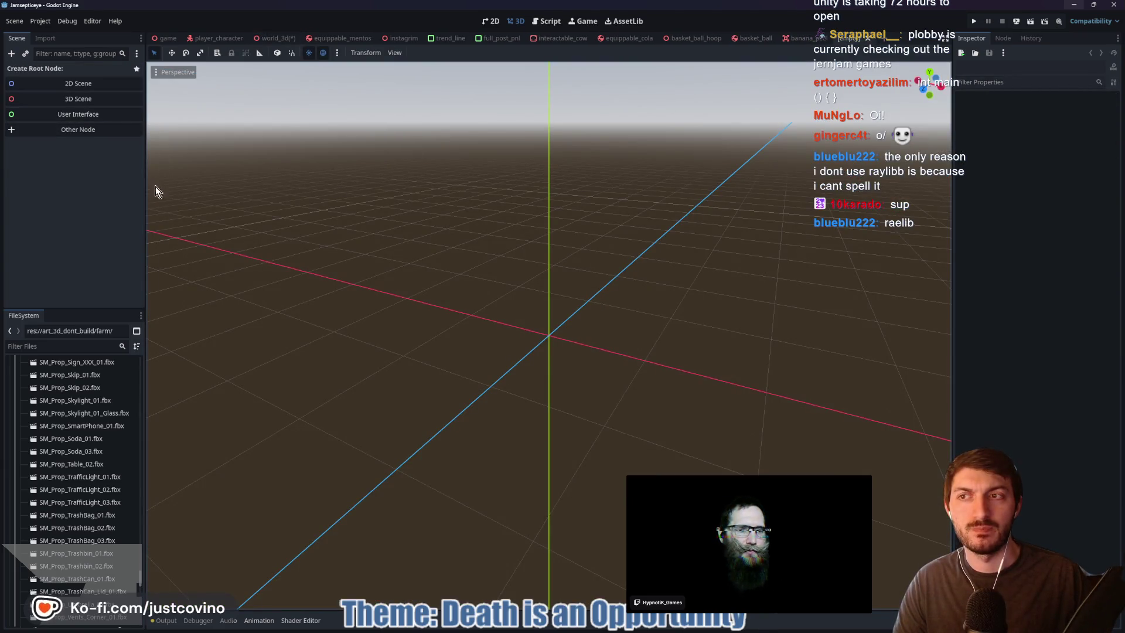
Create a StaticBody3D root node named BasketBallCourt for the new scene
key("ctrl+a")
type("stau")
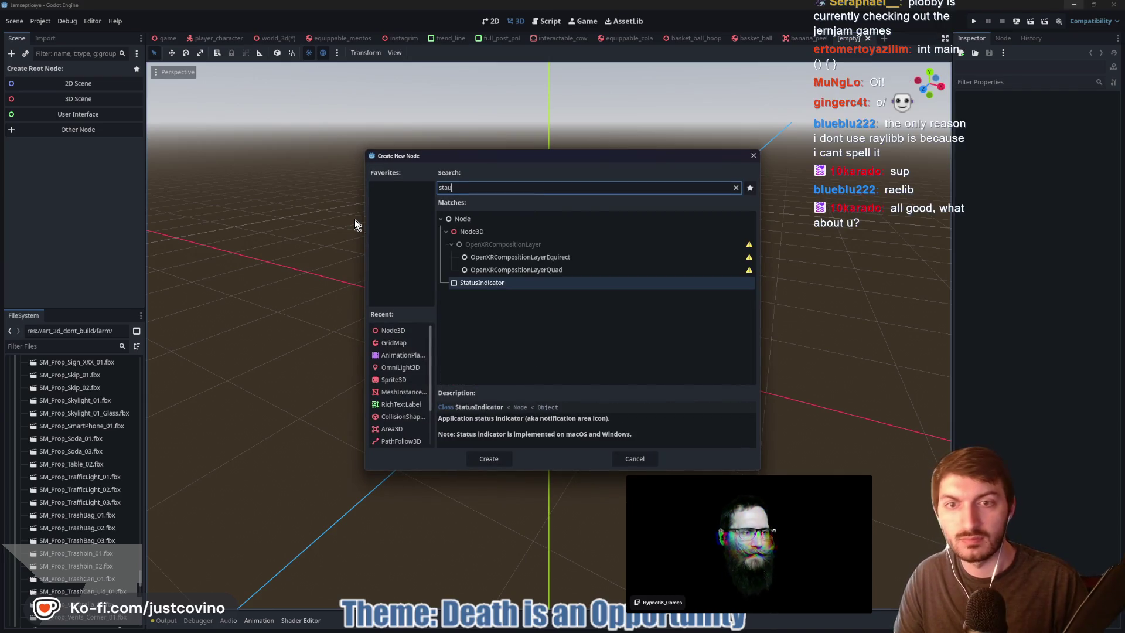
key("BackSpace")
type("tic")
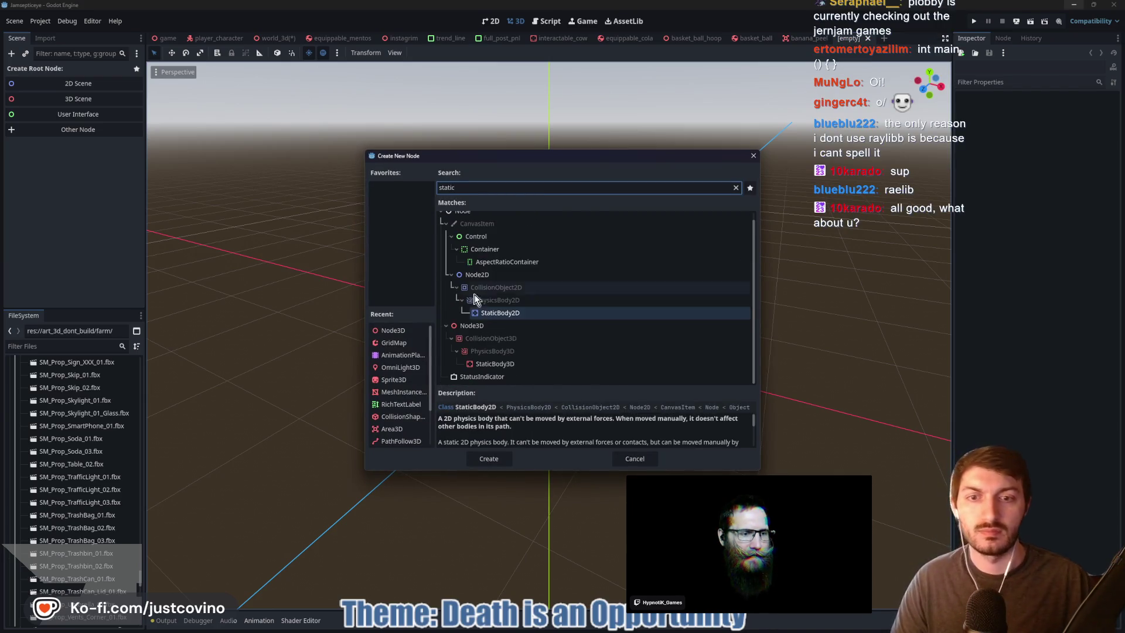
left_click(495, 364)
left_click(488, 458)
double_click(60, 70)
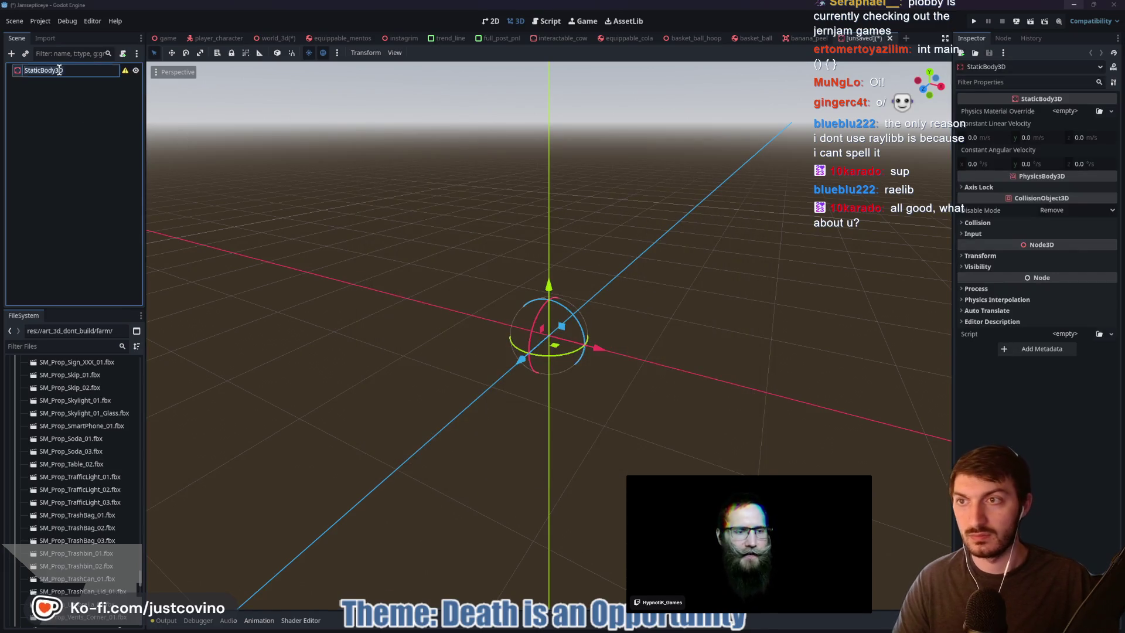
type("BasketBallCo")
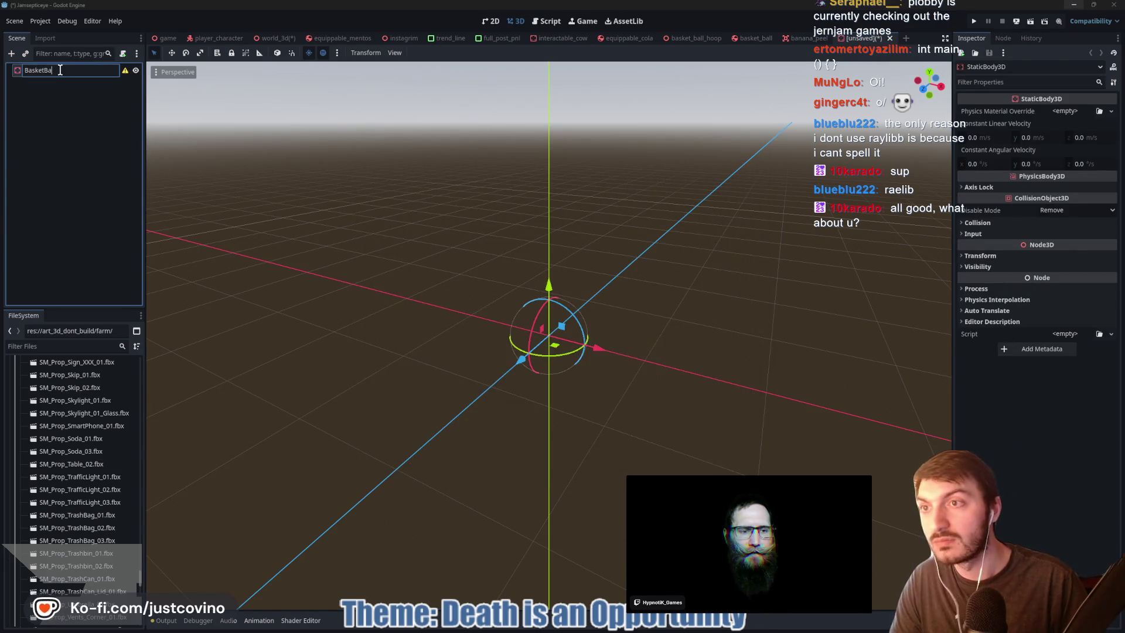
type("urt")
key("Return")
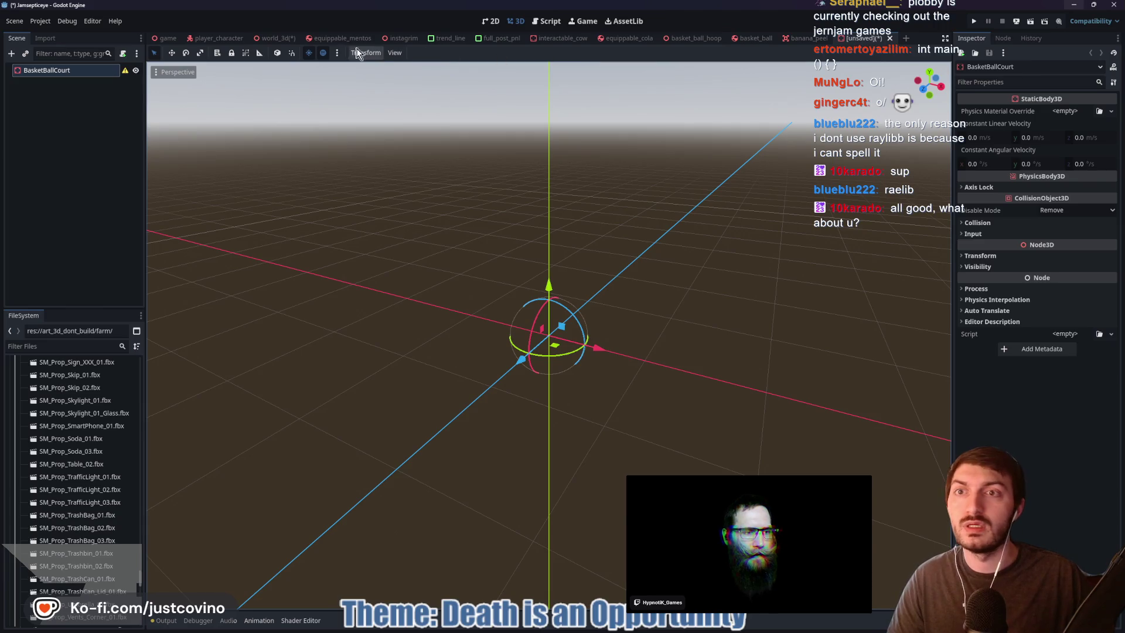
Save the scene as basket_ball_court.tscn in art_3d and return to world_3d
key("ctrl+s")
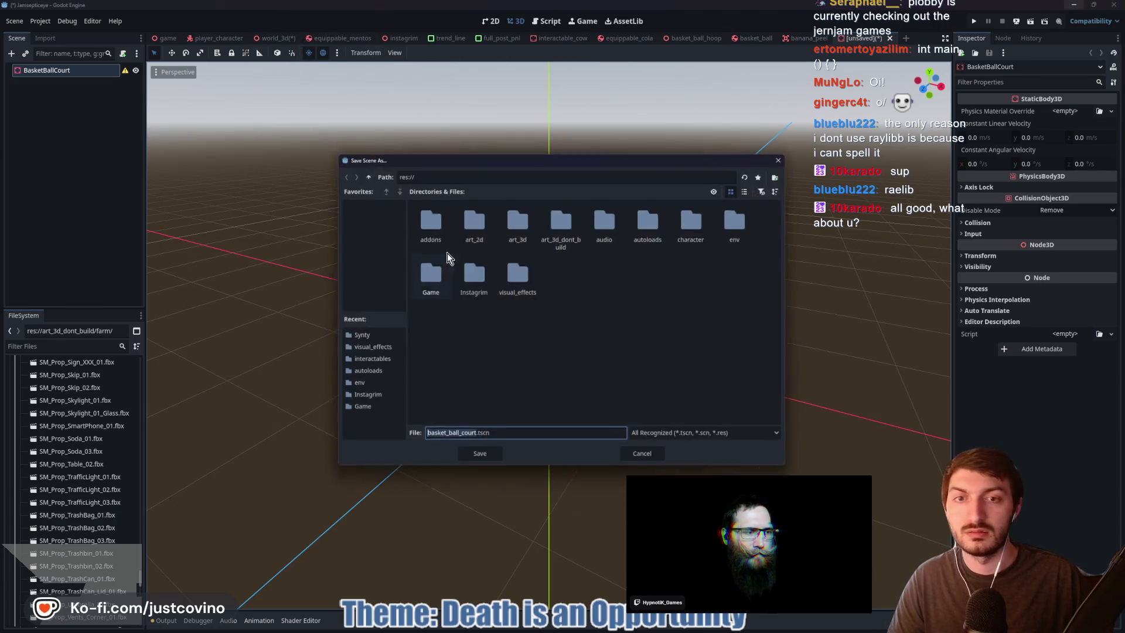
double_click(451, 249)
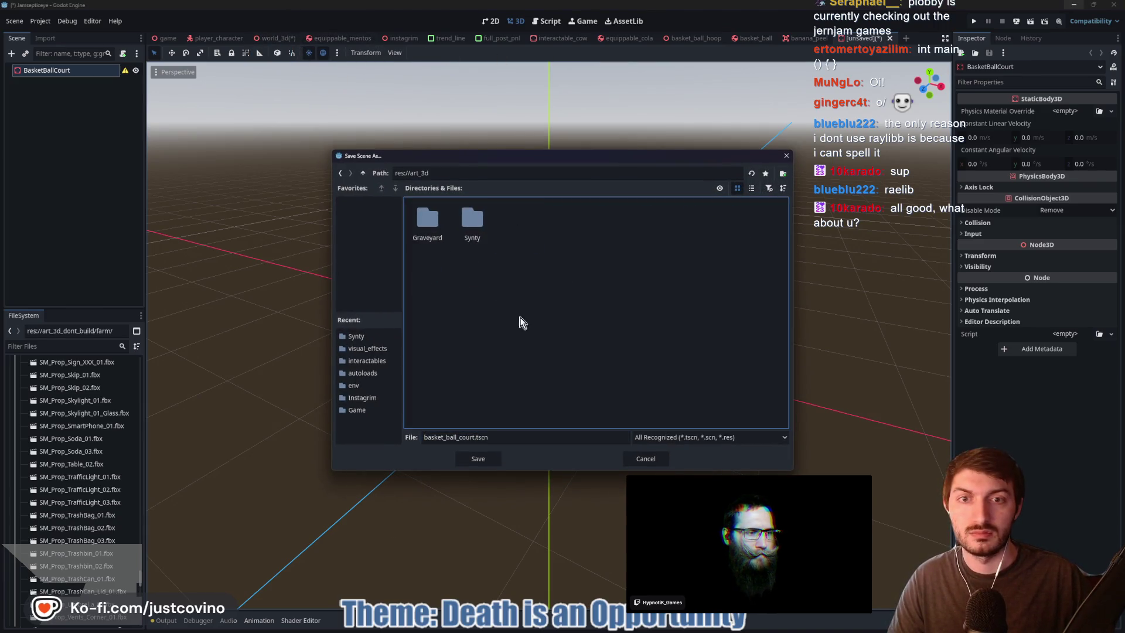
left_click(471, 463)
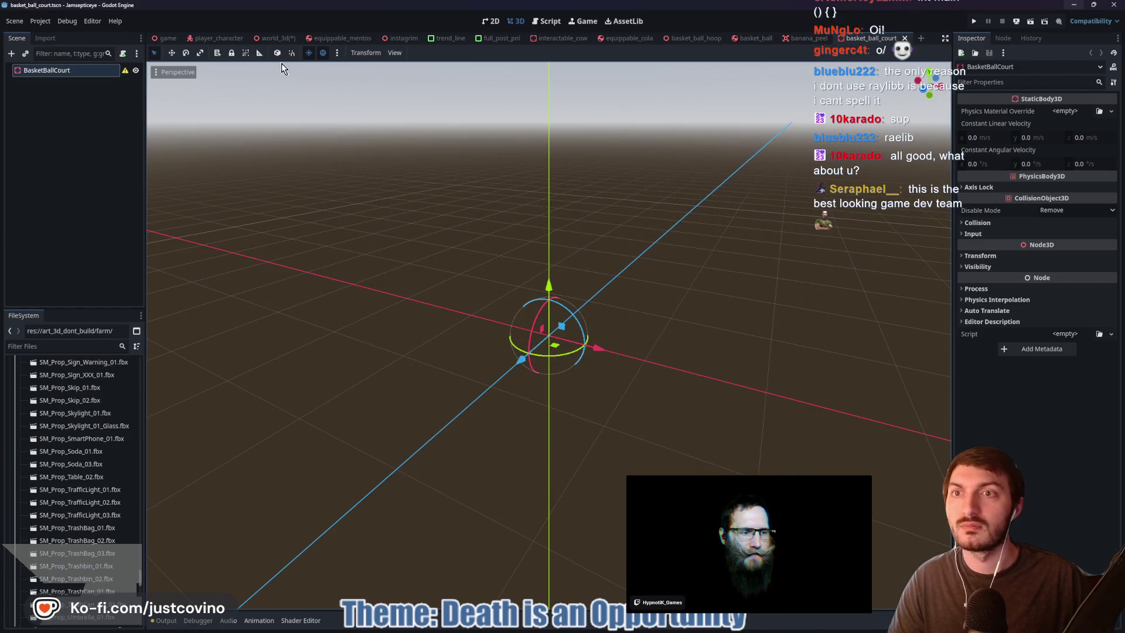
left_click(273, 36)
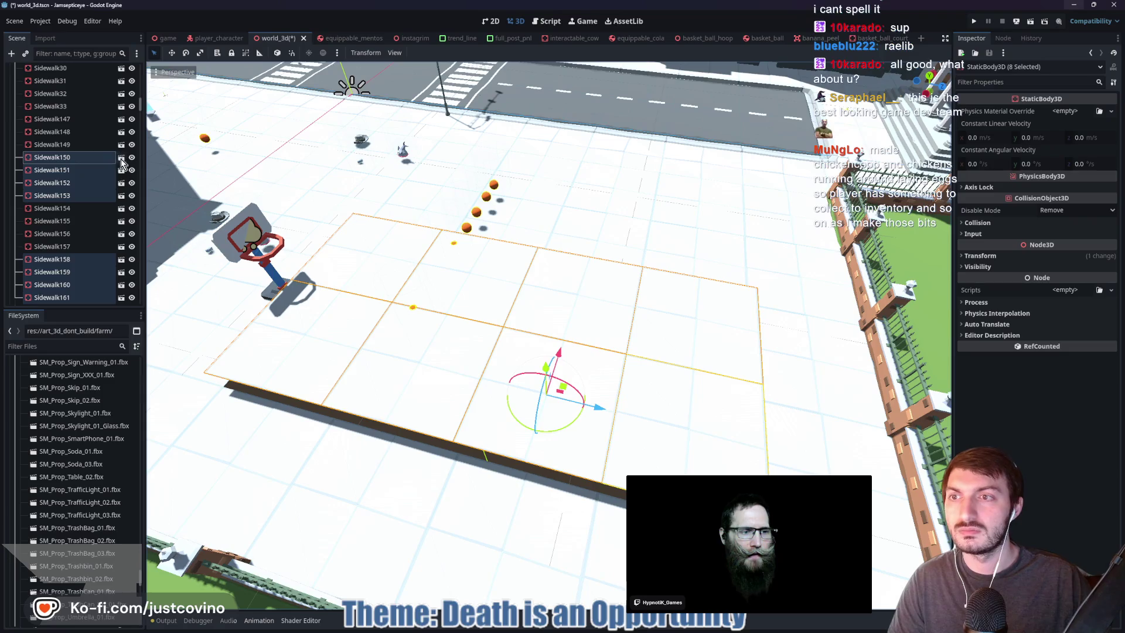
Open sidewalk.tscn and inspect its Sidewalk root and SM_Env_Sidewalk_01 mesh node
left_click(121, 158)
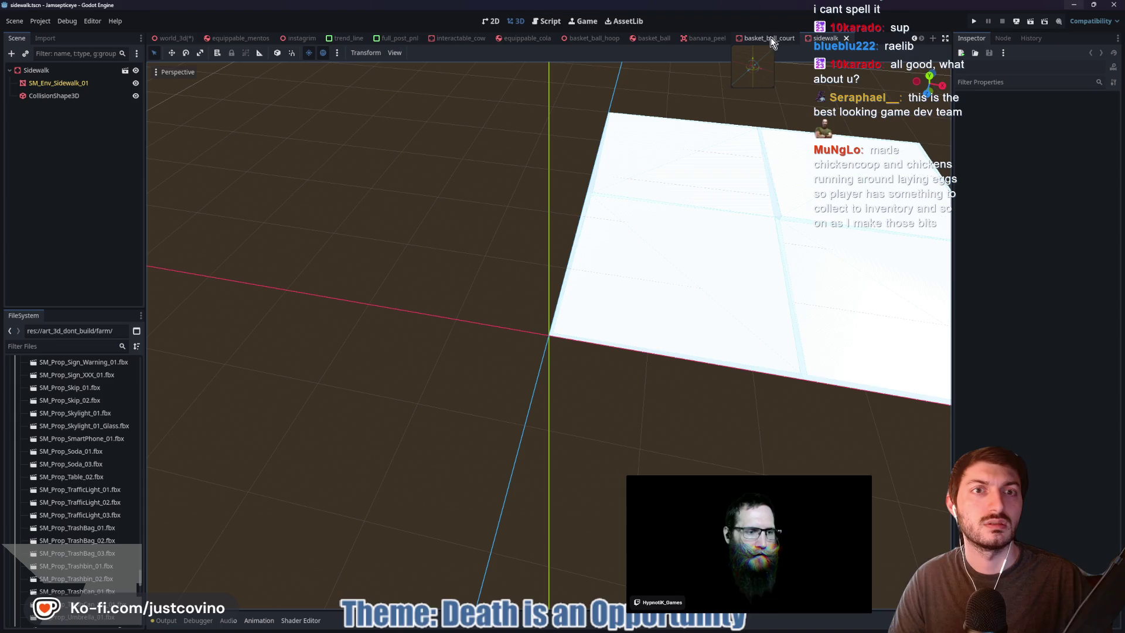
left_click(82, 71)
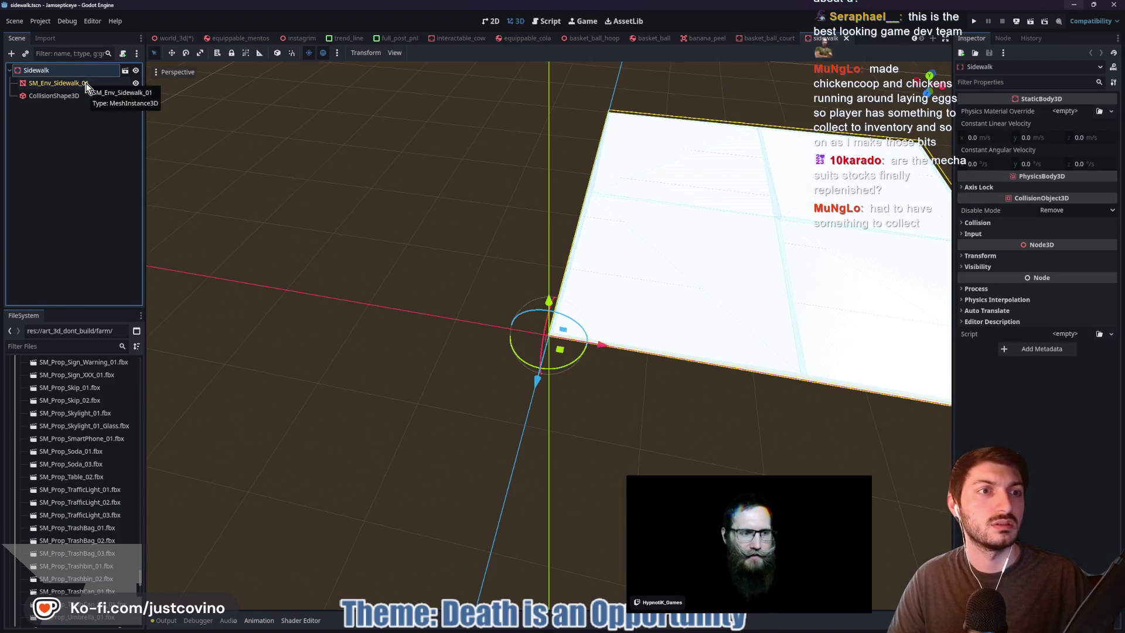
left_click(85, 83)
Back in basket_ball_court, filter the FileSystem dock by 'side' after trying 'SM_side'
left_click(771, 39)
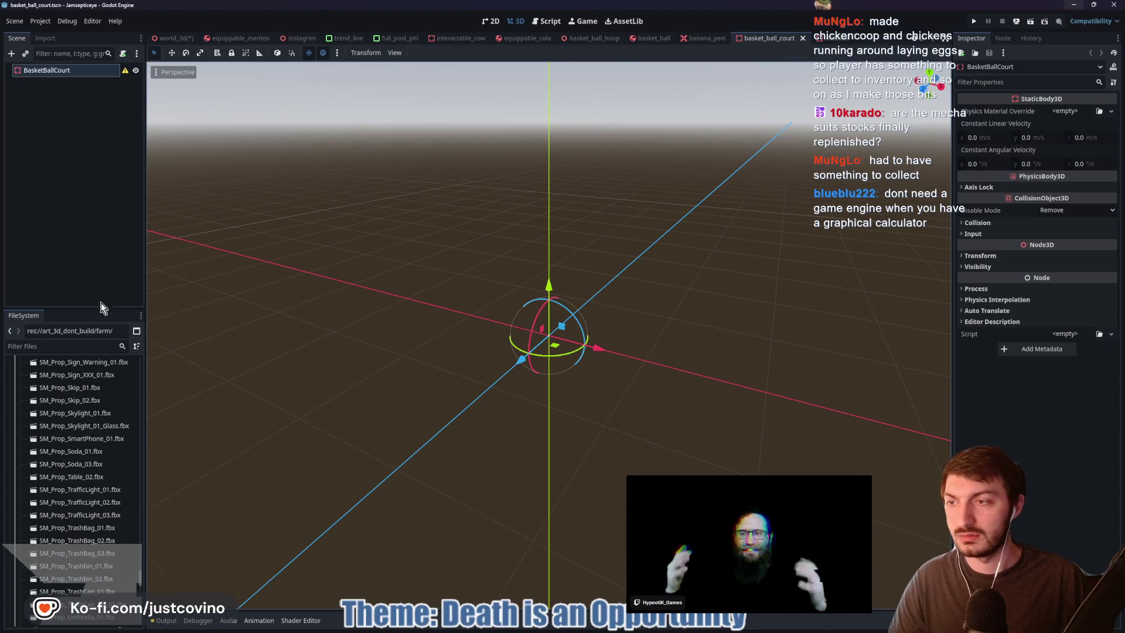
left_click(49, 346)
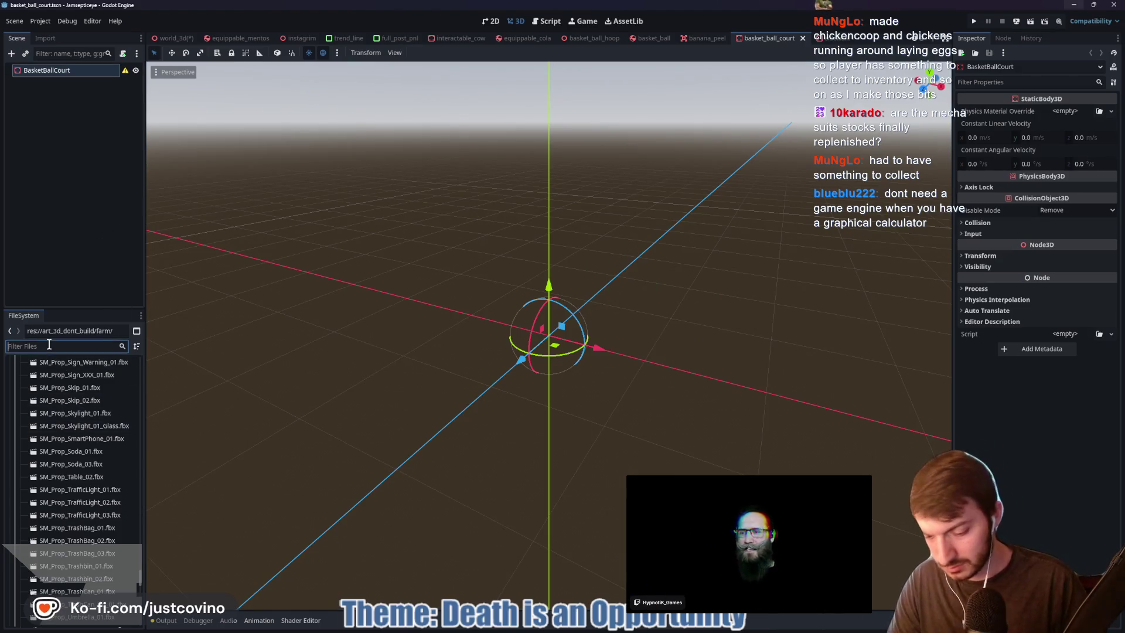
type("SM_side")
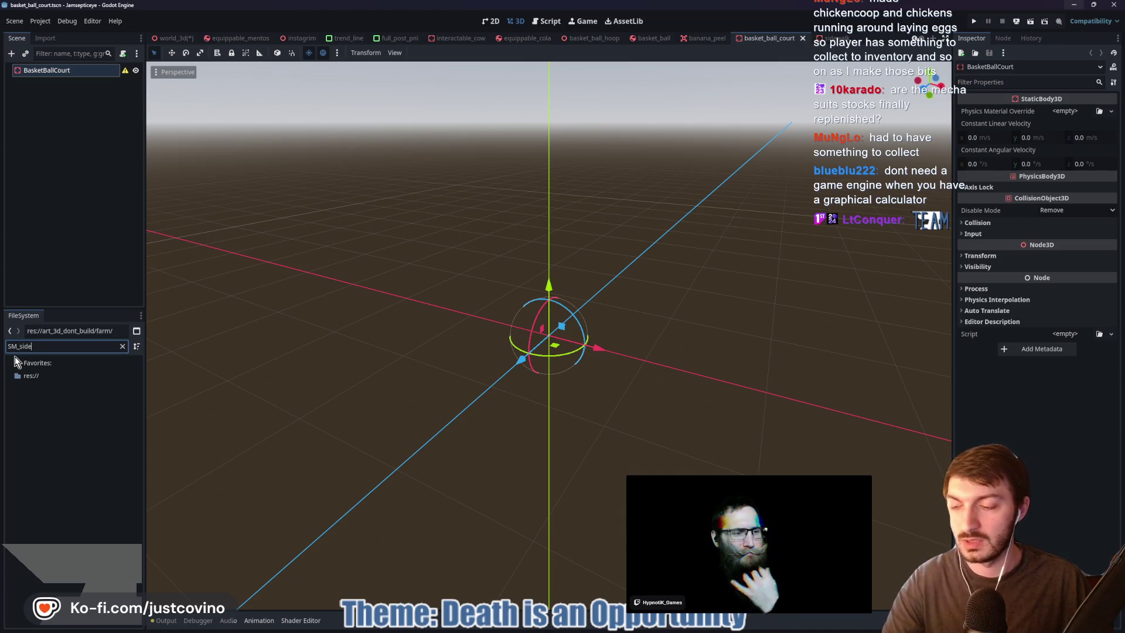
left_click(123, 346)
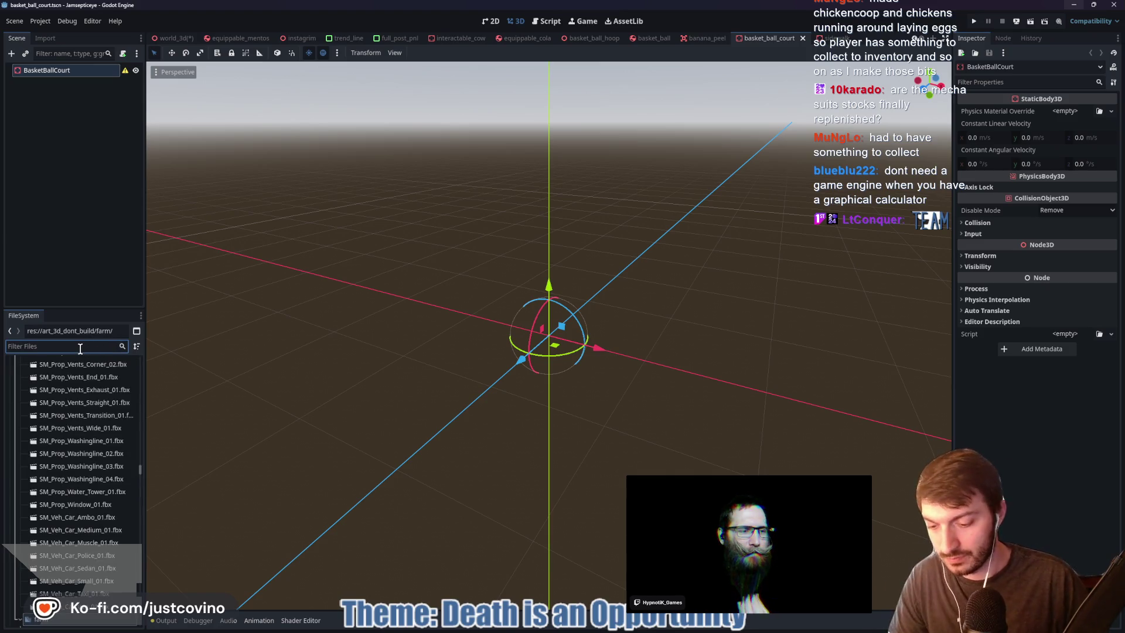
type("sidewalk")
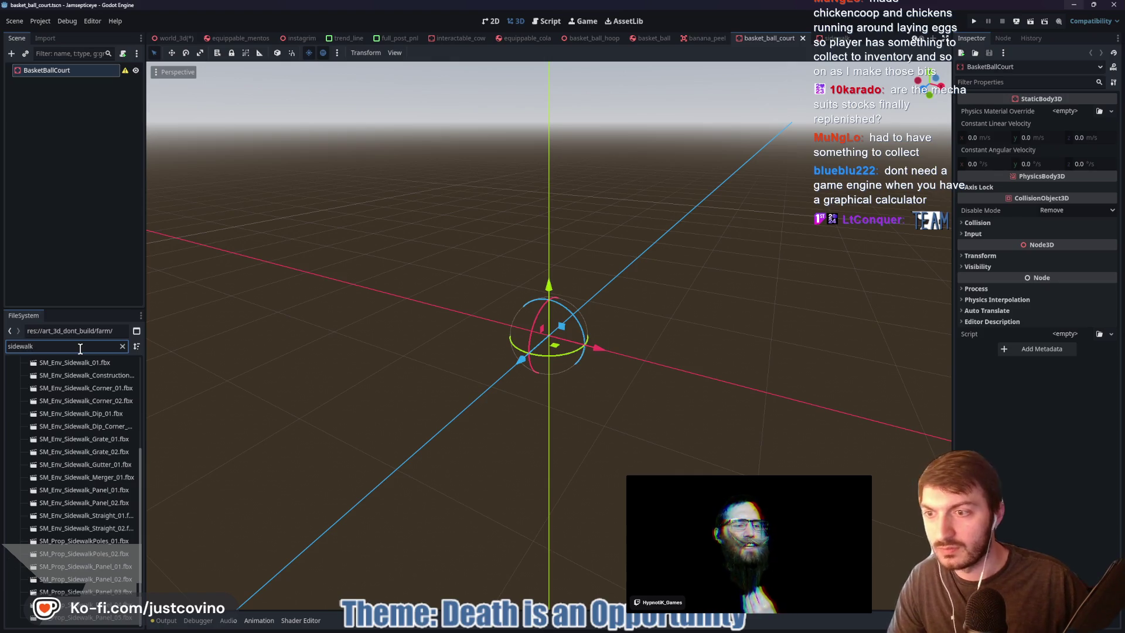
scroll(79, 391, "up", 2)
scroll(100, 392, "up", 3)
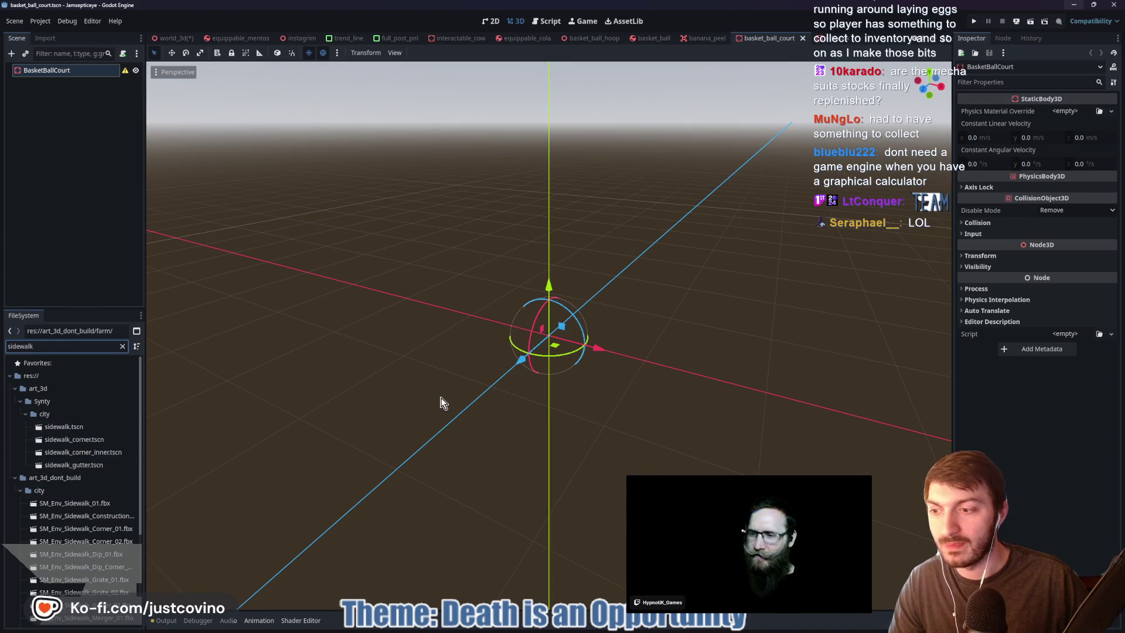
Move SM_Env_Sidewalk_01.fbx into art_3d/Synty/city, then go back to basket_ball_court
left_click(831, 39)
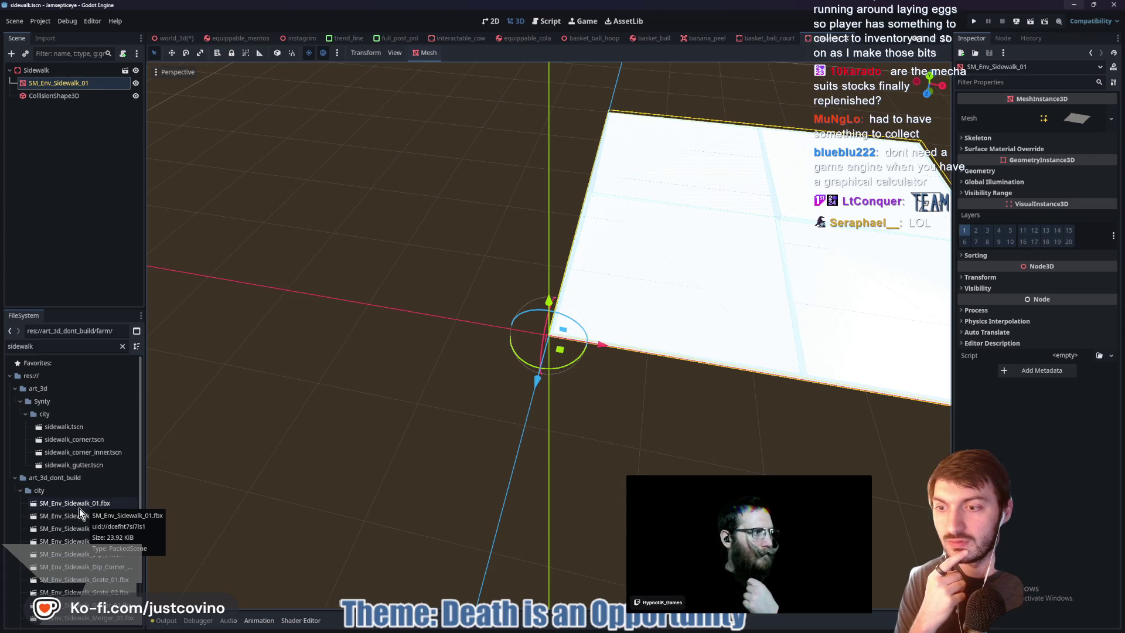
left_click_drag(73, 505, 43, 417)
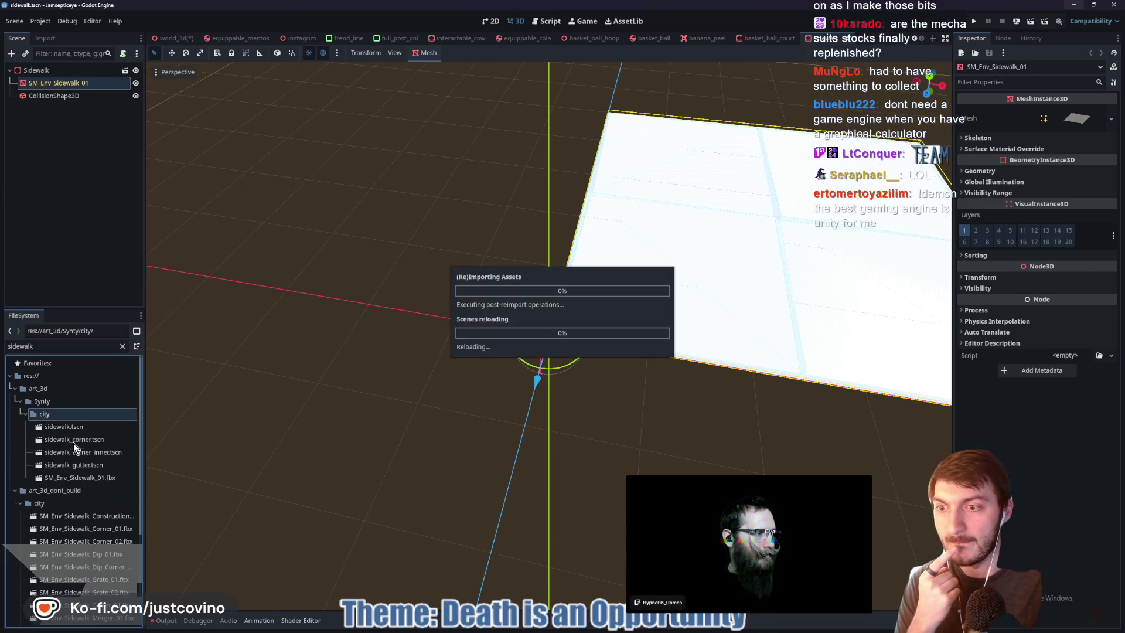
left_click(85, 478)
left_click(761, 38)
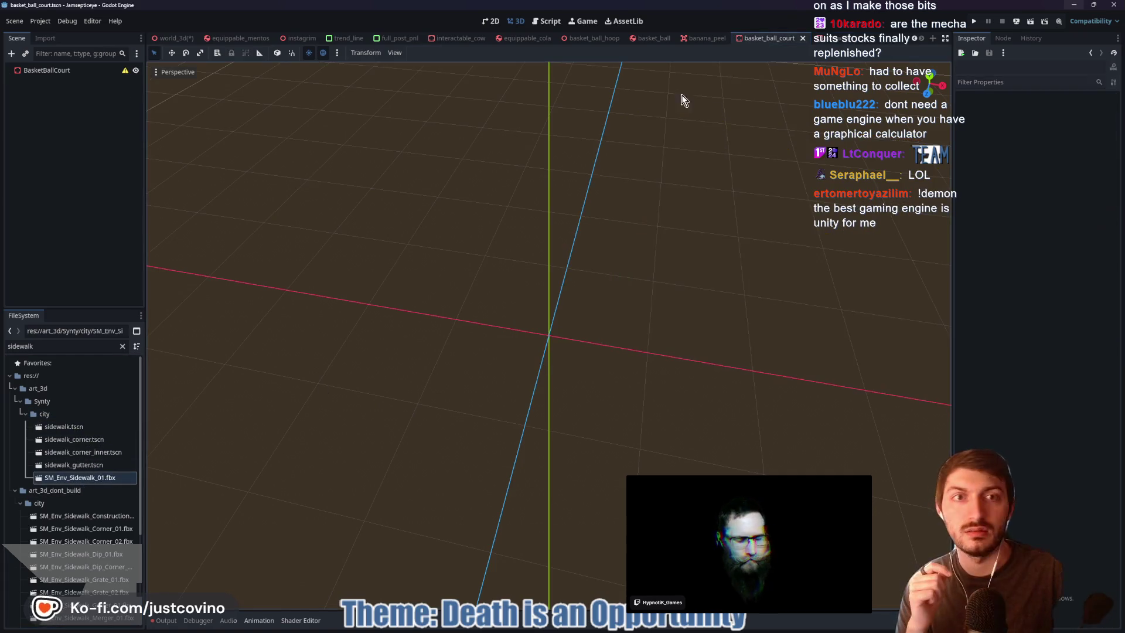
mouse_move(79, 478)
left_mouse_down()
mouse_move(574, 357)
mouse_move(474, 386)
left_mouse_up()
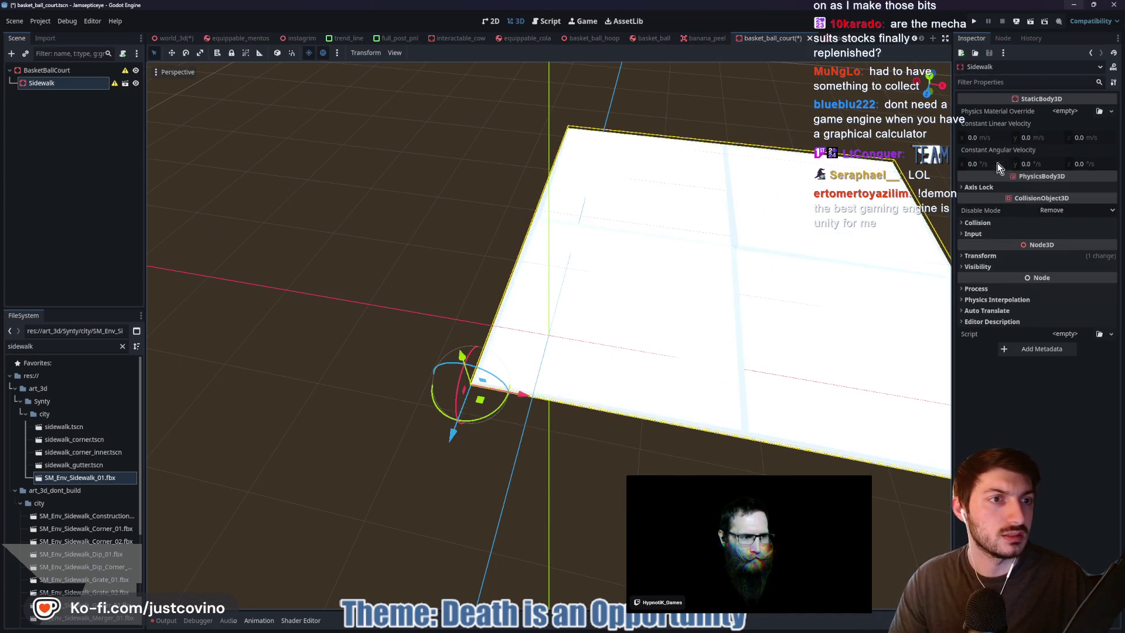
left_click(980, 256)
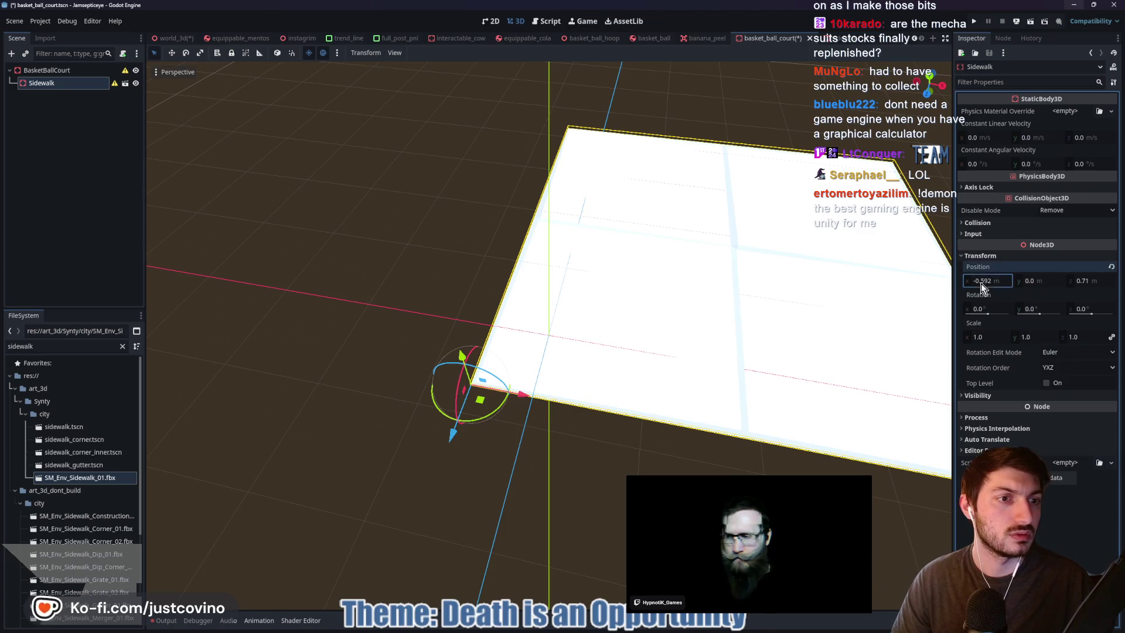
type("0")
key("Tab")
key("Tab")
type("0")
key("Return")
scroll(859, 334, "down", 5)
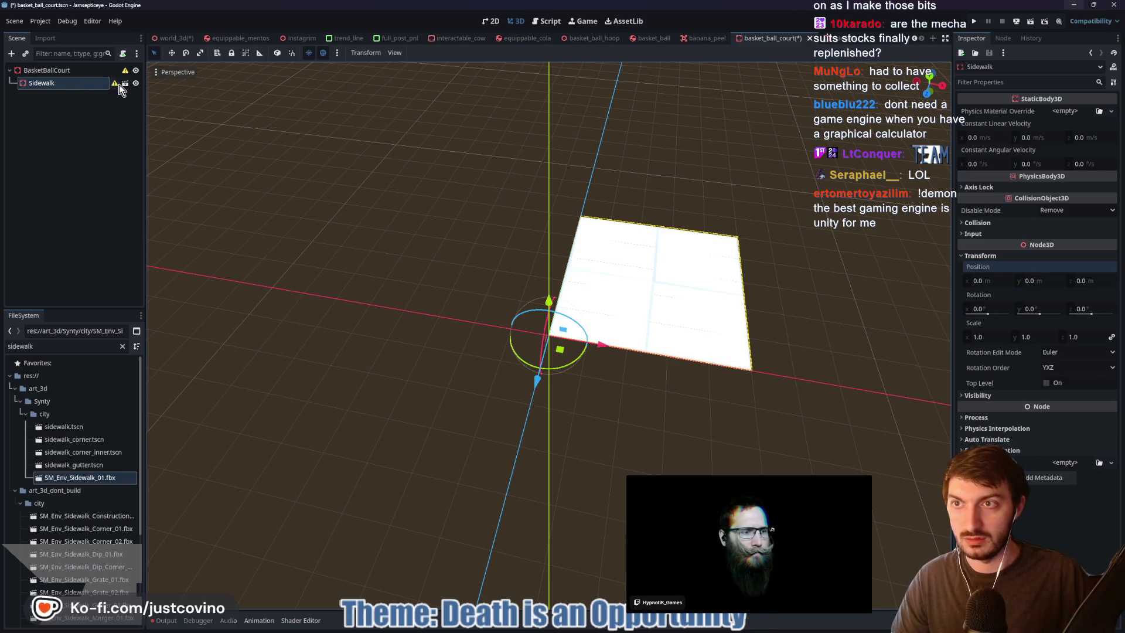
left_click(96, 89)
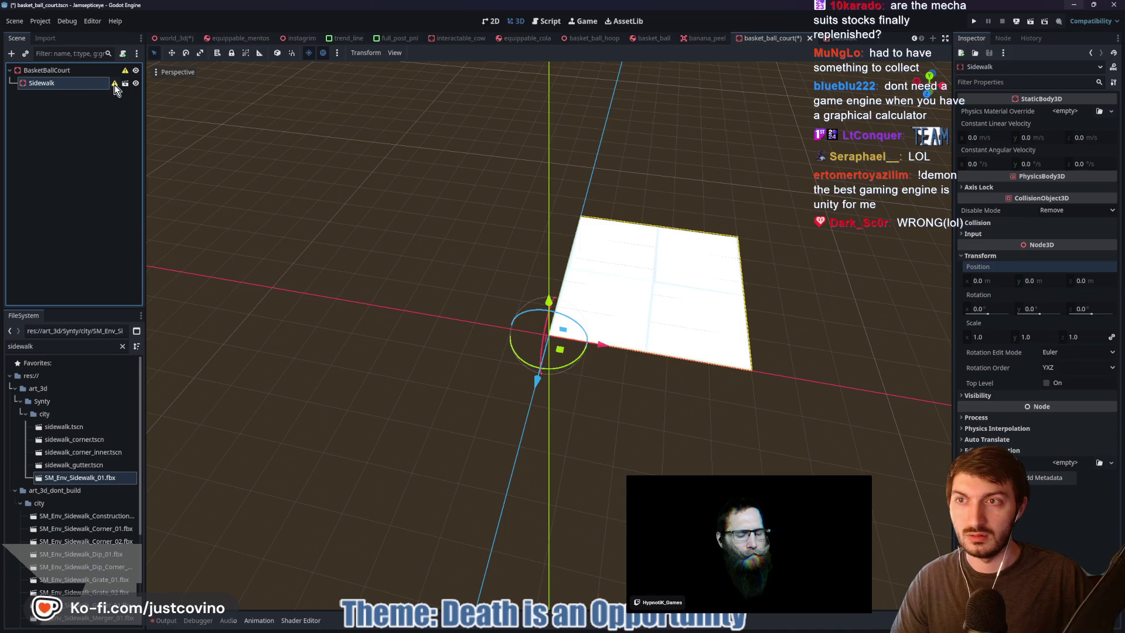
mouse_move(114, 85)
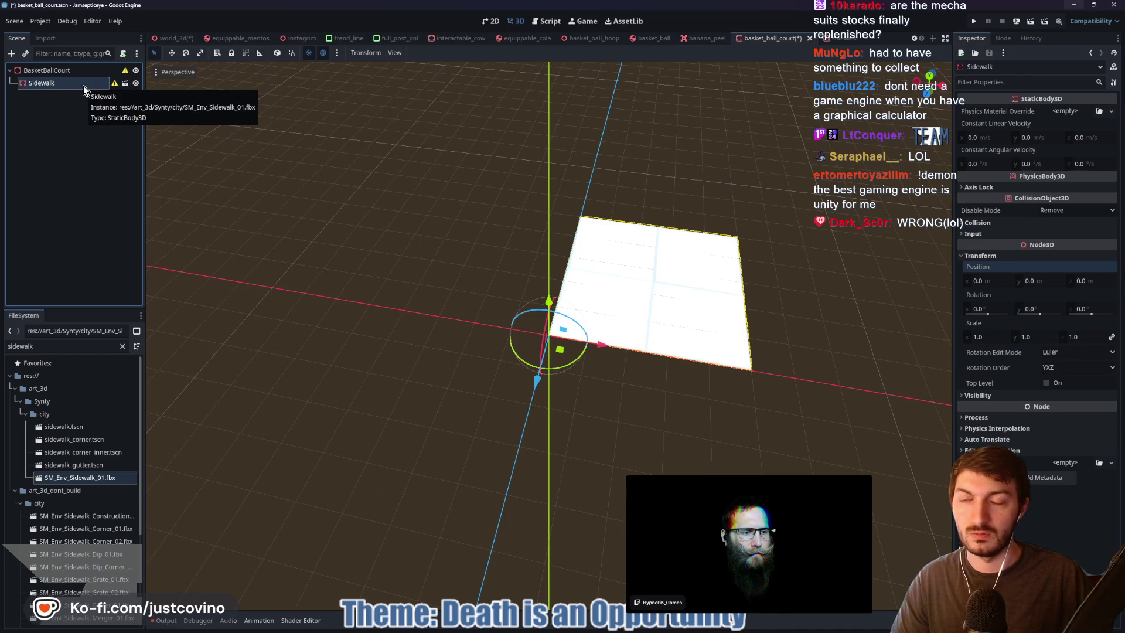
left_click(58, 80)
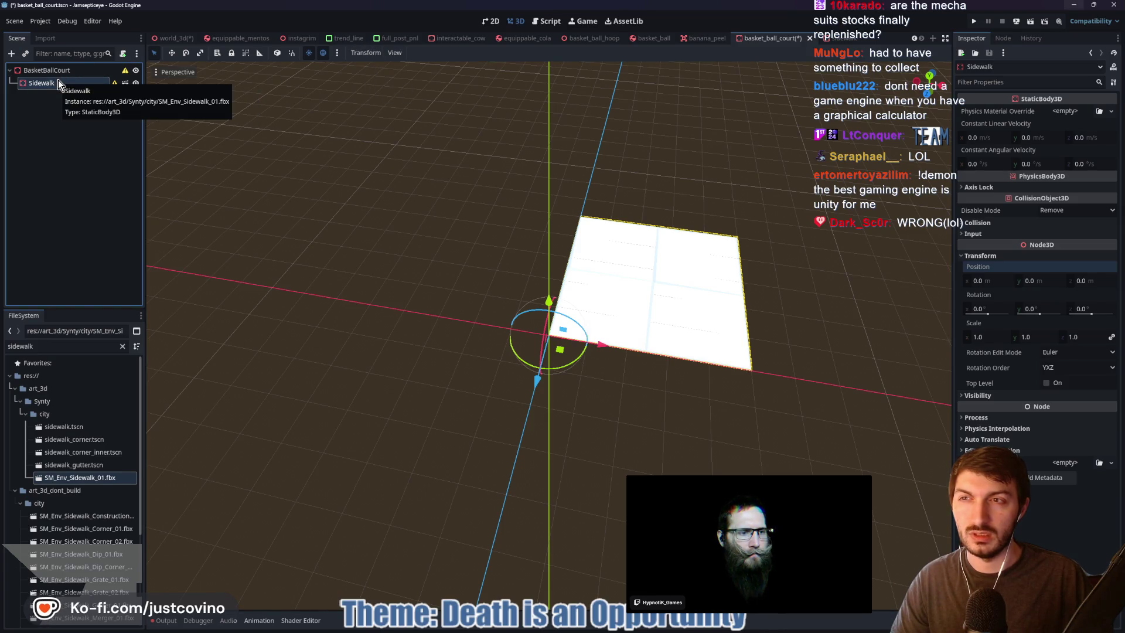
left_click(359, 55)
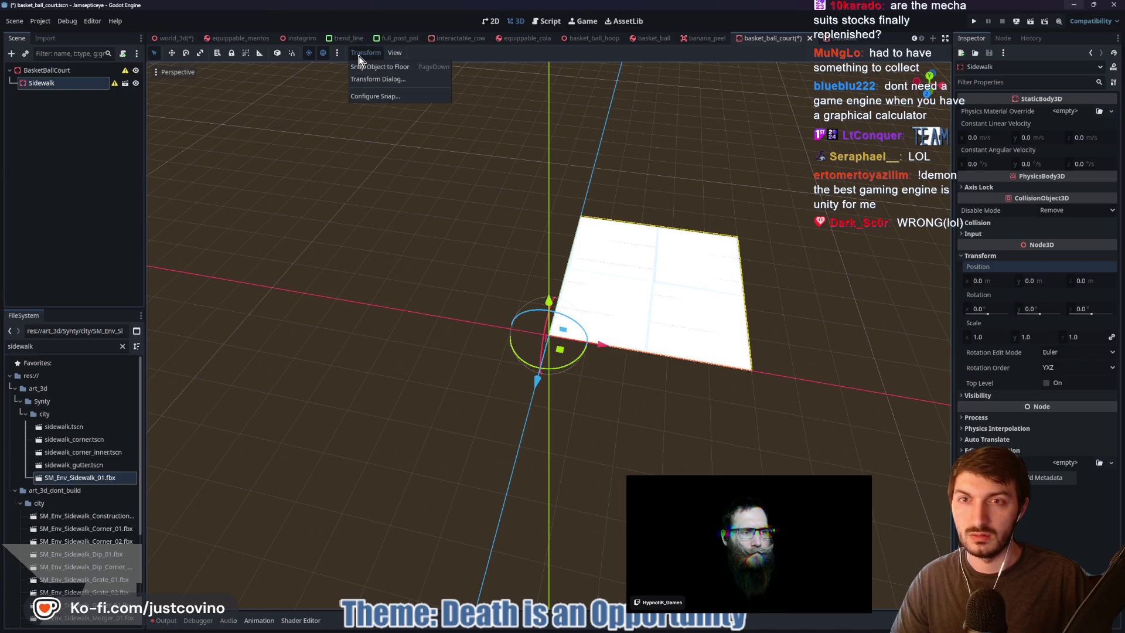
right_click(100, 85)
left_click(76, 105)
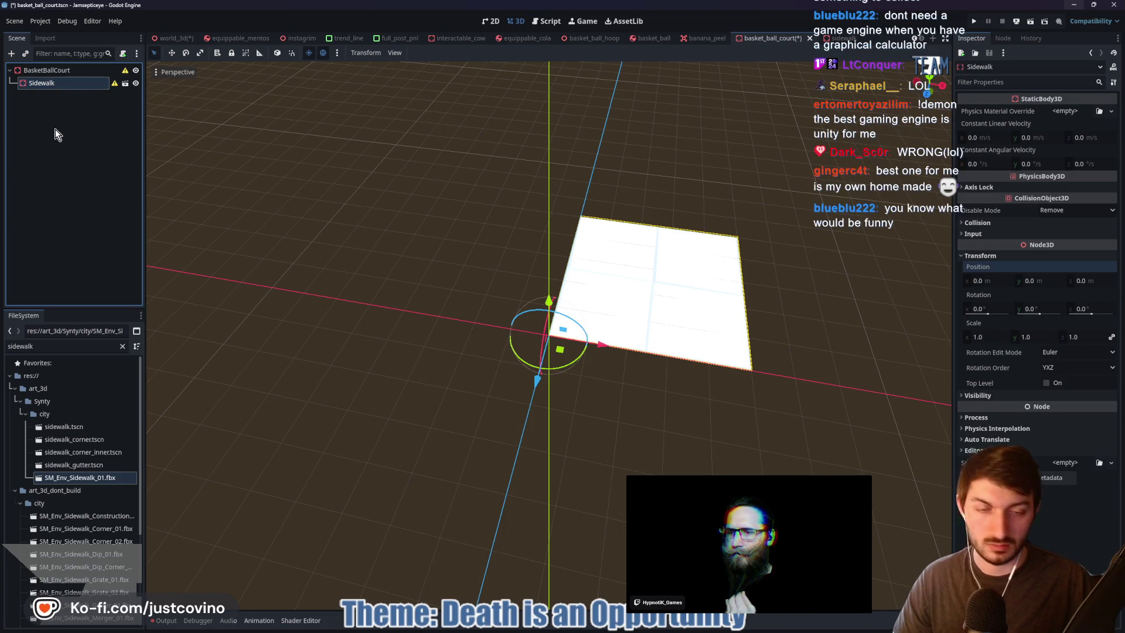
key("Delete")
left_click(542, 324)
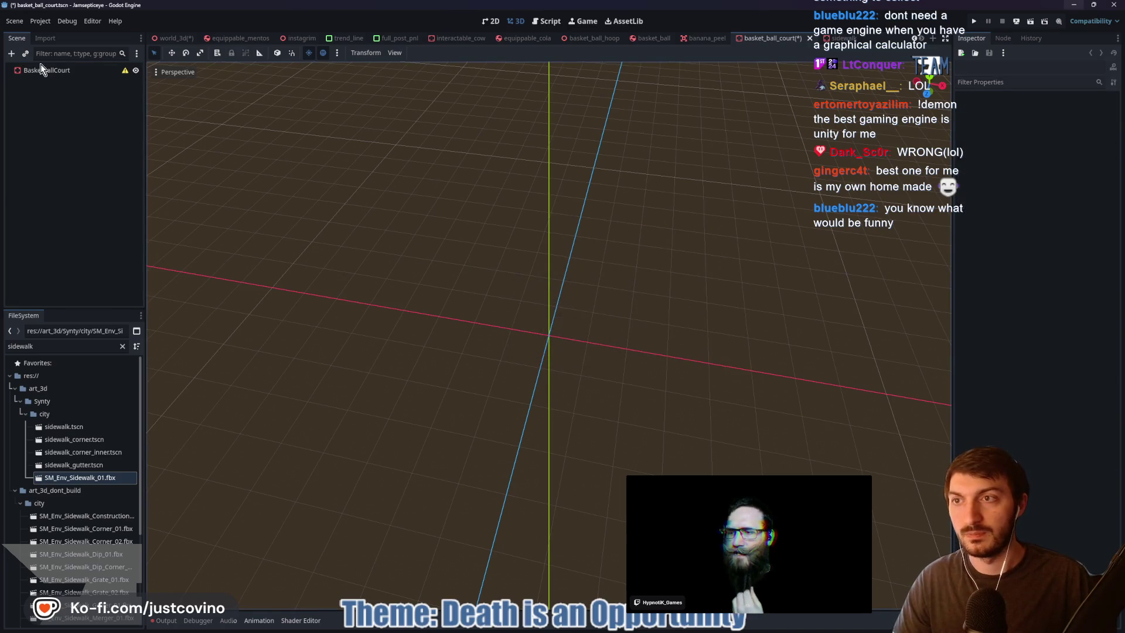
Instance sidewalk.tscn as a child of BasketBallCourt
key("ctrl+shift+a")
type("sidewalk")
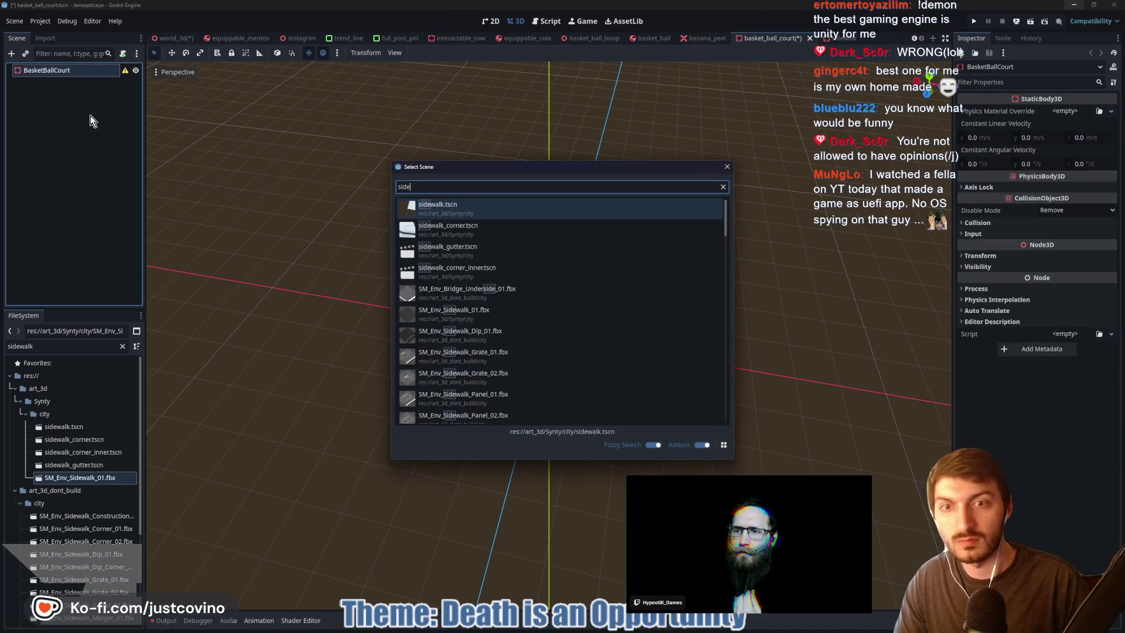
key("Return")
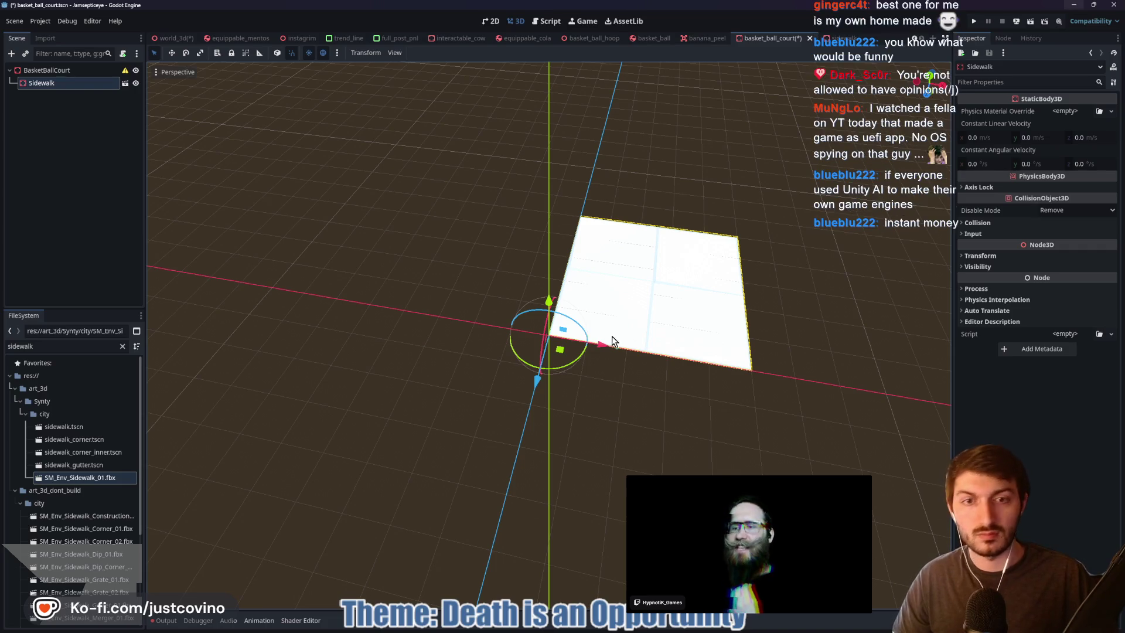
Duplicate the sidewalk tile, shifting copies 4 m along X and forward along Z
key("ctrl+d")
mouse_move(603, 344)
left_mouse_down()
mouse_move(397, 293)
mouse_move(422, 307)
mouse_move(350, 296)
mouse_move(110, 231)
left_mouse_up()
key("ctrl+d")
key("ctrl+d")
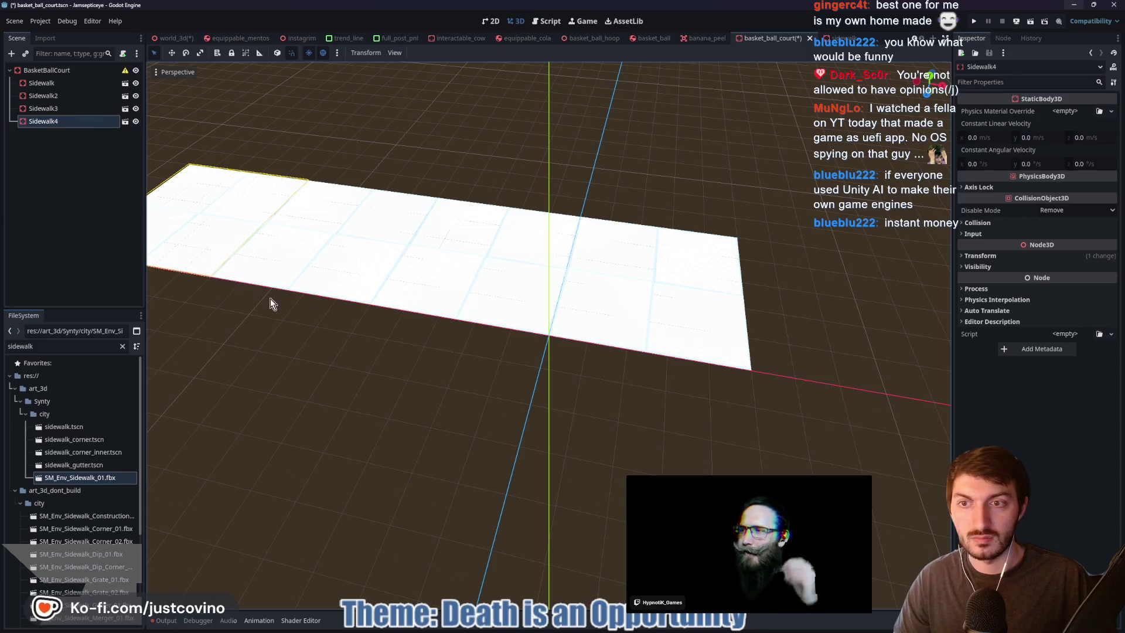
scroll(346, 326, "down", 3)
key("ctrl+d")
mouse_move(187, 326)
left_mouse_down()
mouse_move(206, 396)
mouse_move(308, 427)
mouse_move(298, 423)
mouse_move(621, 475)
mouse_move(592, 469)
left_mouse_up()
key("ctrl+d")
key("ctrl+d")
key("ctrl+d")
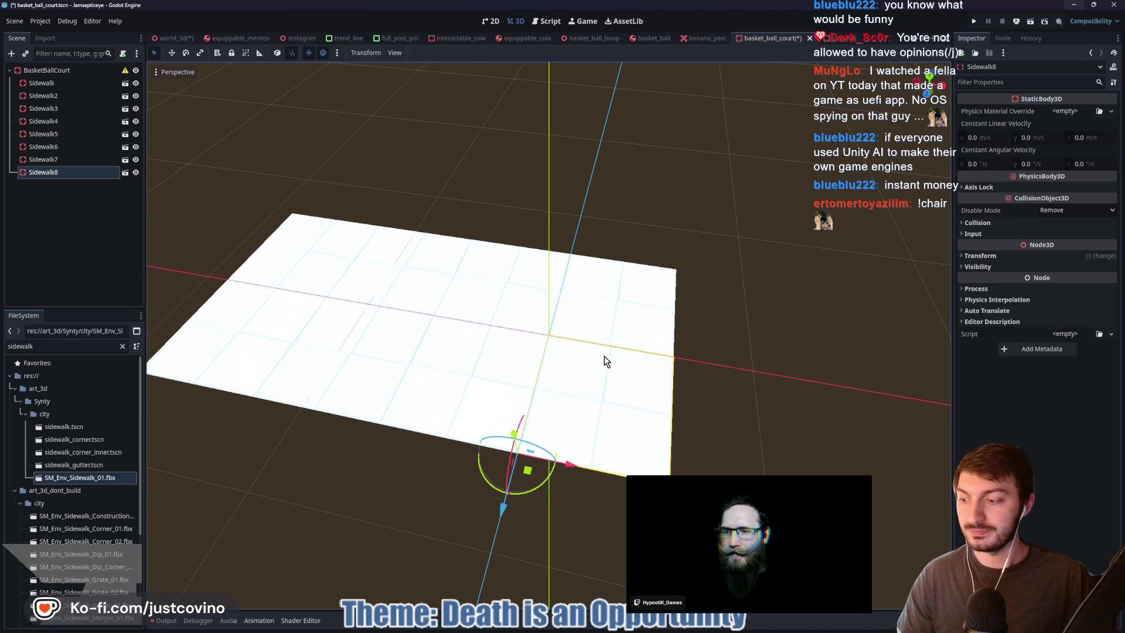
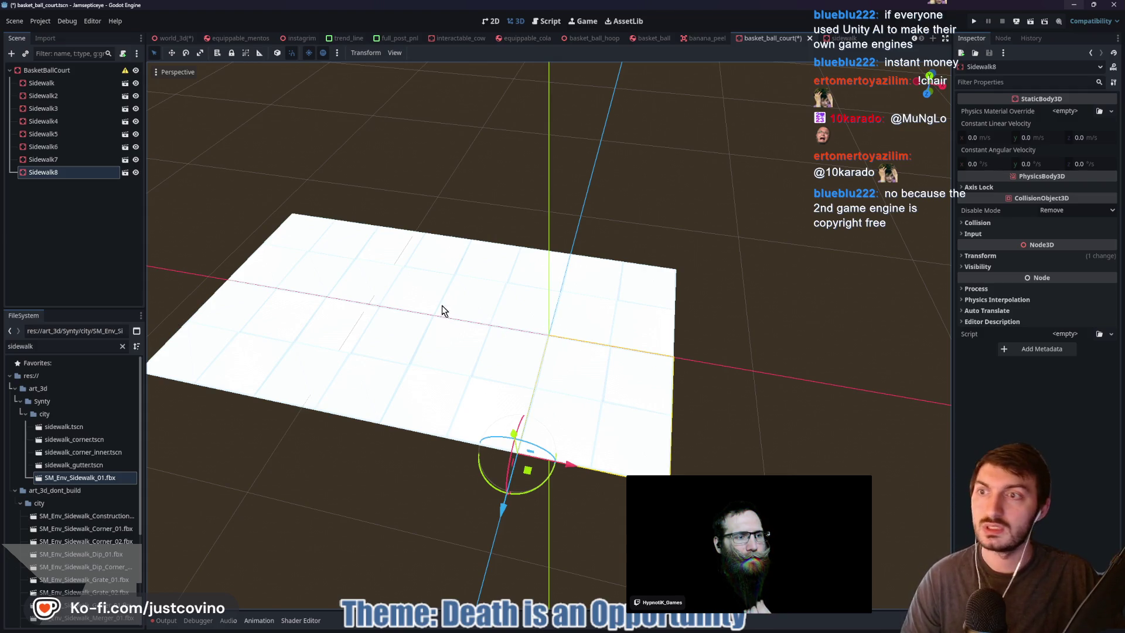
Change the BasketBallCourt root node's type from StaticBody3D to Node3D
left_click(58, 72)
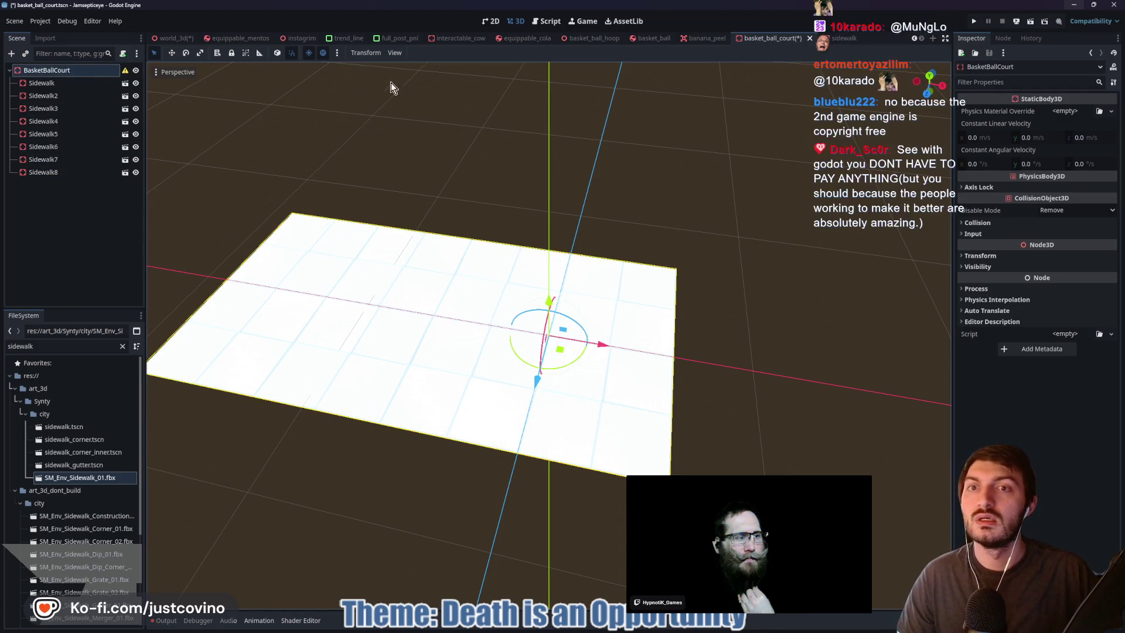
left_click(54, 85)
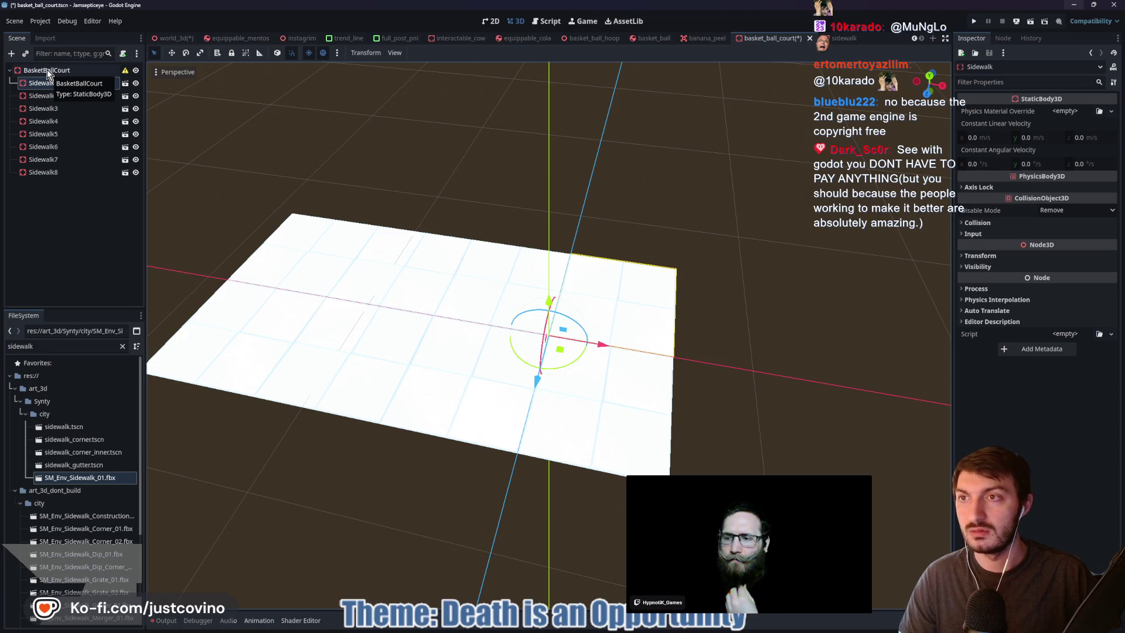
left_click(47, 69)
right_click(47, 69)
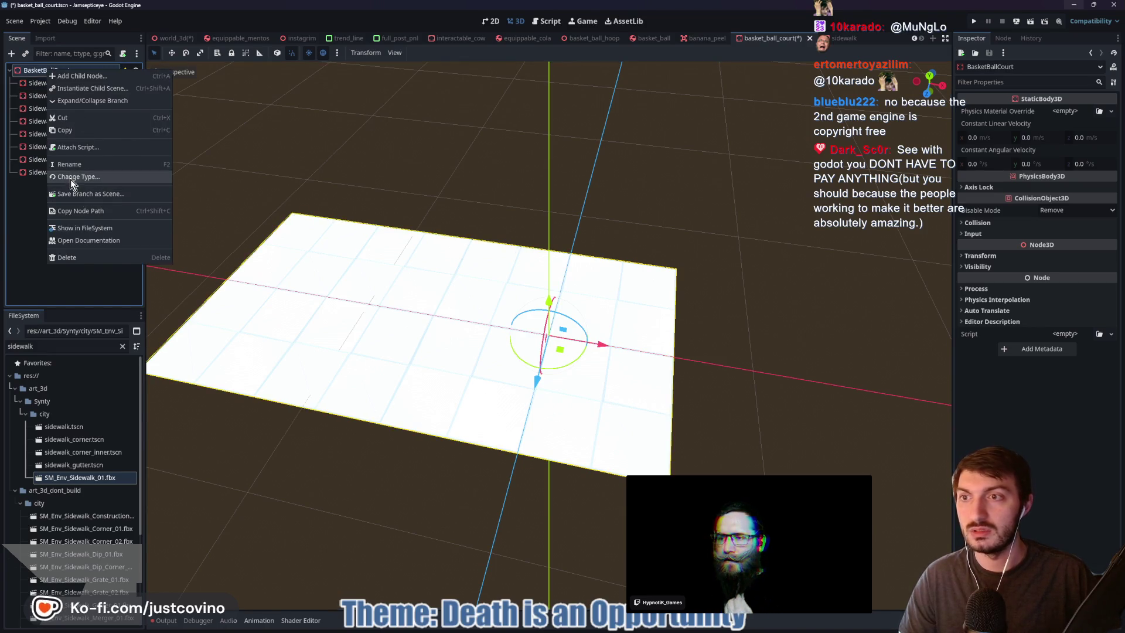
left_click(72, 177)
type("Node3D")
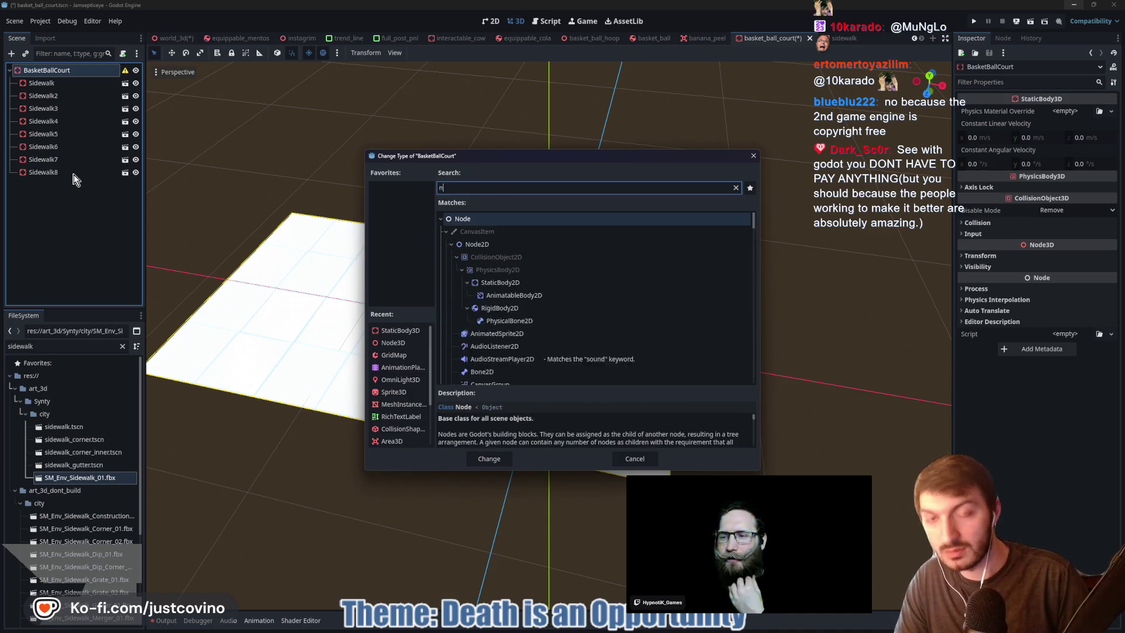
key("Return")
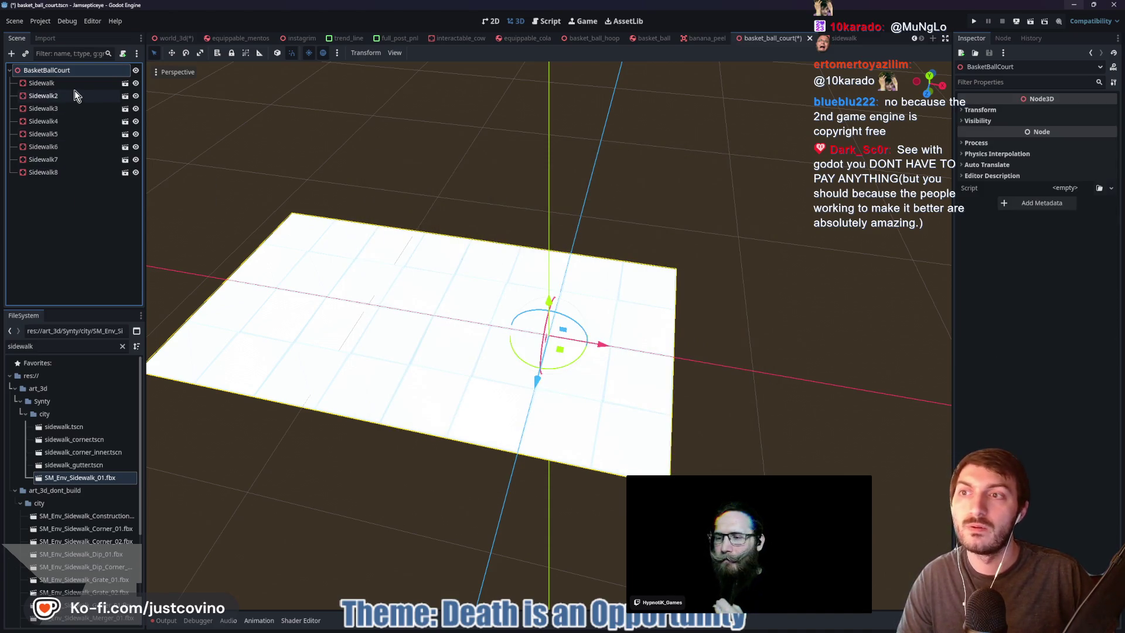
left_click(75, 84)
mouse_move(447, 172)
left_mouse_down()
mouse_move(522, 189)
mouse_move(206, 135)
left_mouse_up()
Enable Editable Children on Sidewalk, Sidewalk2, Sidewalk3 and Sidewalk4
left_click(50, 172, "shift")
right_click(49, 120)
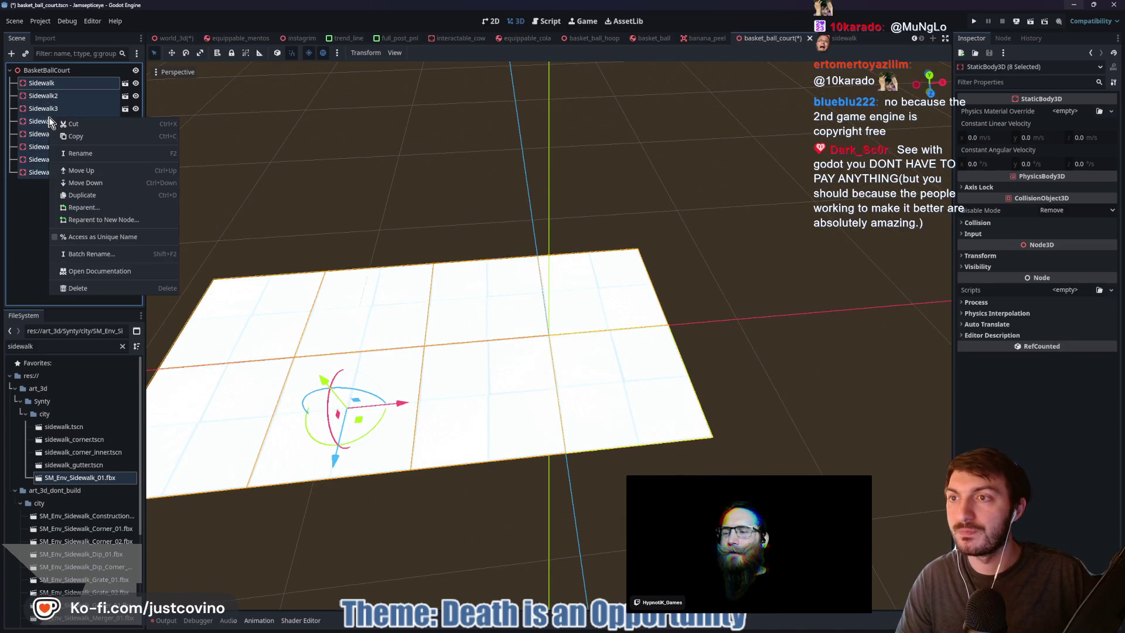
left_click(26, 231)
left_click(55, 82)
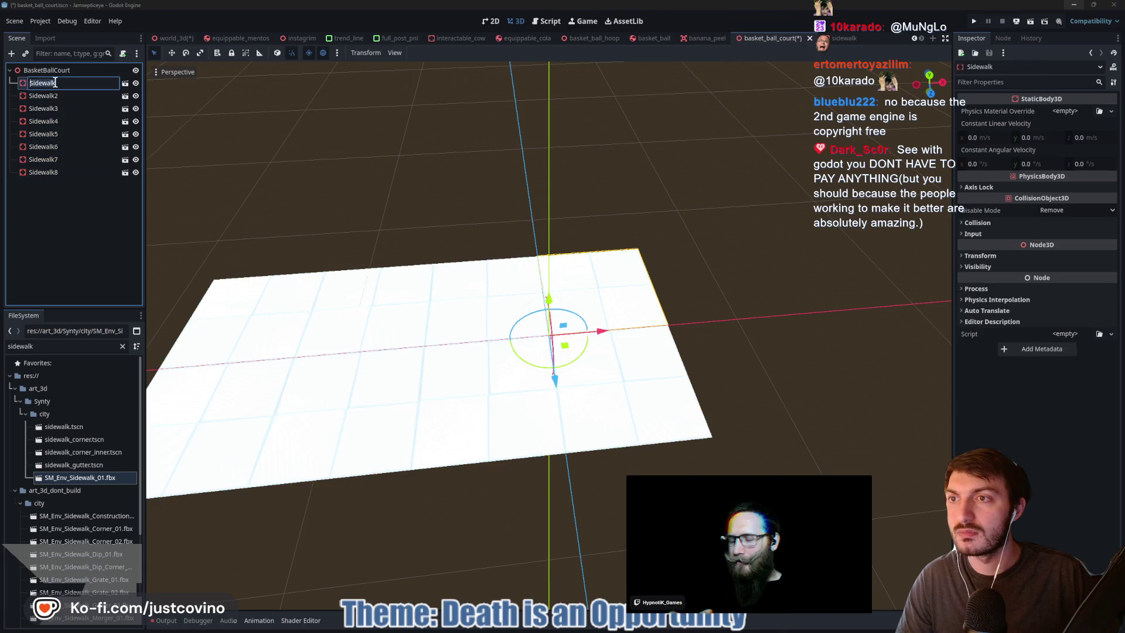
right_click(49, 85)
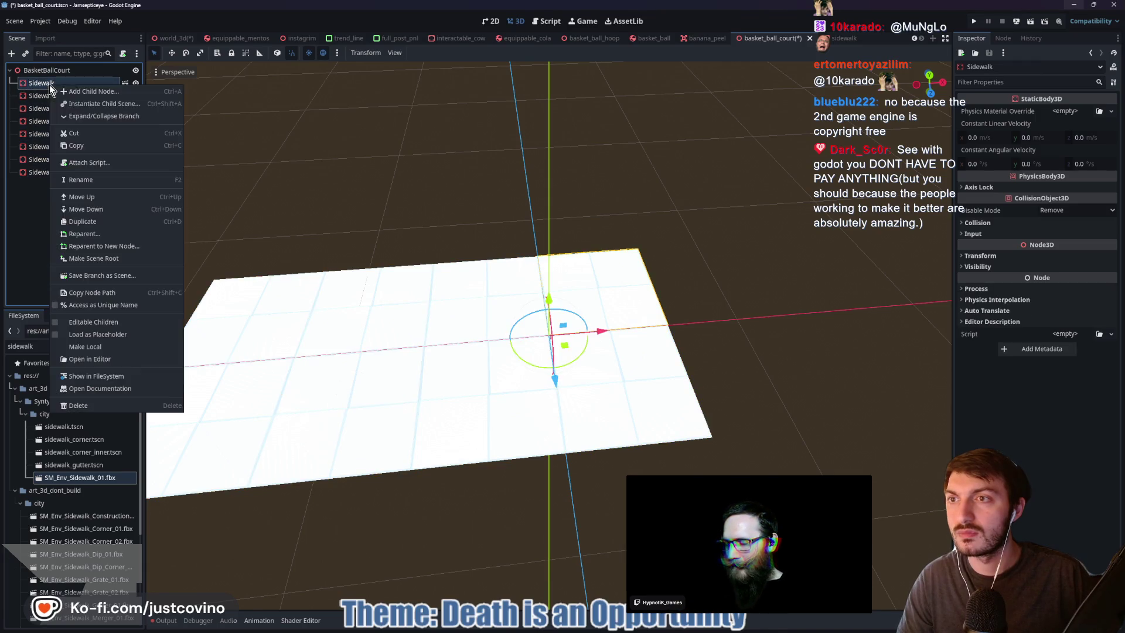
left_click(97, 324)
right_click(57, 122)
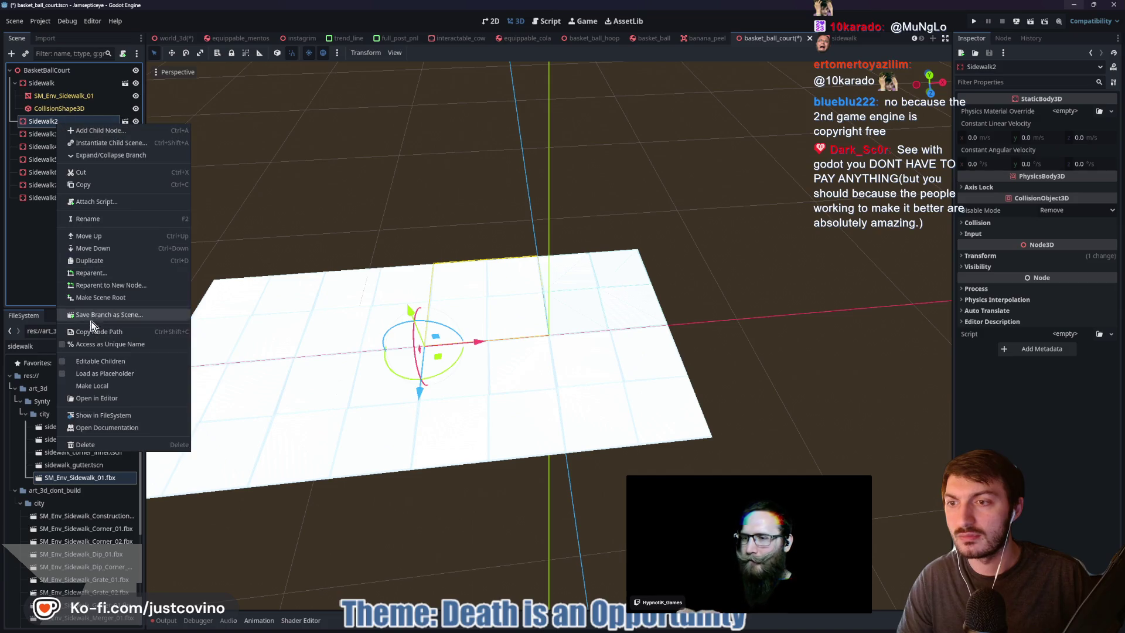
left_click(95, 359)
right_click(54, 160)
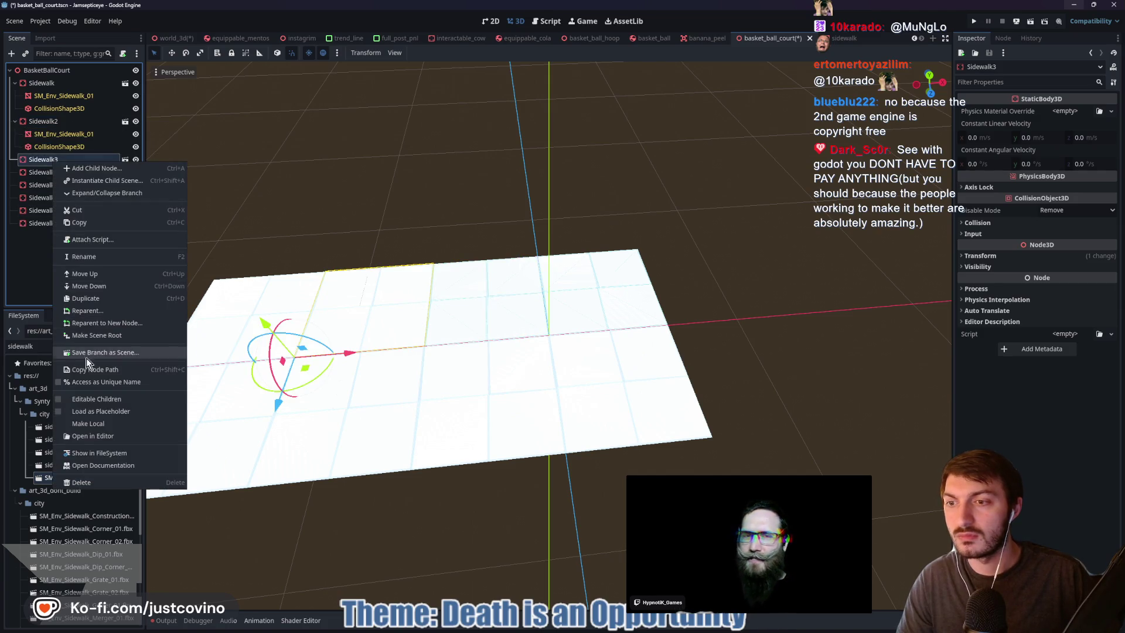
left_click(87, 401)
right_click(47, 204)
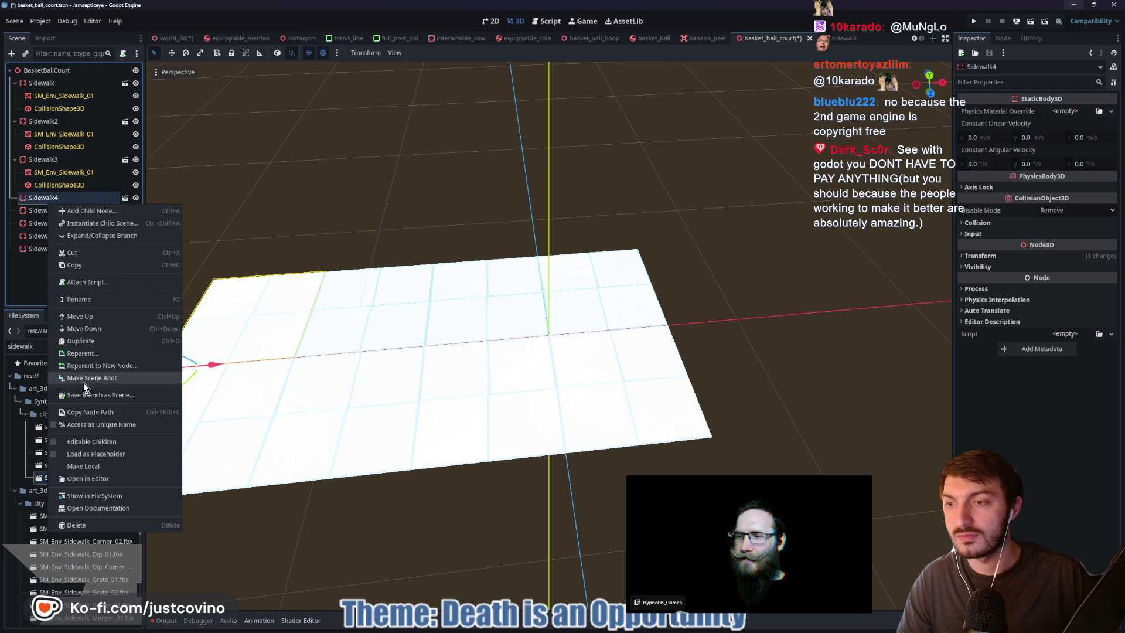
left_click(75, 444)
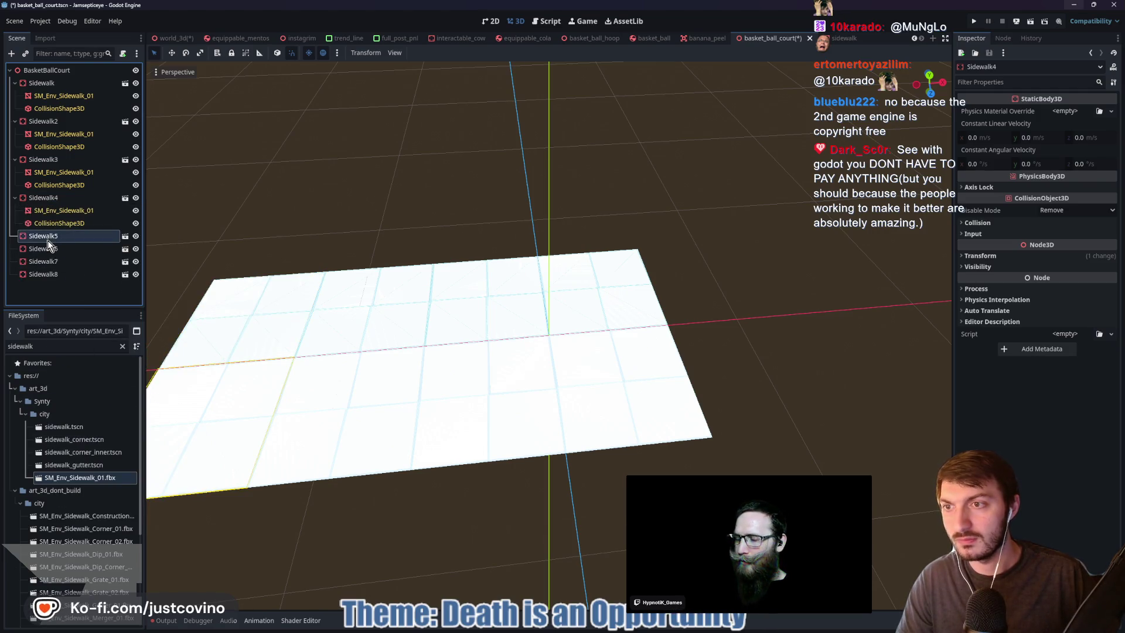
Enable Editable Children on Sidewalk5, Sidewalk6, Sidewalk7 and Sidewalk8
right_click(48, 240)
left_click(93, 475)
left_click(58, 284)
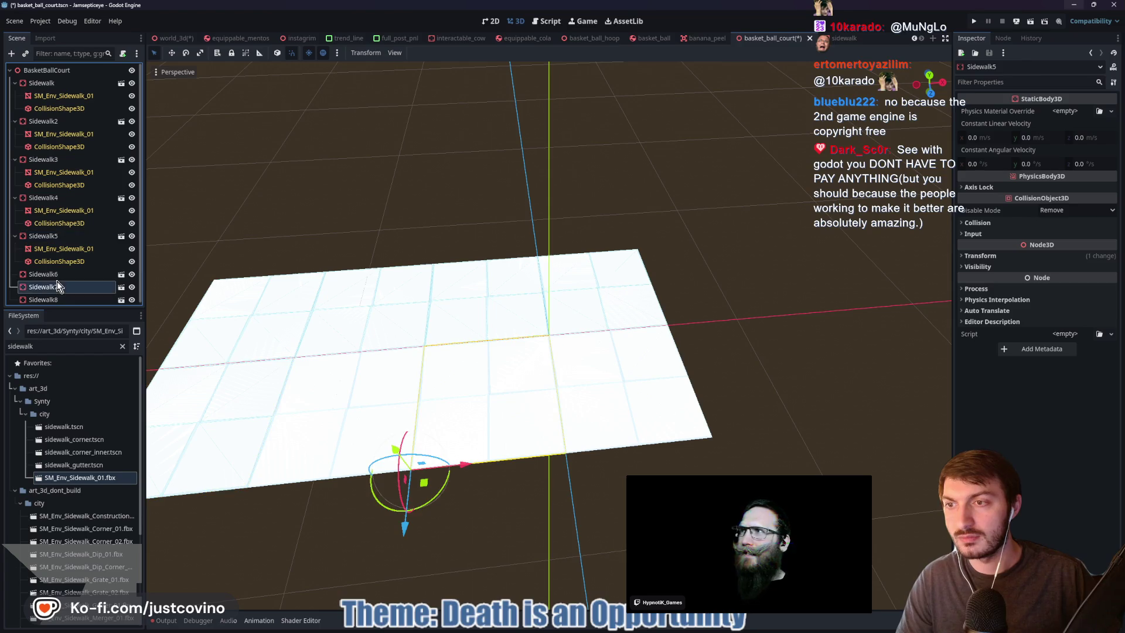
left_click(52, 274)
right_click(52, 274)
left_click(79, 511)
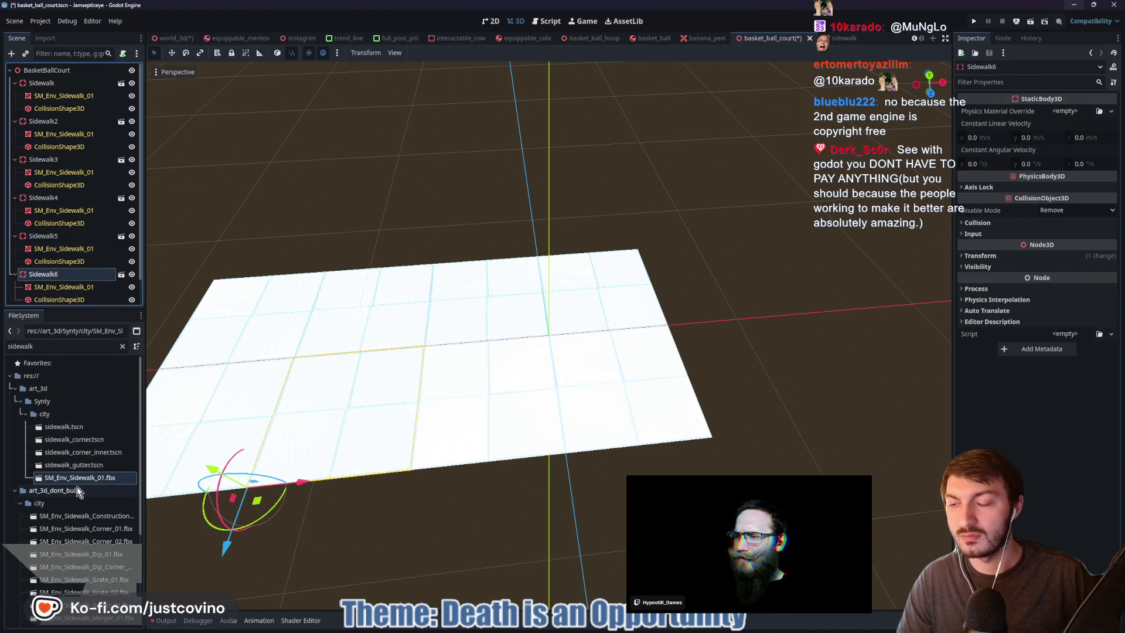
right_click(62, 285)
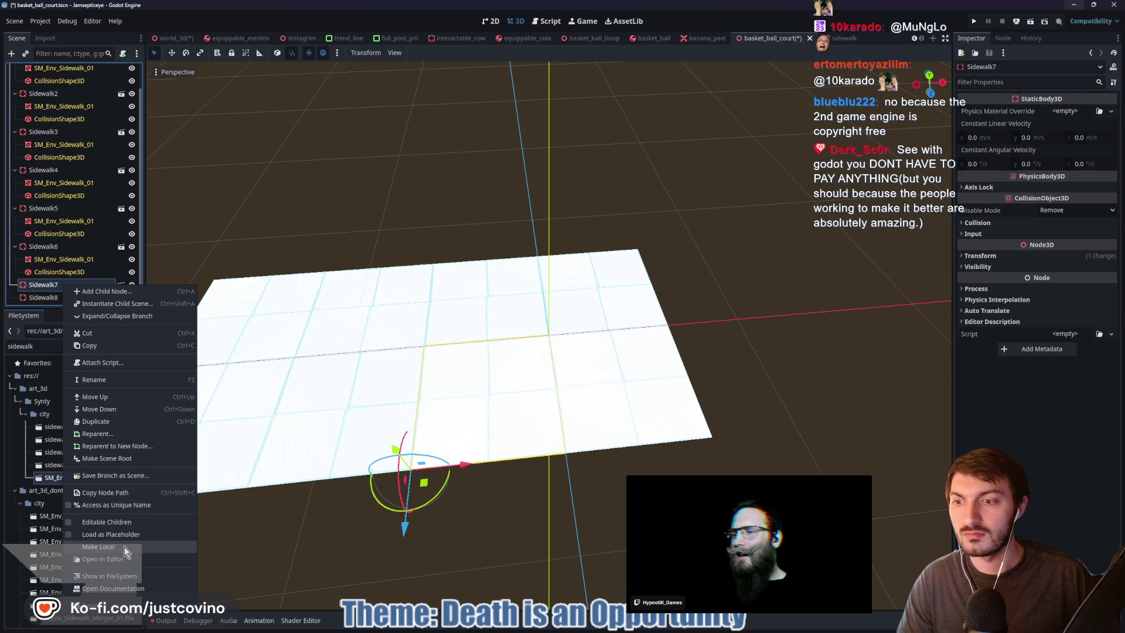
left_click(105, 522)
left_click(76, 297)
right_click(76, 297)
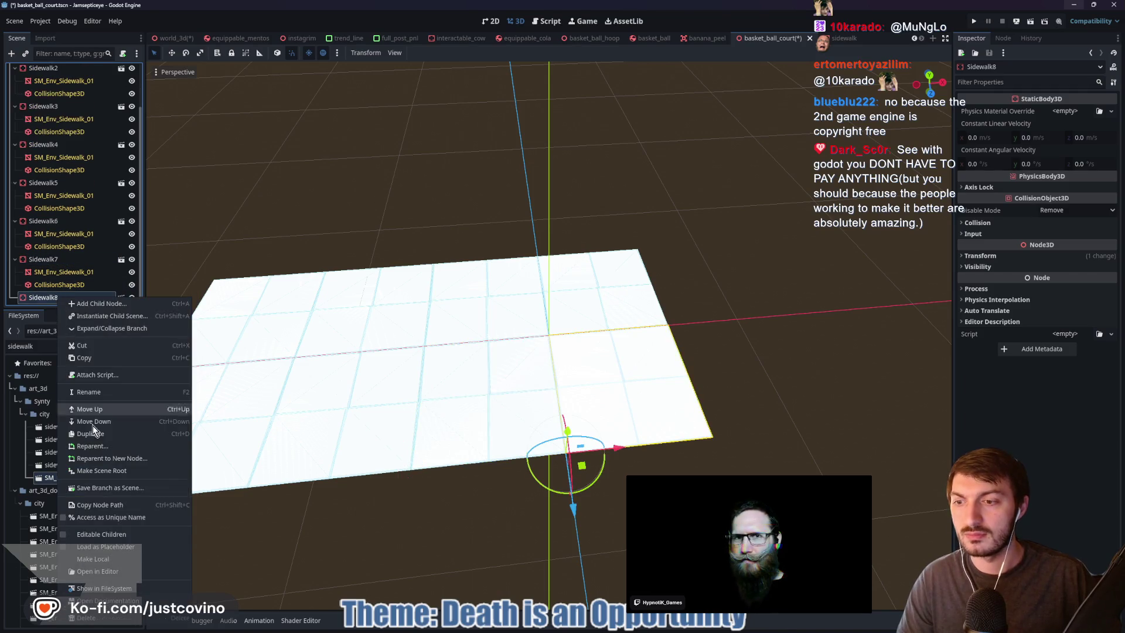
left_click(105, 535)
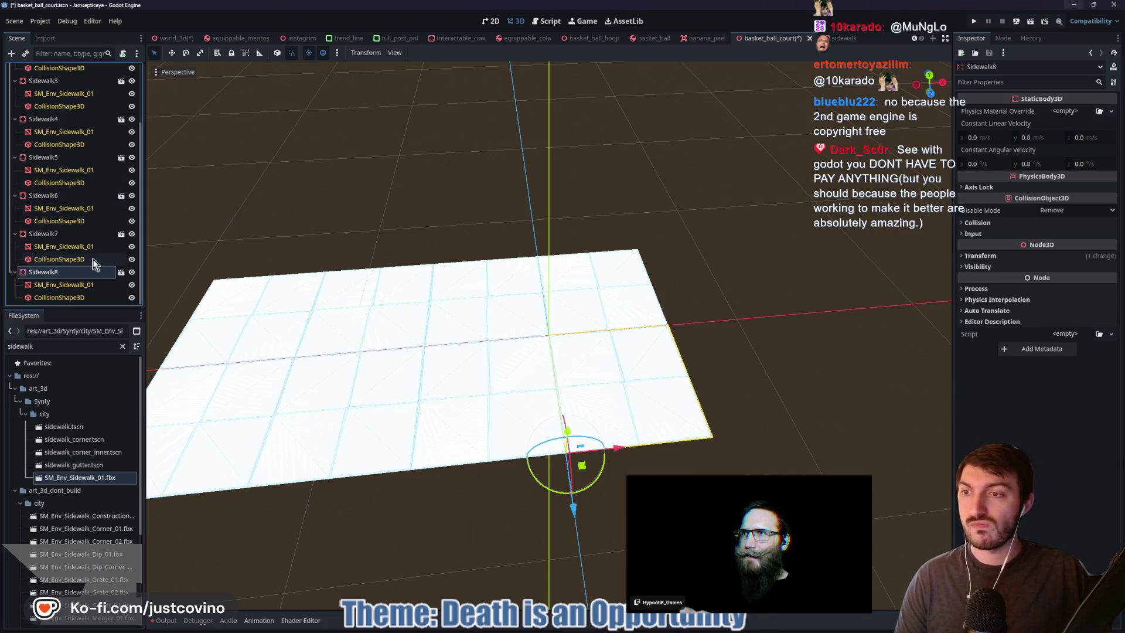
left_click(62, 285)
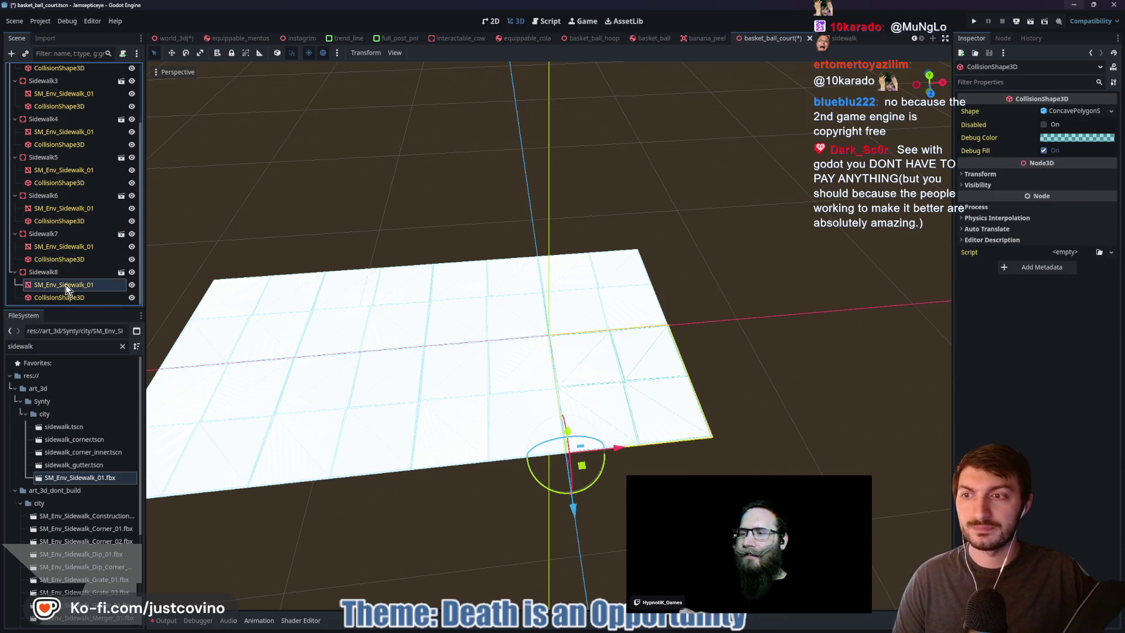
left_click(1004, 149)
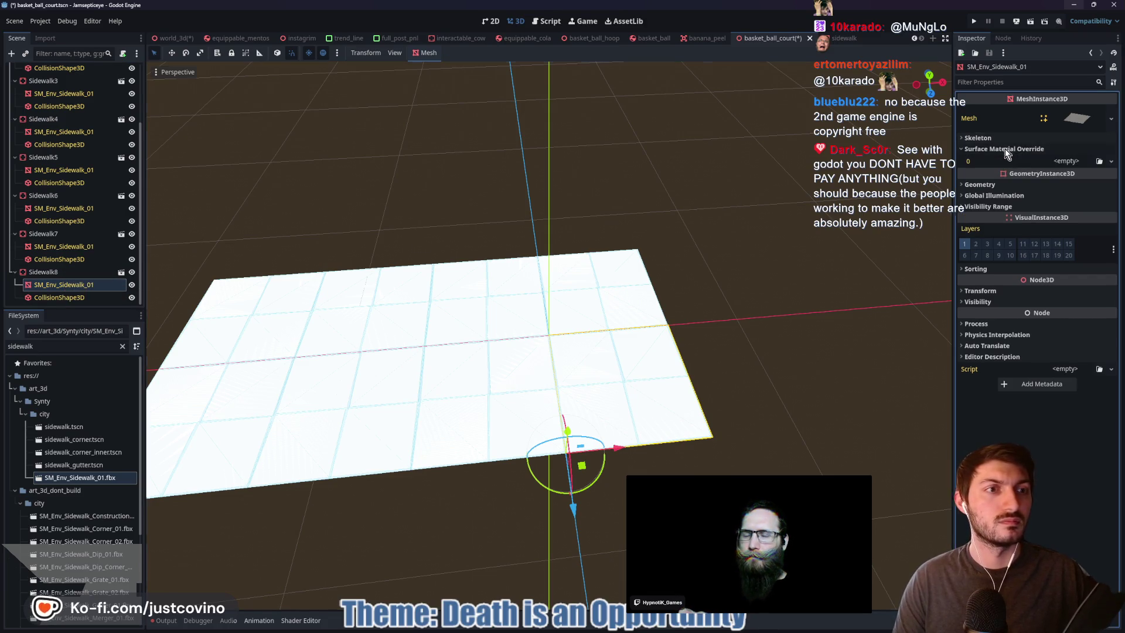
left_click(1069, 163)
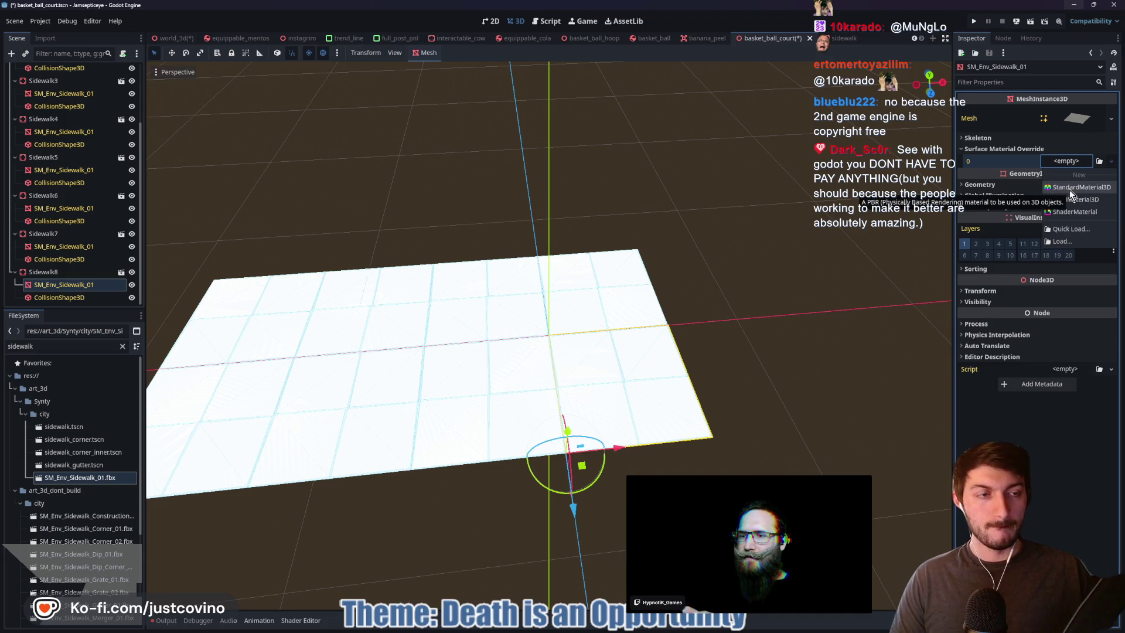
left_click(1070, 188)
left_click(1071, 172)
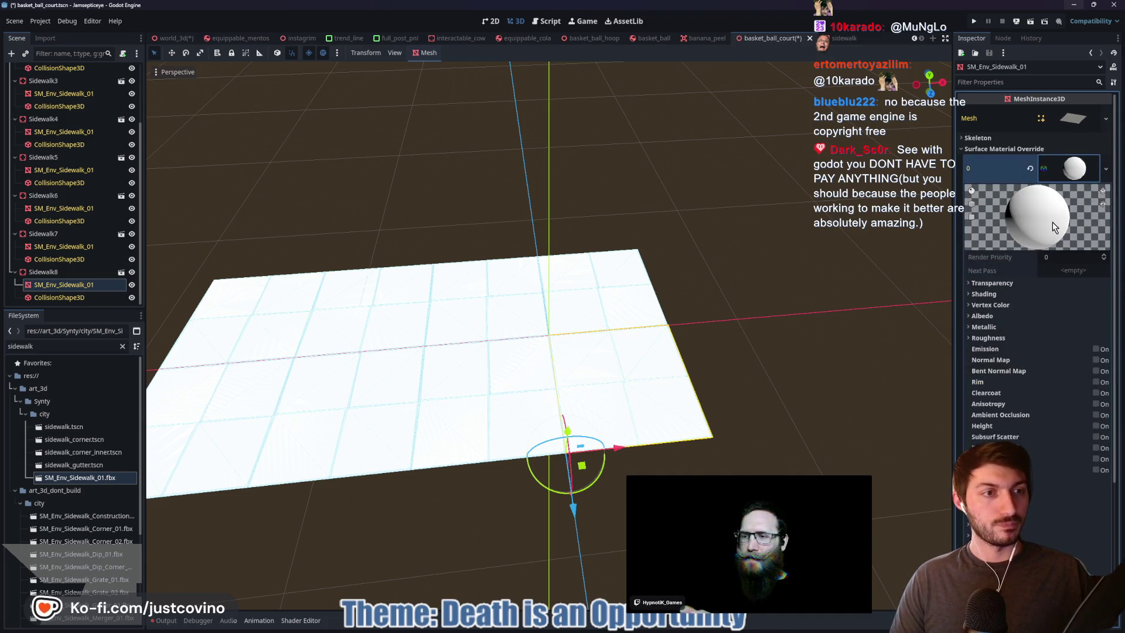
left_click(994, 318)
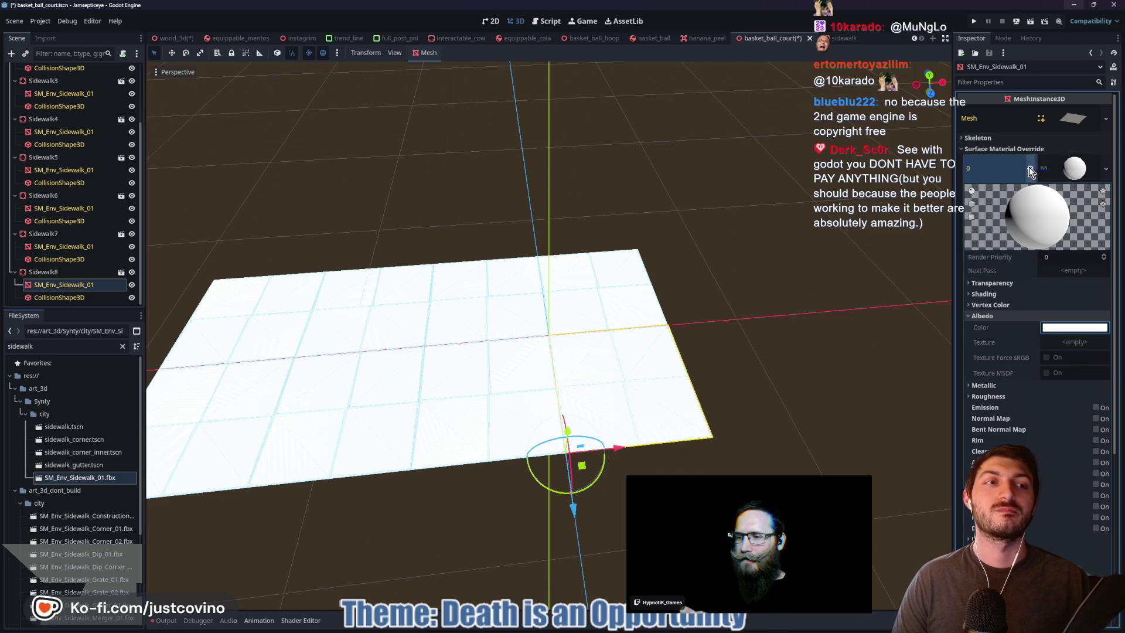
key("ctrl+z")
scroll(64, 208, "up", 3)
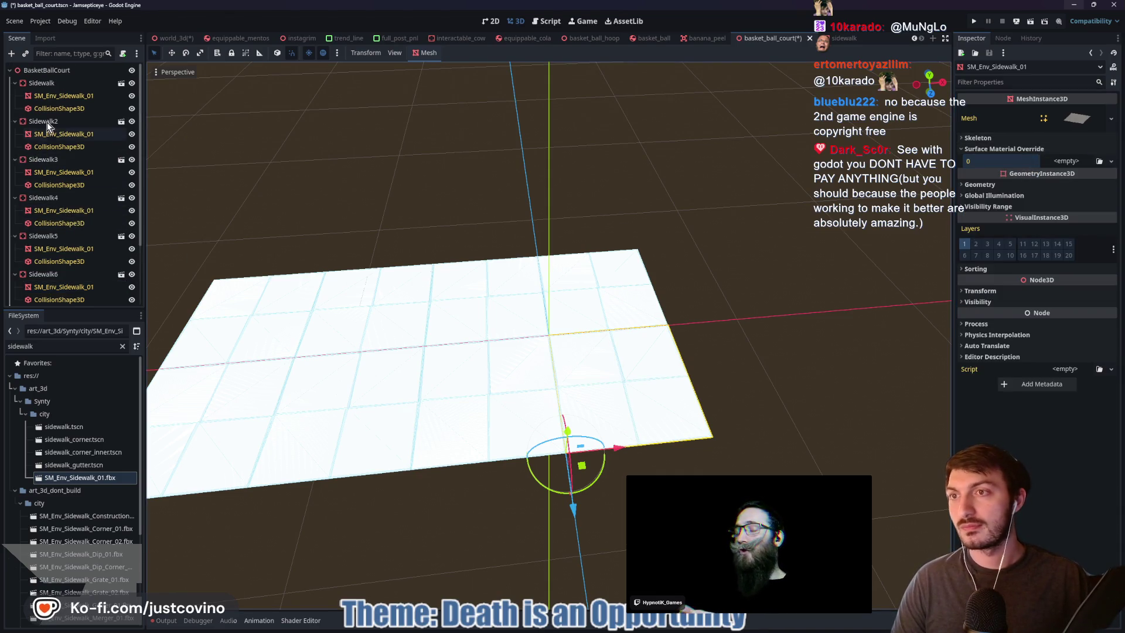
left_click(41, 83)
scroll(62, 240, "down", 3)
Make Sidewalk8, Sidewalk7, Sidewalk6 and Sidewalk5 local nodes
left_click(48, 272, "shift")
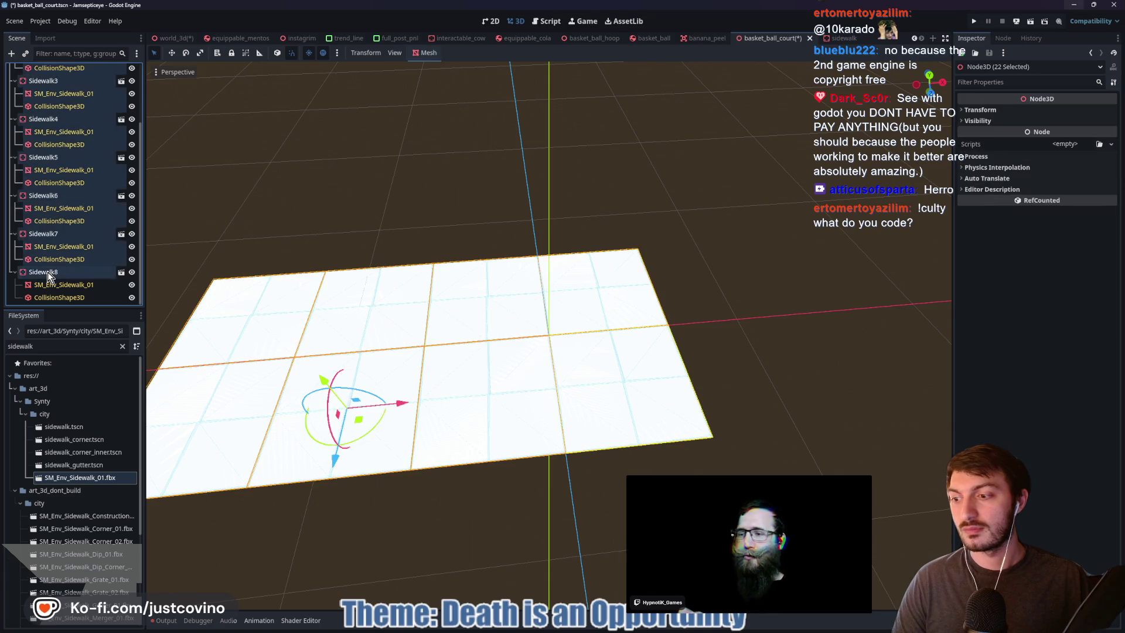
left_click(51, 297, "shift")
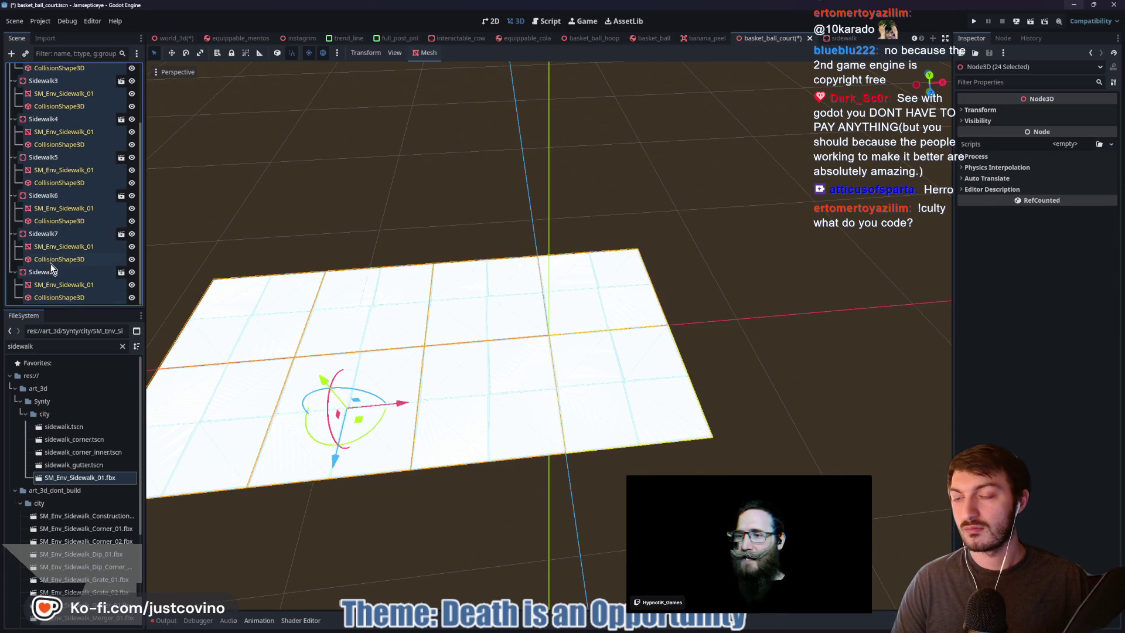
right_click(51, 268)
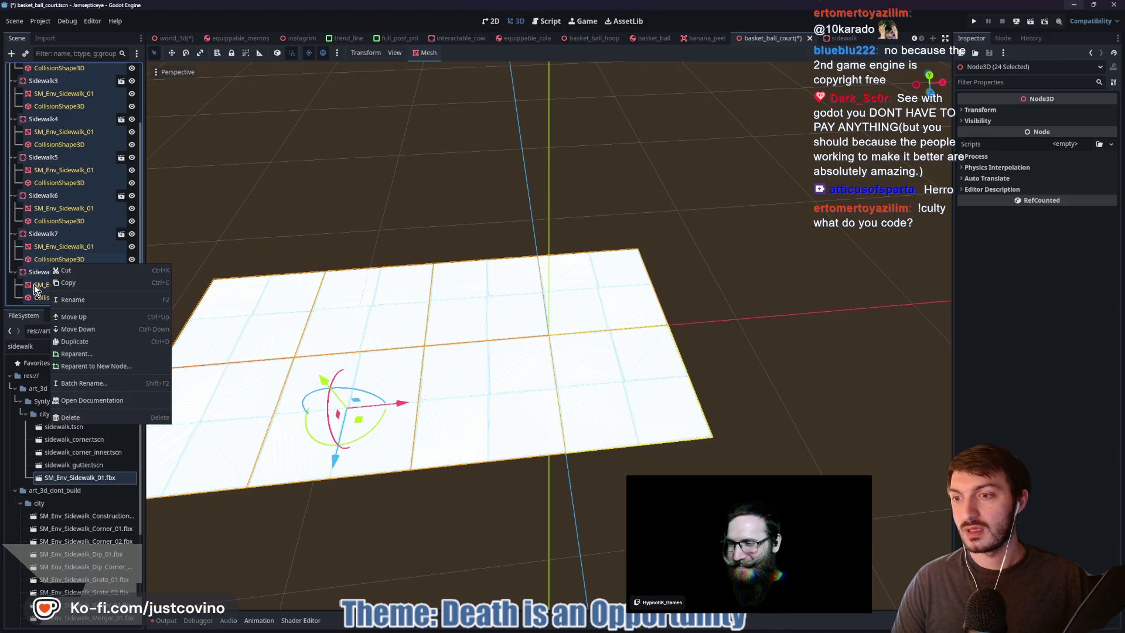
left_click(30, 271)
left_click(36, 272)
right_click(35, 272)
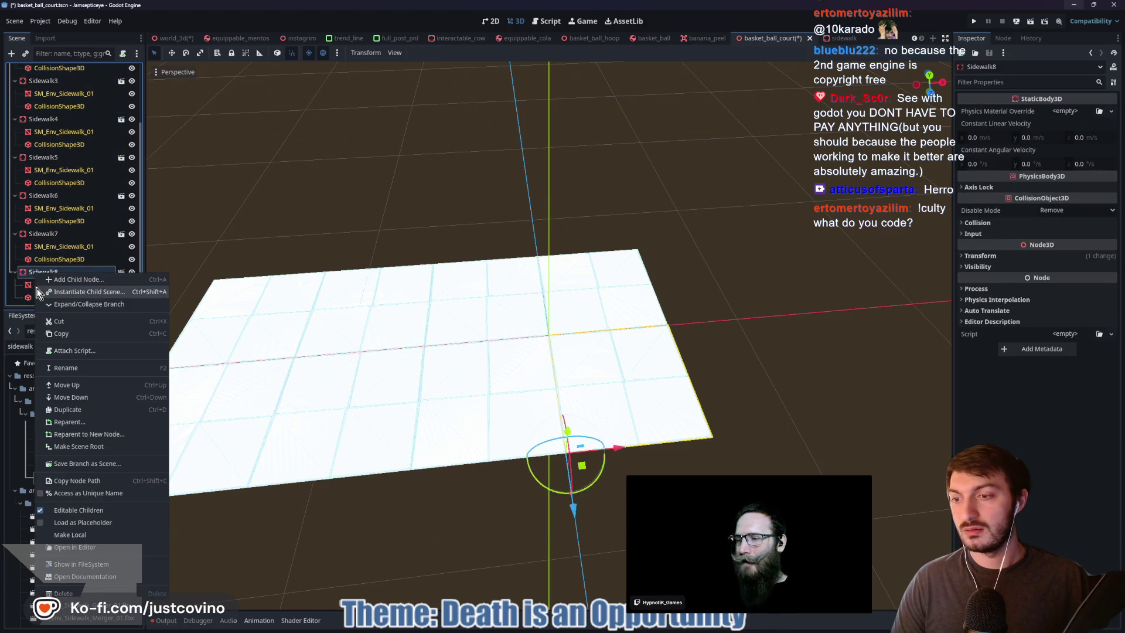
left_click(74, 532)
right_click(43, 234)
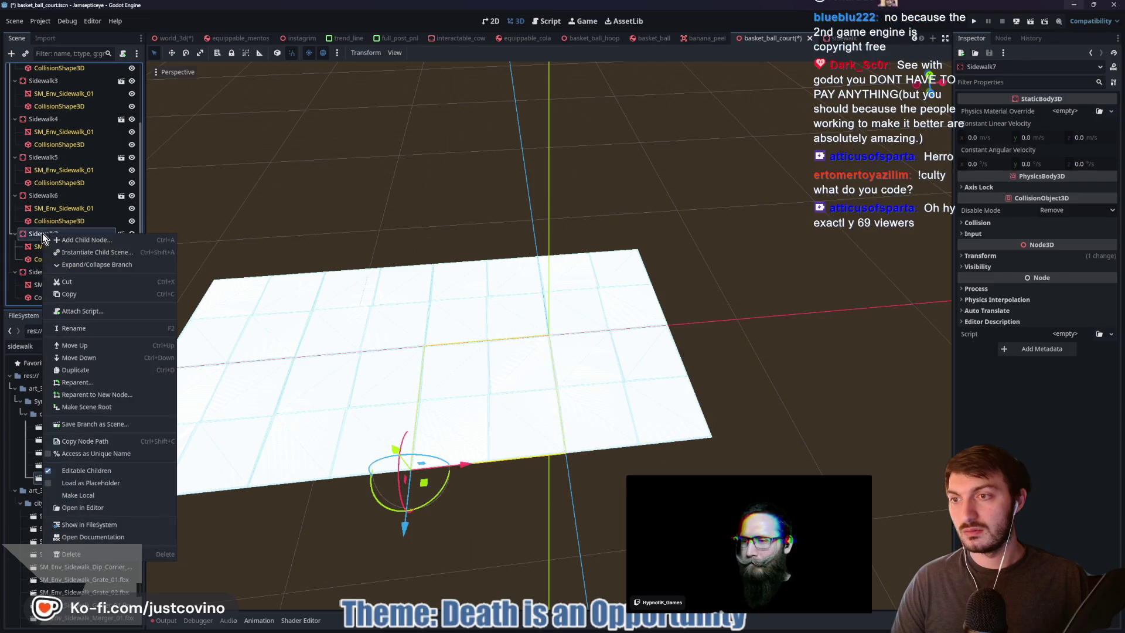
left_click(80, 497)
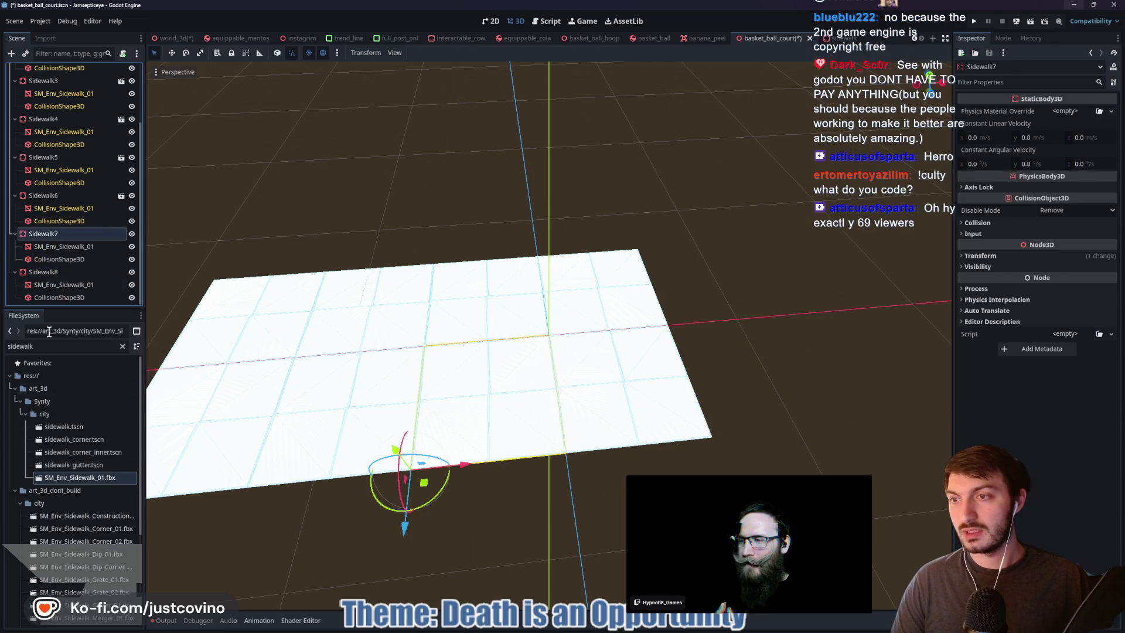
right_click(40, 198)
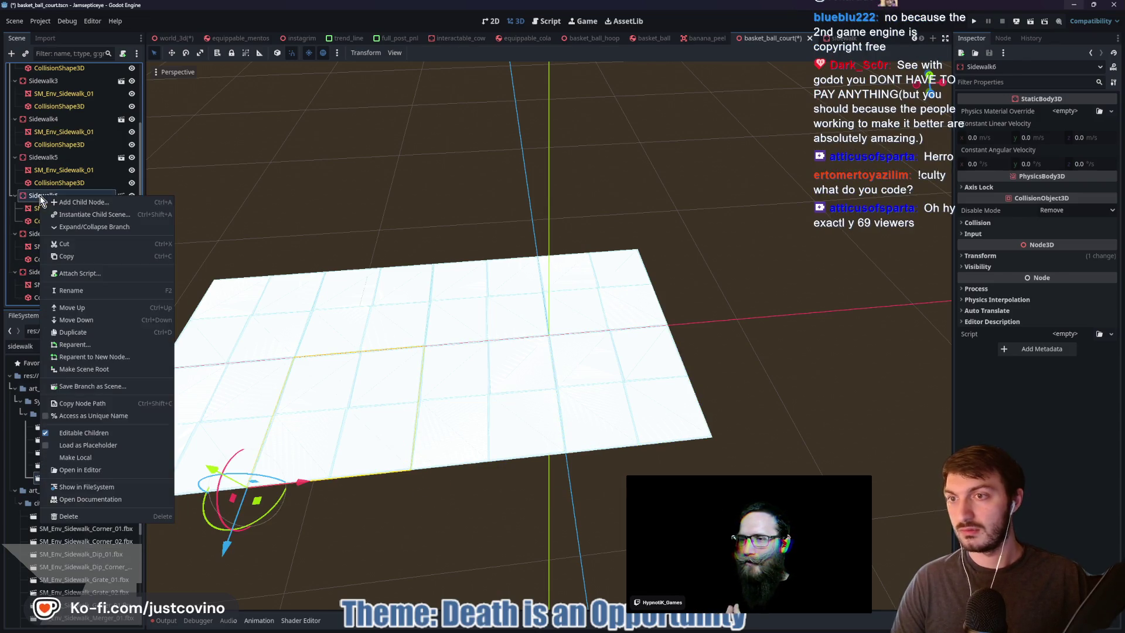
left_click(91, 456)
right_click(48, 156)
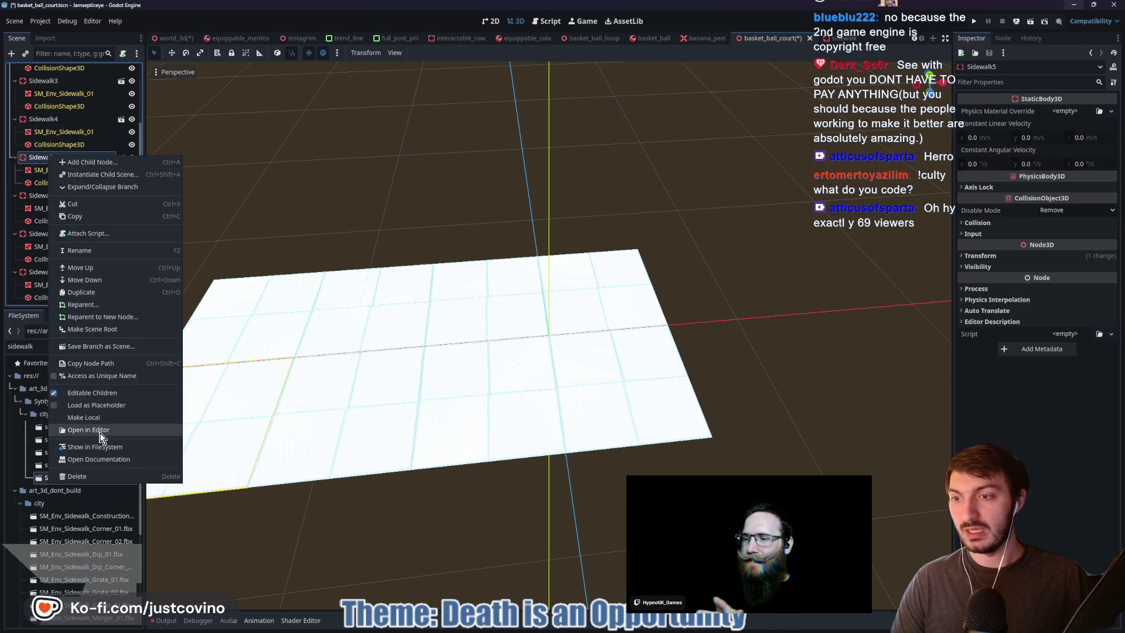
left_click(90, 421)
Make Sidewalk4, Sidewalk3, Sidewalk2 and the first Sidewalk local nodes
scroll(43, 214, "up", 2)
left_click(45, 177)
right_click(44, 177)
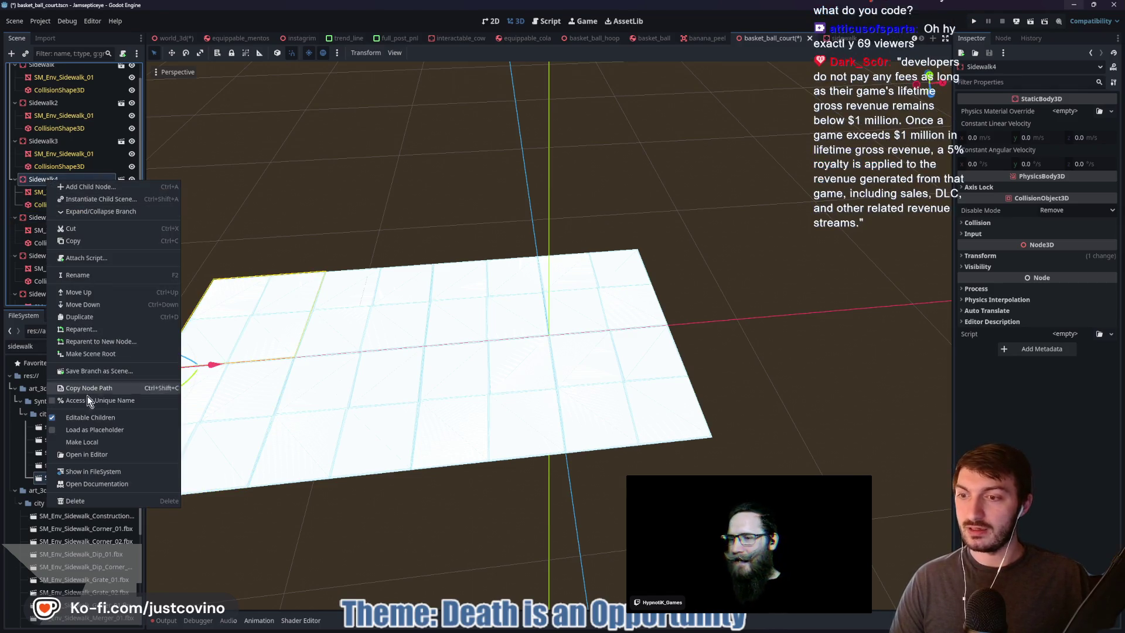
left_click(83, 441)
scroll(44, 167, "up", 1)
right_click(45, 159)
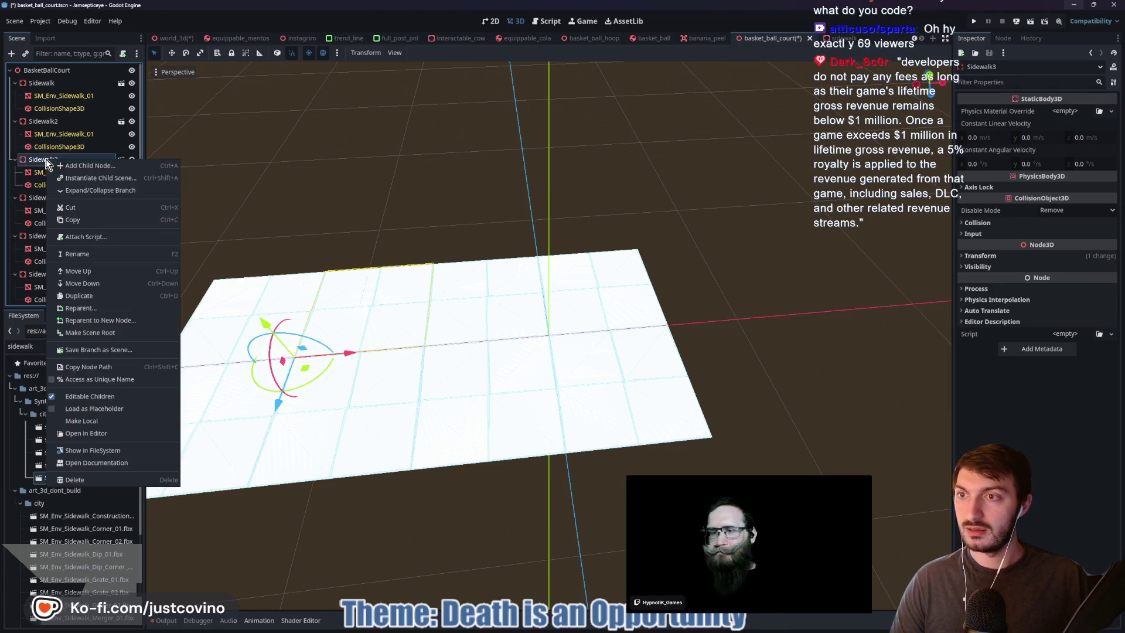
left_click(88, 421)
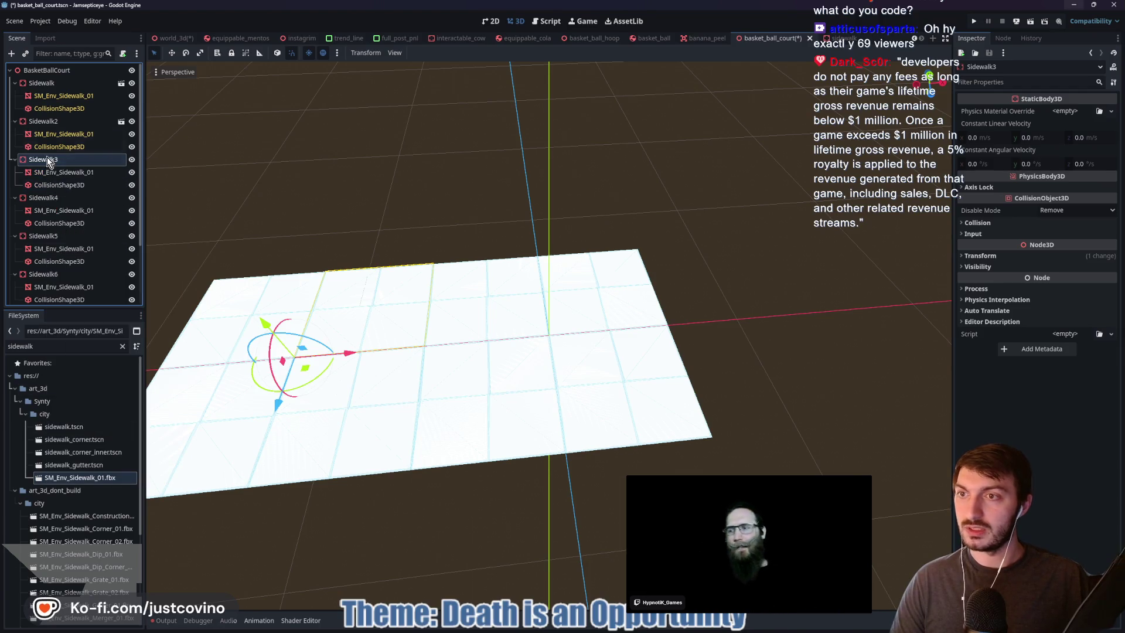
right_click(45, 121)
left_click(108, 384)
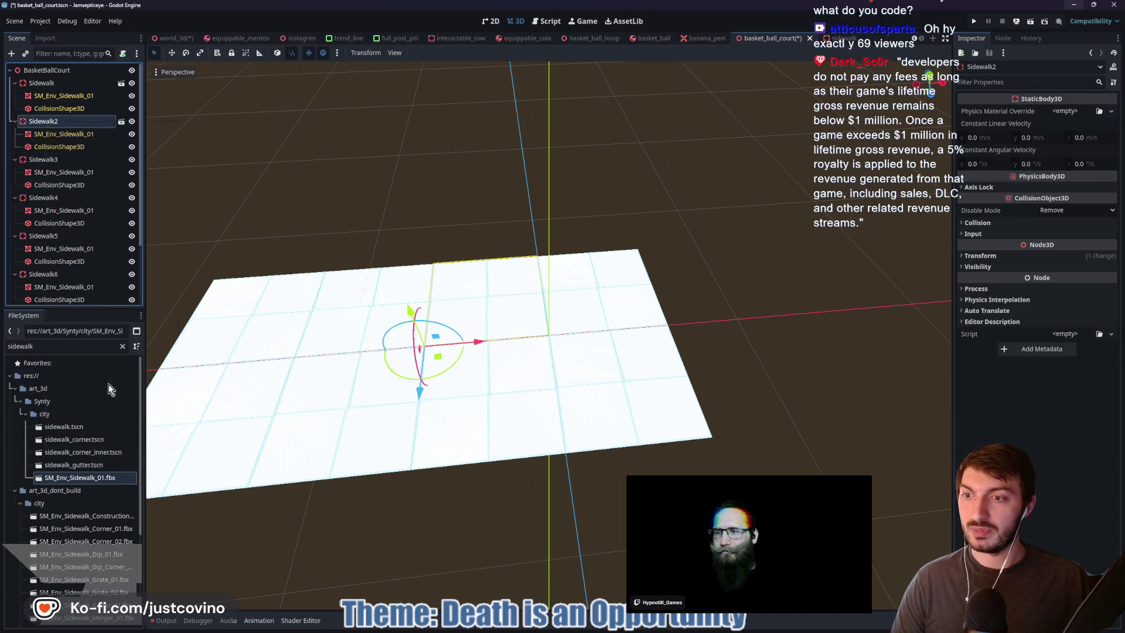
right_click(34, 82)
left_click(86, 343)
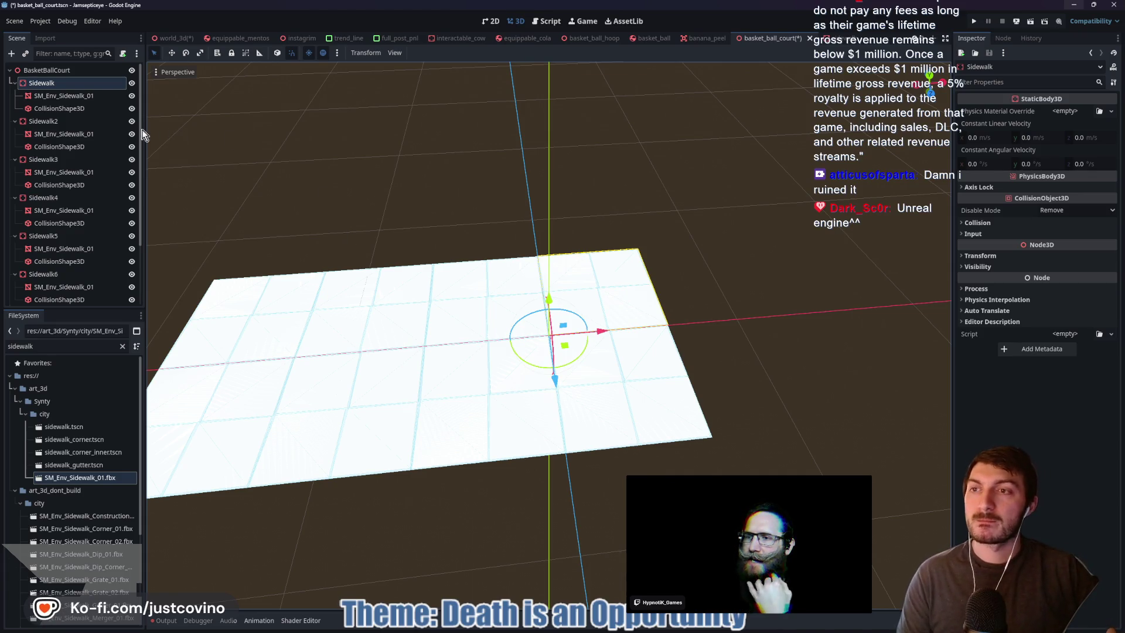
Give the first sidewalk's mesh a new StandardMaterial3D override with dark grey albedo
left_click(79, 96)
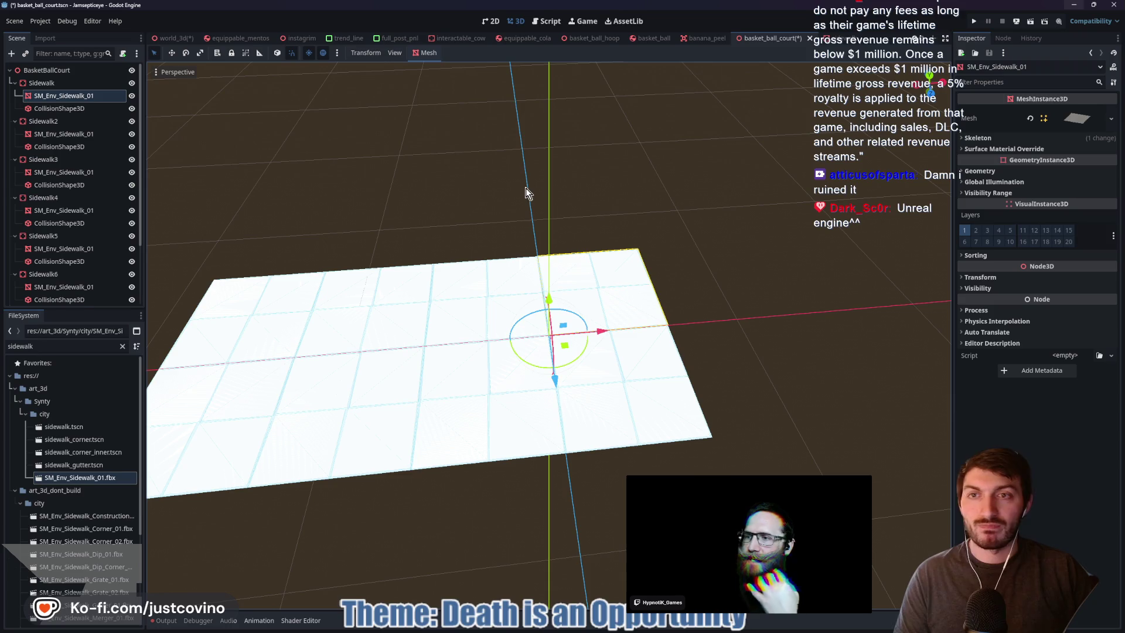
left_click(1038, 149)
left_click(1061, 163)
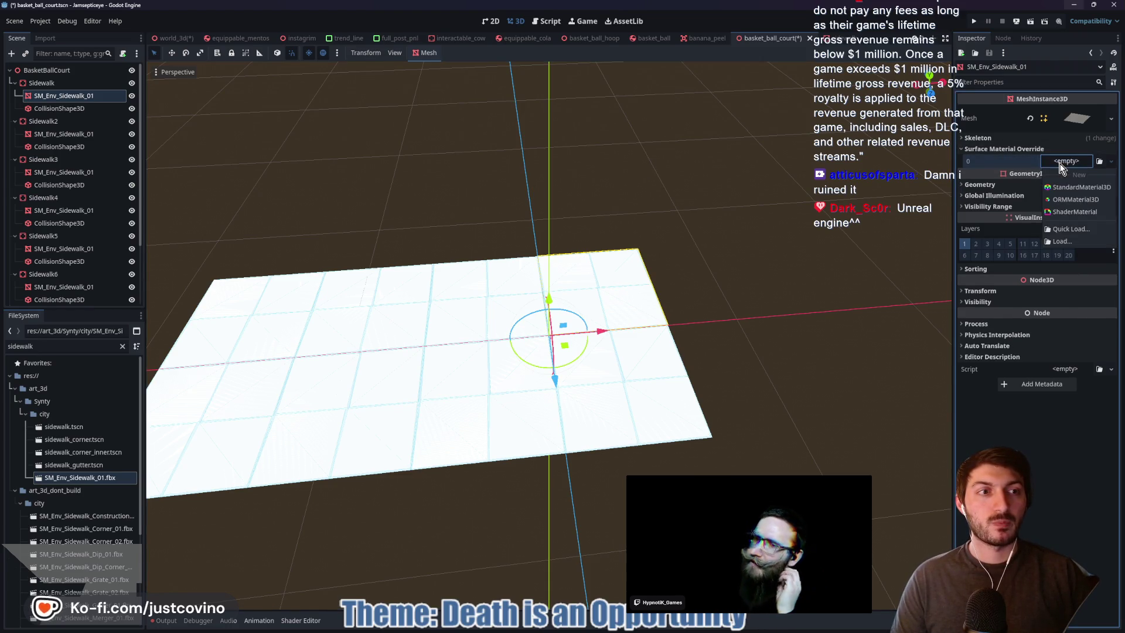
left_click(1064, 187)
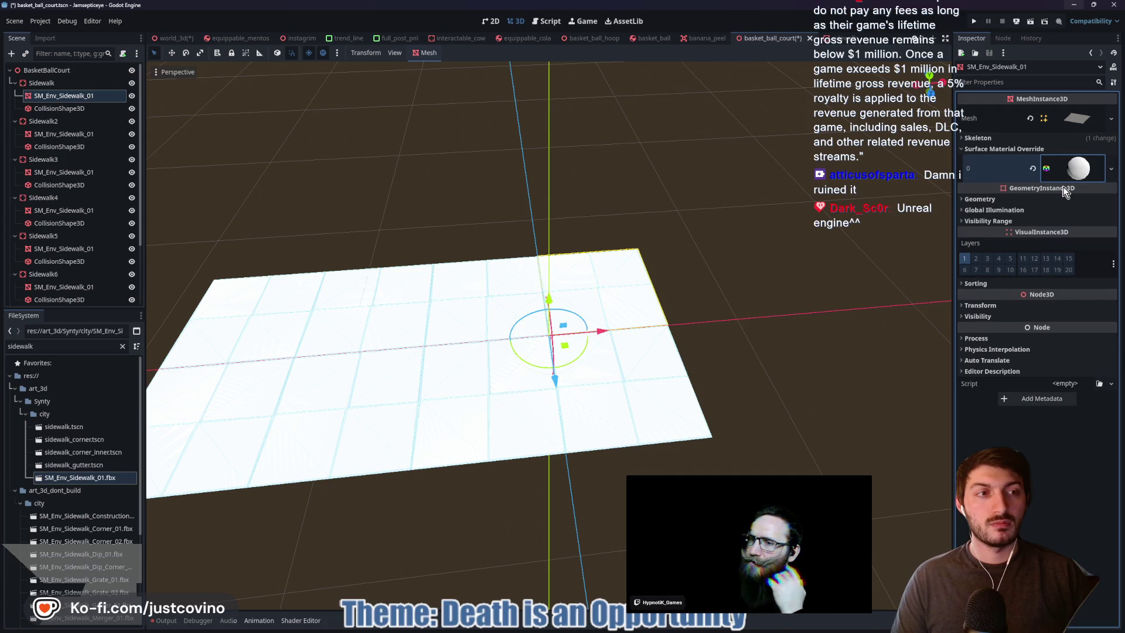
left_click(1077, 170)
left_click(996, 316)
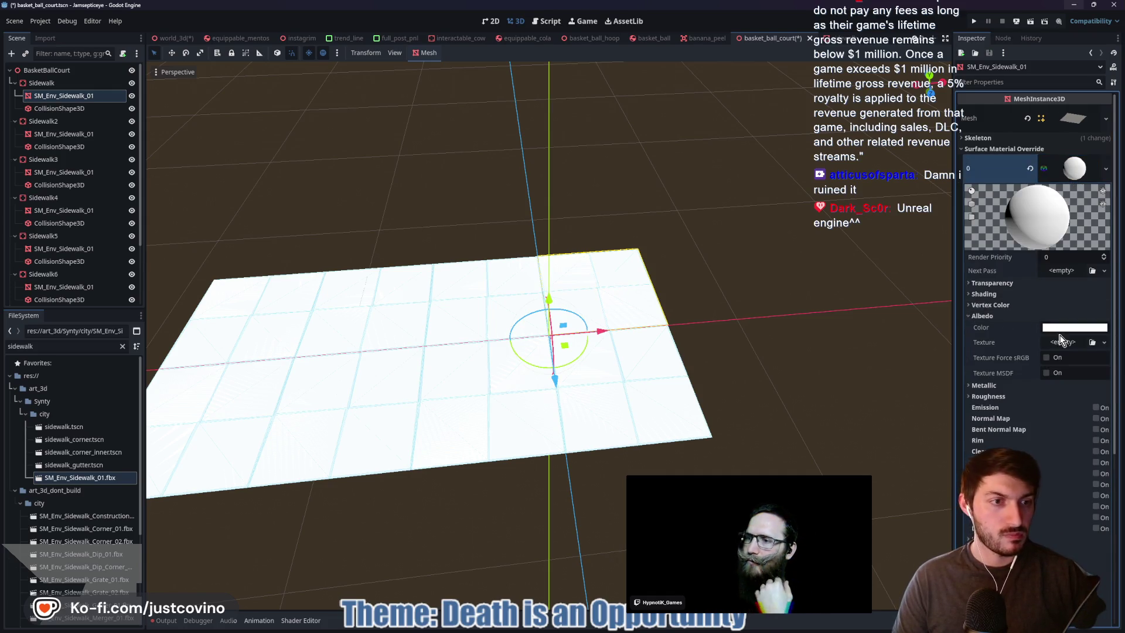
left_click(1057, 328)
left_click_drag(996, 385, 989, 431)
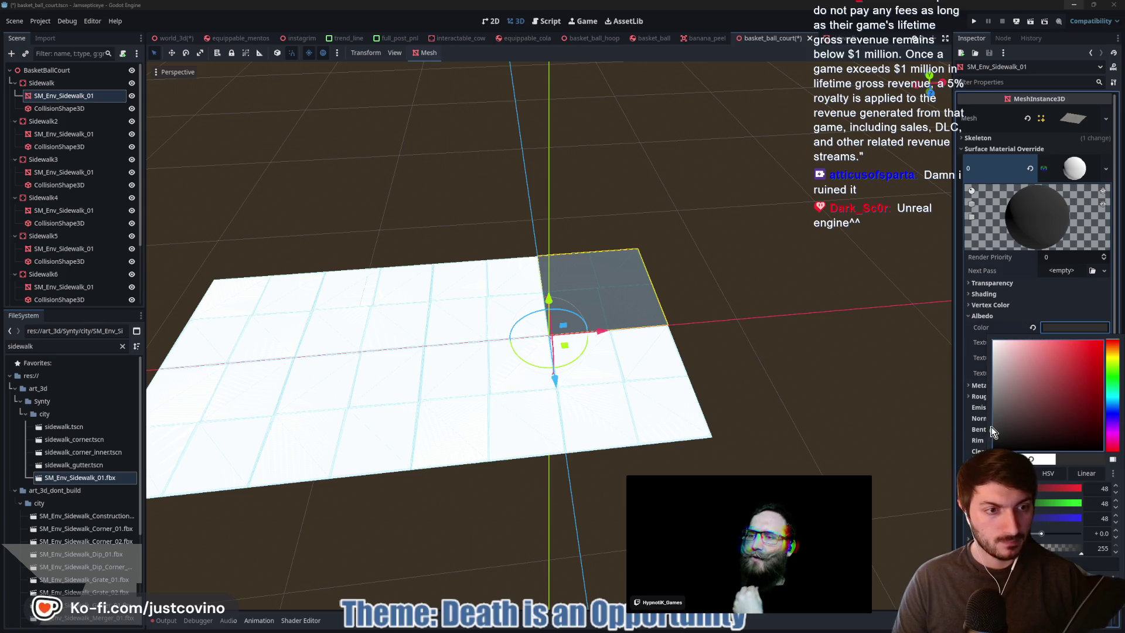
left_click(1067, 328)
Copy the grey override material from the first sidewalk's mesh
mouse_move(793, 346)
left_mouse_down()
mouse_move(734, 441)
mouse_move(656, 371)
mouse_move(775, 368)
mouse_move(764, 370)
left_mouse_up()
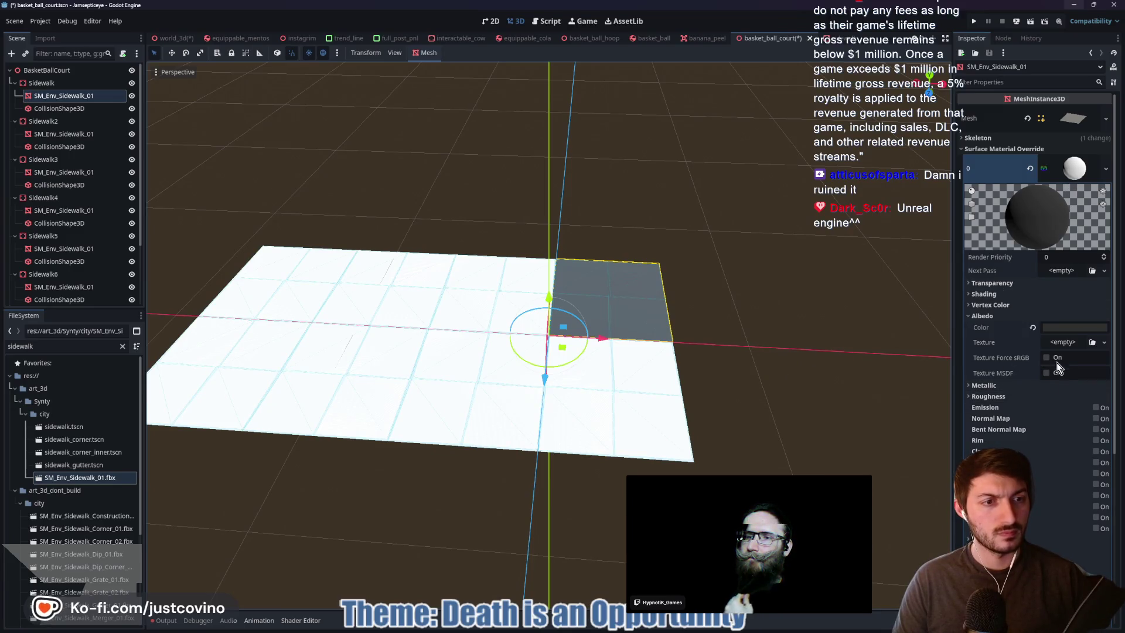
left_click(988, 398)
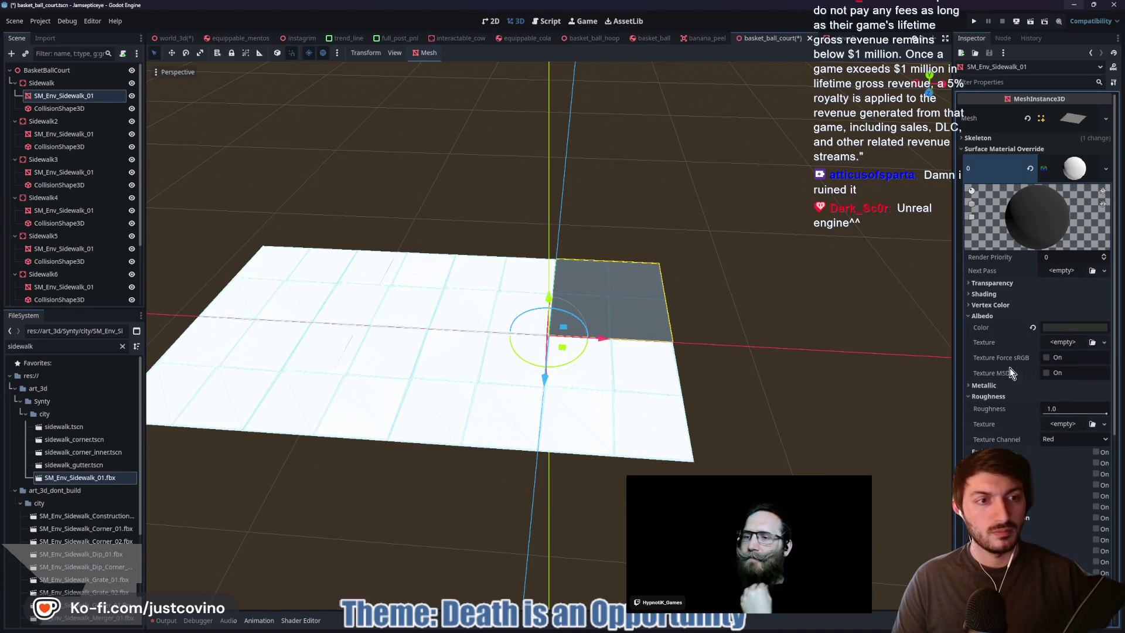
left_click(988, 396)
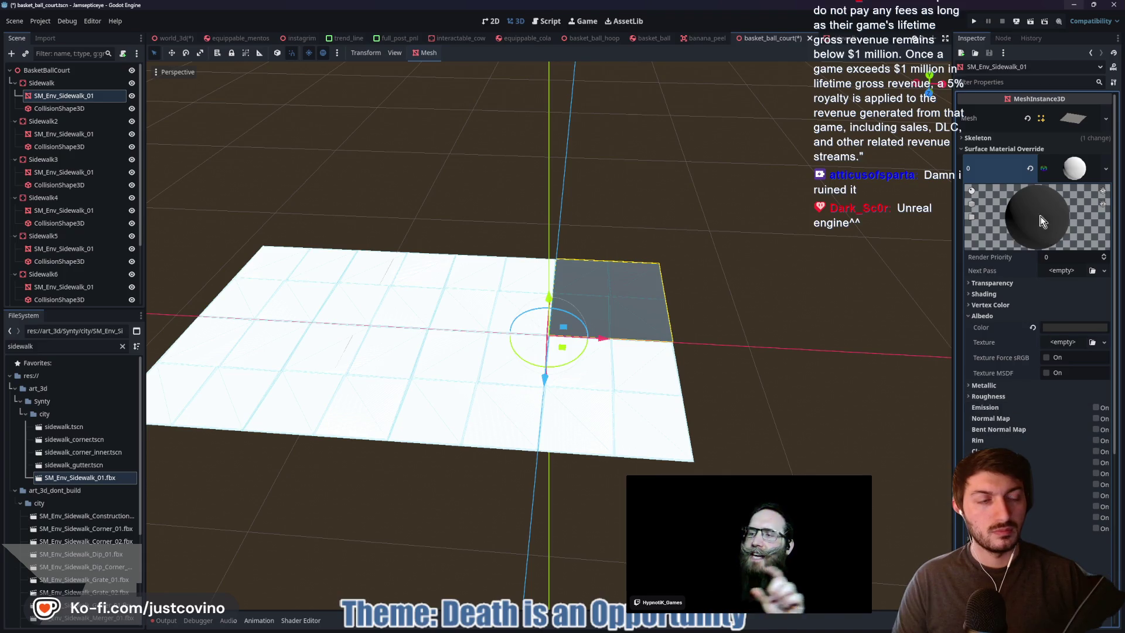
right_click(1067, 173)
left_click(1066, 326)
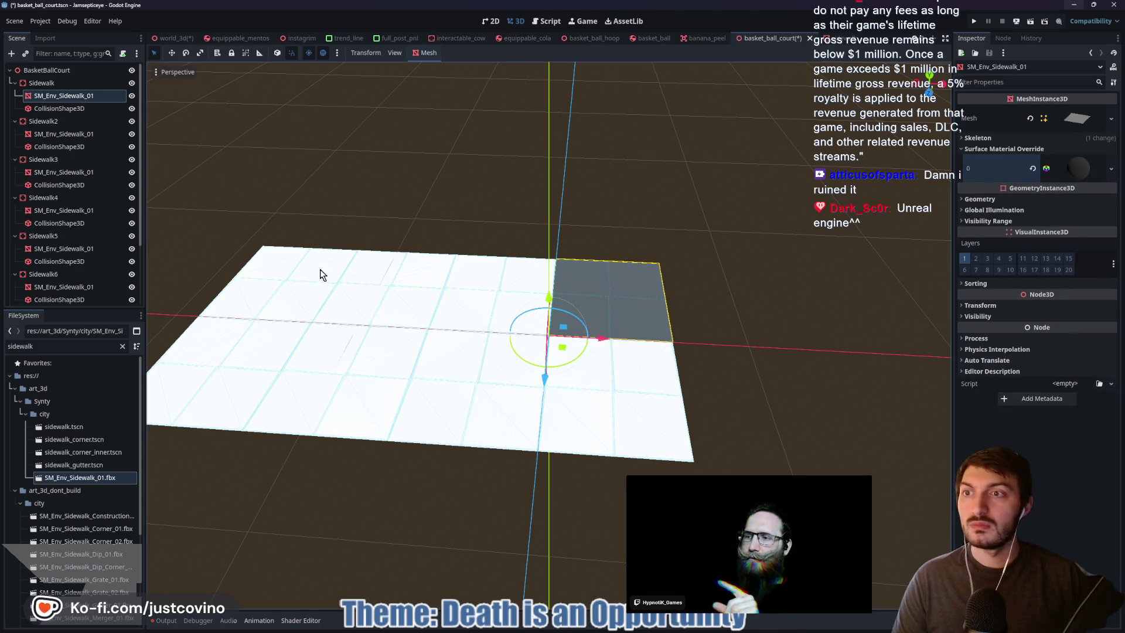
left_click(91, 134)
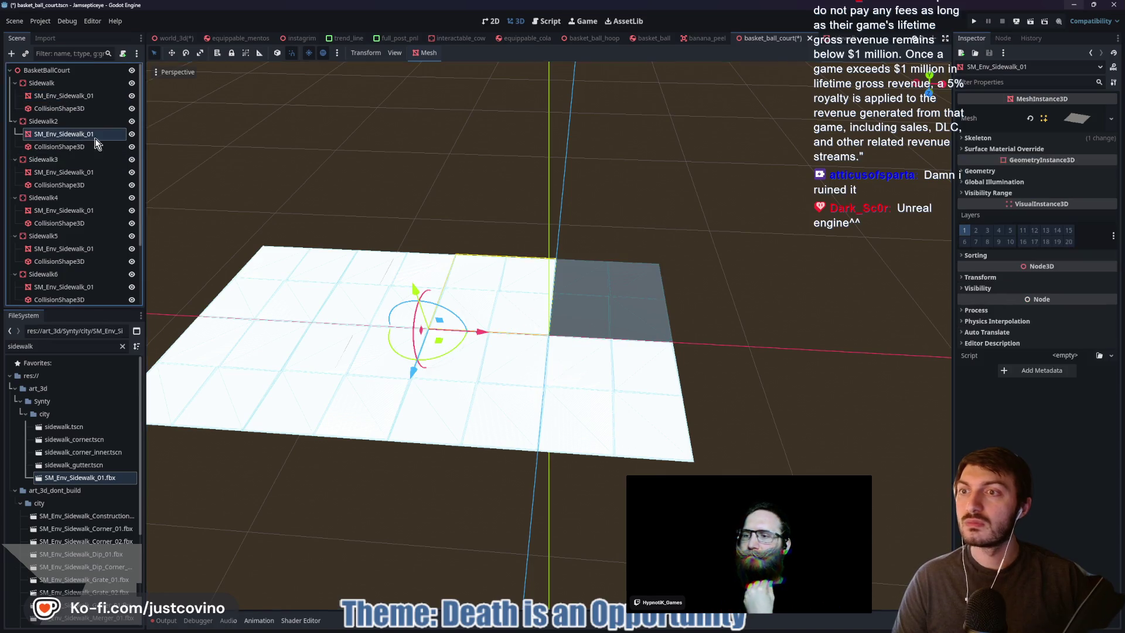
Paste the grey material into override slot 0 of the second and third sidewalk meshes
left_click(1059, 149)
left_click(1066, 161)
left_click(1074, 250)
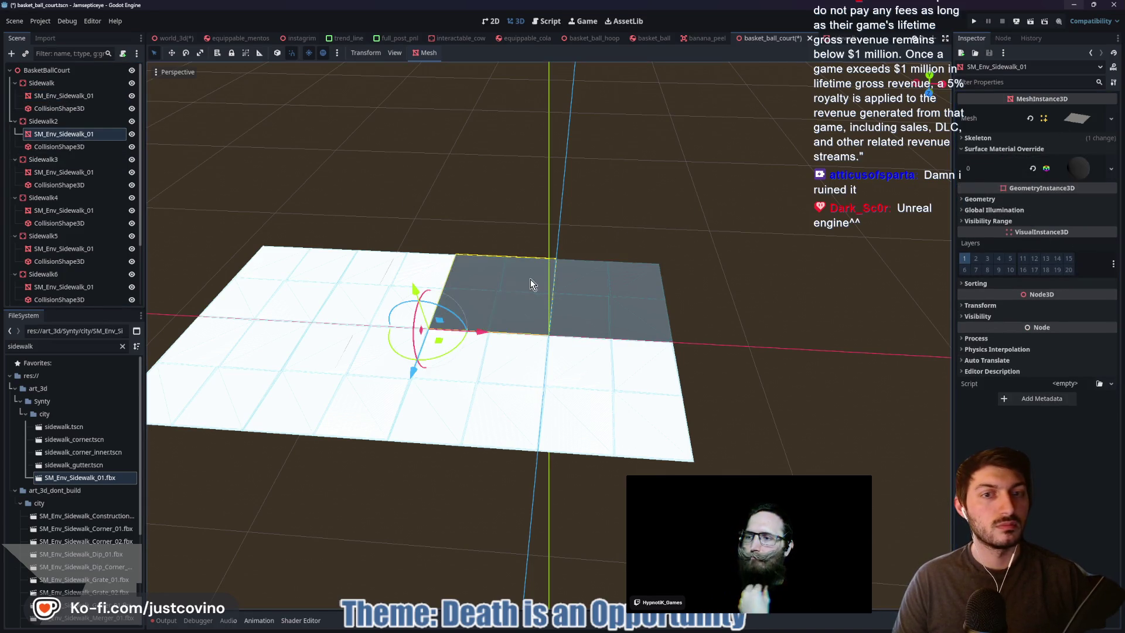
left_click(68, 174)
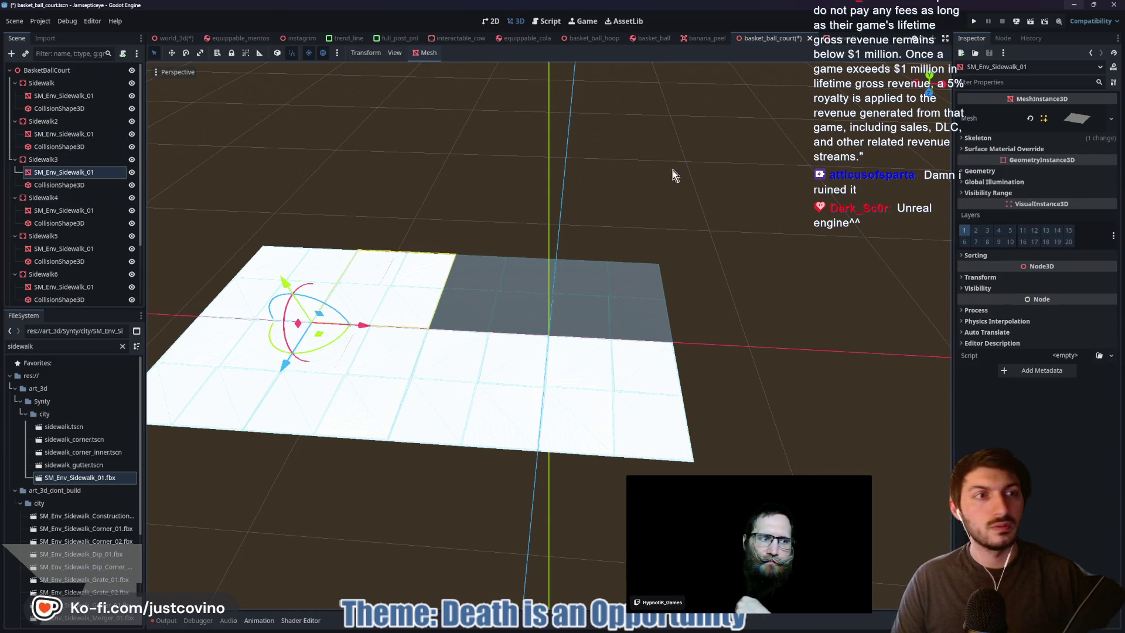
left_click(1007, 147)
left_click(1070, 162)
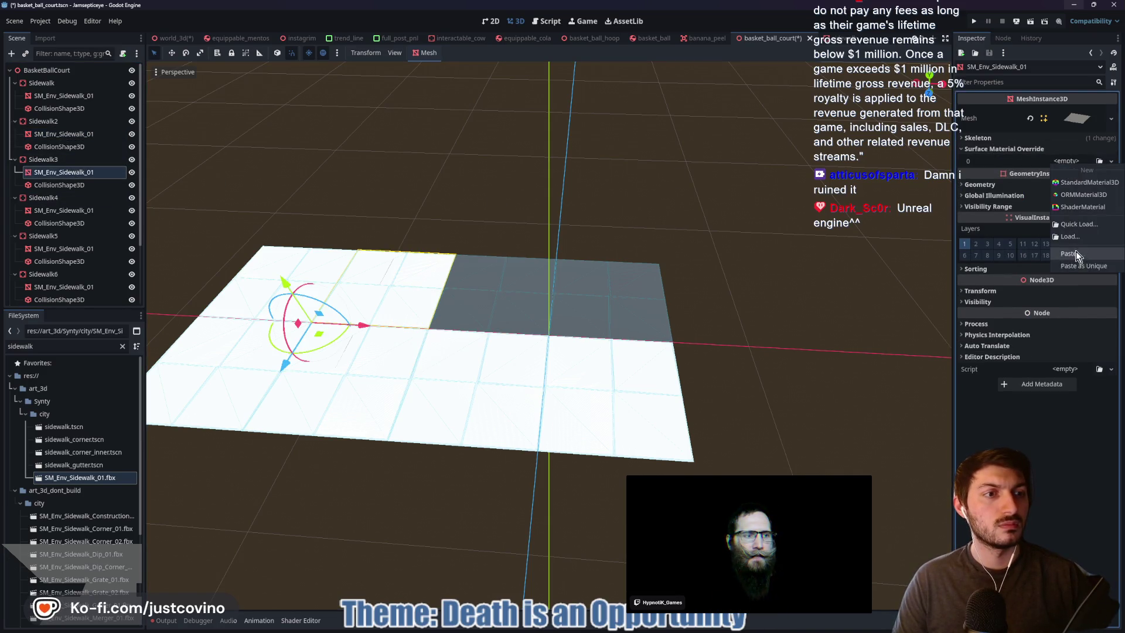
left_click(1076, 255)
Paste the grey material onto the Sidewalk4–Sidewalk8 meshes together, then deselect
left_click(62, 209)
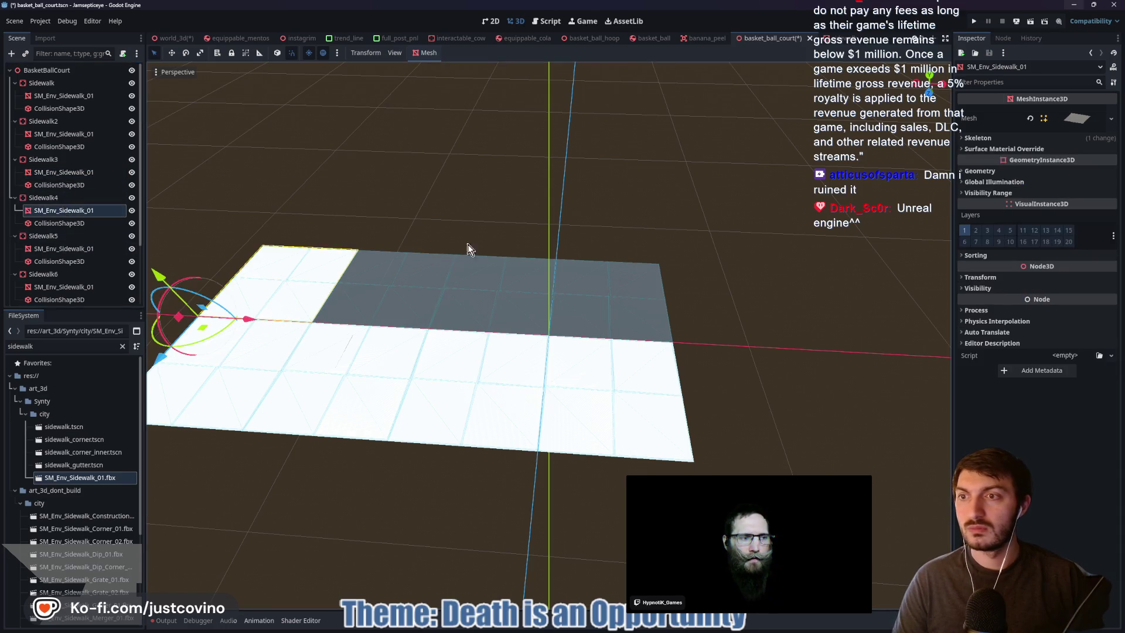
left_click(82, 250, "shift")
left_click(64, 211)
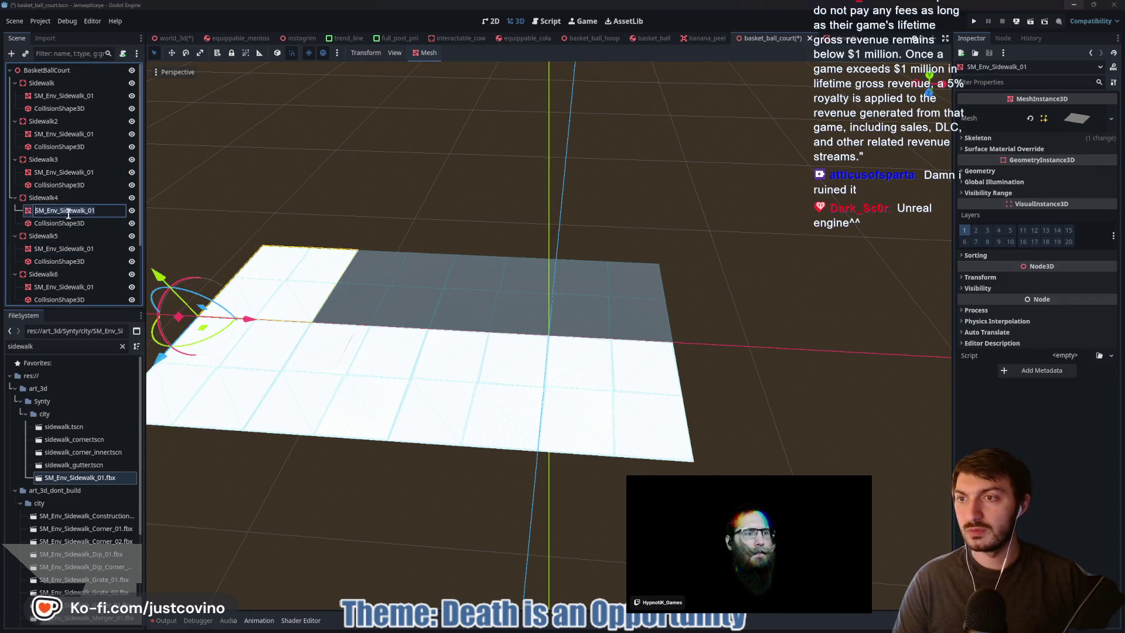
left_click(77, 250, "ctrl")
left_click(67, 287, "ctrl")
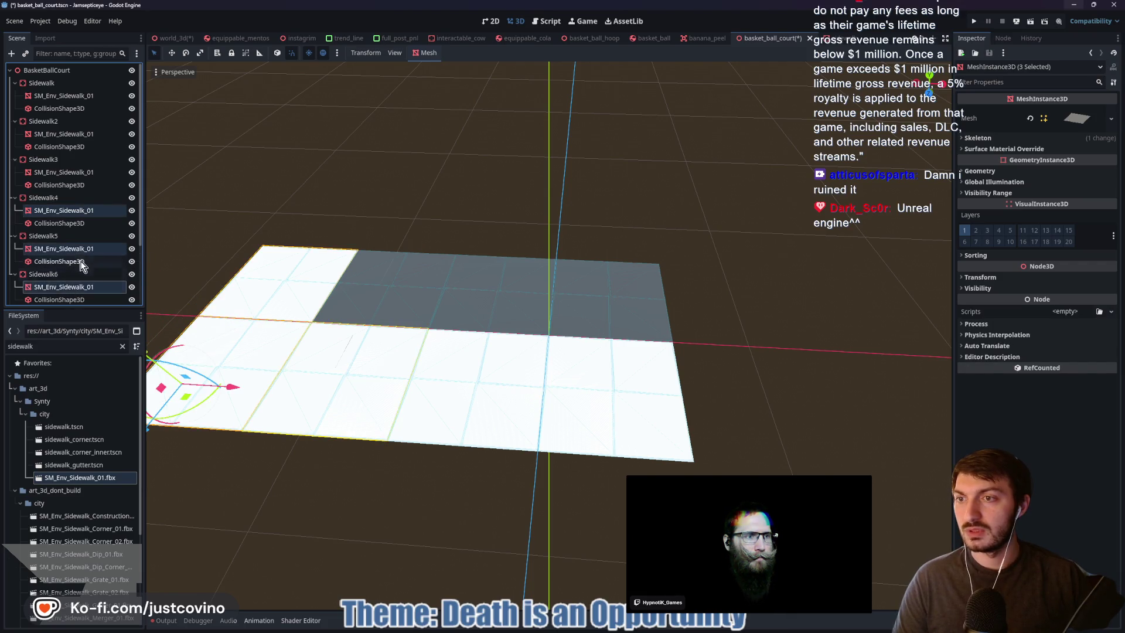
scroll(81, 255, "down", 3)
left_click(66, 247, "ctrl")
left_click(65, 285, "ctrl")
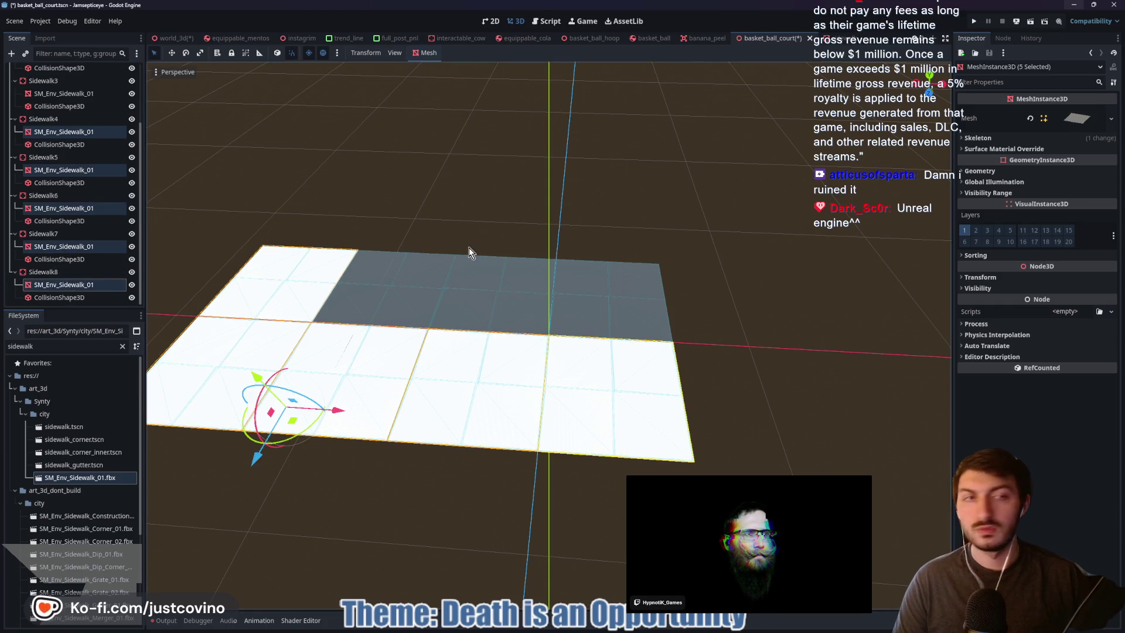
left_click(1048, 149)
left_click(1068, 161)
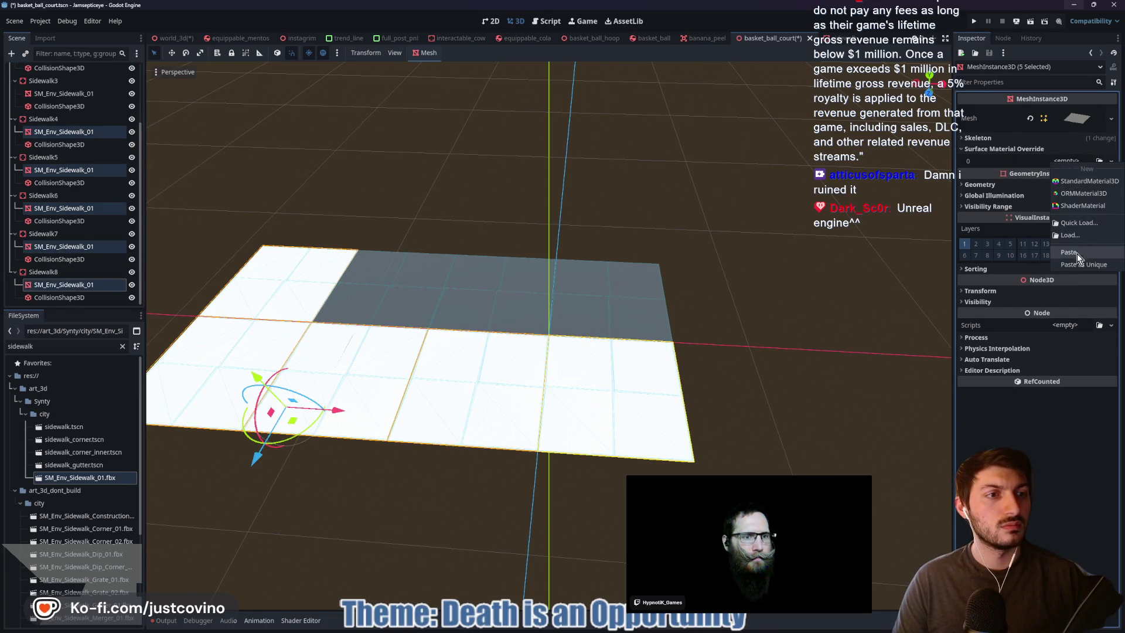
left_click(1069, 252)
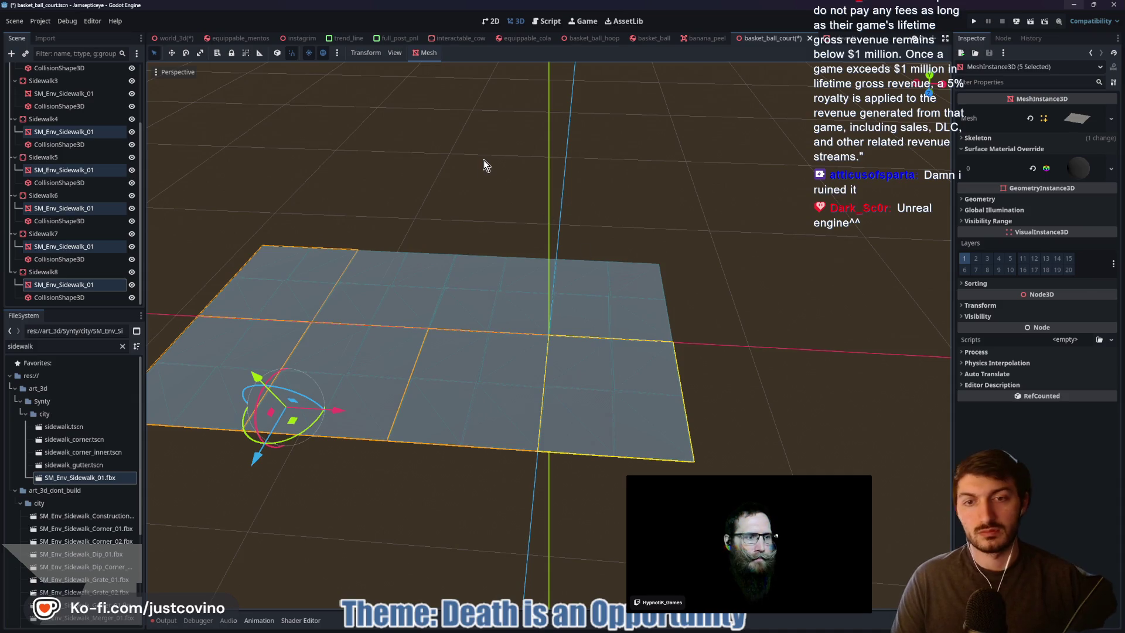
left_click(468, 163)
mouse_move(559, 195)
left_mouse_down()
mouse_move(422, 224)
mouse_move(440, 244)
mouse_move(452, 314)
mouse_move(619, 231)
mouse_move(658, 188)
mouse_move(701, 221)
mouse_move(583, 251)
mouse_move(549, 245)
left_mouse_up()
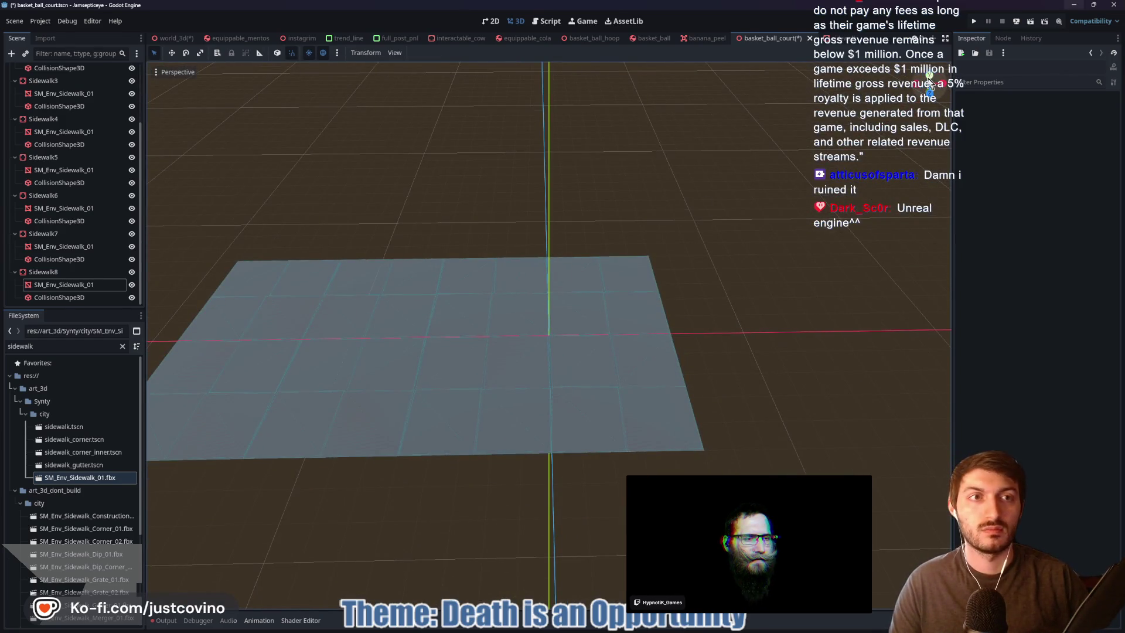
Save the court scene and select Sidewalk150 in the world_3d scene
key("ctrl+s")
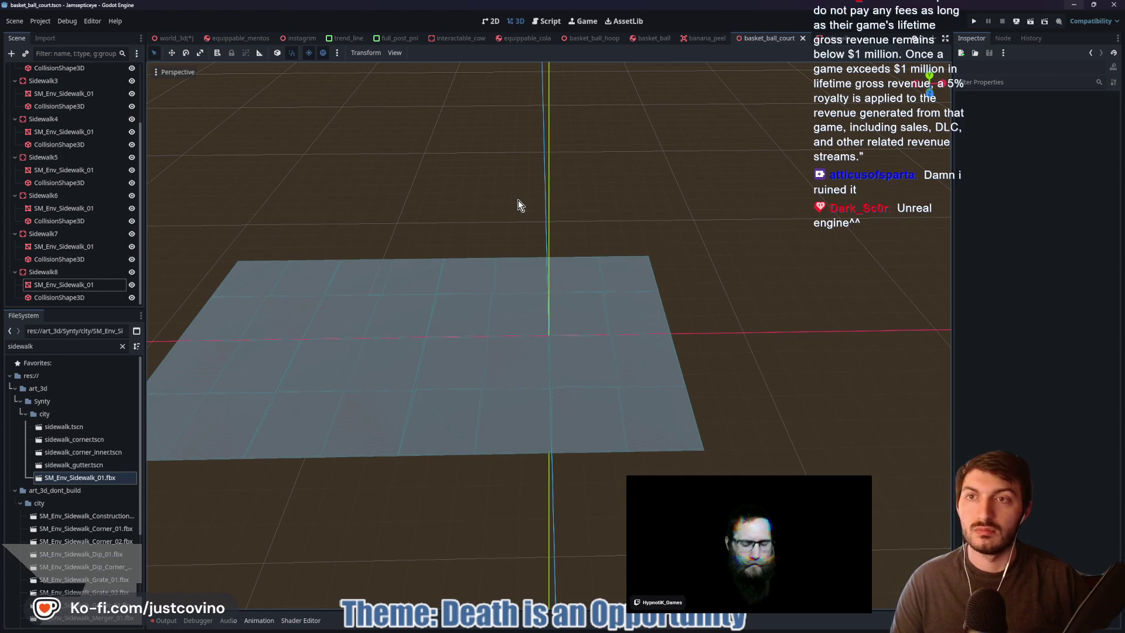
left_click(184, 44)
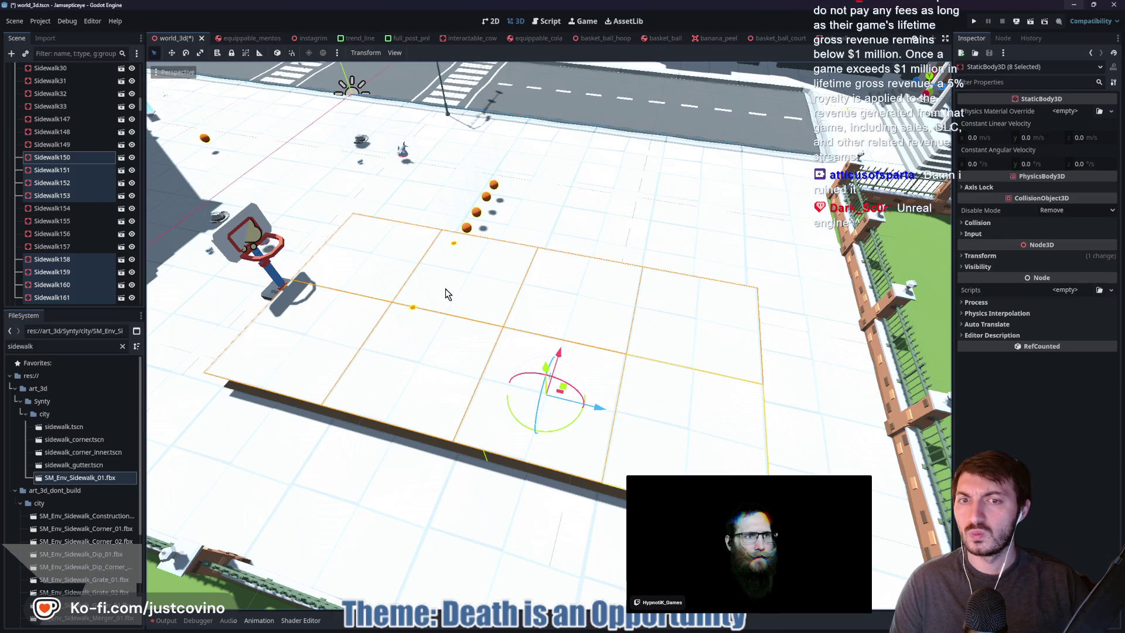
left_click(51, 170)
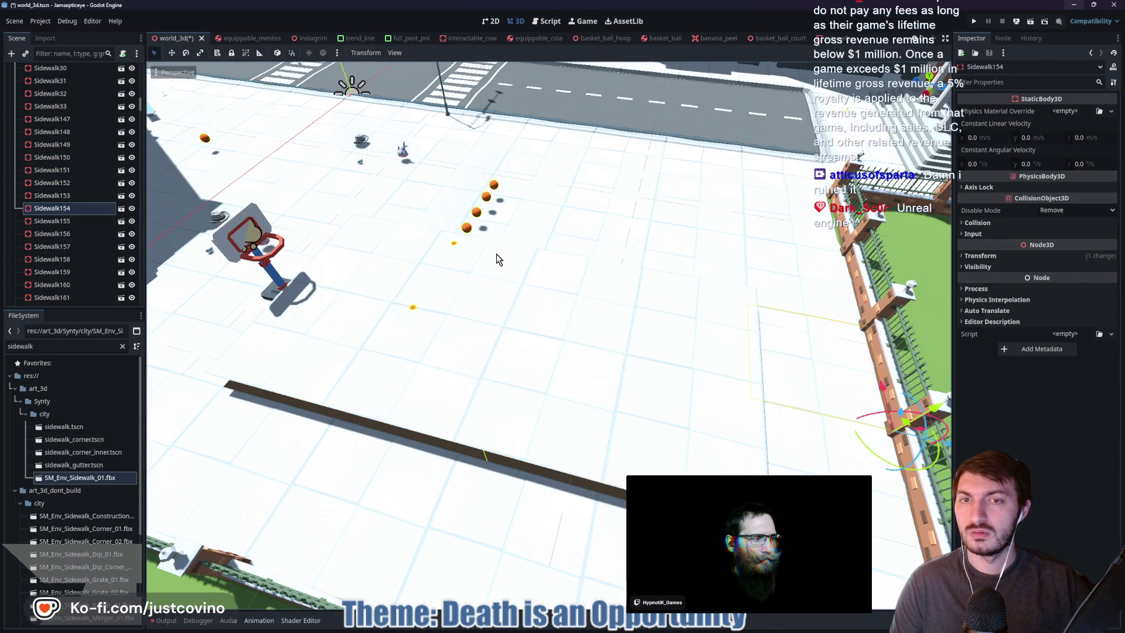
key("Up")
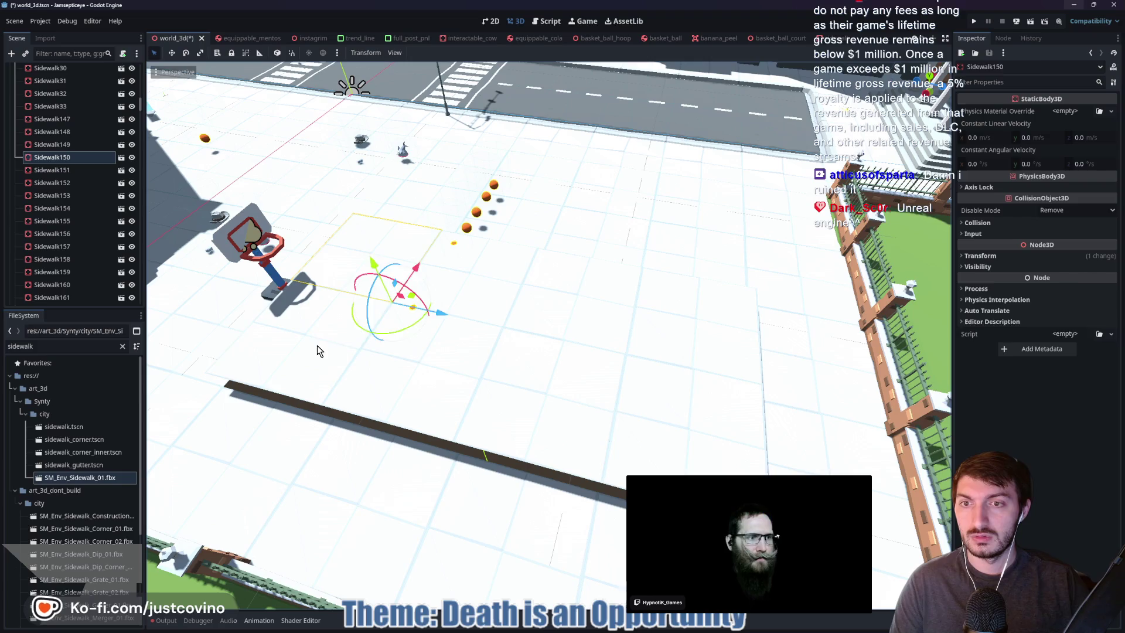
Select eight sidewalk tiles through Sidewalk161 and lower them along Y
left_click(328, 348, "shift")
left_click(445, 322, "shift")
left_click(507, 347, "shift")
left_click(610, 343, "shift")
left_click(657, 361, "shift")
left_click(665, 428, "shift")
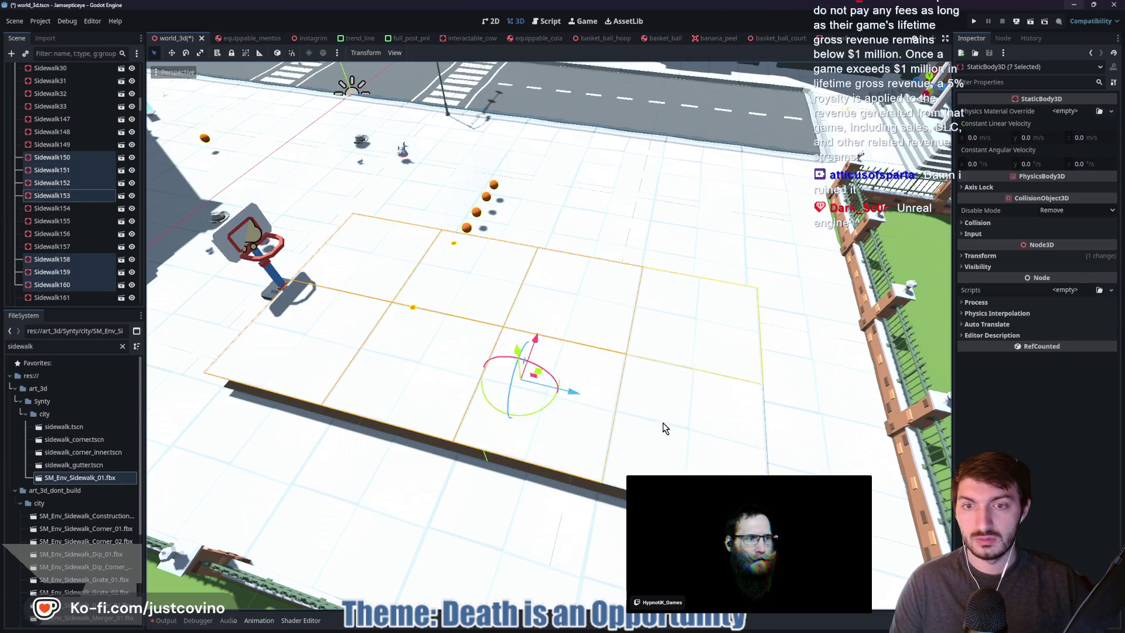
left_click(665, 428, "shift")
mouse_move(546, 374)
left_mouse_down()
mouse_move(555, 234)
mouse_move(535, 422)
mouse_move(538, 387)
mouse_move(532, 414)
mouse_move(528, 382)
left_mouse_up()
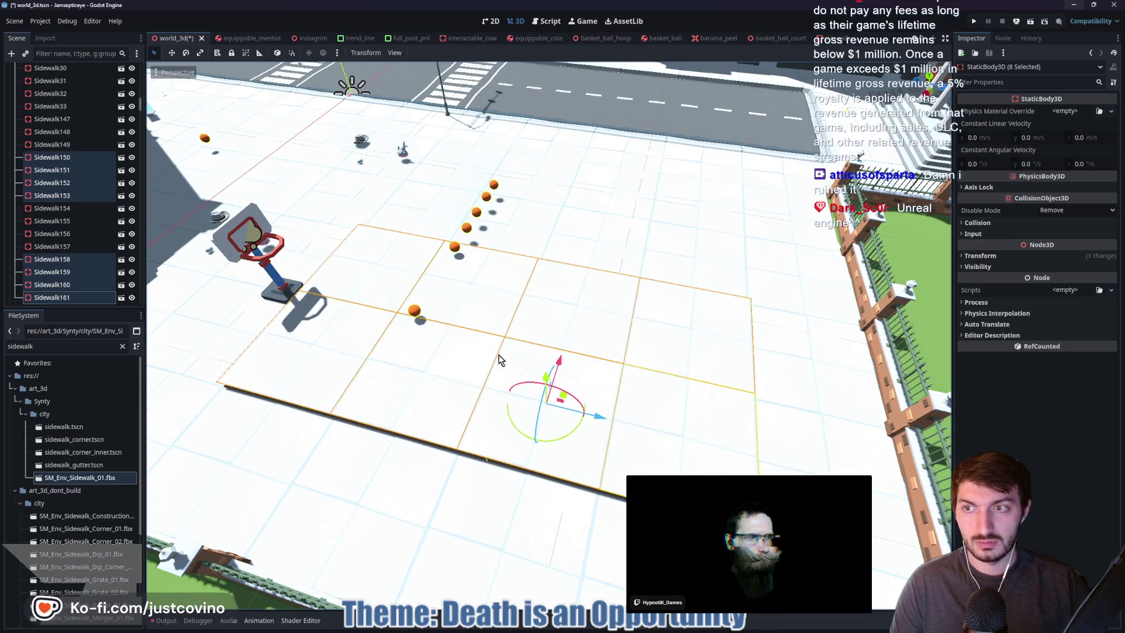
Delete the eight selected sidewalk tiles
scroll(435, 326, "down", 2)
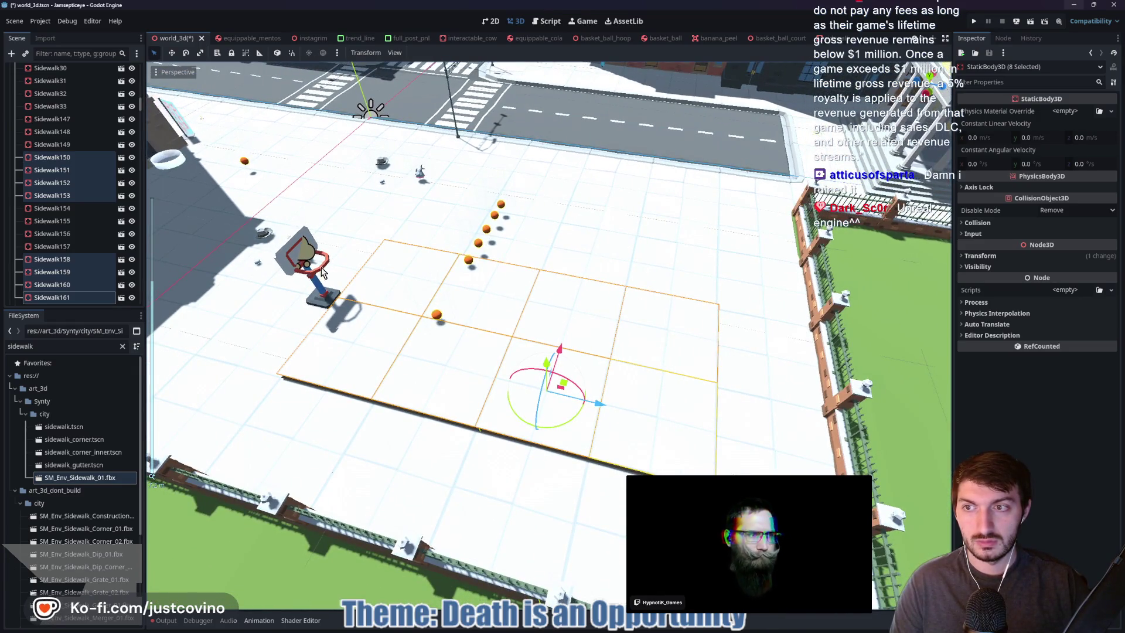
key("Delete")
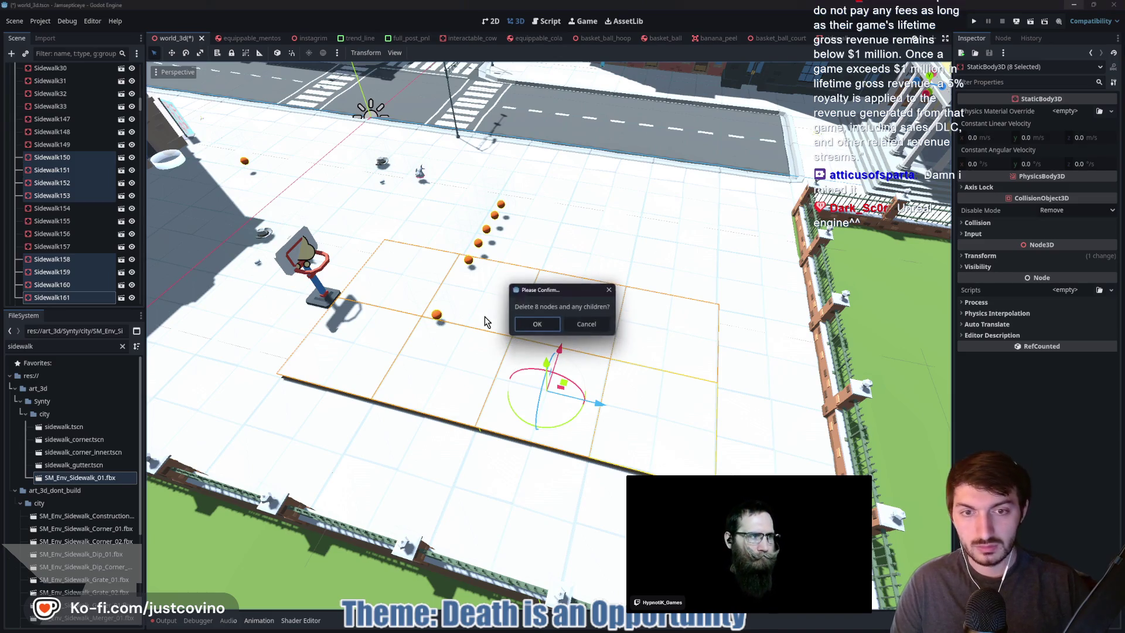
left_click(534, 325)
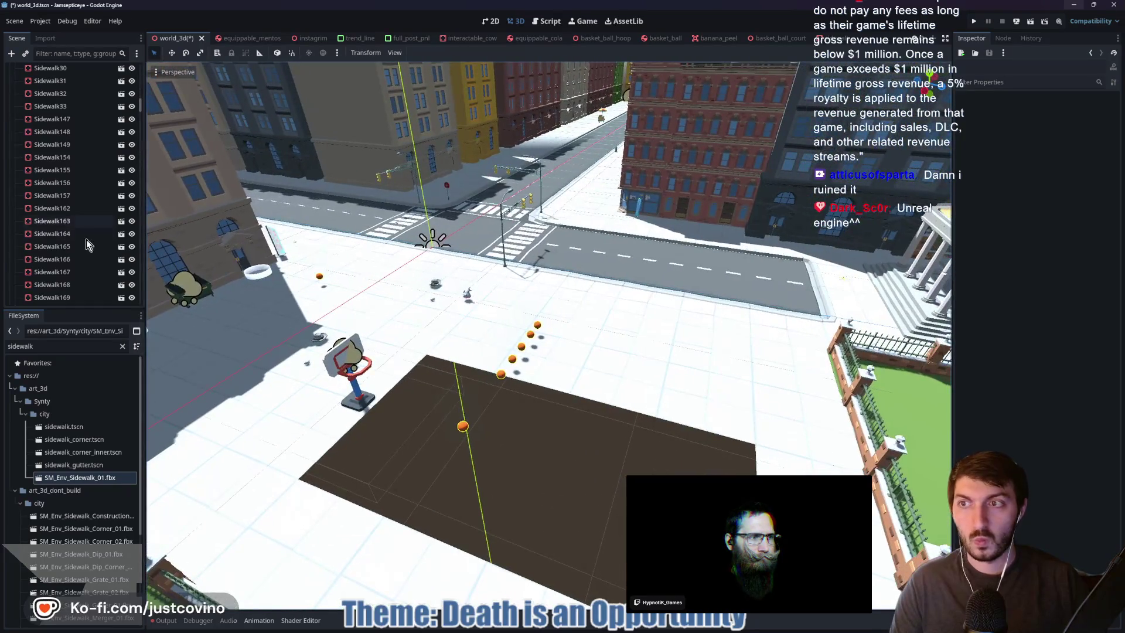
Instance the BasketBallCourt scene under the Sidewalks node
scroll(66, 210, "up", 10)
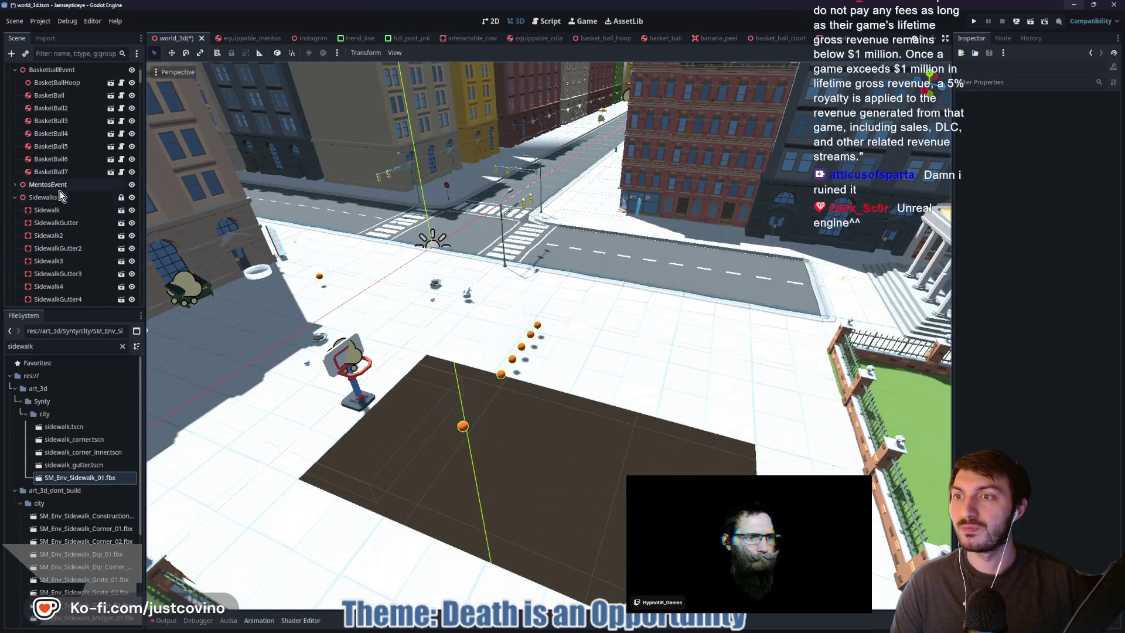
left_click(59, 198)
key("ctrl+shift+a")
type("bask")
key("Return")
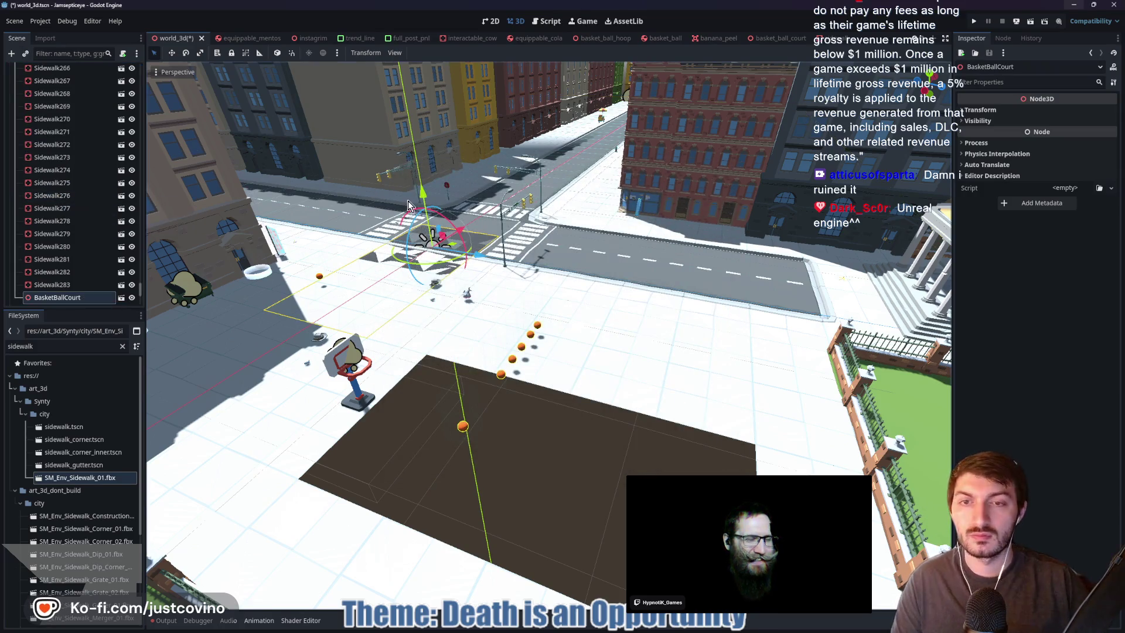
Move the court instance onto the cleared lot and save world_3d
mouse_move(454, 250)
left_mouse_down()
mouse_move(399, 315)
mouse_move(342, 341)
mouse_move(609, 437)
mouse_move(543, 428)
left_mouse_up()
mouse_move(610, 424)
left_mouse_down()
mouse_move(592, 420)
mouse_move(715, 460)
mouse_move(706, 374)
left_mouse_up()
left_click_drag(623, 361, 558, 382)
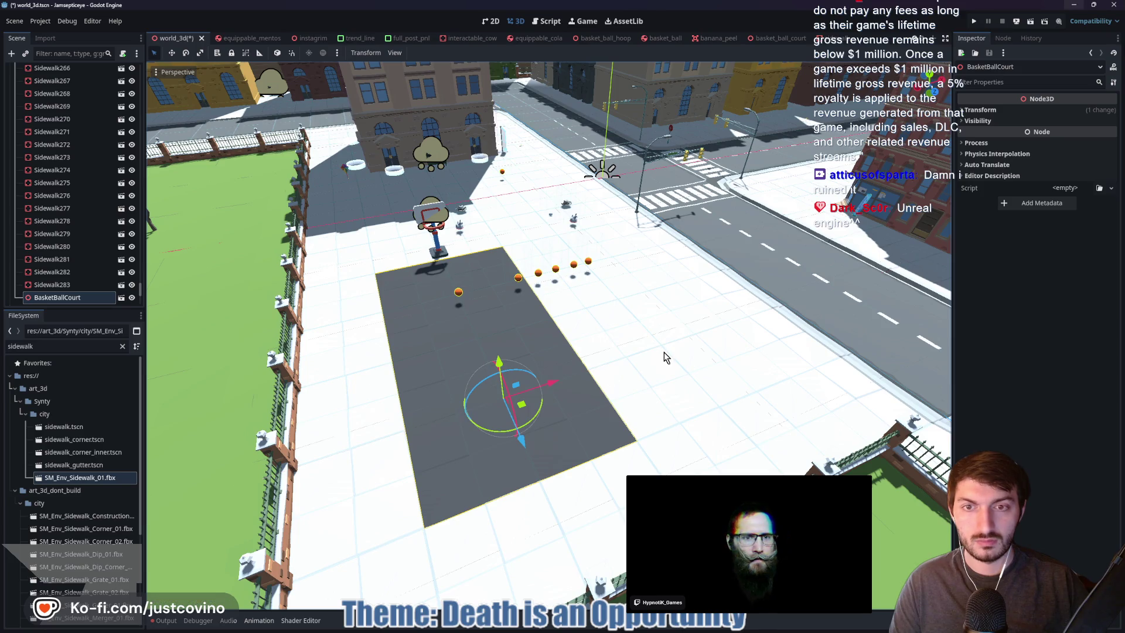
mouse_move(628, 344)
left_mouse_down()
mouse_move(577, 352)
mouse_move(592, 322)
left_mouse_up()
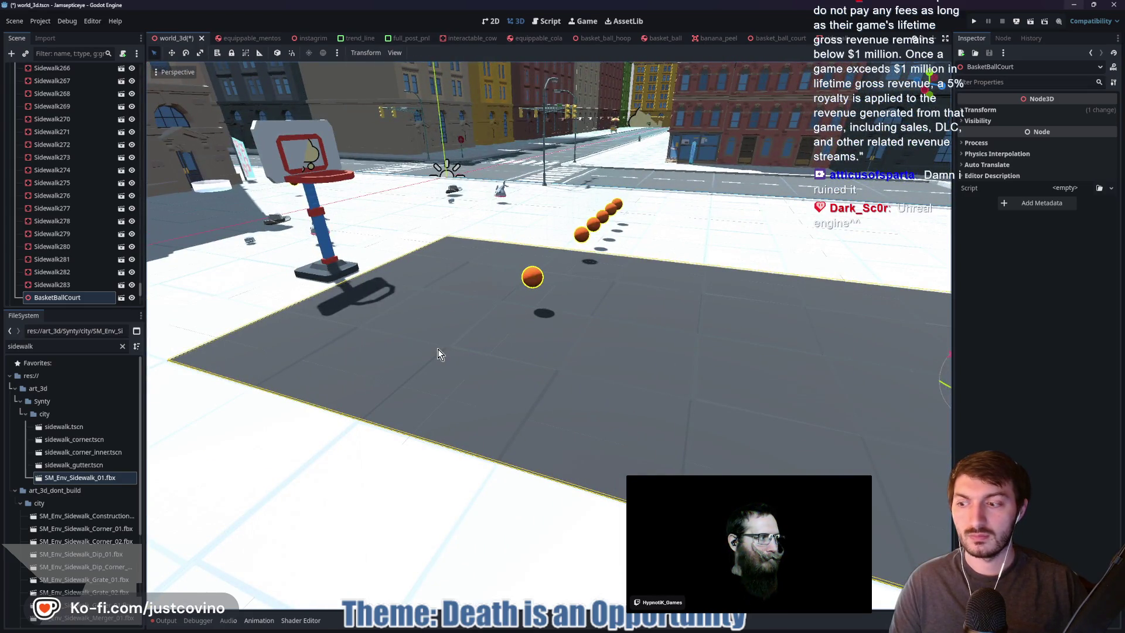
key("ctrl+s")
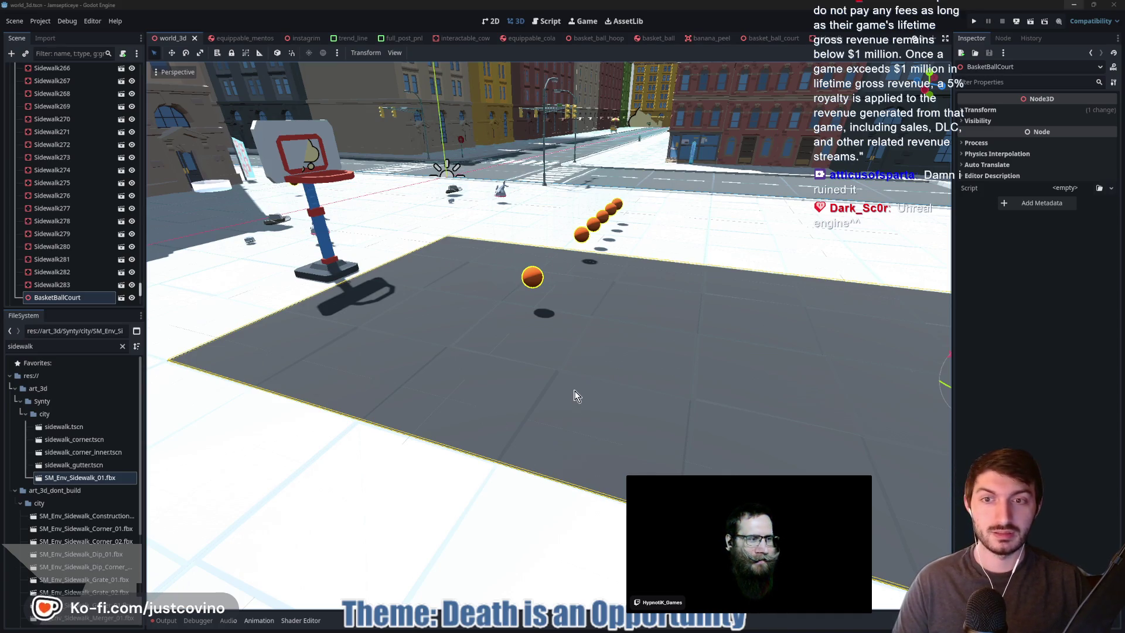
key("f")
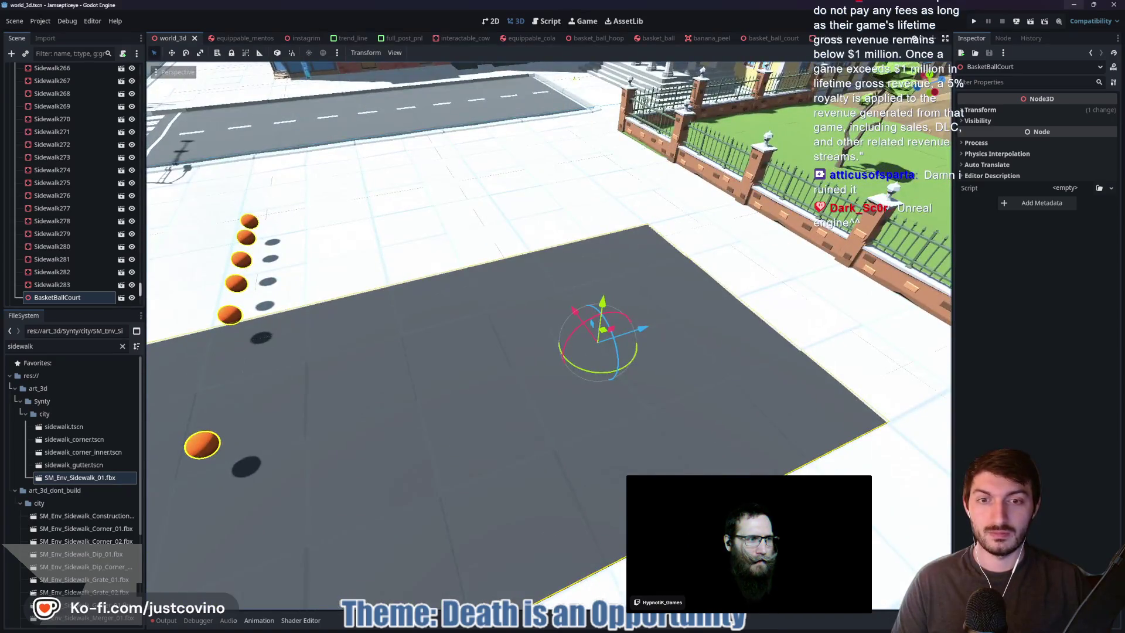
Duplicate BasketBallHoop and move the copy along Z to the court's far end
scroll(59, 268, "up", 5)
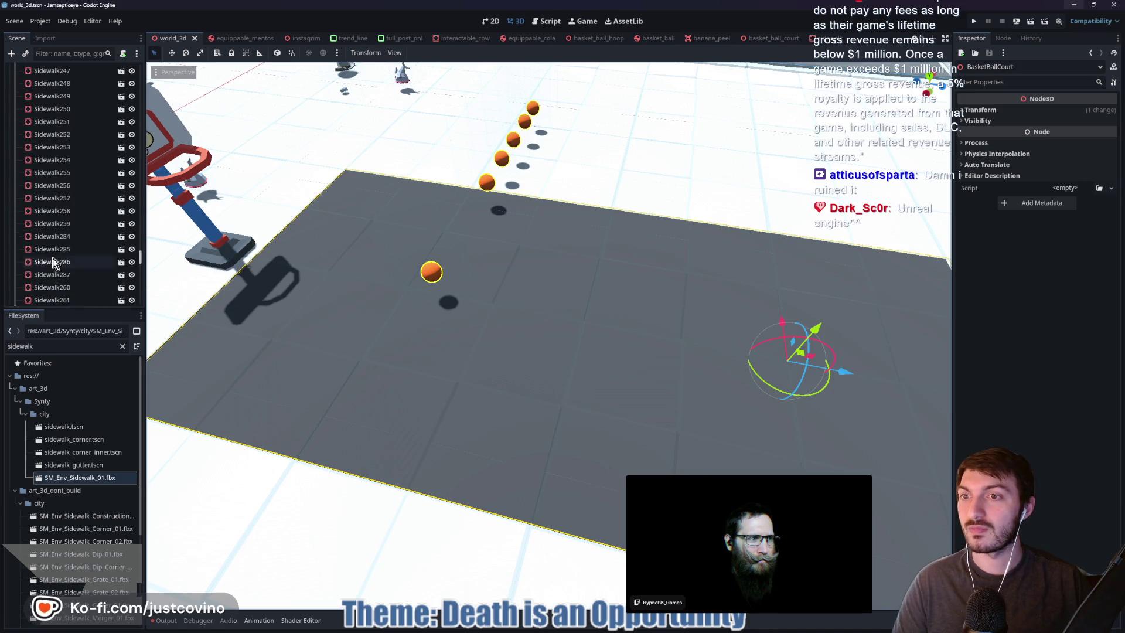
left_click(224, 253)
scroll(61, 252, "up", 3)
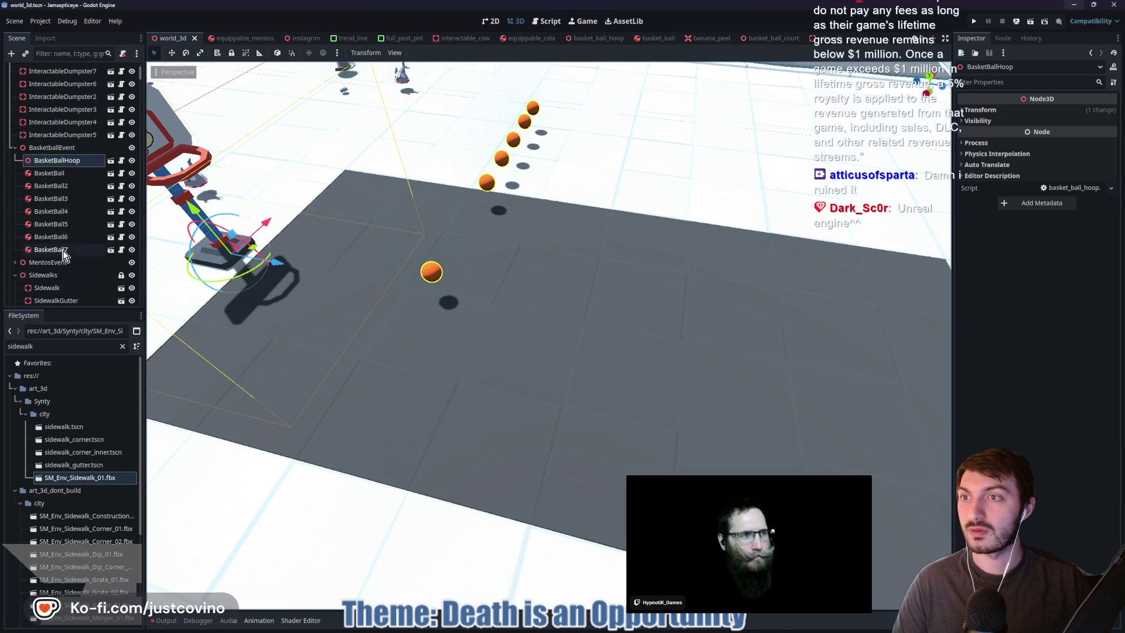
scroll(416, 310, "down", 5)
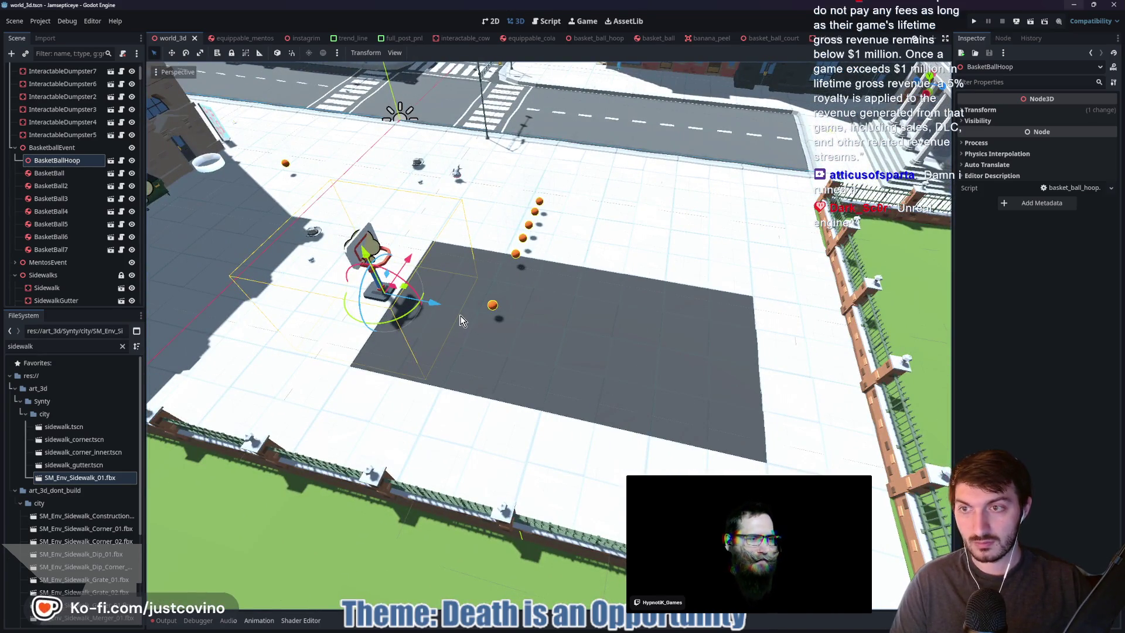
key("ctrl+d")
mouse_move(436, 303)
left_mouse_down()
mouse_move(711, 343)
mouse_move(801, 366)
mouse_move(841, 398)
mouse_move(791, 381)
mouse_move(744, 328)
left_mouse_up()
scroll(572, 324, "up", 8)
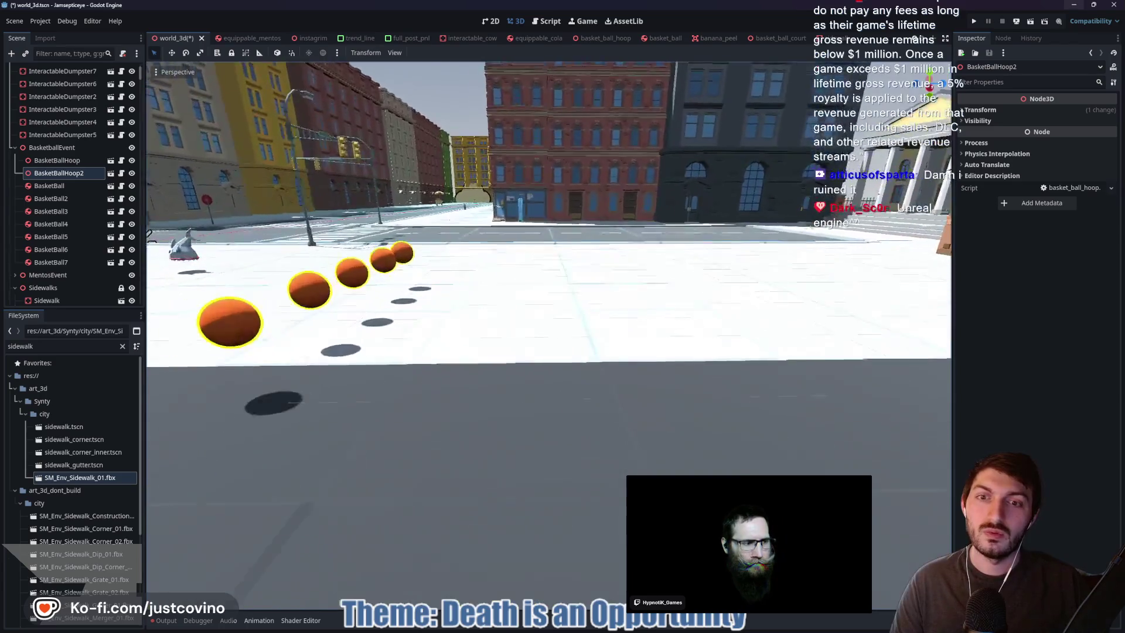
mouse_move(548, 334)
left_mouse_down()
mouse_move(243, 334)
mouse_move(521, 314)
left_mouse_up()
Select all seven basketballs and try moving them toward the fence, then cancel the move
left_click(520, 314)
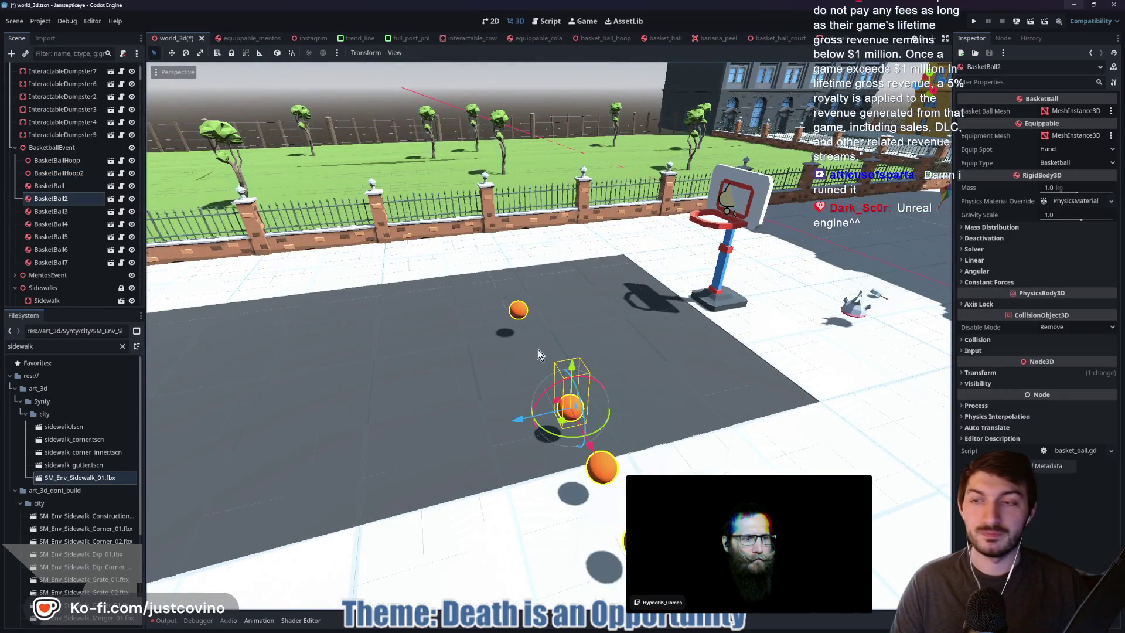
left_click(50, 186)
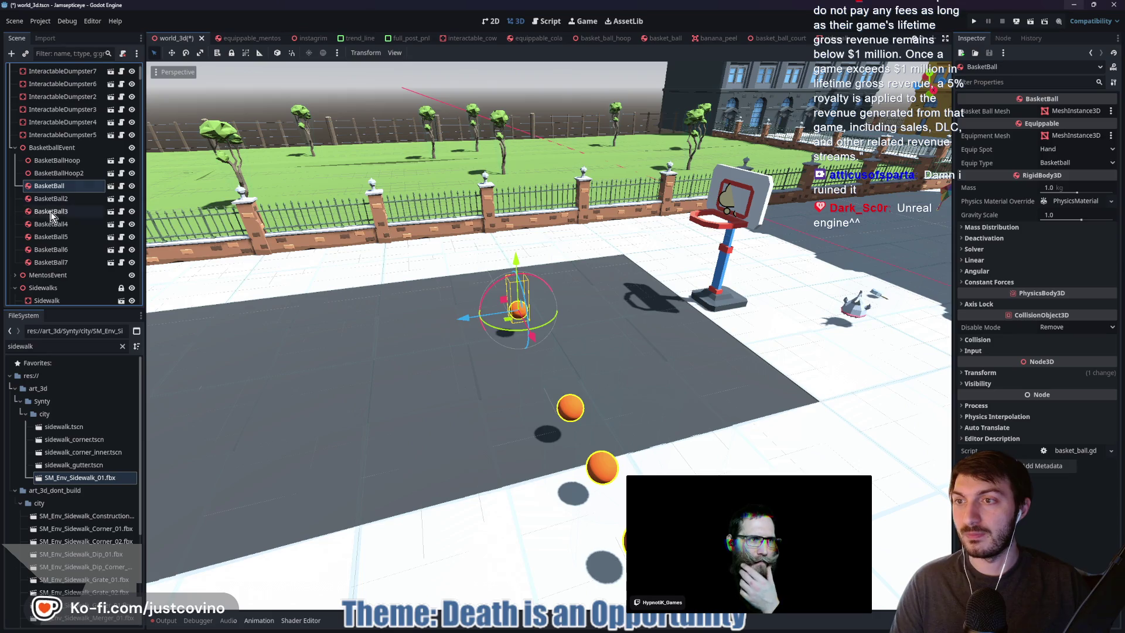
left_click(55, 262, "shift")
left_click_drag(421, 375, 494, 373)
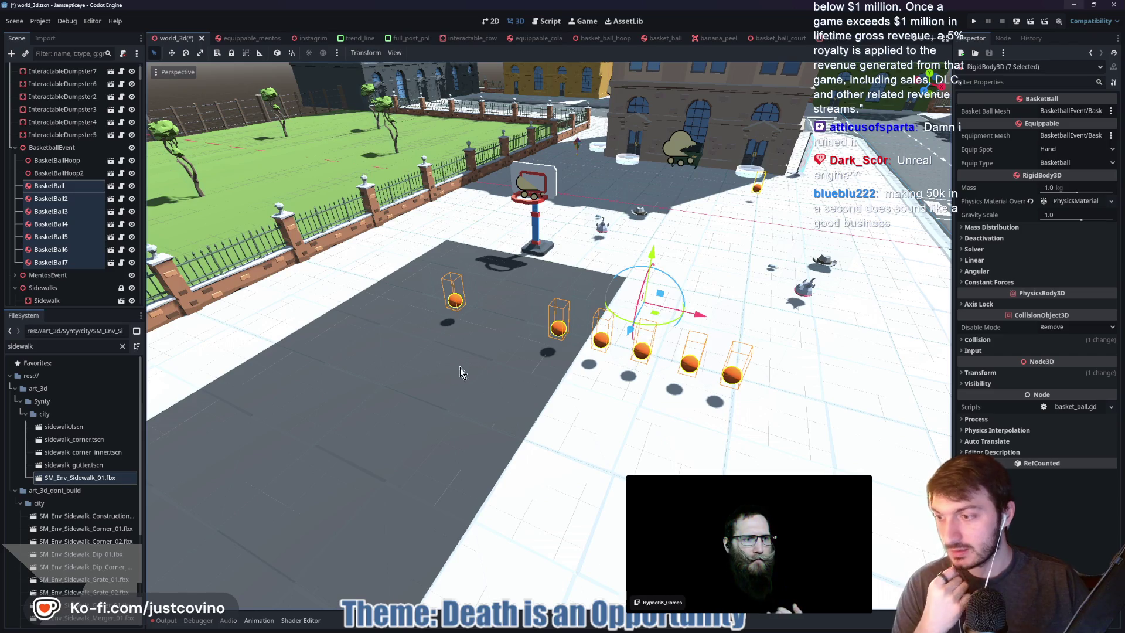
left_click_drag(674, 310, 464, 304)
key("Escape")
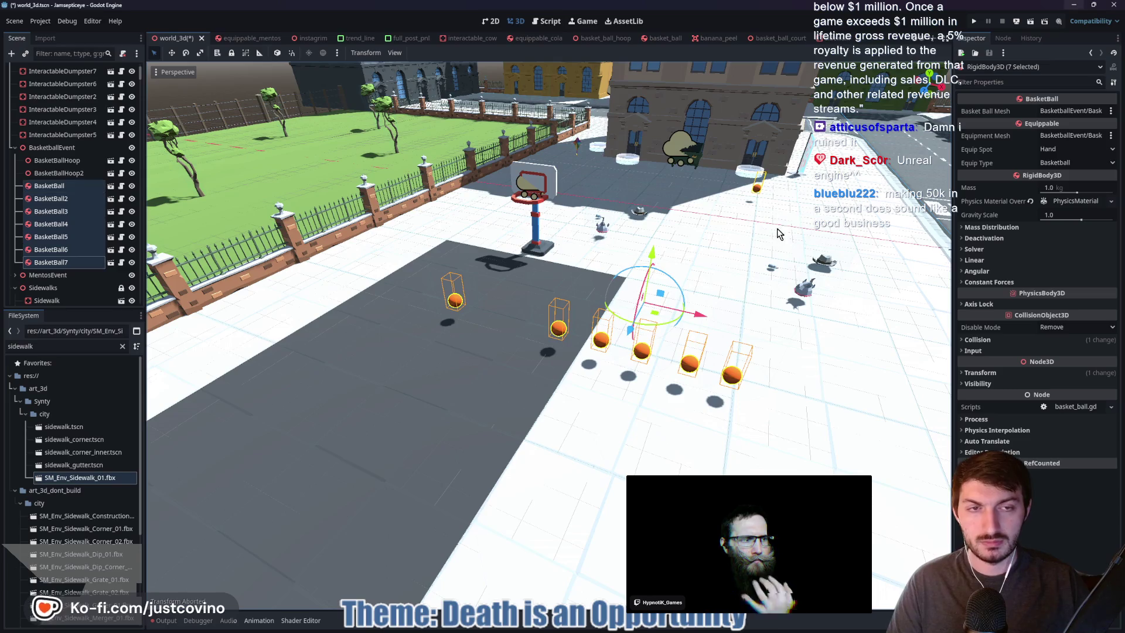
Move the first BasketBall left and down onto the court surface
left_click(453, 302)
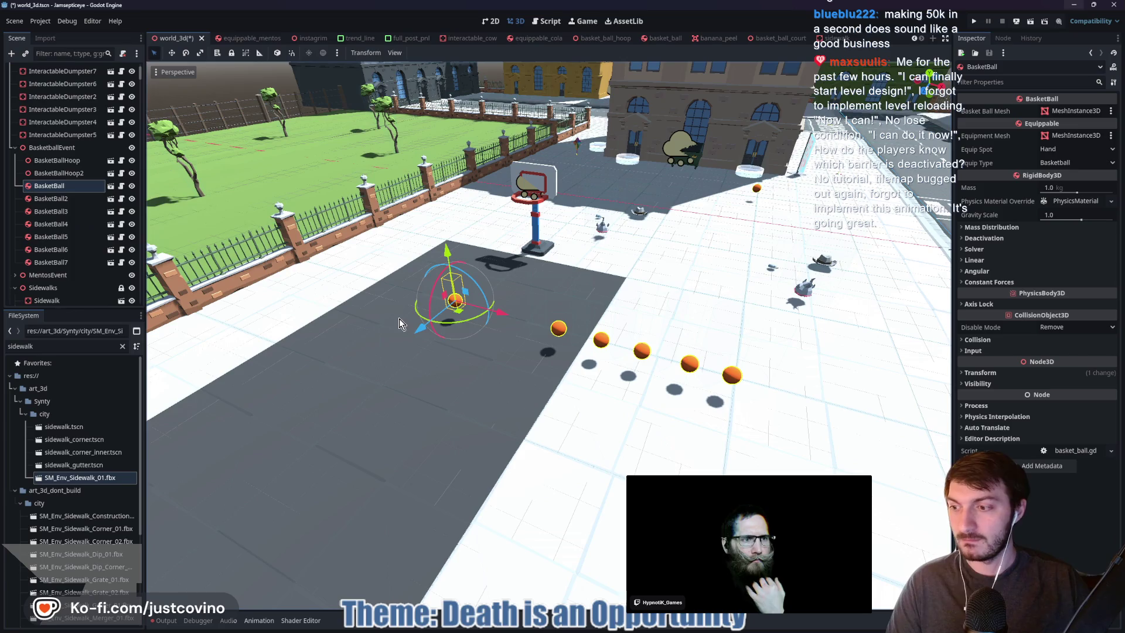
mouse_move(492, 324)
left_mouse_down()
mouse_move(375, 319)
mouse_move(385, 322)
left_mouse_up()
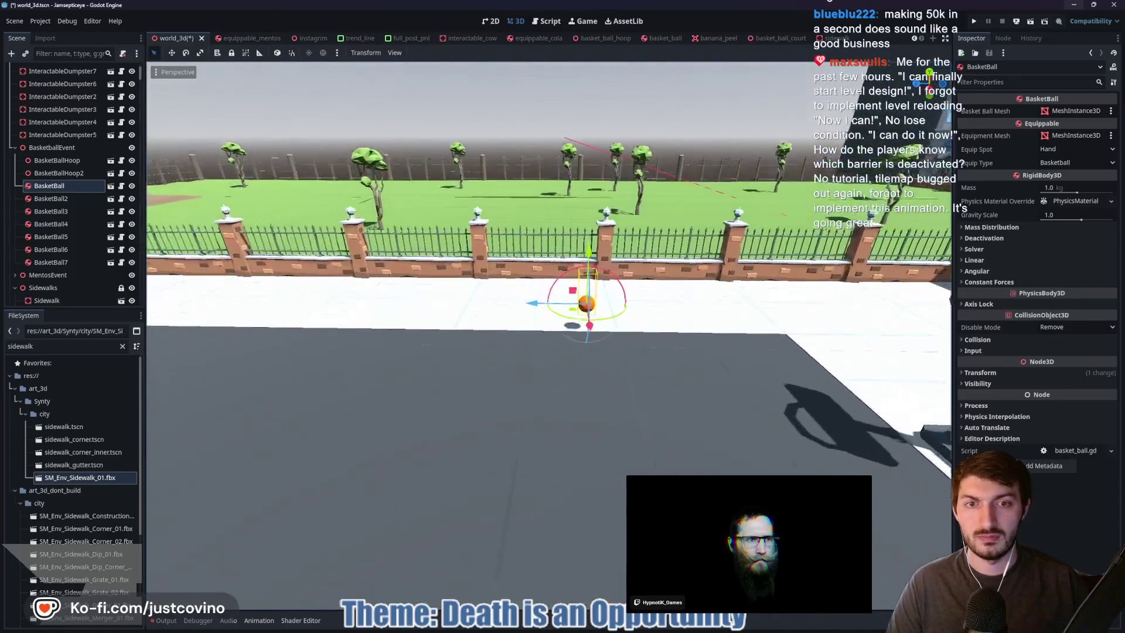
left_click_drag(598, 314, 593, 338)
left_click_drag(533, 384, 190, 380)
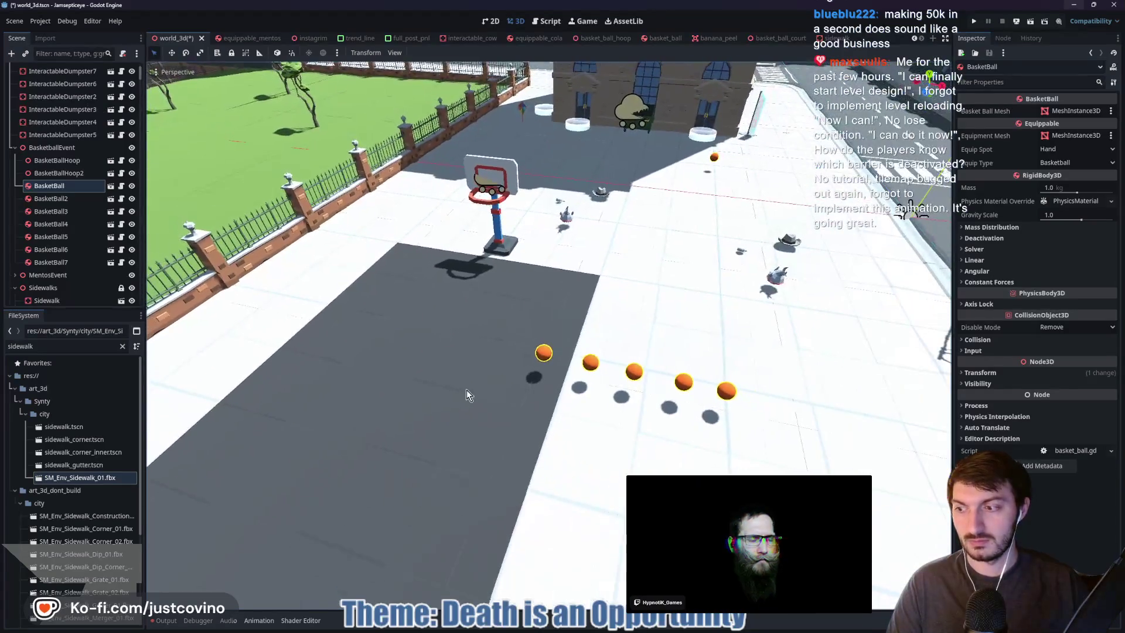
Move BasketBall2 to the left side of the court
left_click(527, 360)
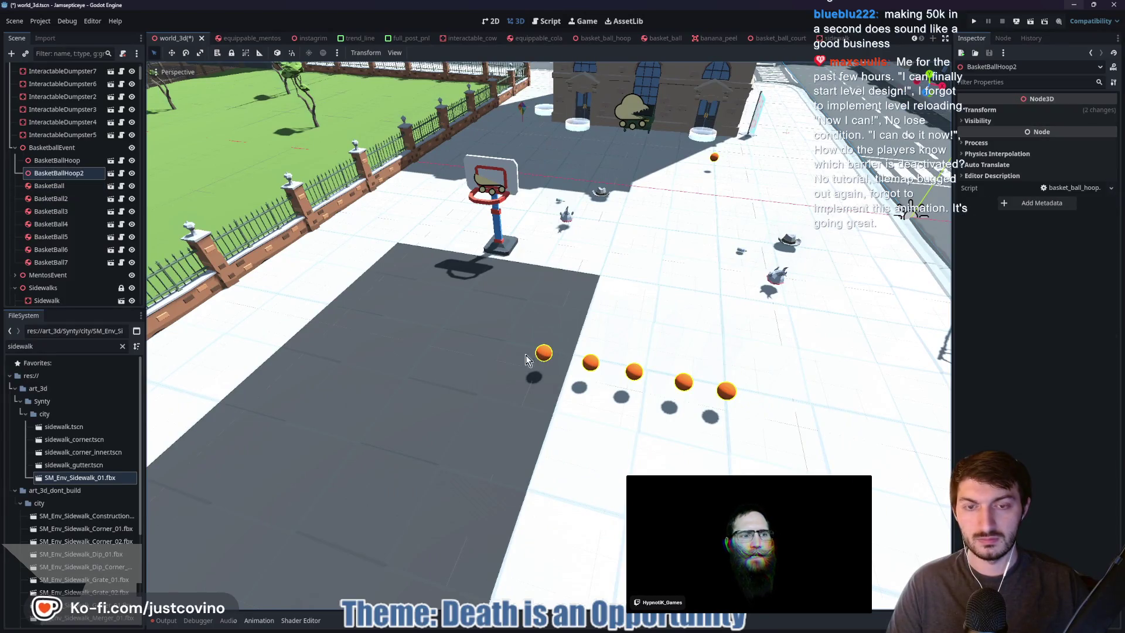
left_click(63, 186)
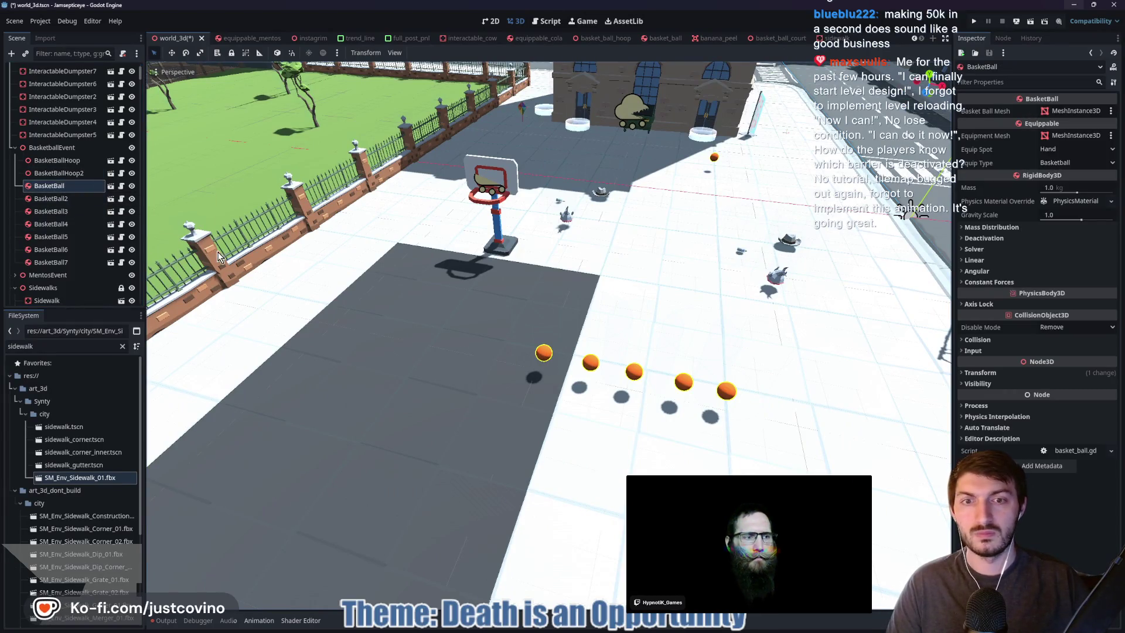
left_click(54, 200)
left_click_drag(544, 351, 319, 299)
left_click_drag(270, 256, 288, 284)
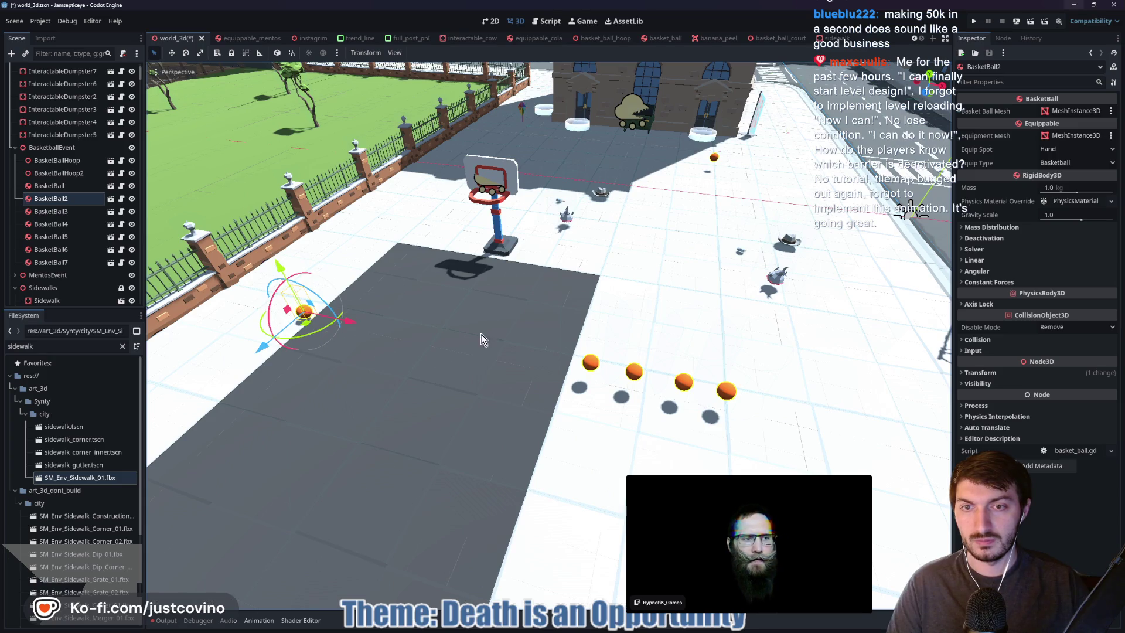
Move BasketBall3 and BasketBall4 to the left edge of the court
left_click(591, 366)
mouse_move(644, 378)
left_mouse_down()
mouse_move(295, 342)
mouse_move(249, 377)
left_mouse_up()
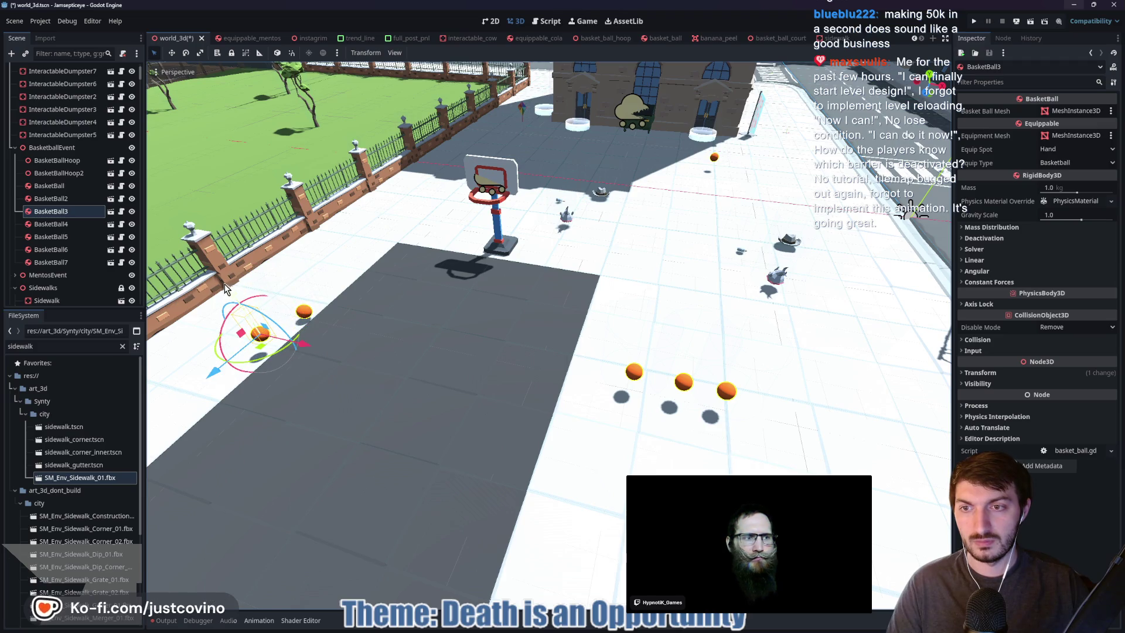
key("g")
key("y")
left_click(229, 305)
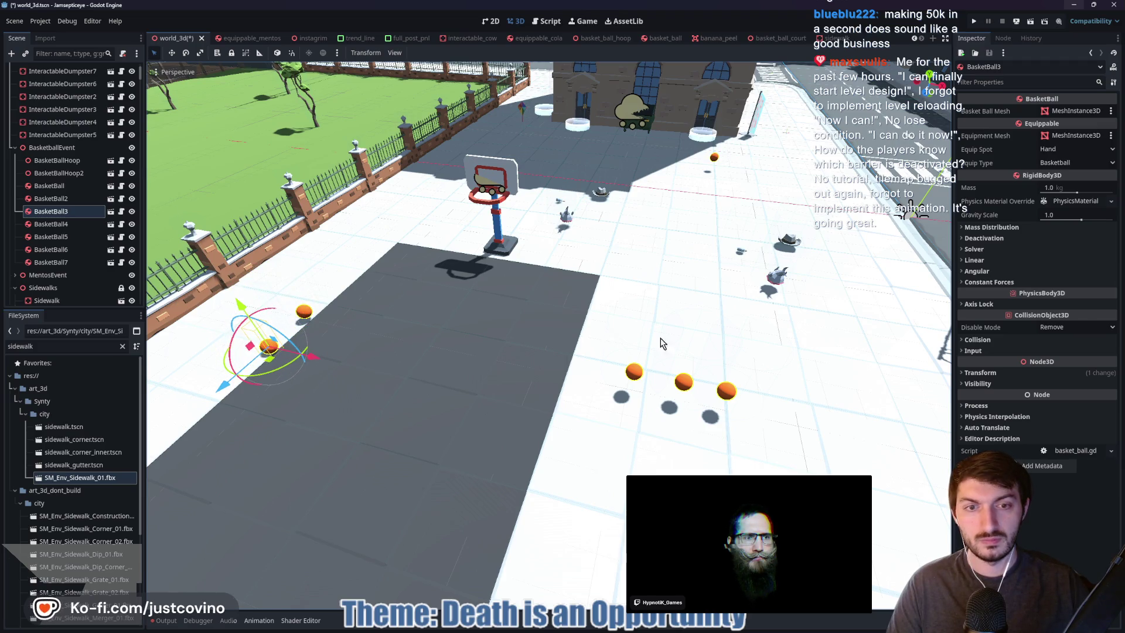
left_click(635, 372)
key("g")
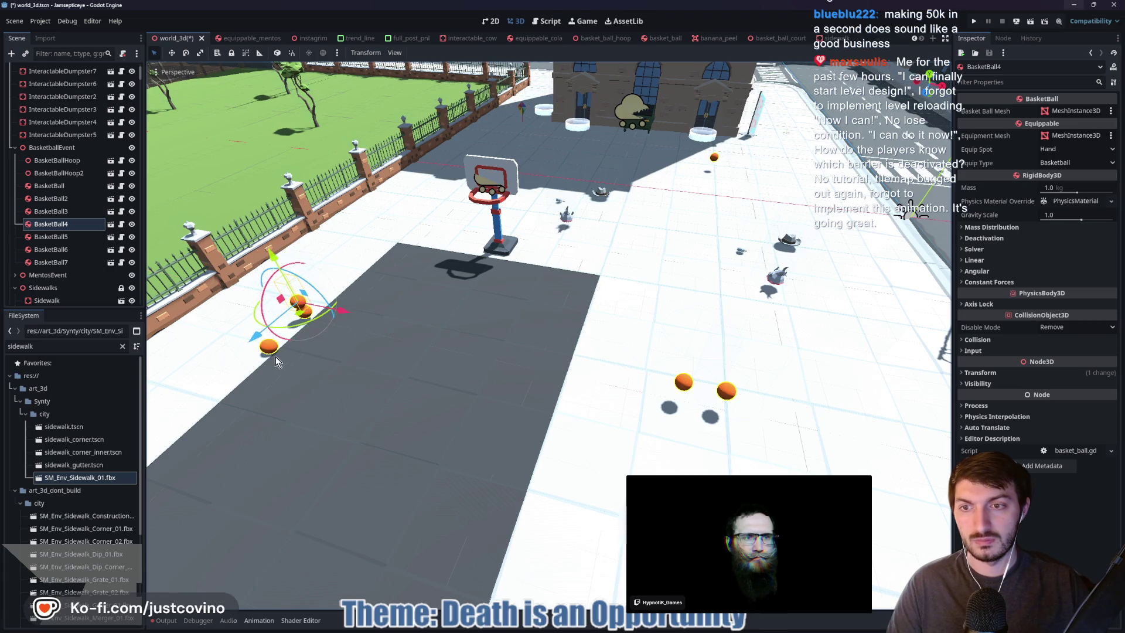
left_click(220, 413)
Grab BasketBall5, BasketBall6 and BasketBall7 and drop each beside the other balls
left_click(684, 381)
key("g")
left_click(305, 354)
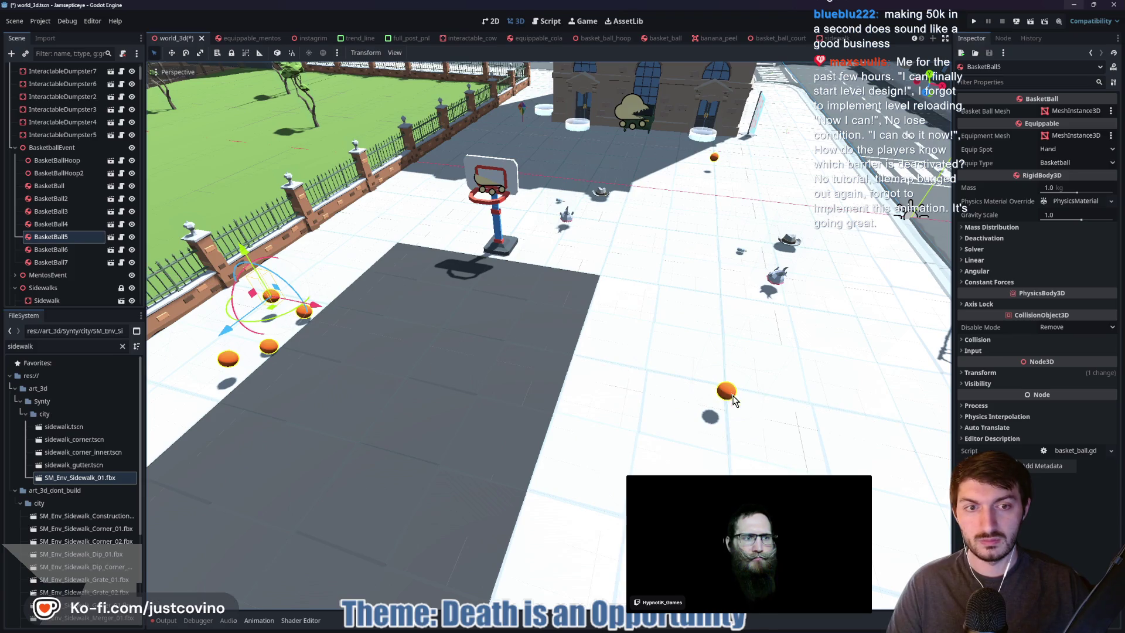
left_click(726, 391)
key("g")
left_click(364, 321)
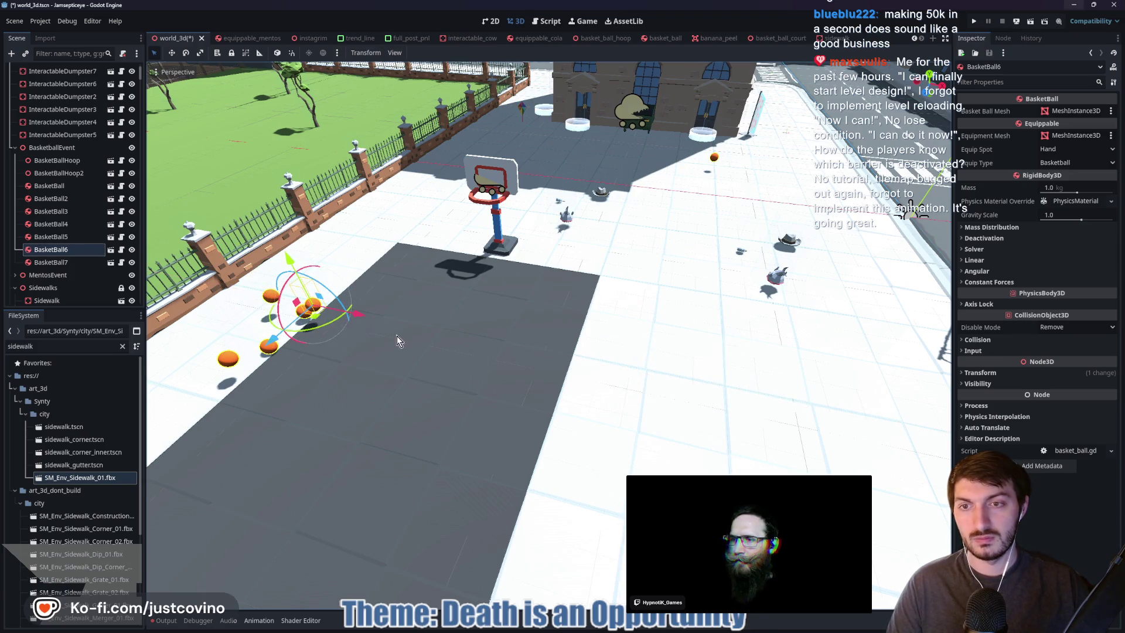
left_click(714, 158)
key("g")
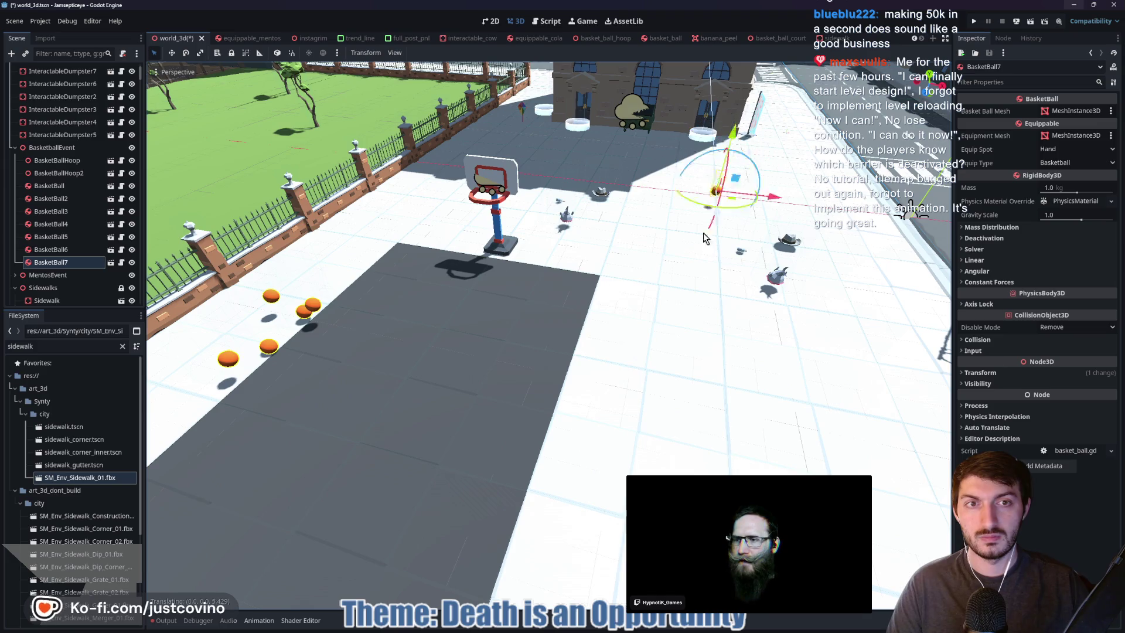
left_click(342, 359)
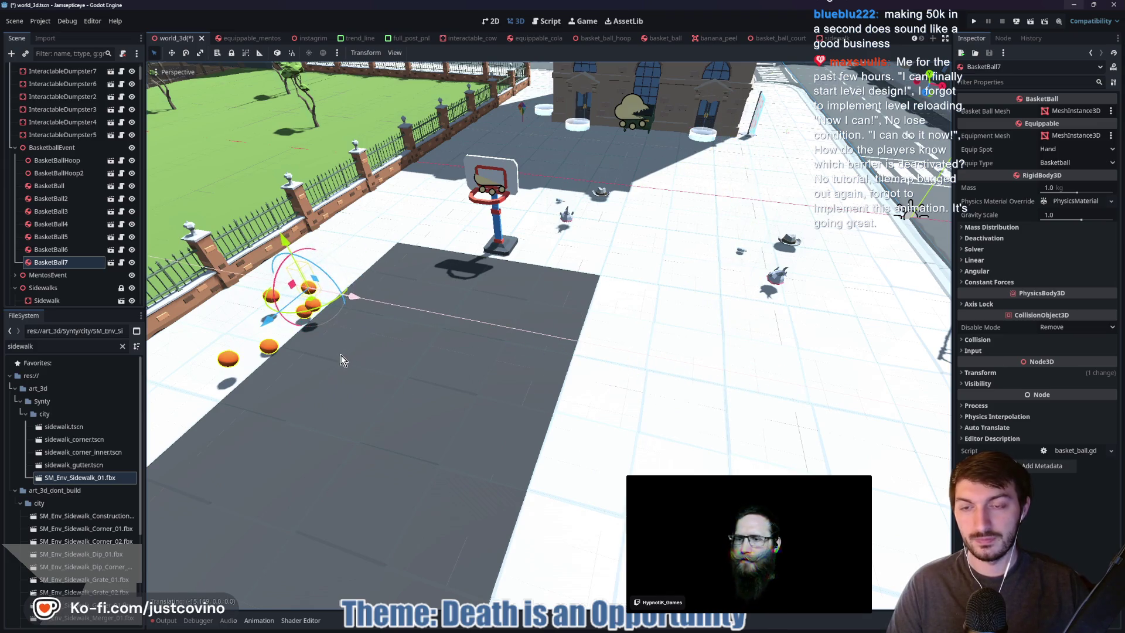
Lower the ball in front of the fence and slide it left along the sidewalk
key("f")
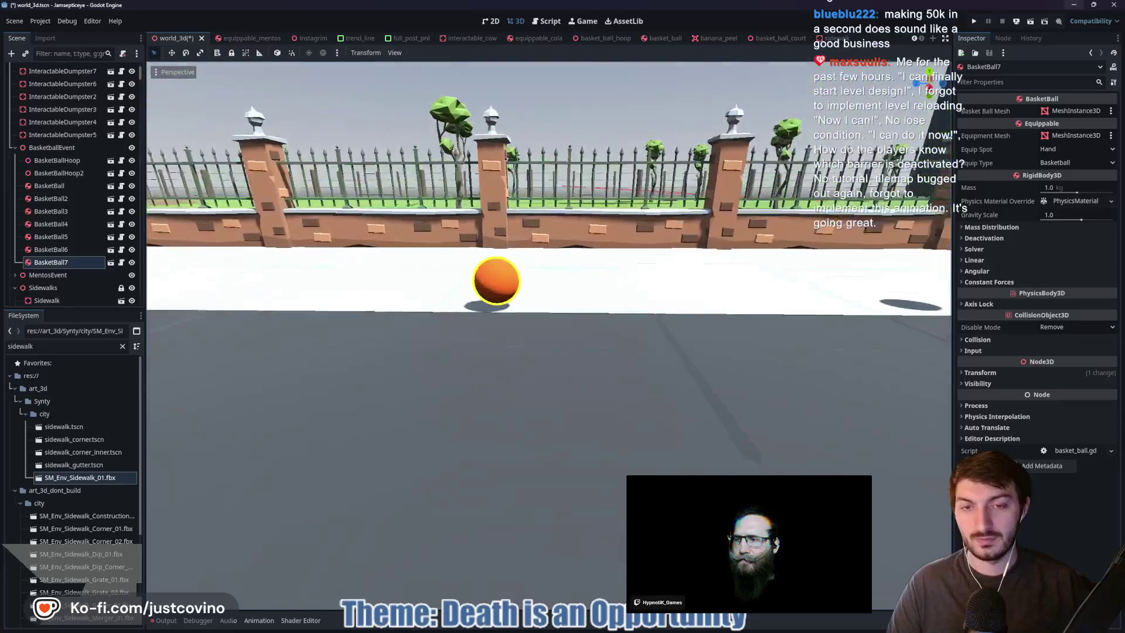
left_click(491, 301)
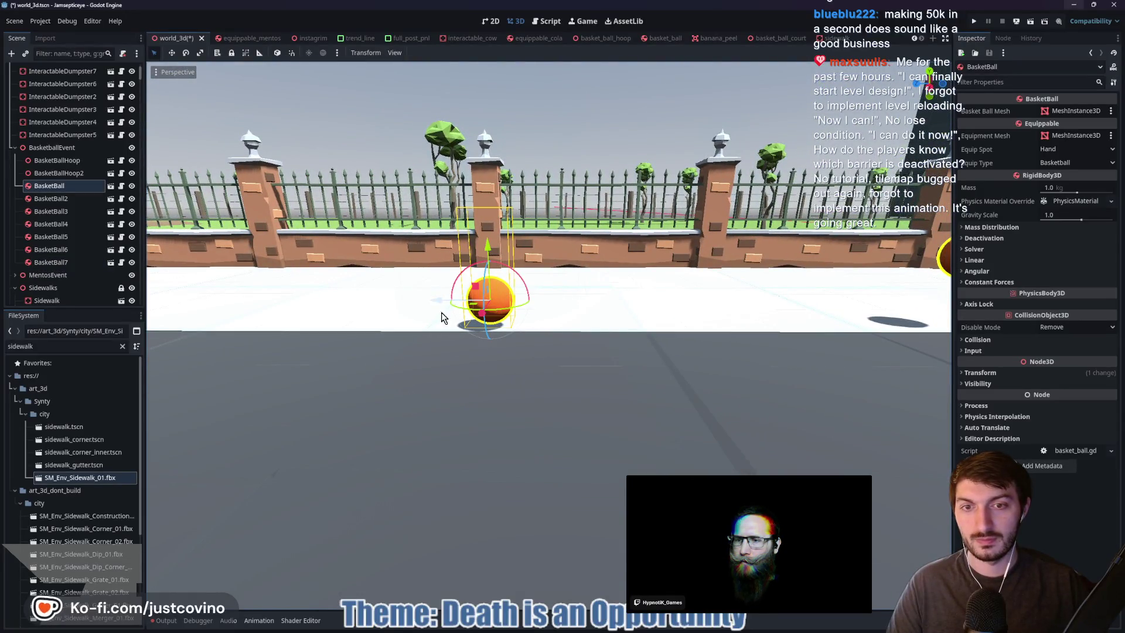
left_click_drag(487, 247, 487, 253)
mouse_move(434, 305)
left_mouse_down()
mouse_move(271, 307)
mouse_move(286, 331)
left_mouse_up()
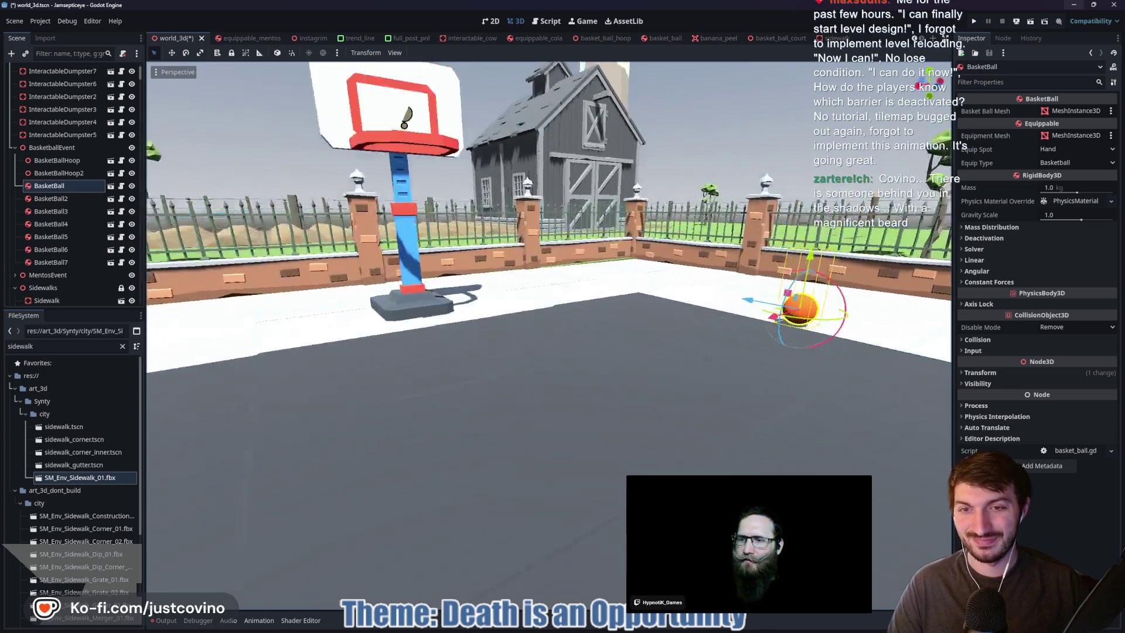
key("s")
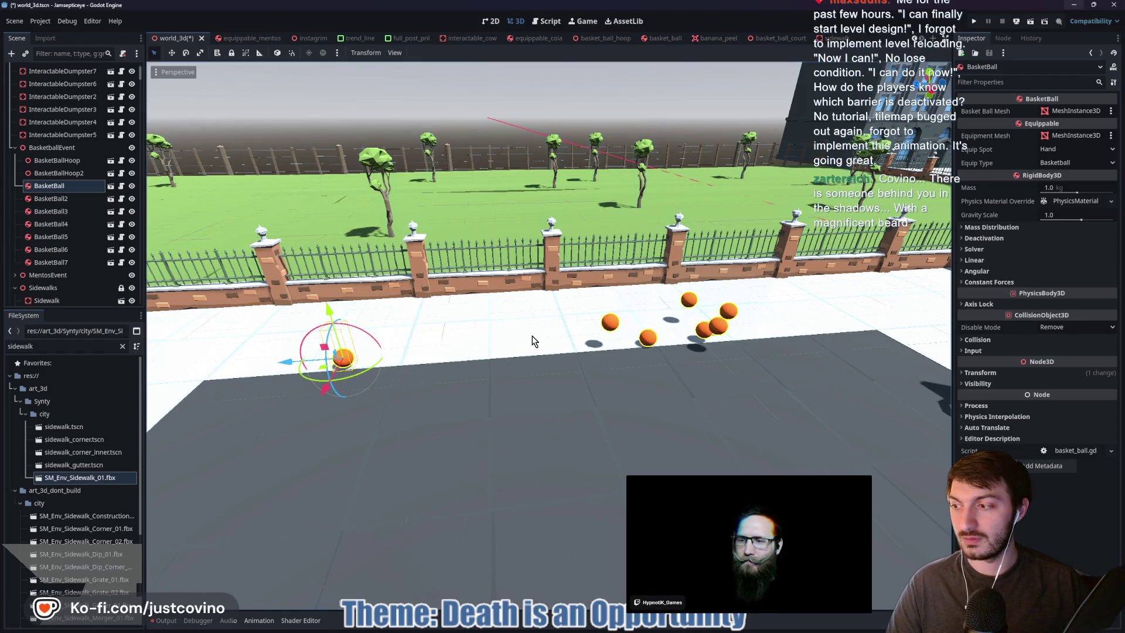
Move BasketBall4 left onto the sidewalk next to the first ball
left_click(610, 322)
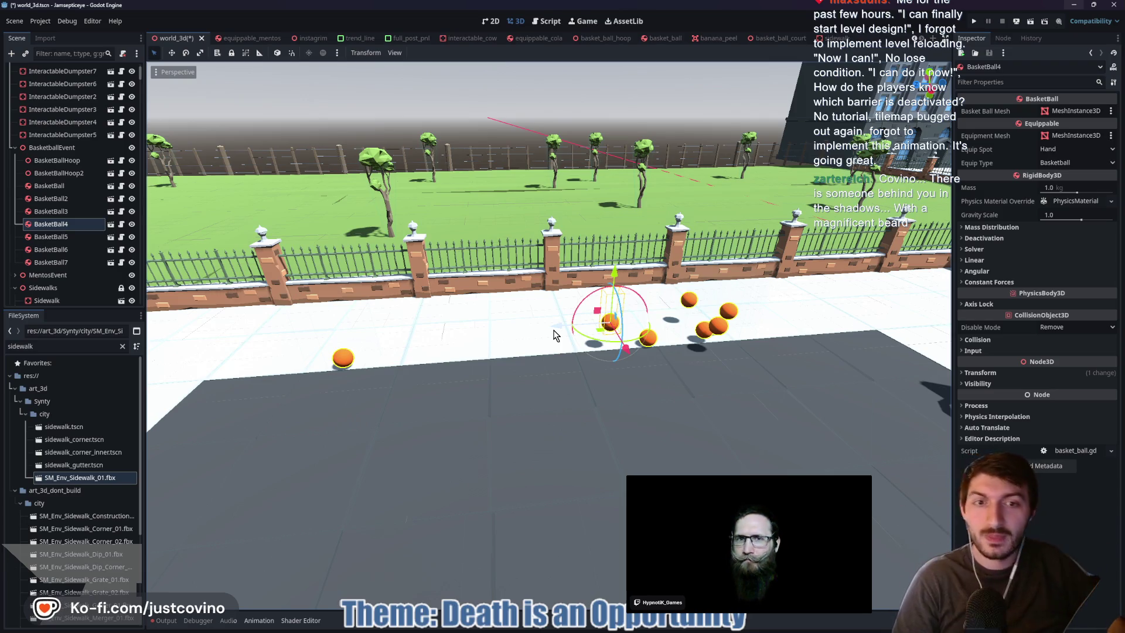
mouse_move(609, 323)
left_mouse_down()
mouse_move(441, 346)
mouse_move(435, 356)
mouse_move(468, 344)
mouse_move(428, 346)
left_mouse_up()
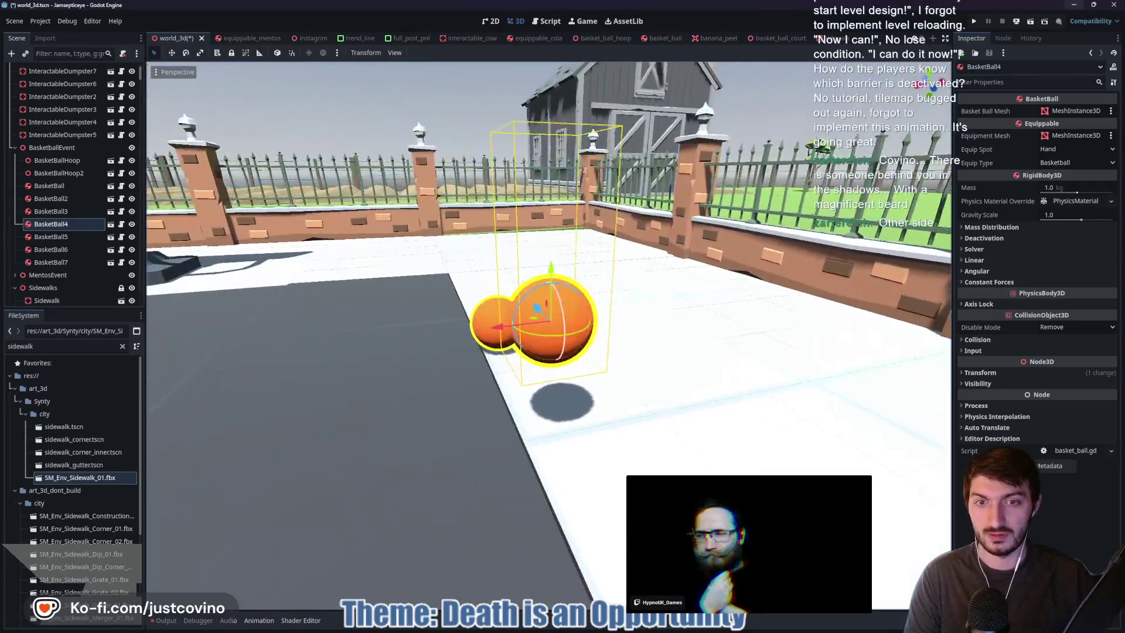
mouse_move(577, 387)
left_mouse_down()
mouse_move(680, 275)
mouse_move(725, 334)
mouse_move(723, 367)
left_mouse_up()
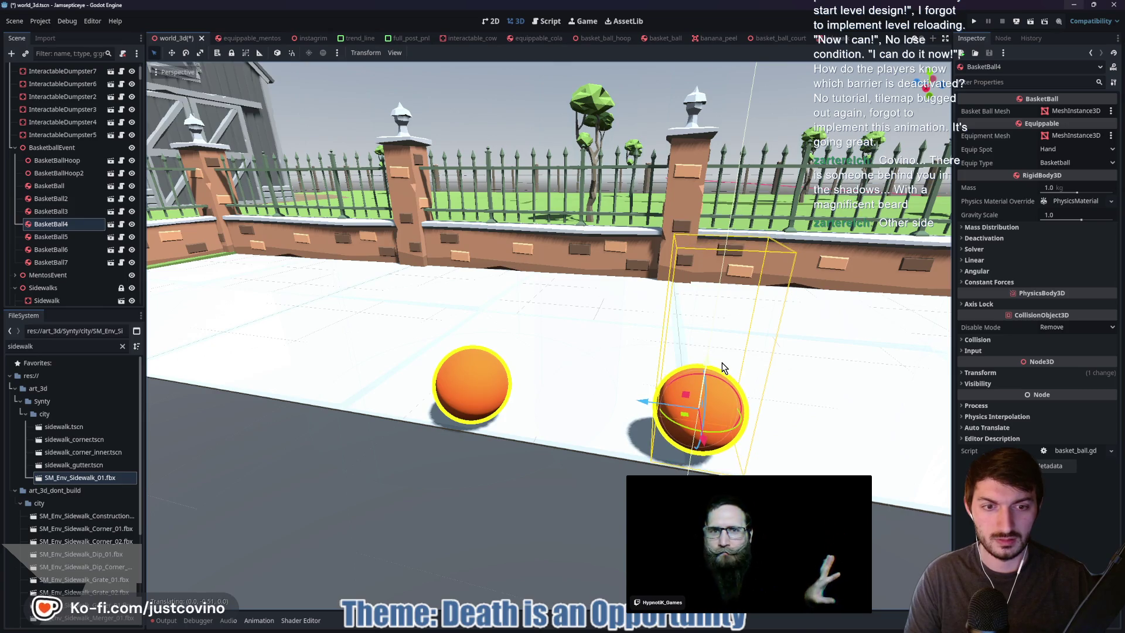
left_click_drag(645, 402, 532, 387)
mouse_move(491, 464)
left_mouse_down()
mouse_move(434, 460)
mouse_move(448, 460)
left_mouse_up()
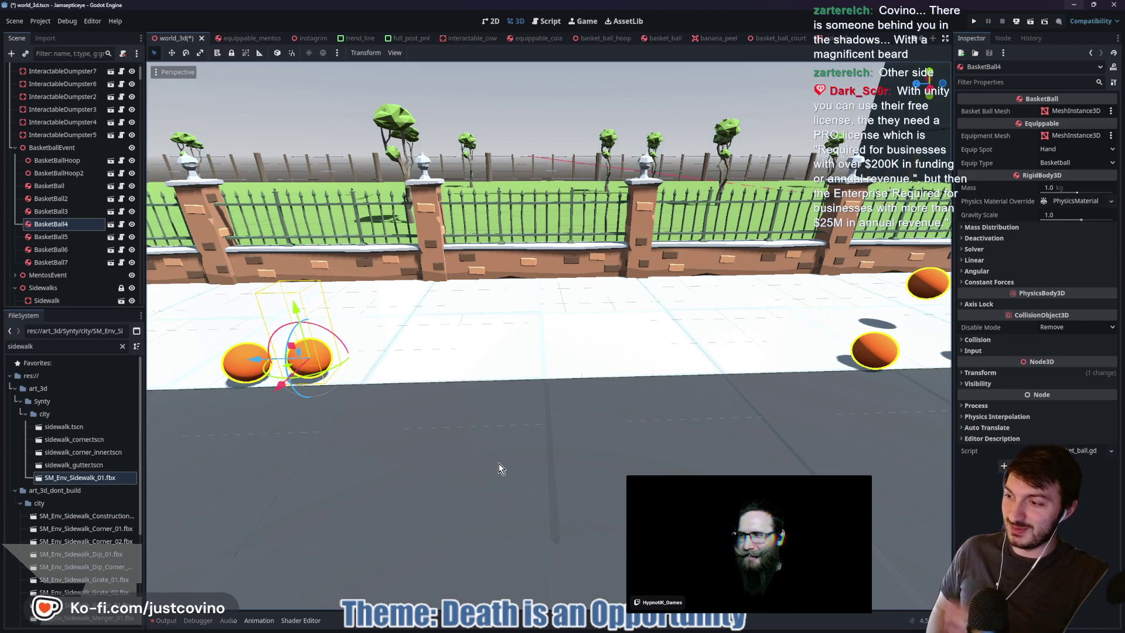
Line BasketBall3 up beside the other two balls on the sidewalk
left_click(867, 355)
left_click_drag(829, 361, 315, 394)
key("f")
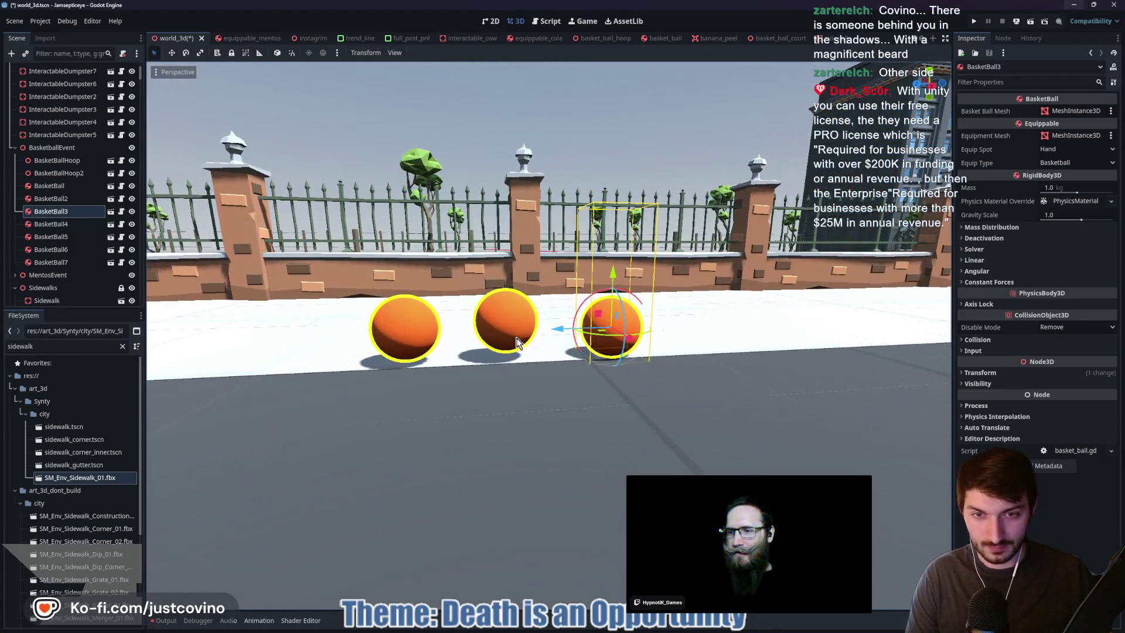
left_click(519, 360)
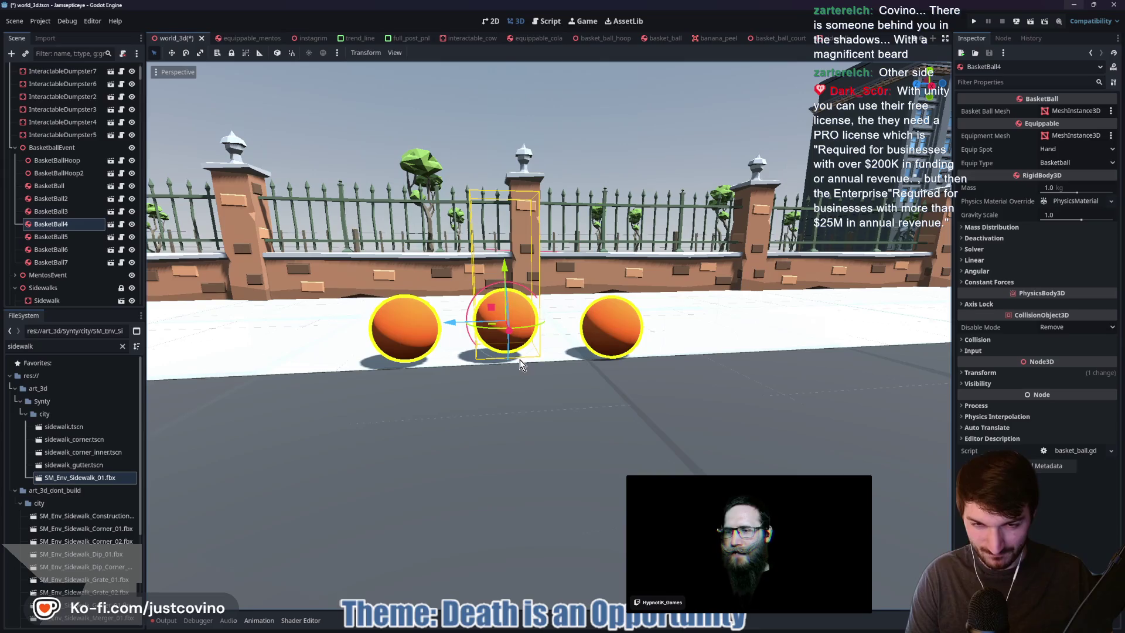
In a side orthographic view, lower BasketBall4 slightly to sit on the sidewalk
left_click(931, 85)
scroll(556, 283, "up", 5)
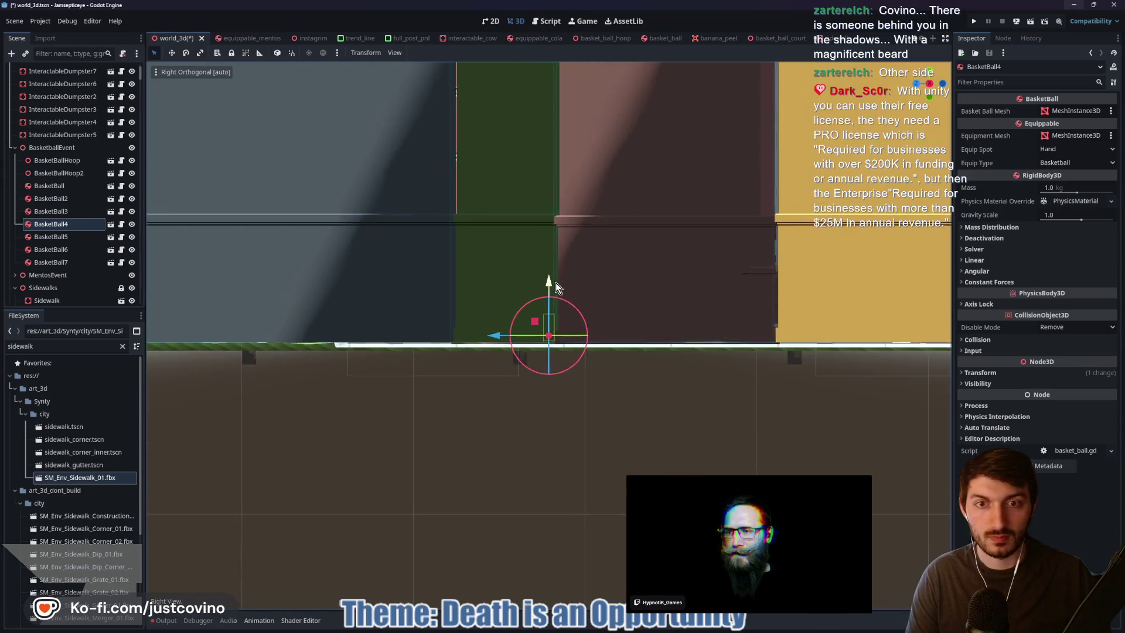
scroll(586, 373, "down", 5)
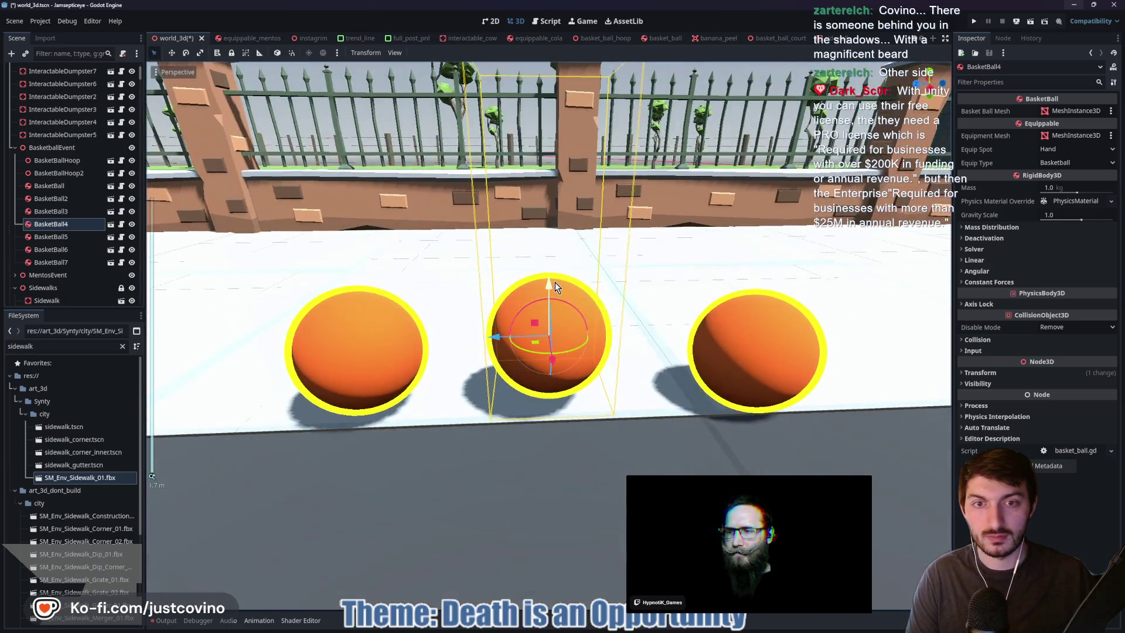
left_click_drag(554, 282, 553, 295)
left_click(760, 345)
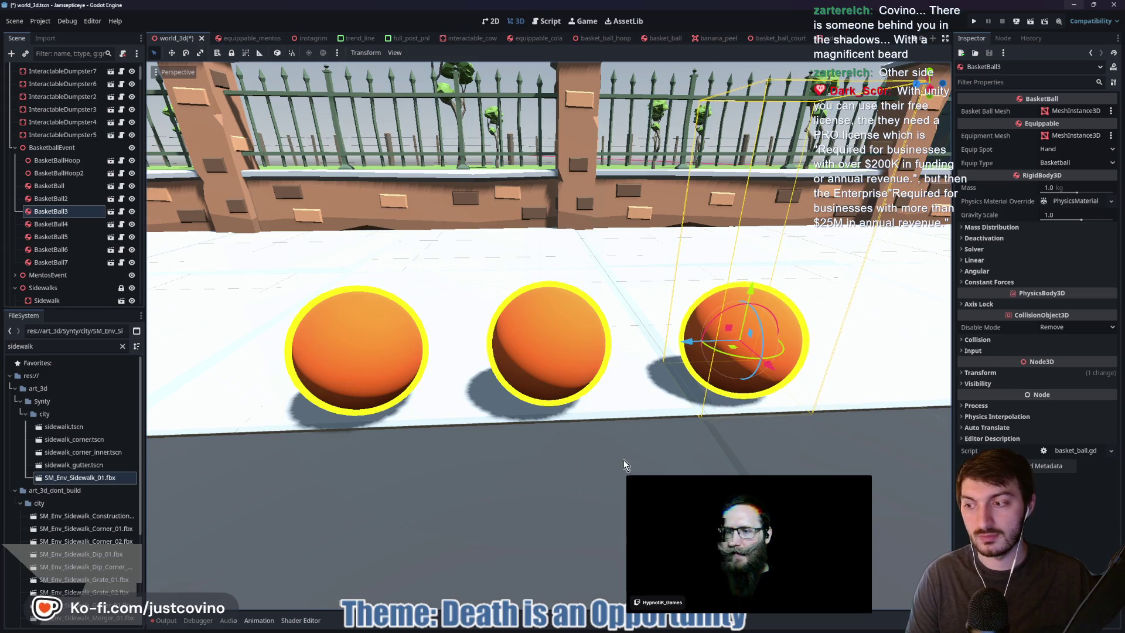
scroll(623, 460, "down", 5)
key("w")
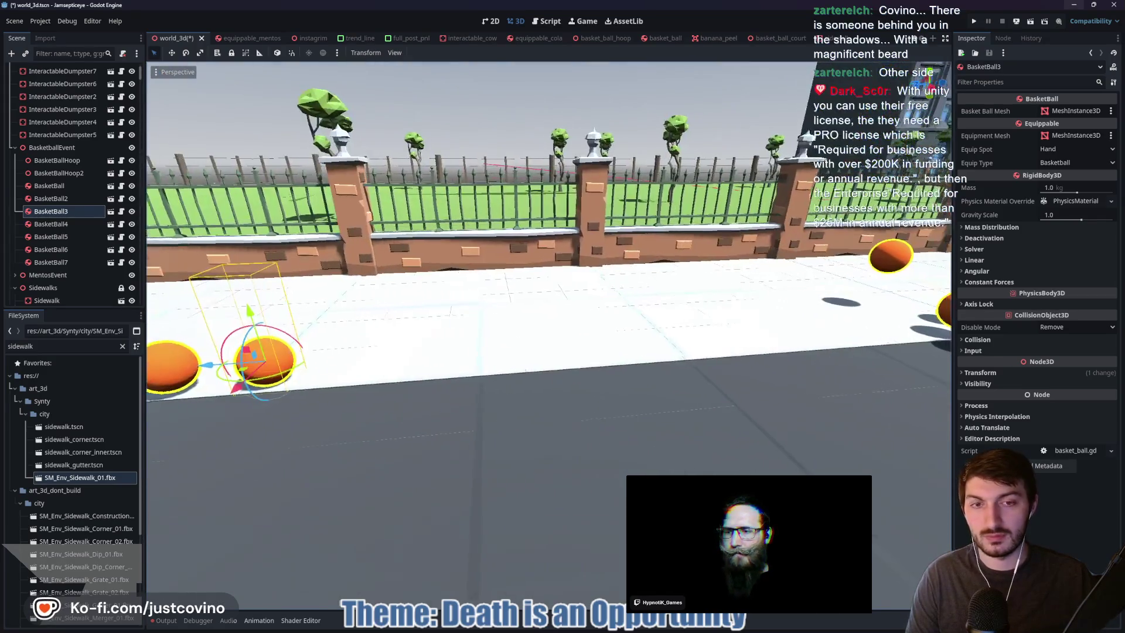
Move BasketBall2 into the row and lower it onto the ground
left_click(846, 318)
left_click_drag(828, 323, 356, 359)
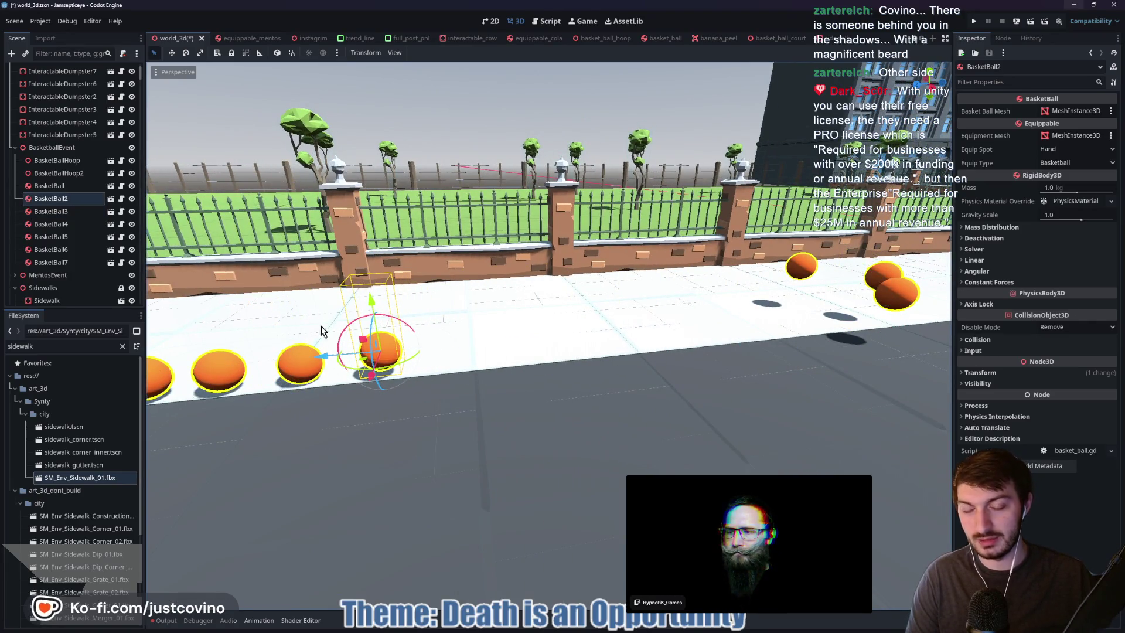
key("q")
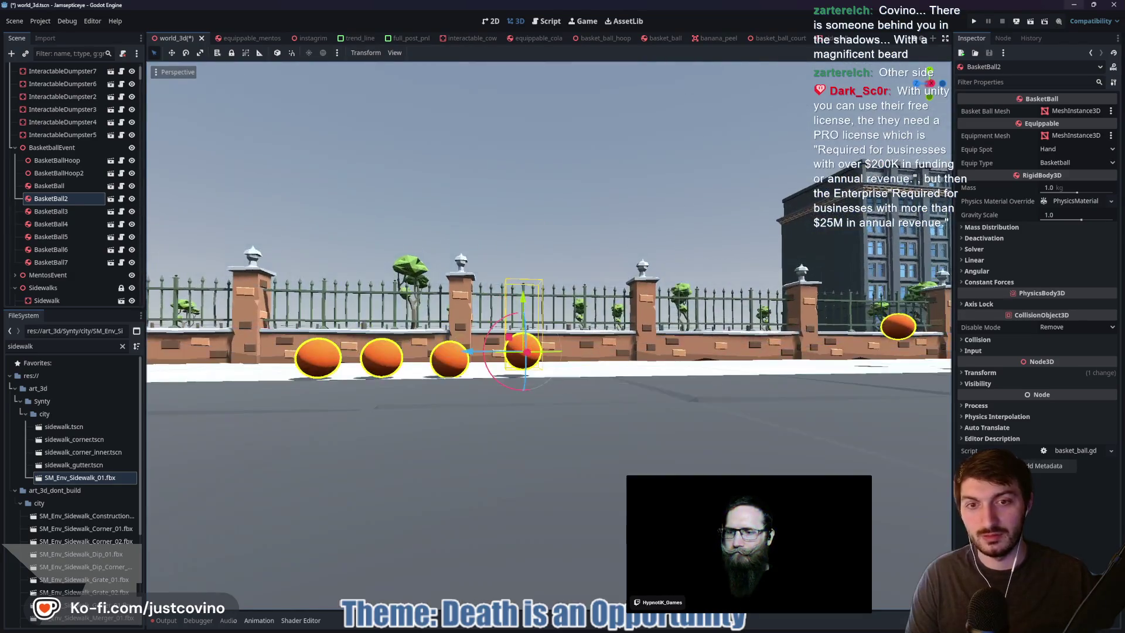
left_click_drag(525, 293, 526, 304)
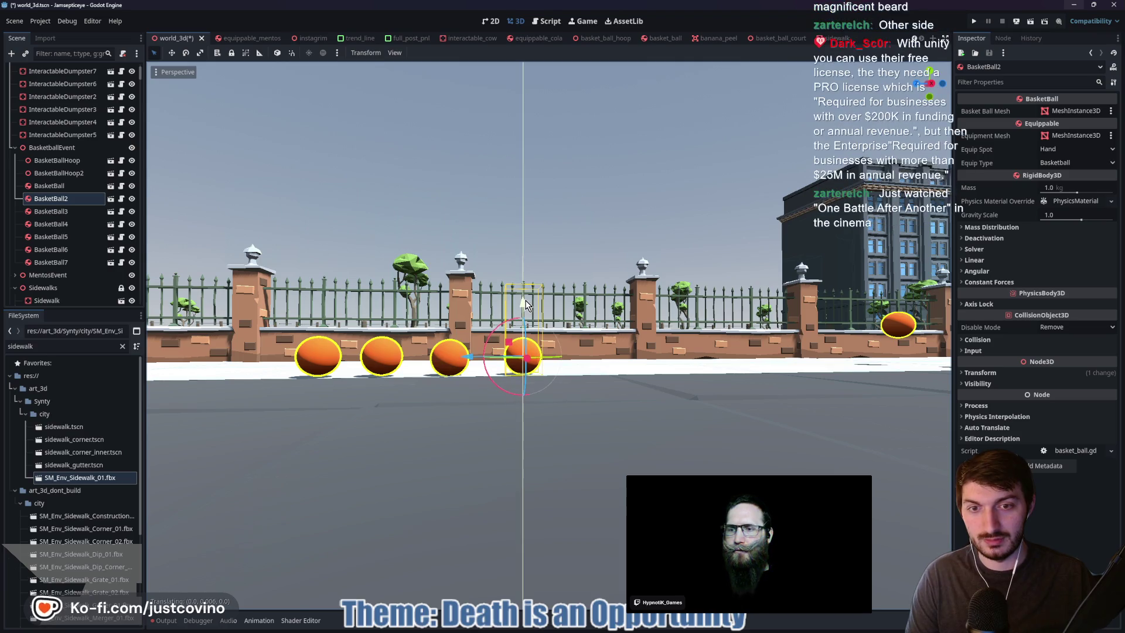
Lower BasketBall6 onto the sidewalk and nudge it left to extend the row
mouse_move(540, 311)
left_mouse_down()
mouse_move(684, 303)
mouse_move(492, 325)
mouse_move(221, 328)
mouse_move(276, 328)
left_mouse_up()
left_click(689, 294)
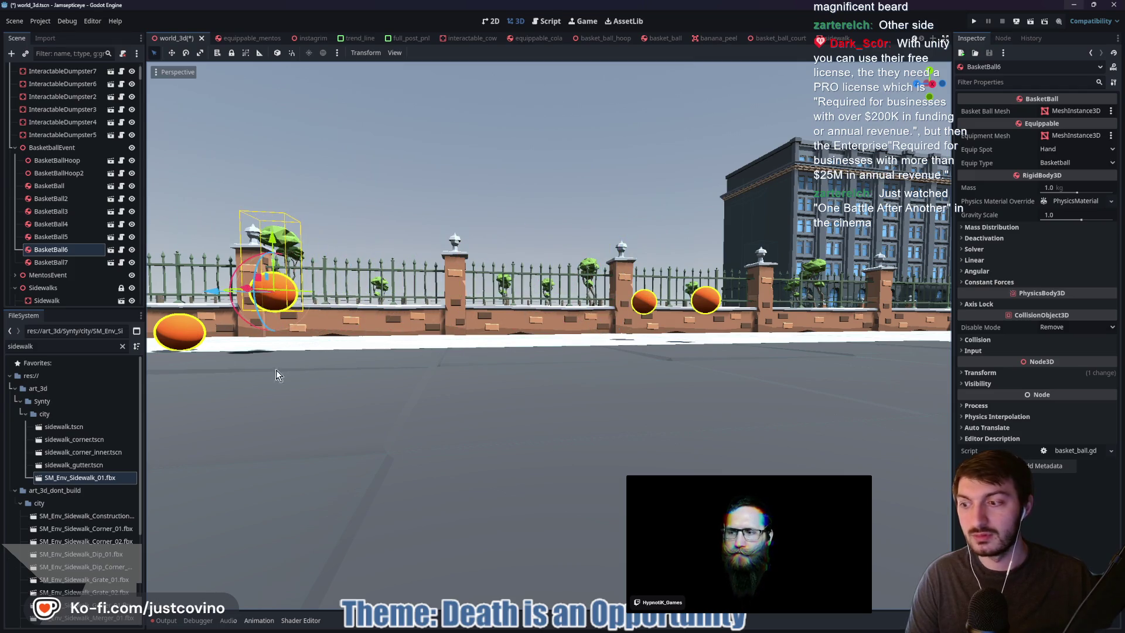
key("w")
key("s")
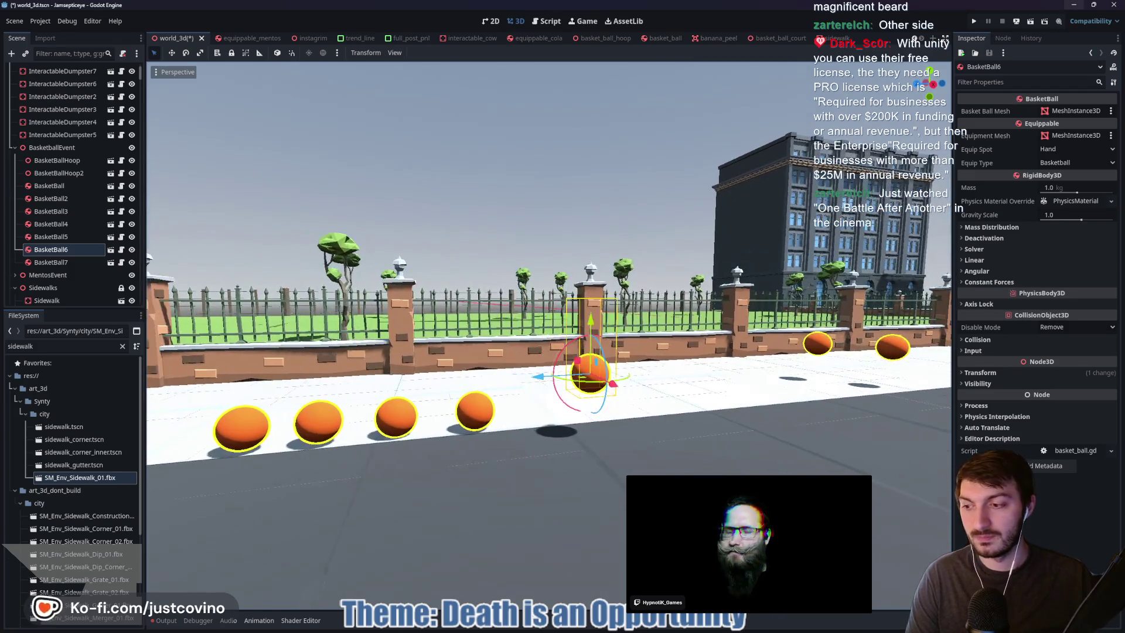
key("w")
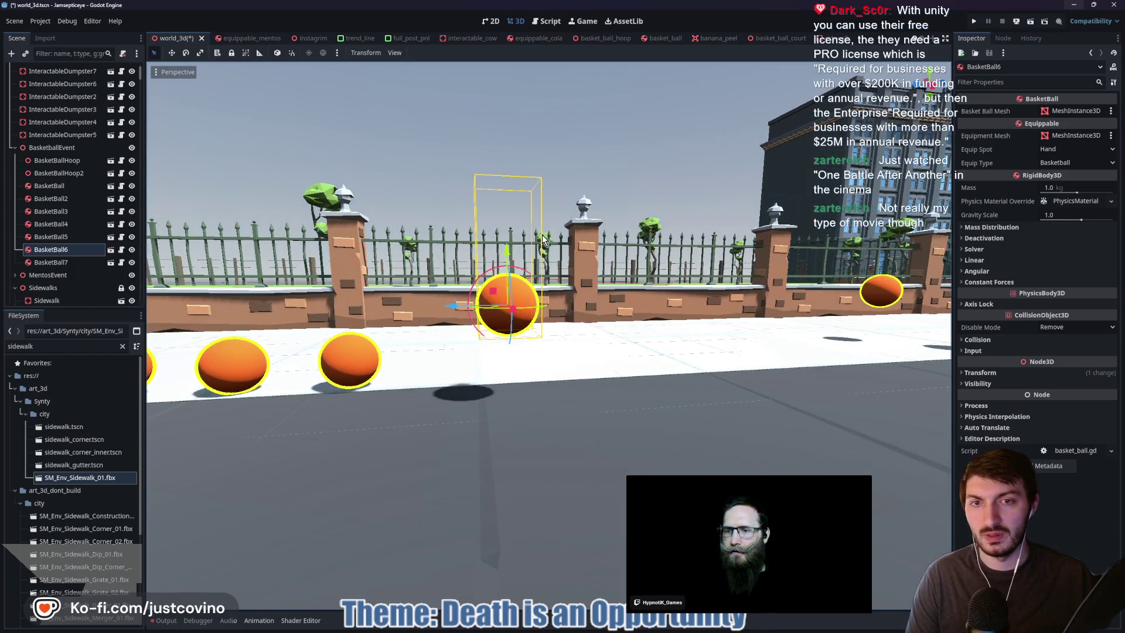
left_click_drag(507, 251, 501, 301)
left_click_drag(513, 367, 410, 361)
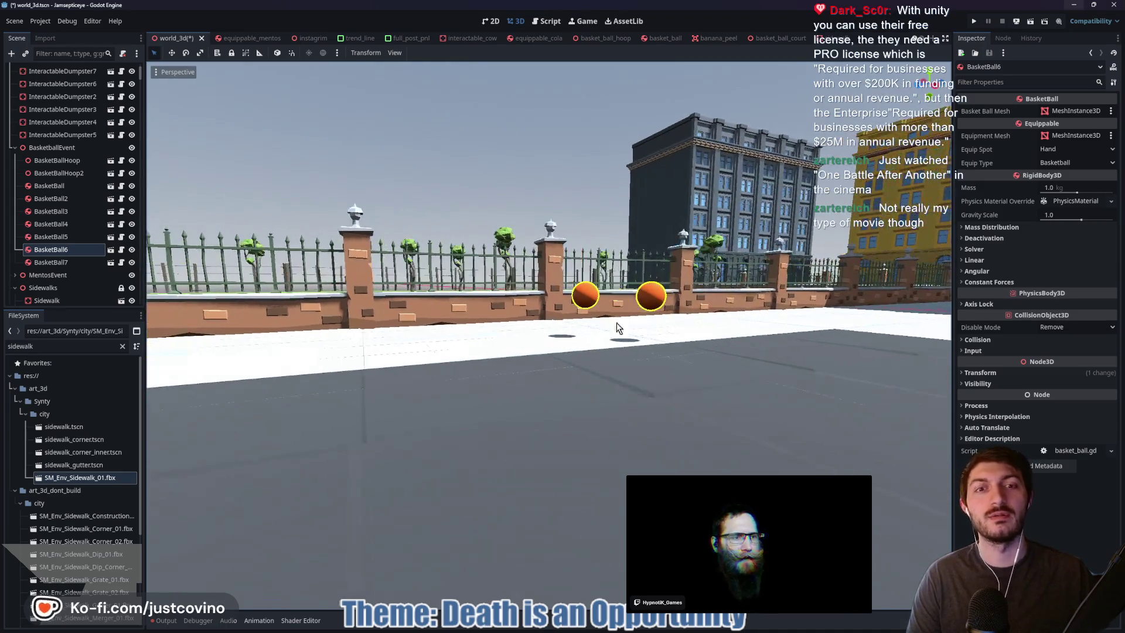
Lower BasketBall7 onto the sidewalk and slide it into the row
left_click(656, 299)
mouse_move(607, 298)
left_mouse_down()
mouse_move(209, 369)
mouse_move(490, 368)
left_mouse_up()
left_click_drag(540, 299, 491, 297)
left_click_drag(547, 240, 546, 284)
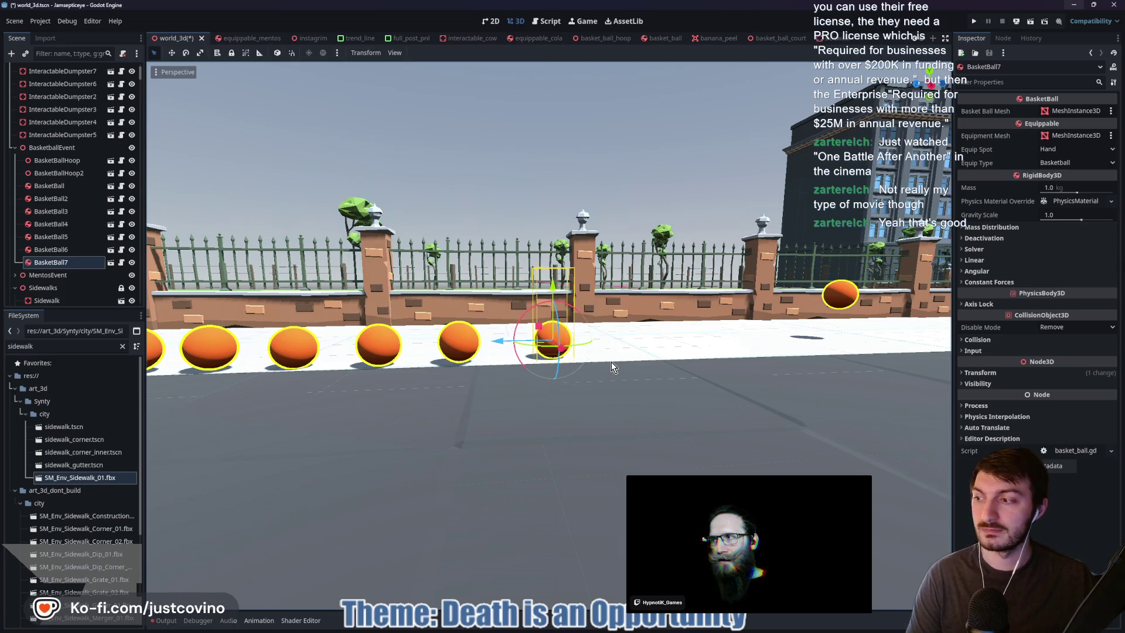
mouse_move(607, 363)
left_mouse_down()
mouse_move(533, 369)
mouse_move(609, 395)
left_mouse_up()
mouse_move(542, 398)
left_mouse_down()
mouse_move(479, 408)
mouse_move(577, 413)
left_mouse_up()
Adjust BasketBall5 and BasketBall7, then delete the extra BasketBall5
left_click(566, 290)
mouse_move(568, 267)
left_mouse_down()
mouse_move(568, 234)
mouse_move(567, 263)
left_mouse_up()
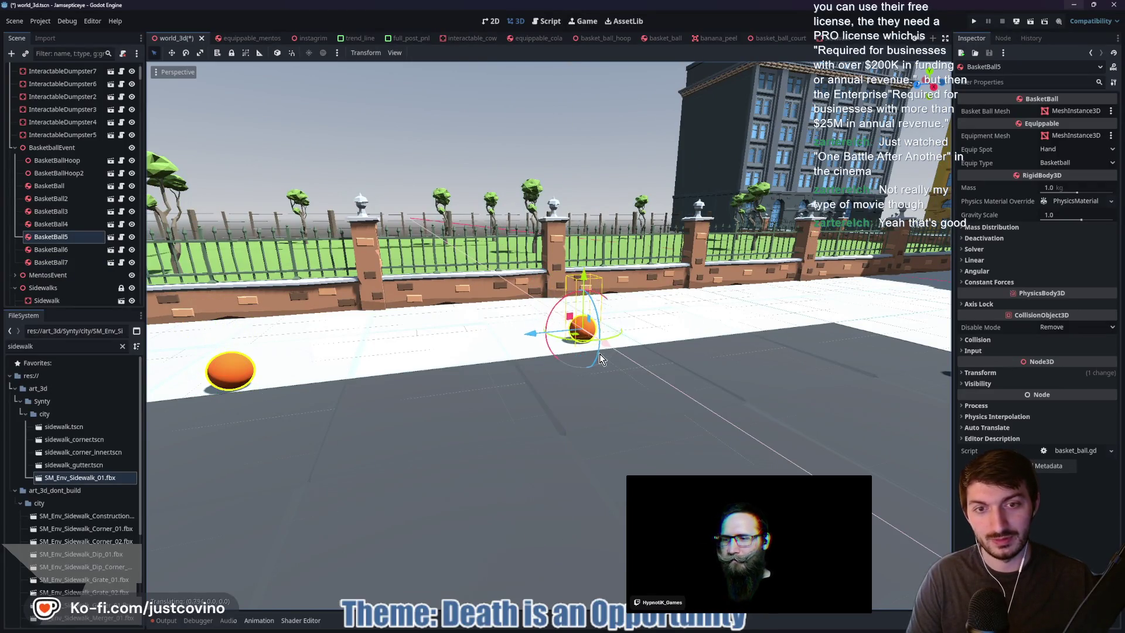
mouse_move(604, 362)
left_mouse_down()
mouse_move(574, 363)
mouse_move(621, 365)
mouse_move(528, 369)
mouse_move(498, 410)
mouse_move(407, 380)
mouse_move(477, 359)
left_mouse_up()
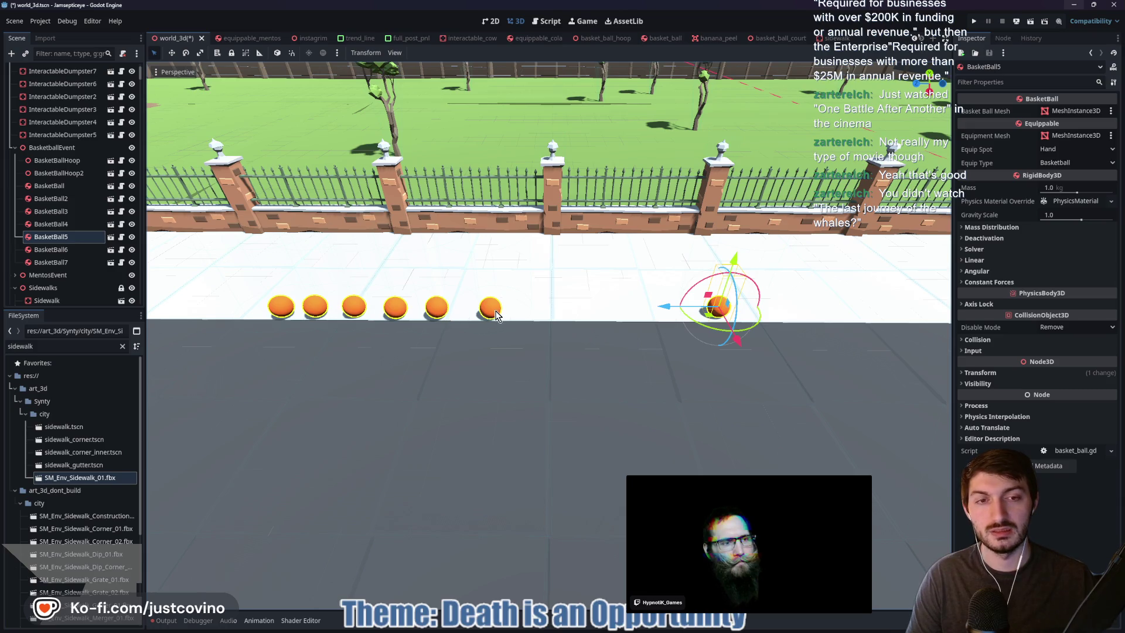
left_click_drag(492, 313, 419, 311)
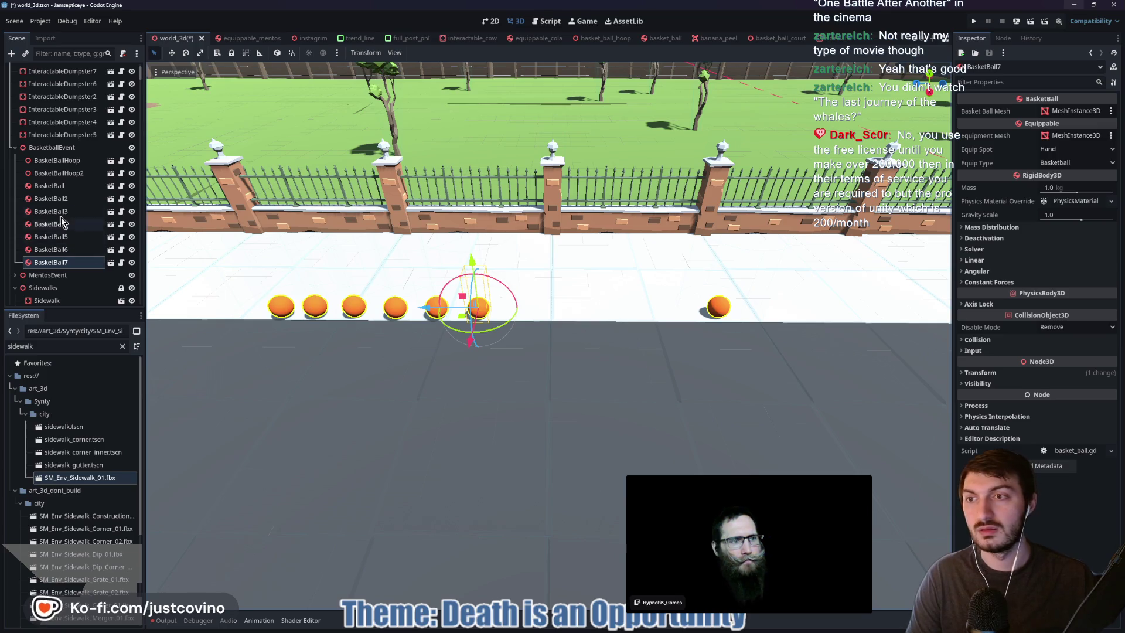
left_click(719, 310)
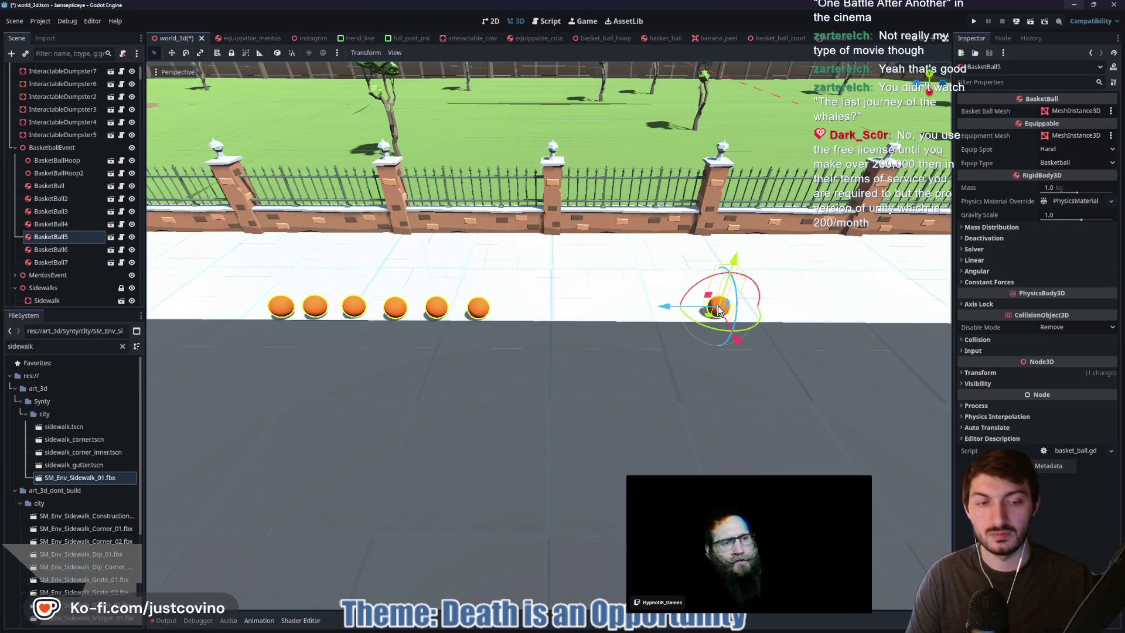
key("Delete")
left_click(542, 326)
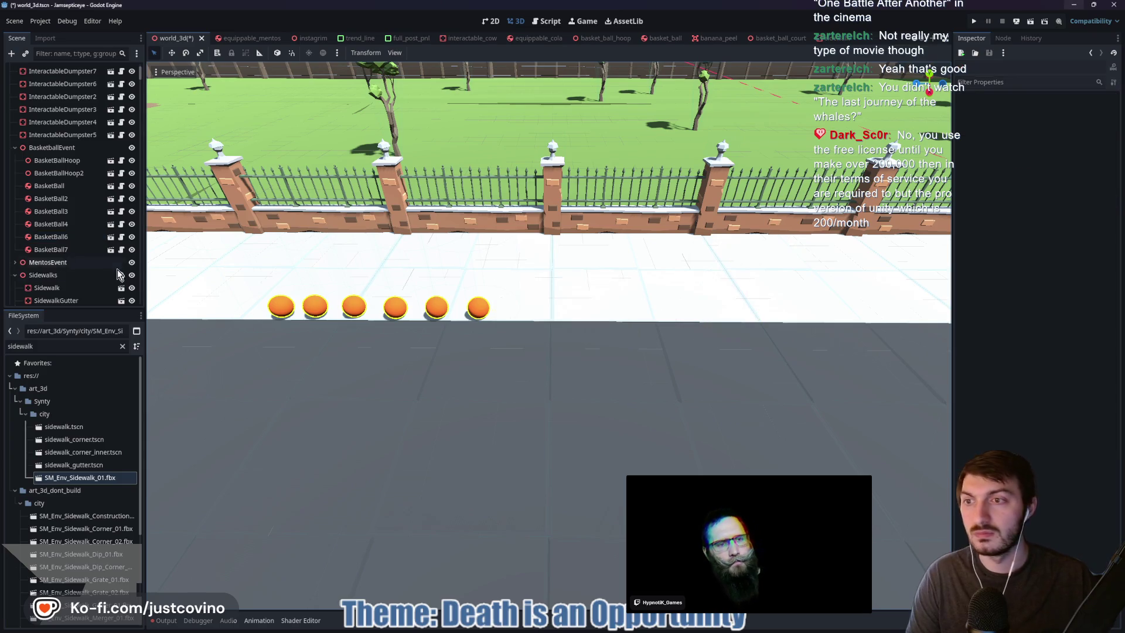
Duplicate the six basketballs, move the copies to the court's right side, and save
left_click(70, 186)
left_click(72, 251, "shift")
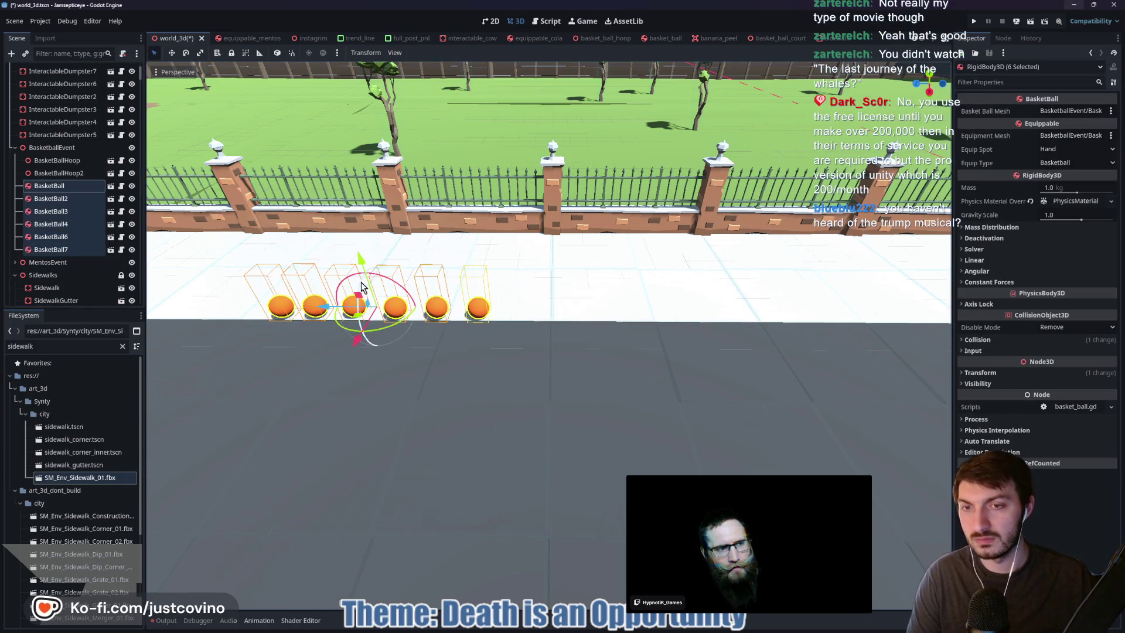
key("ctrl+d")
left_click_drag(331, 306, 920, 317)
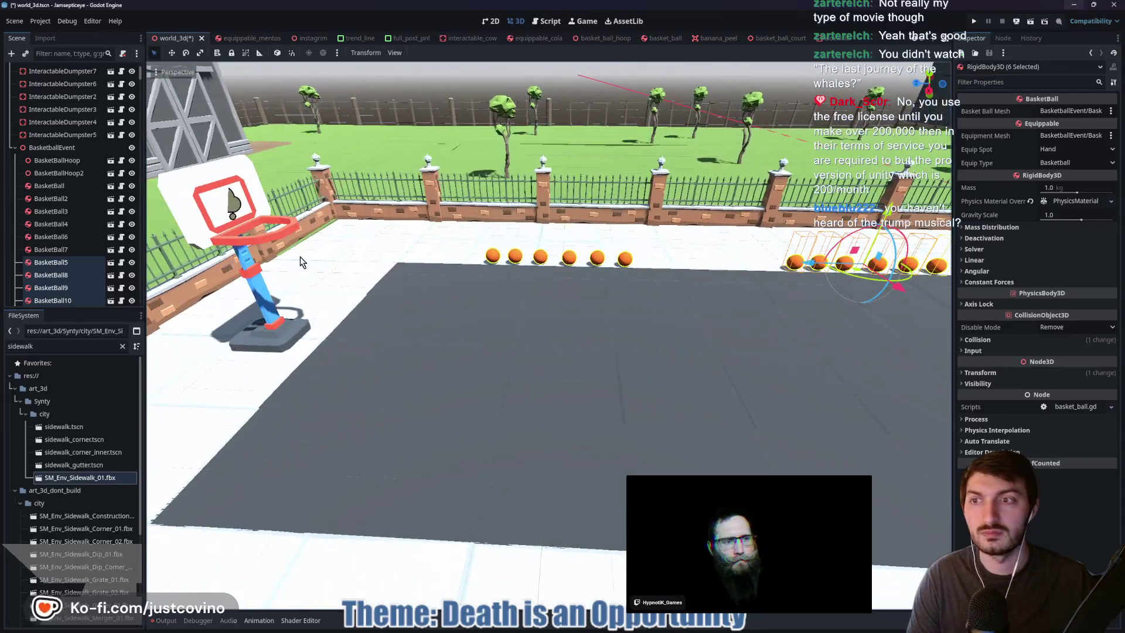
left_click(70, 249)
key("ctrl+s")
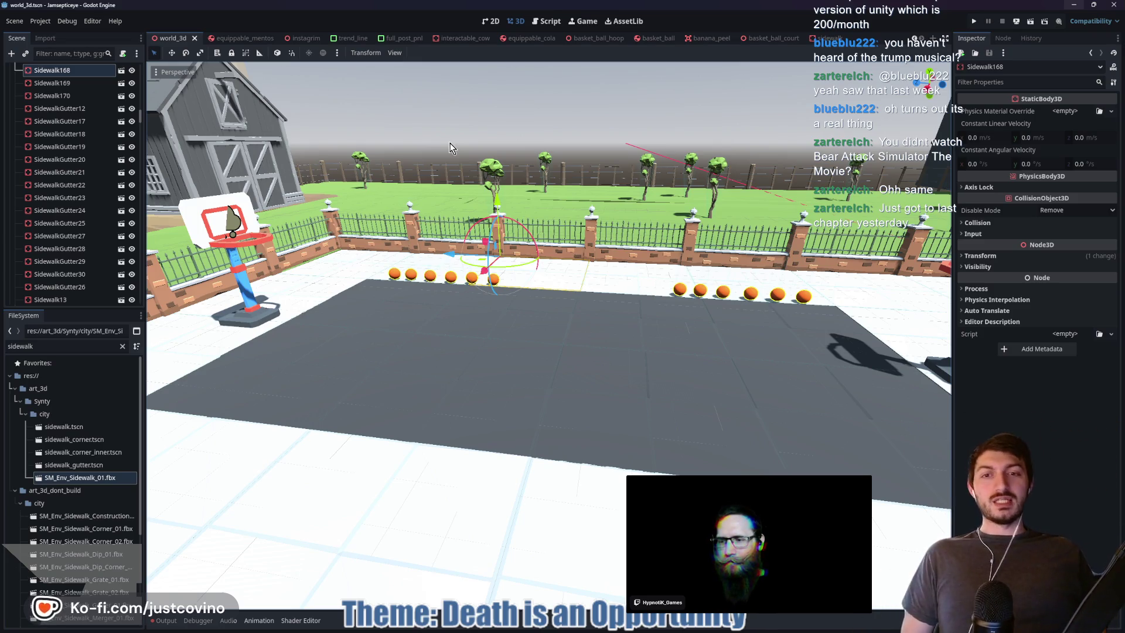
Orbit the view to inspect the court with its two rows of basketballs
left_click_drag(596, 314, 585, 327)
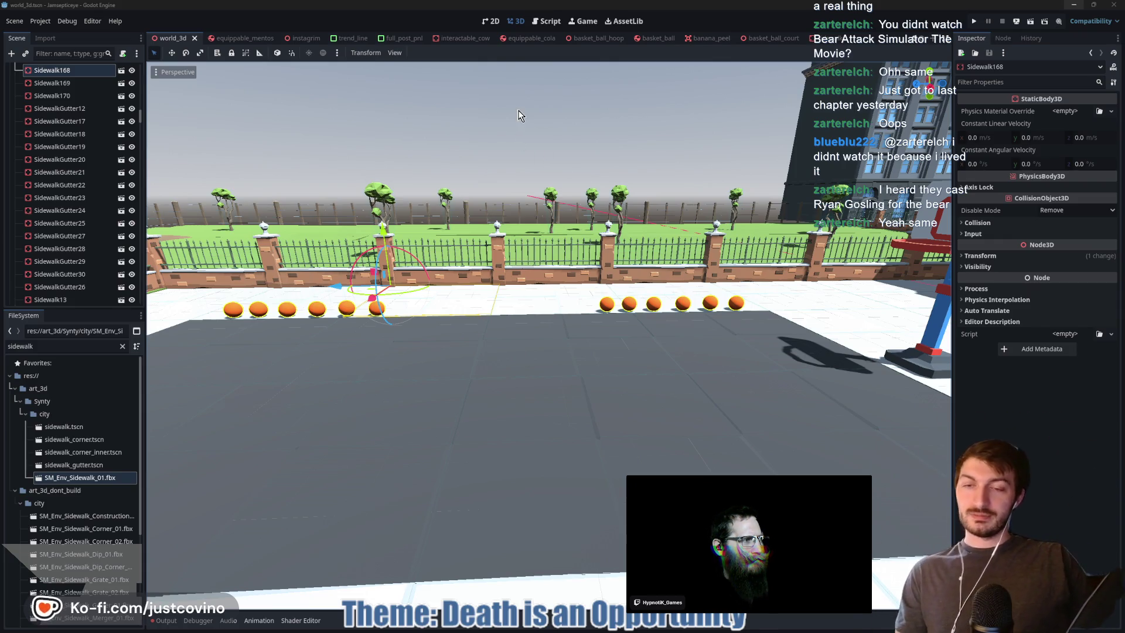
key("w")
key("s")
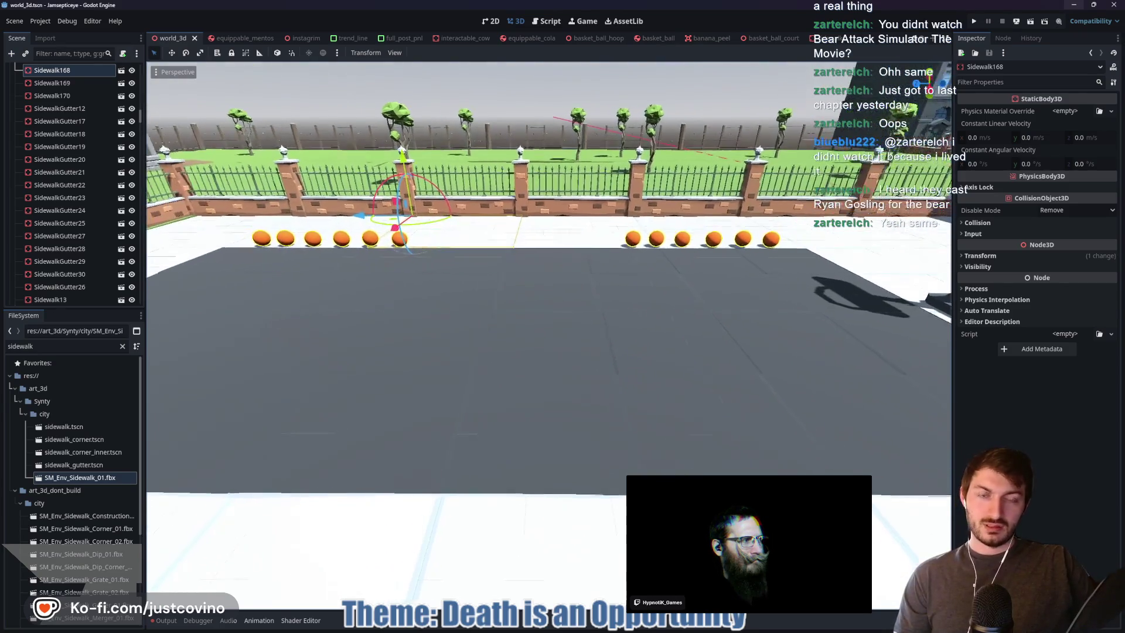
key("w")
key("s")
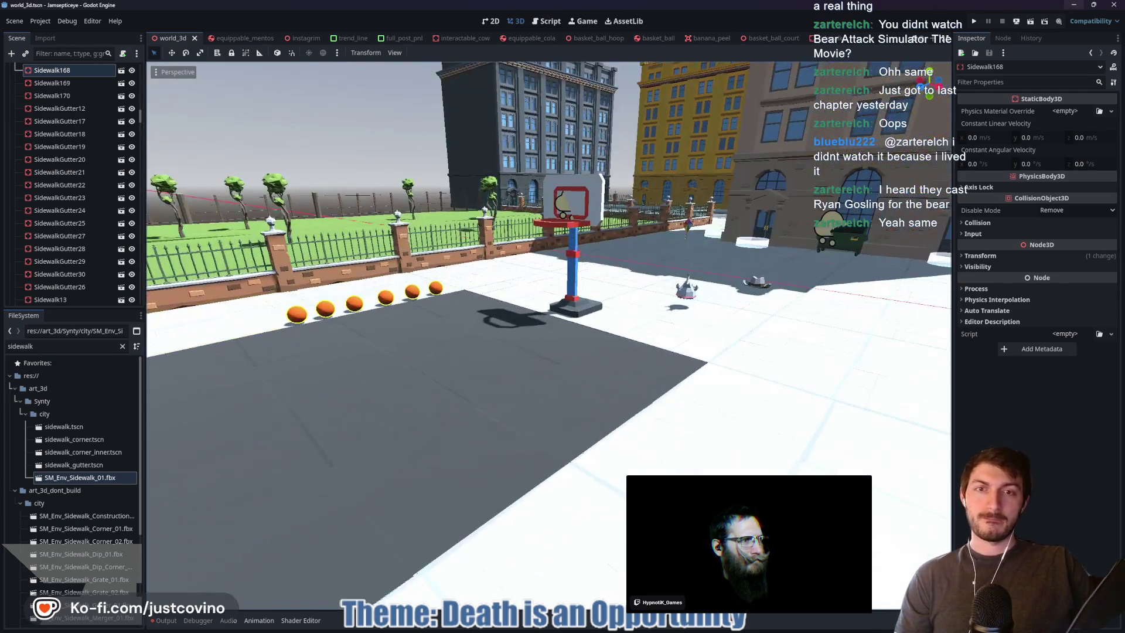
key("w")
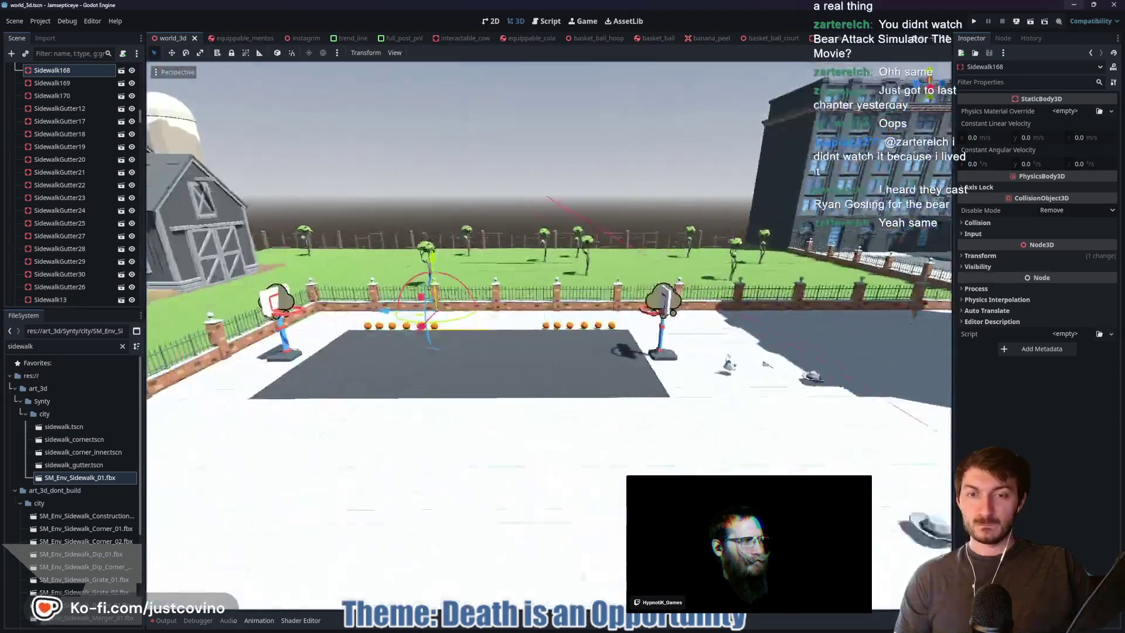
key("w")
key("s")
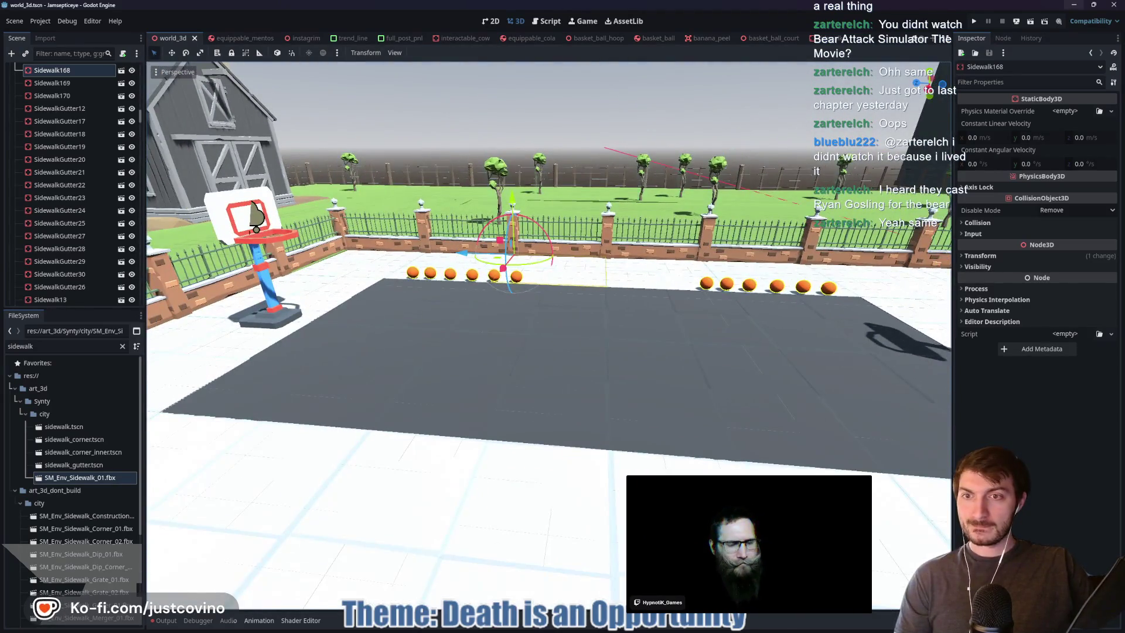
key("s")
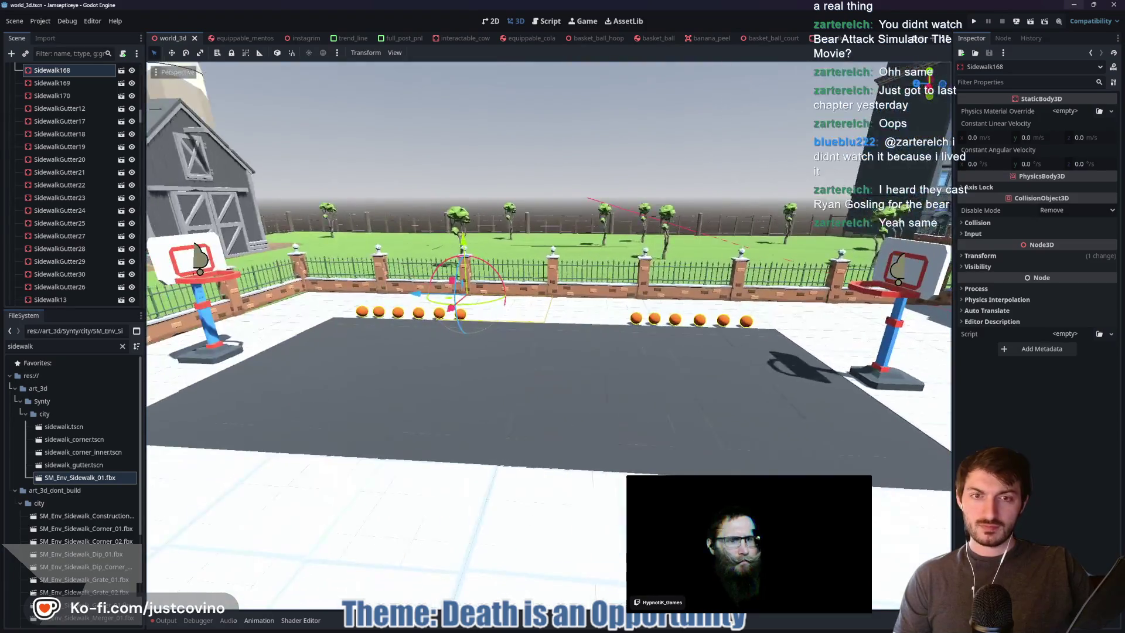
key("ctrl+s")
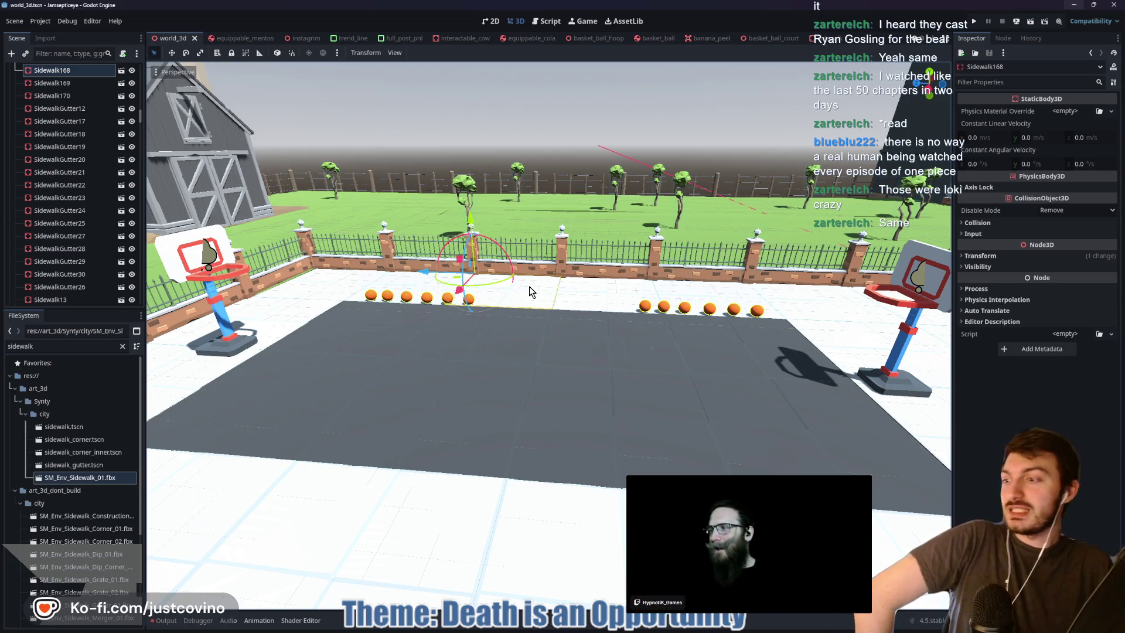
Fly around the city and court with freelook, then bring GitHub Desktop to the front
mouse_move(532, 291)
left_mouse_down()
mouse_move(586, 281)
mouse_move(531, 291)
mouse_move(549, 291)
left_mouse_up()
left_click_drag(561, 245, 562, 245)
left_click_drag(549, 291, 549, 291)
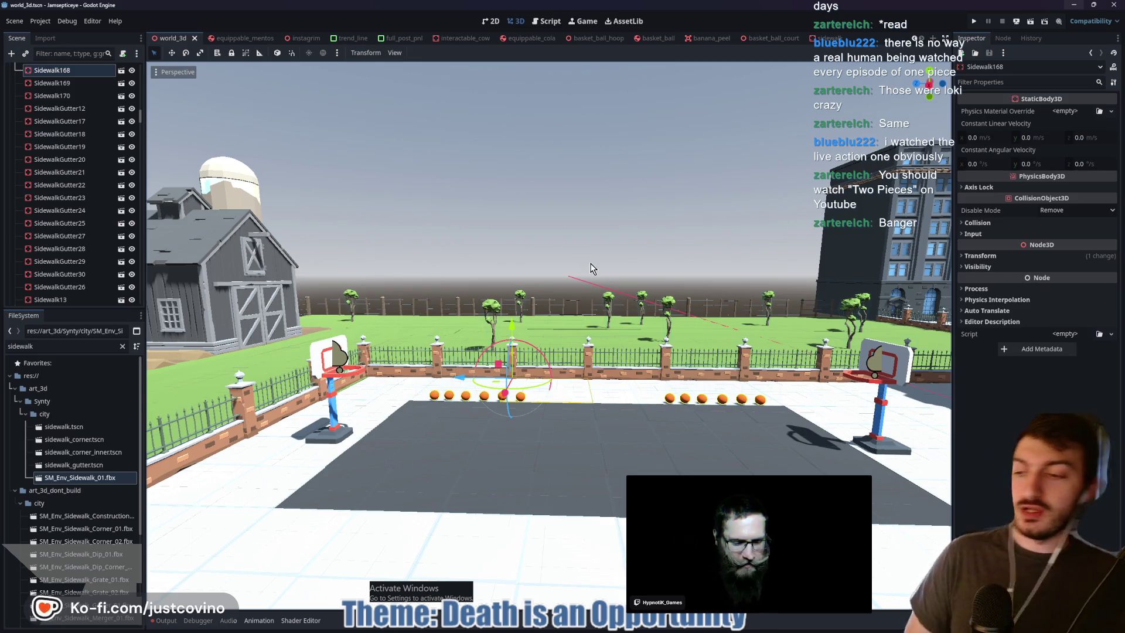
left_click_drag(518, 266, 518, 266)
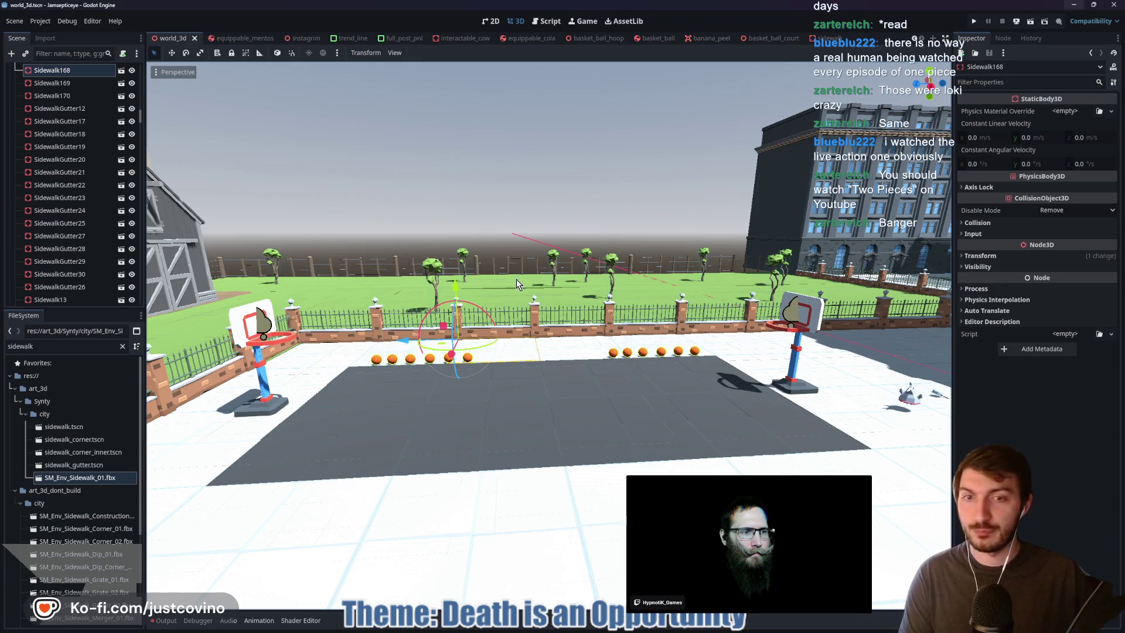
key("w")
key("w")
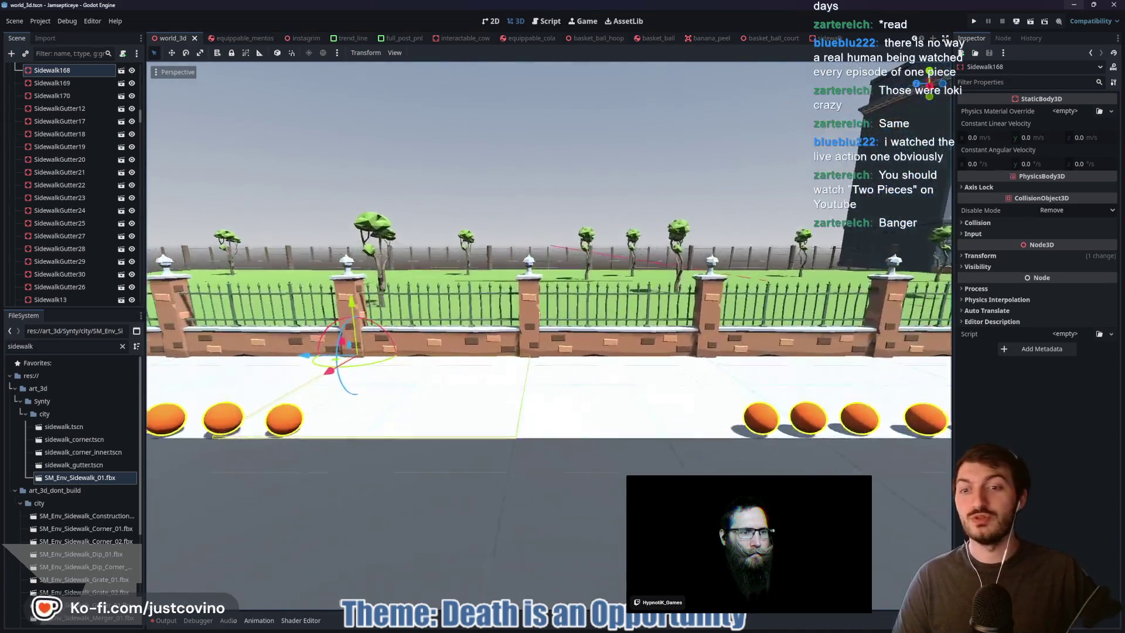
key("w")
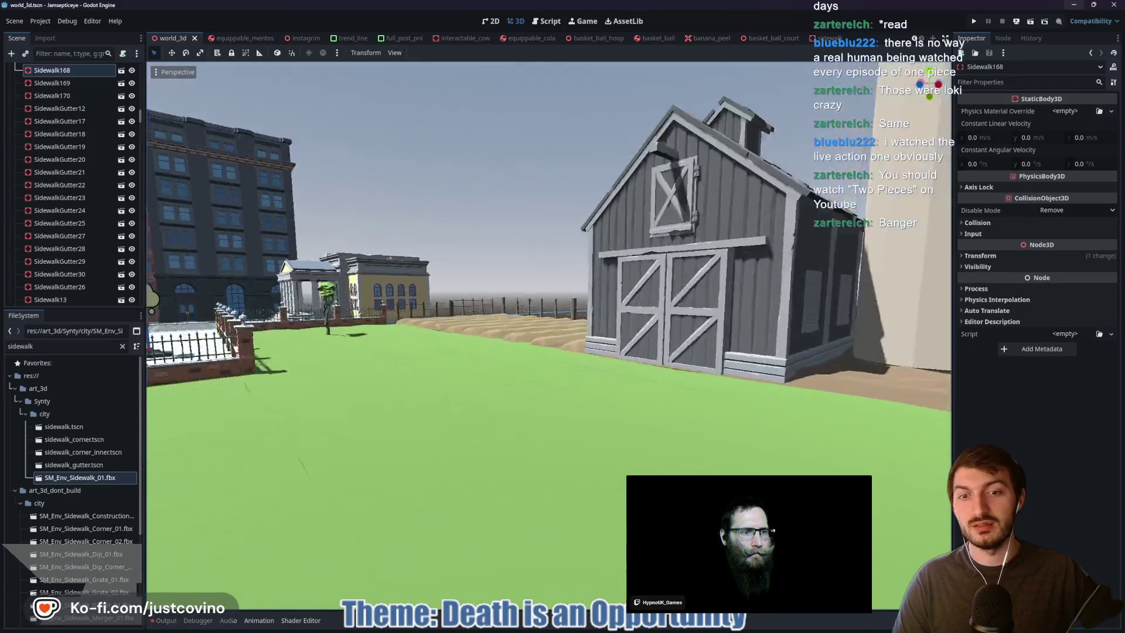
key("w")
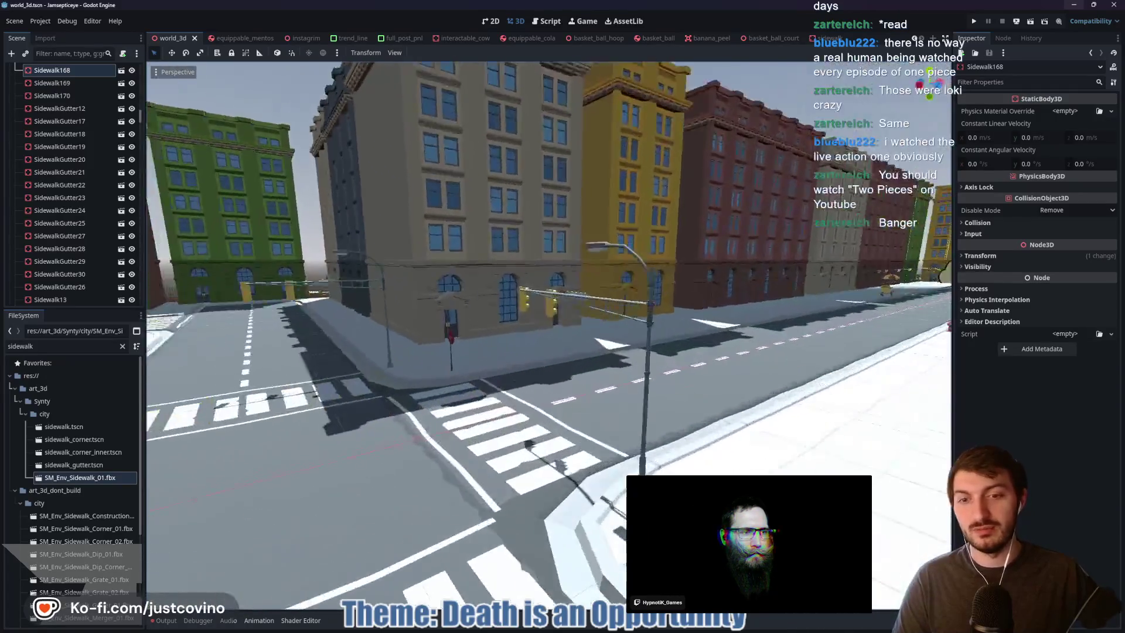
key("s")
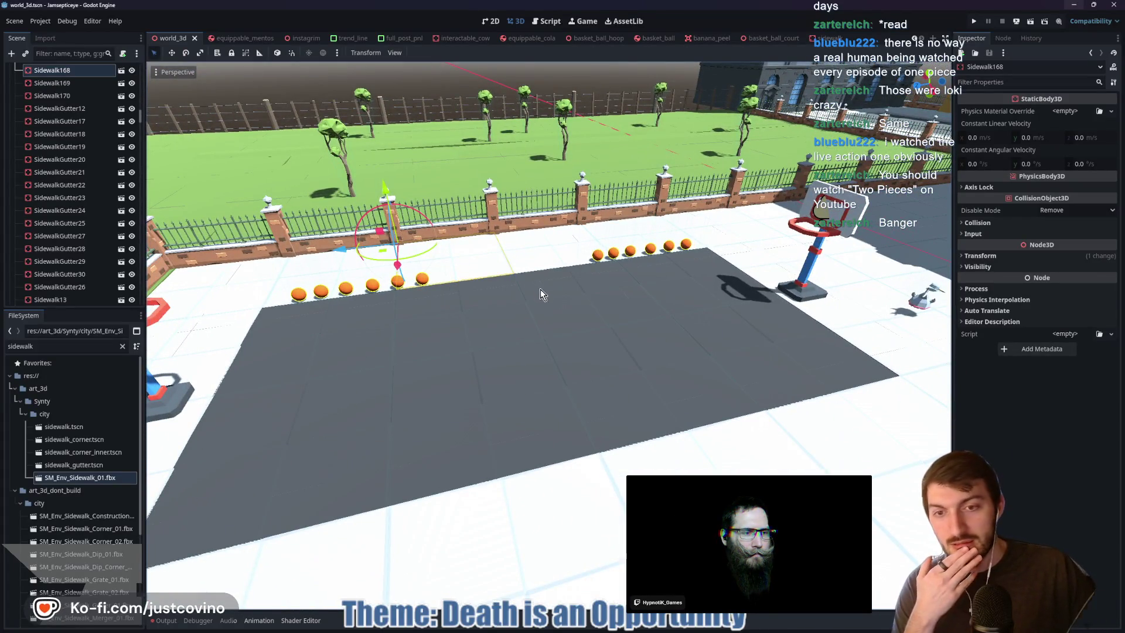
mouse_move(621, 629)
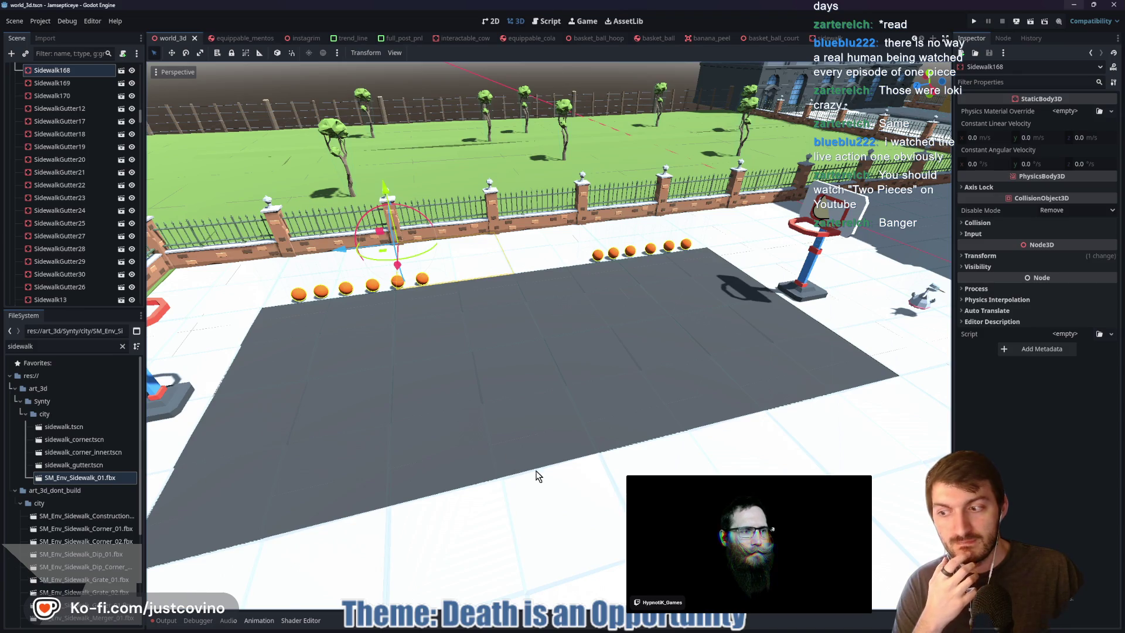
left_click(643, 629)
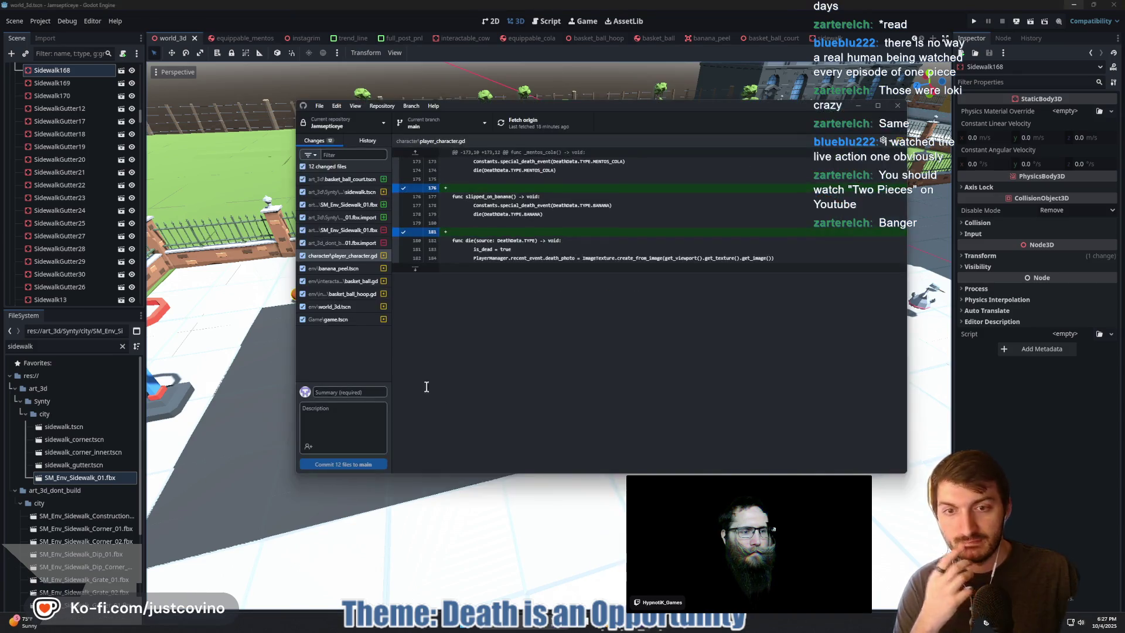
Commit the 12 changed files to main as 'Basketball Court Added' and push to origin
type("Basketball Court Added")
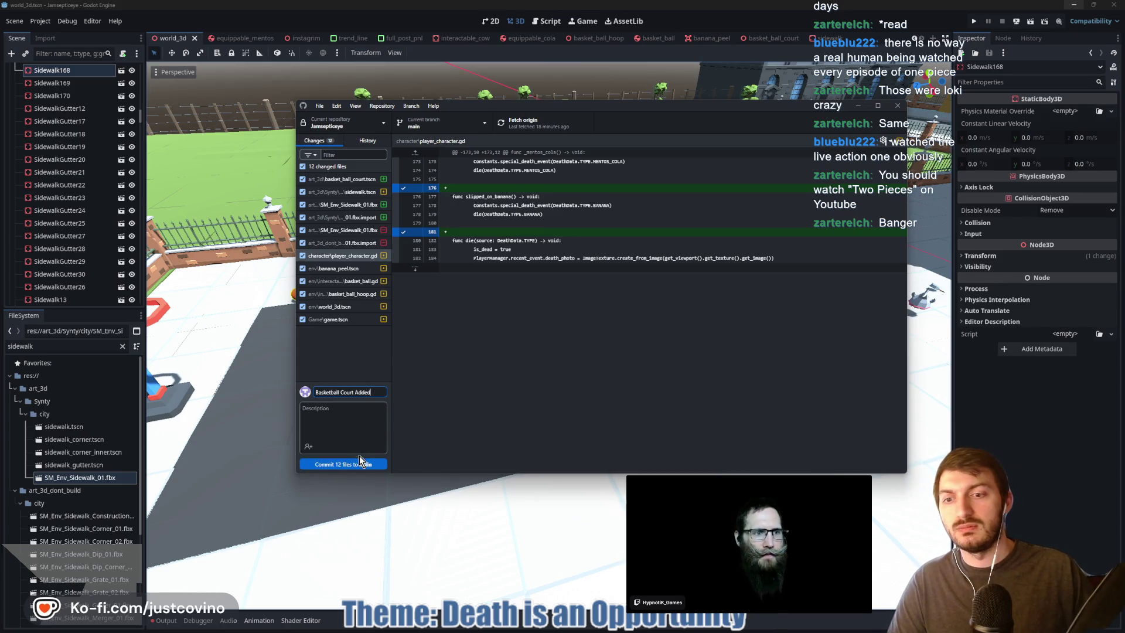
left_click(359, 462)
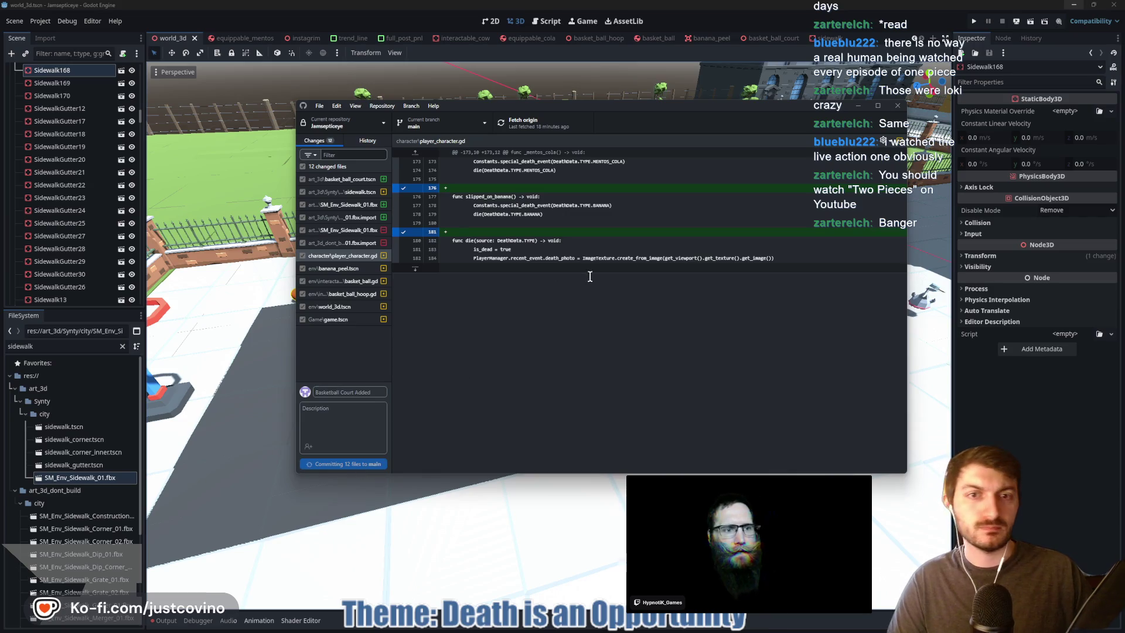
left_click(765, 224)
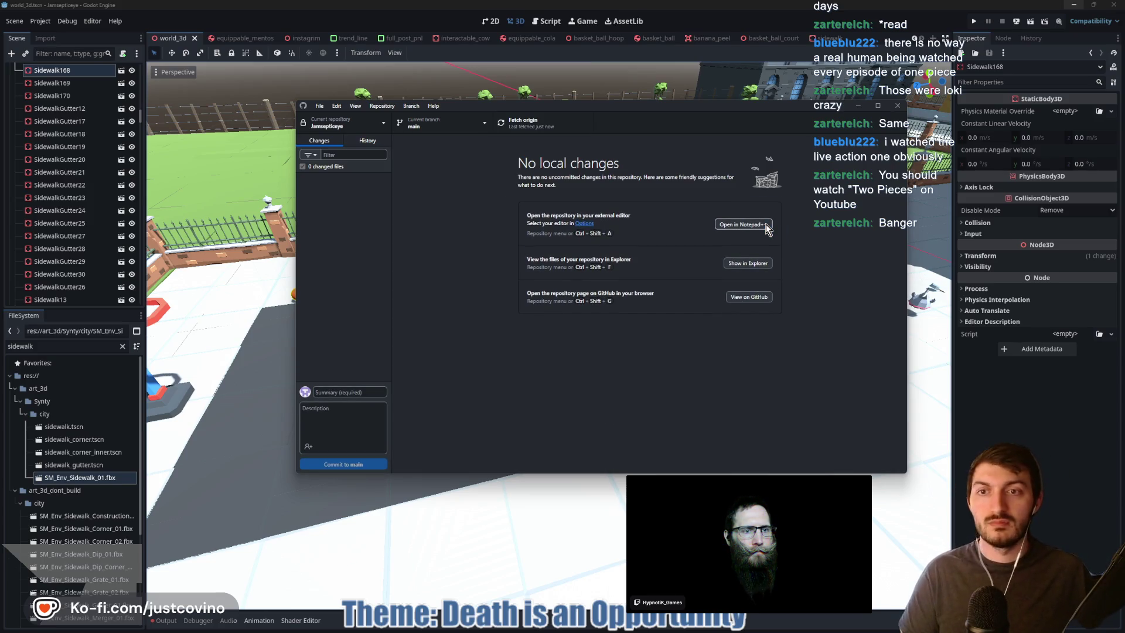
left_click(237, 171)
Sketch key arcs, a half-court line and a centre circle over the court, then clear them
scroll(238, 171, "up", 3)
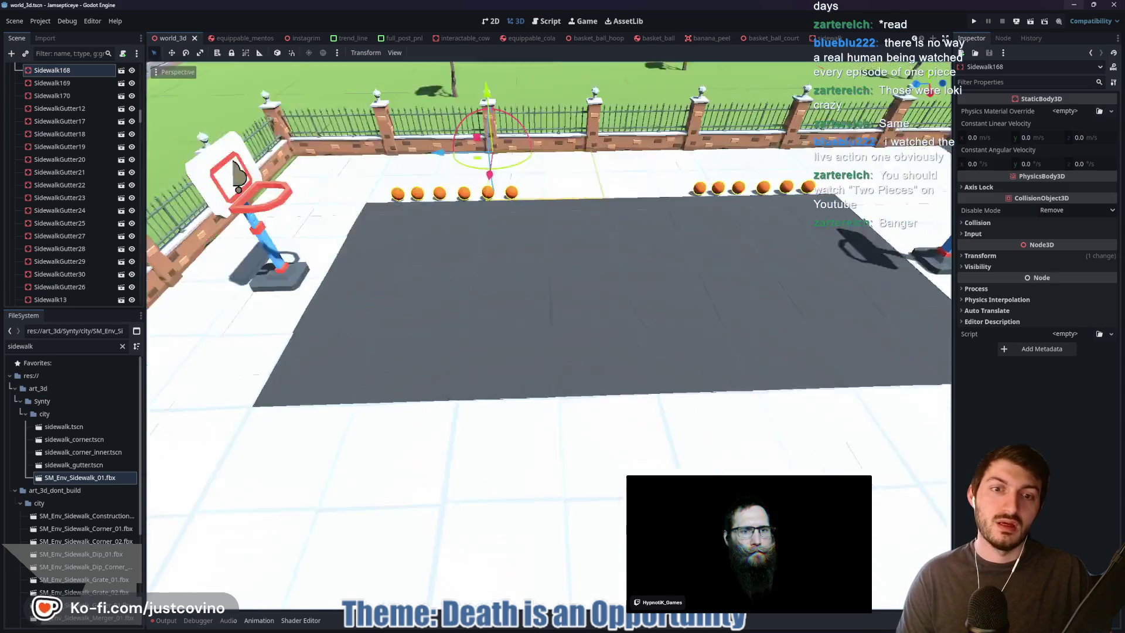
scroll(238, 171, "down", 5)
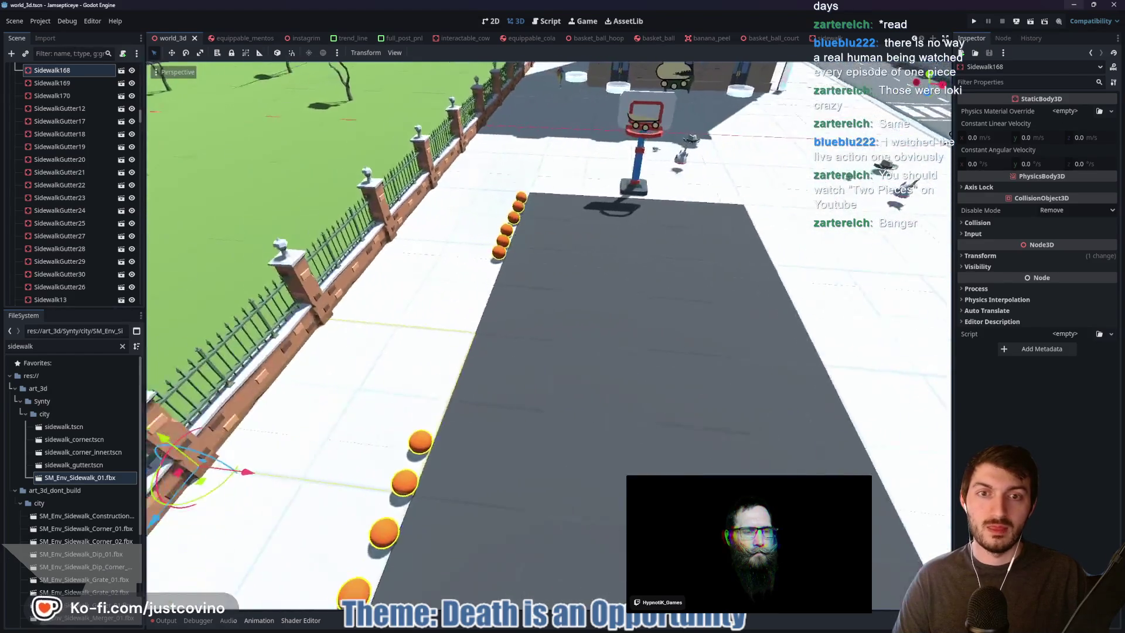
scroll(598, 261, "down", 3)
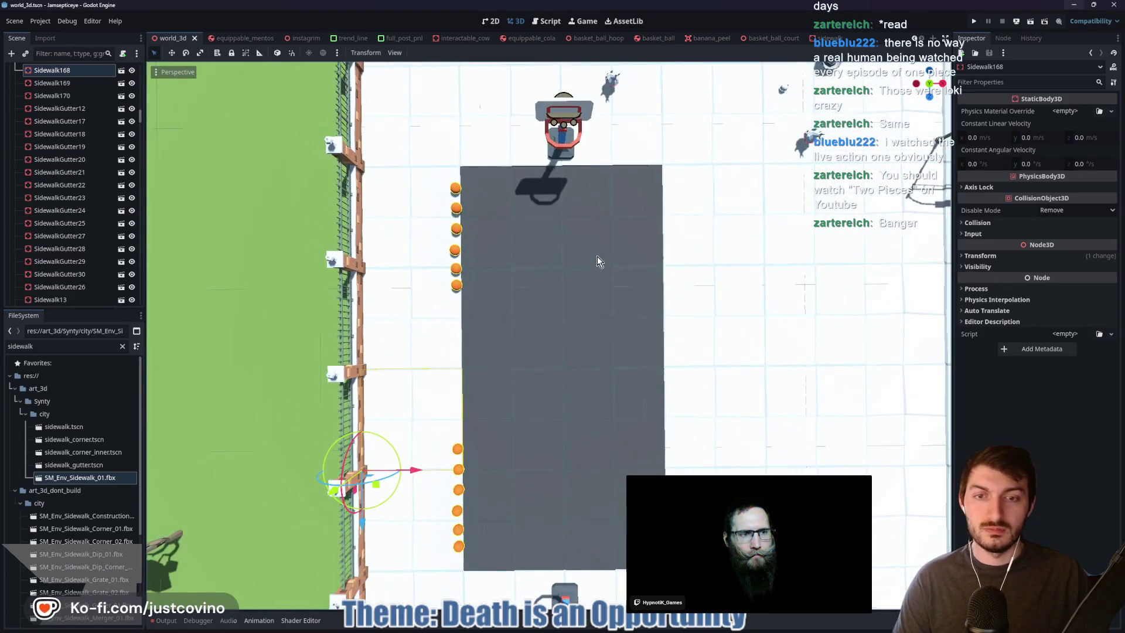
mouse_move(500, 175)
left_mouse_down()
mouse_move(528, 257)
mouse_move(629, 240)
mouse_move(621, 166)
left_mouse_up()
left_click_drag(505, 570, 609, 519)
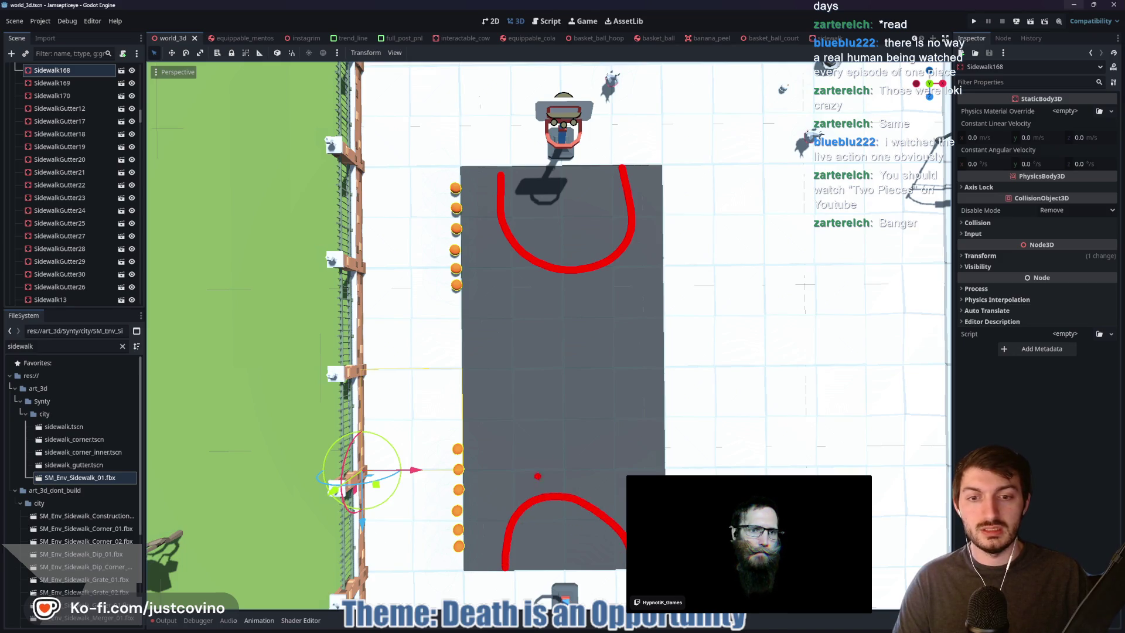
left_click_drag(474, 365, 560, 367)
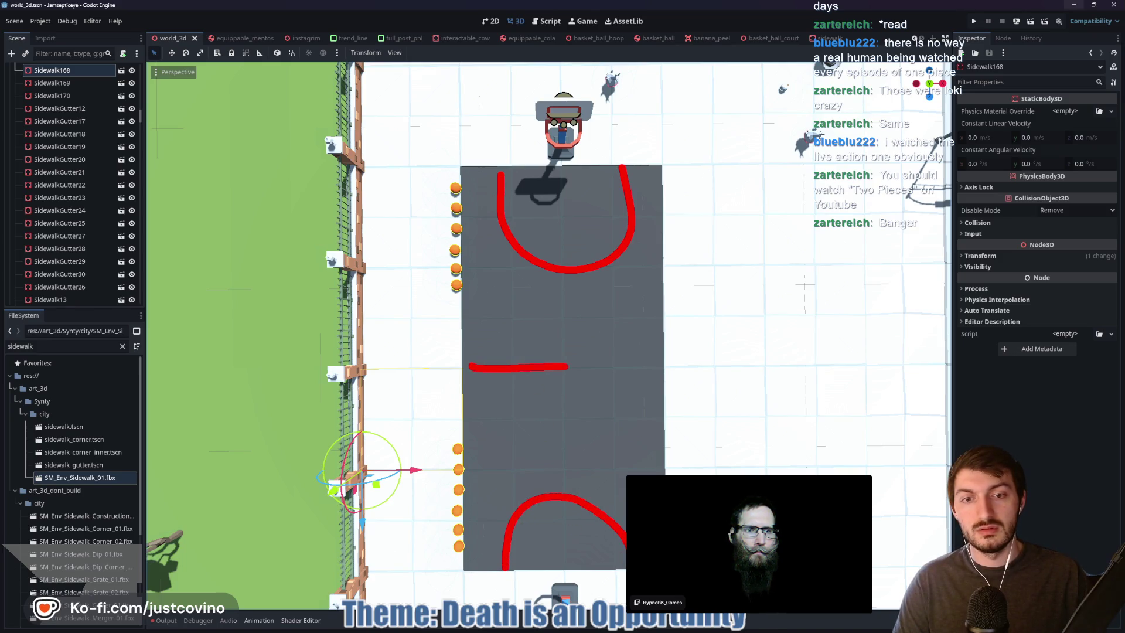
key("ctrl+z")
left_click_drag(463, 369, 521, 369)
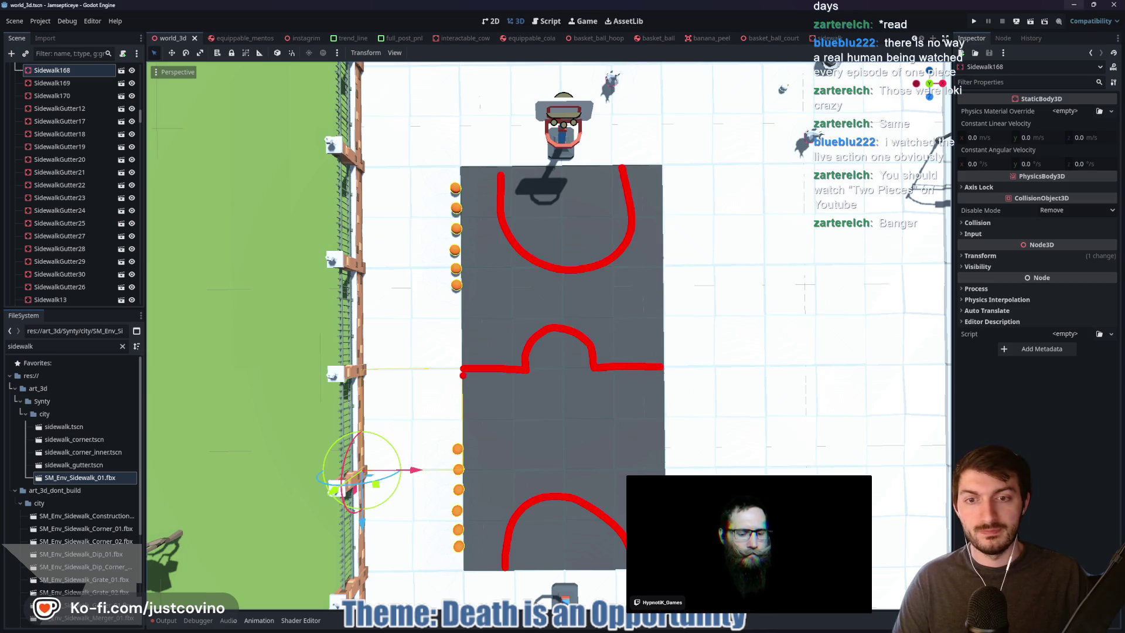
mouse_move(523, 371)
left_mouse_down()
mouse_move(555, 399)
mouse_move(592, 384)
left_mouse_up()
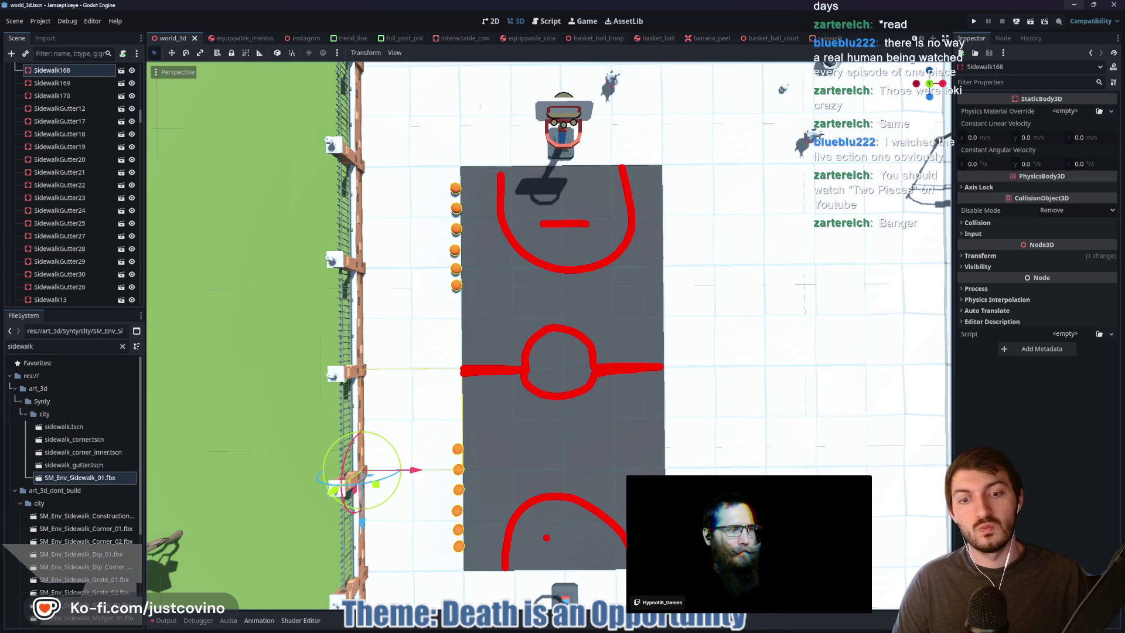
key("Escape")
left_click_drag(632, 306, 618, 628)
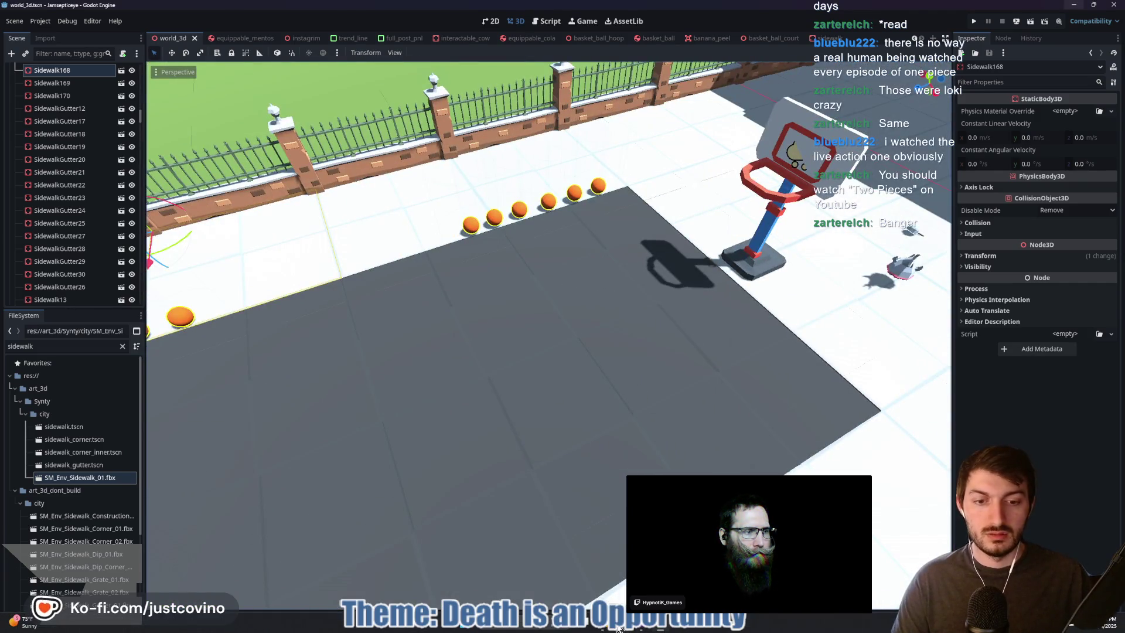
Search Google for 'basketball court asset' in a new browser tab
left_click(619, 628)
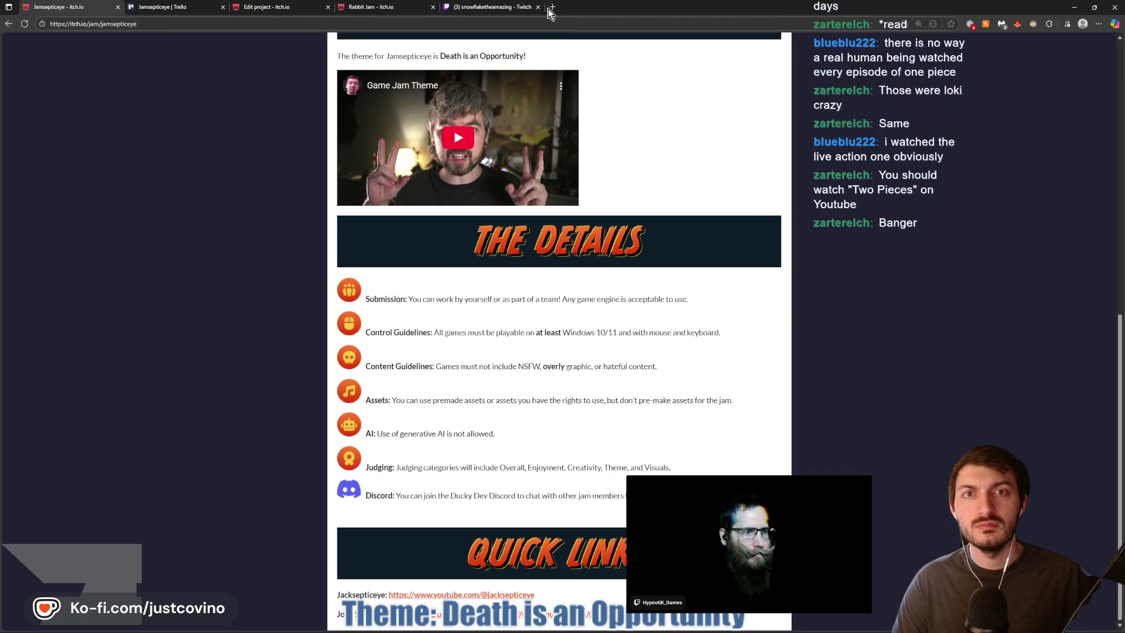
left_click(551, 7)
type("basket")
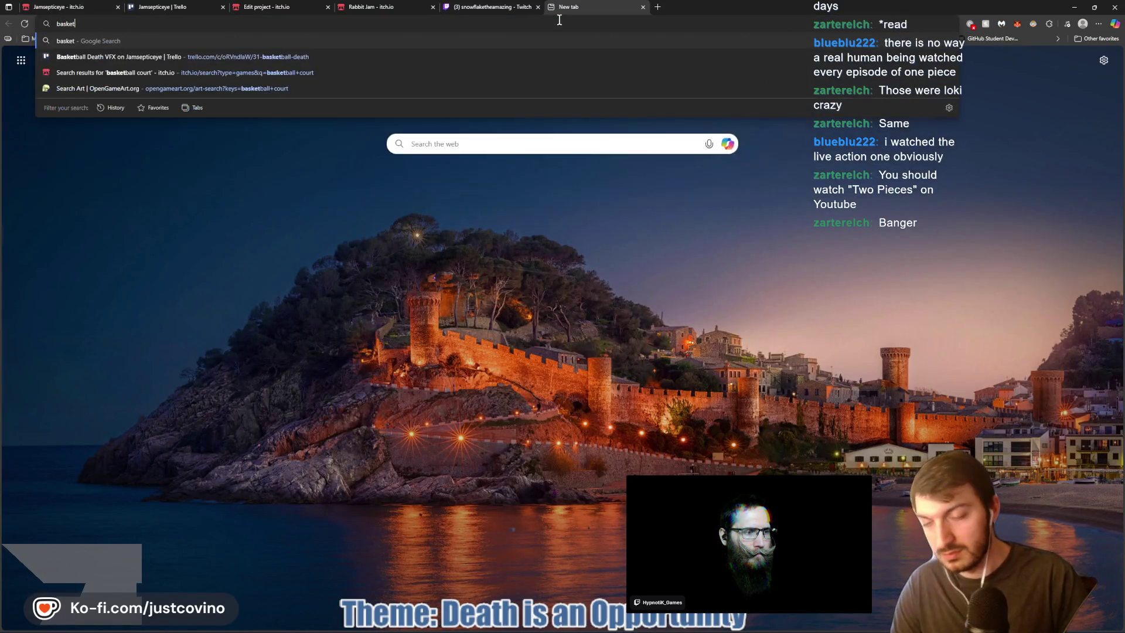
type("ball court asset")
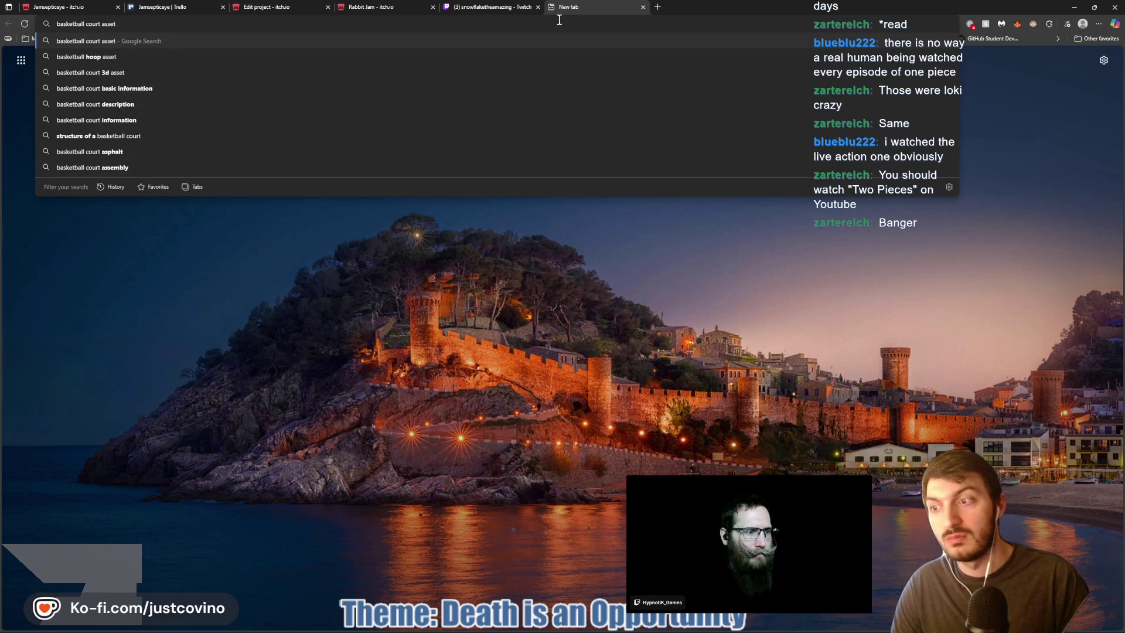
key("Return")
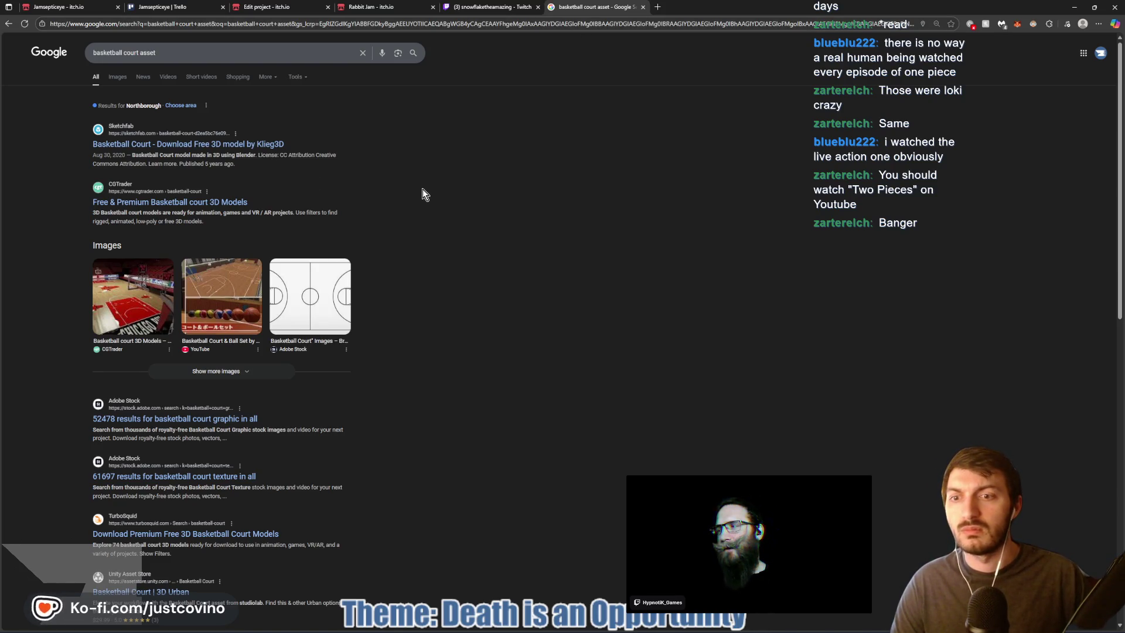
Open the Sketchfab Basketball Court model and review its licence, triangle count and comments
left_click(171, 144)
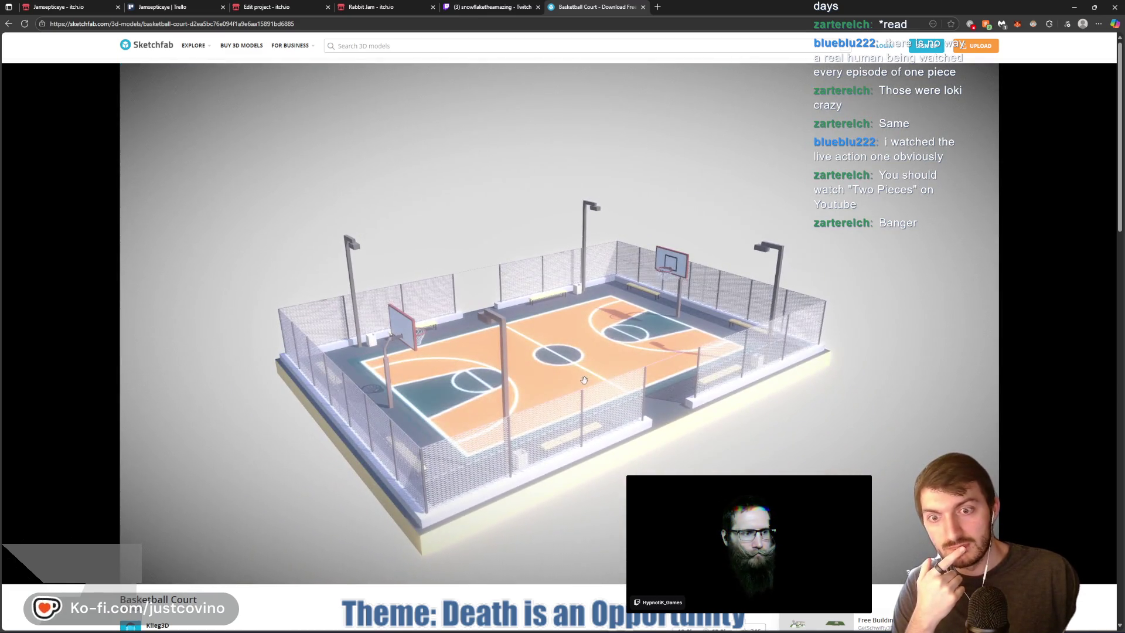
scroll(658, 376, "down", 3)
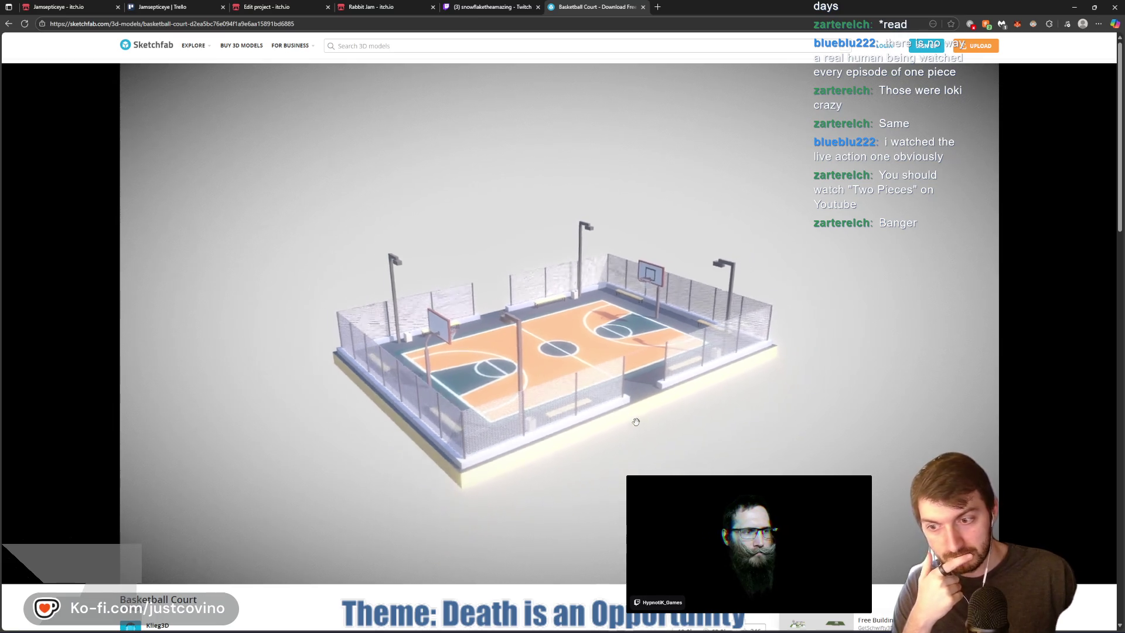
scroll(600, 500, "down", 2)
scroll(555, 336, "up", 5)
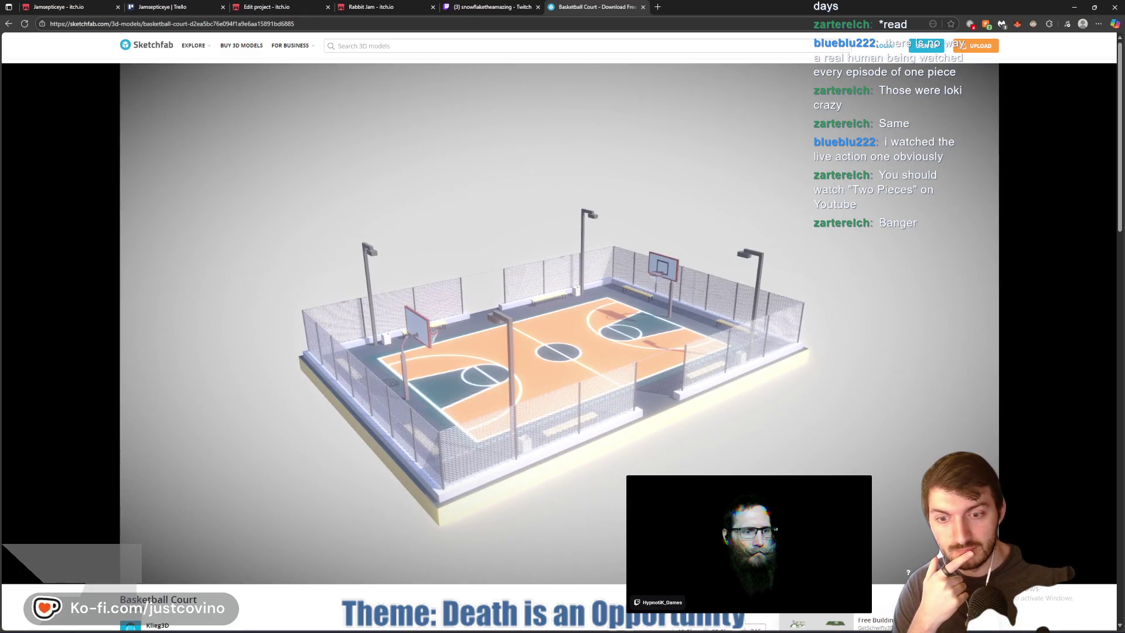
scroll(445, 561, "down", 3)
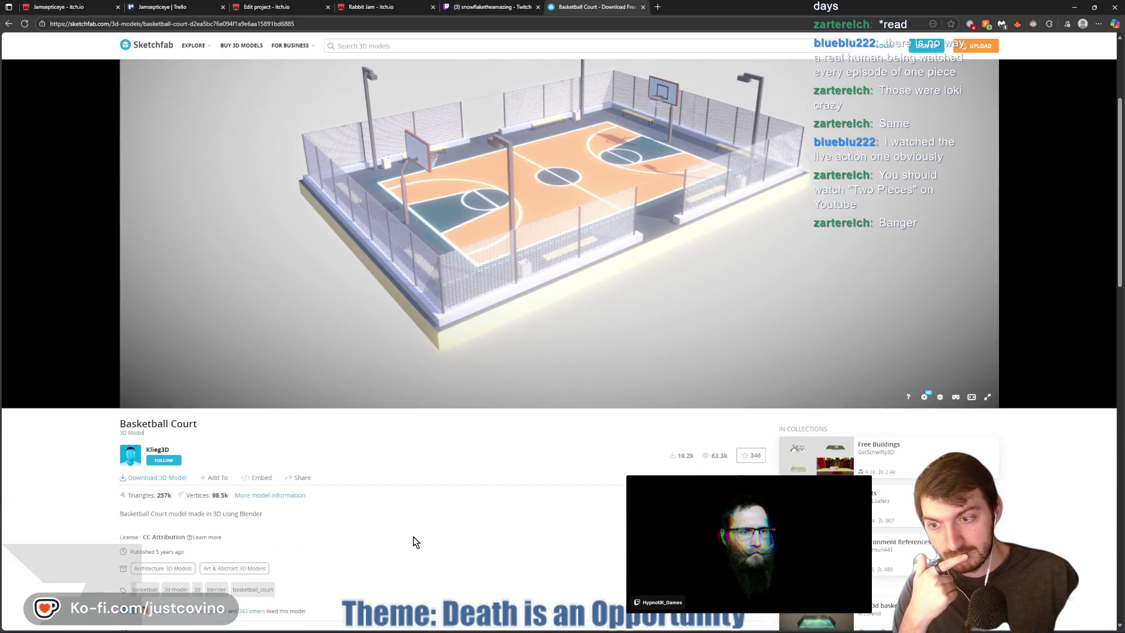
scroll(402, 529, "down", 3)
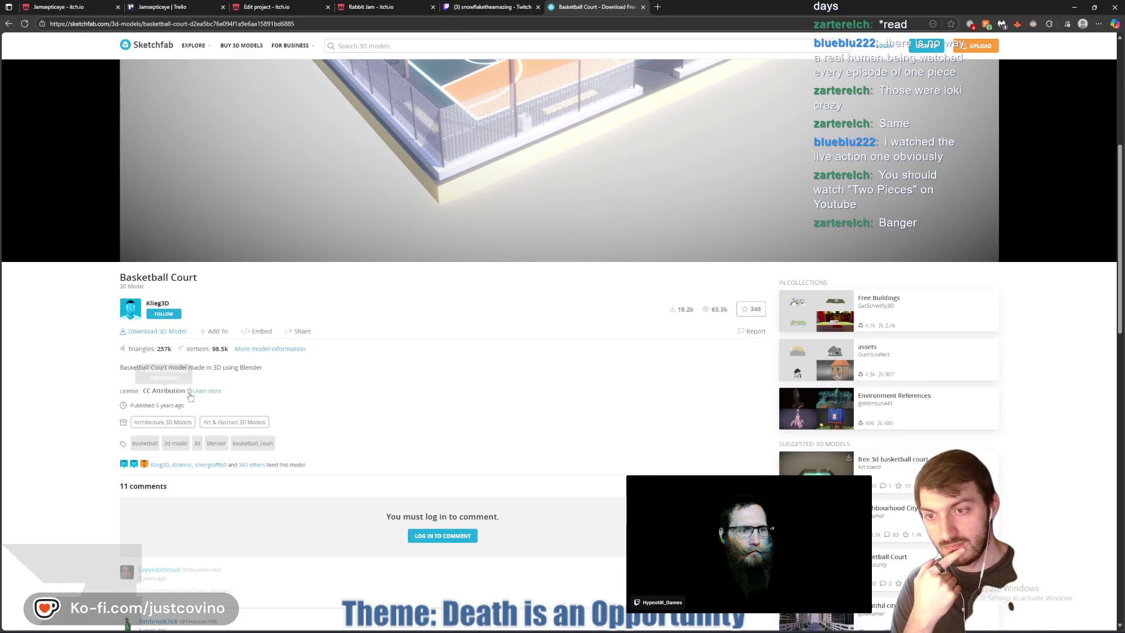
scroll(381, 381, "down", 1)
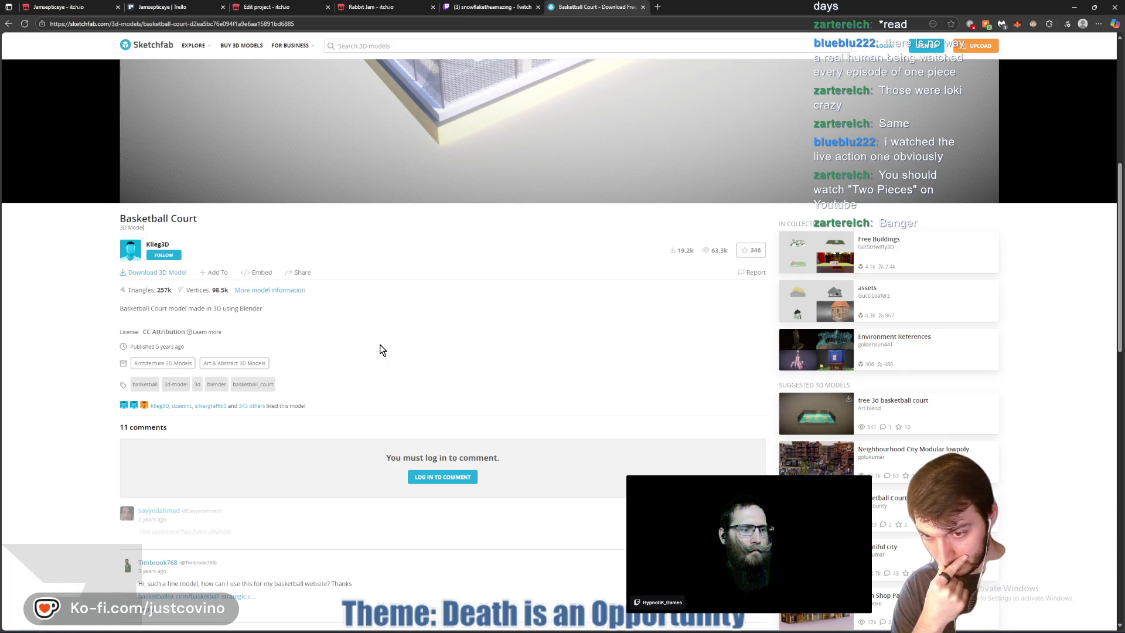
scroll(380, 350, "down", 2)
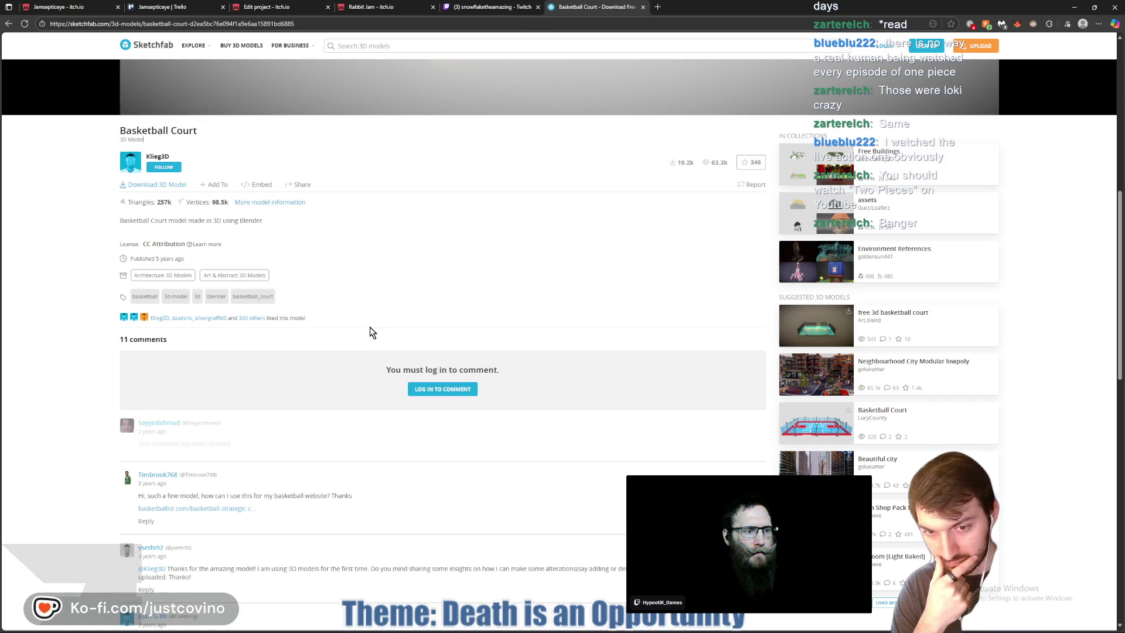
scroll(466, 365, "up", 5)
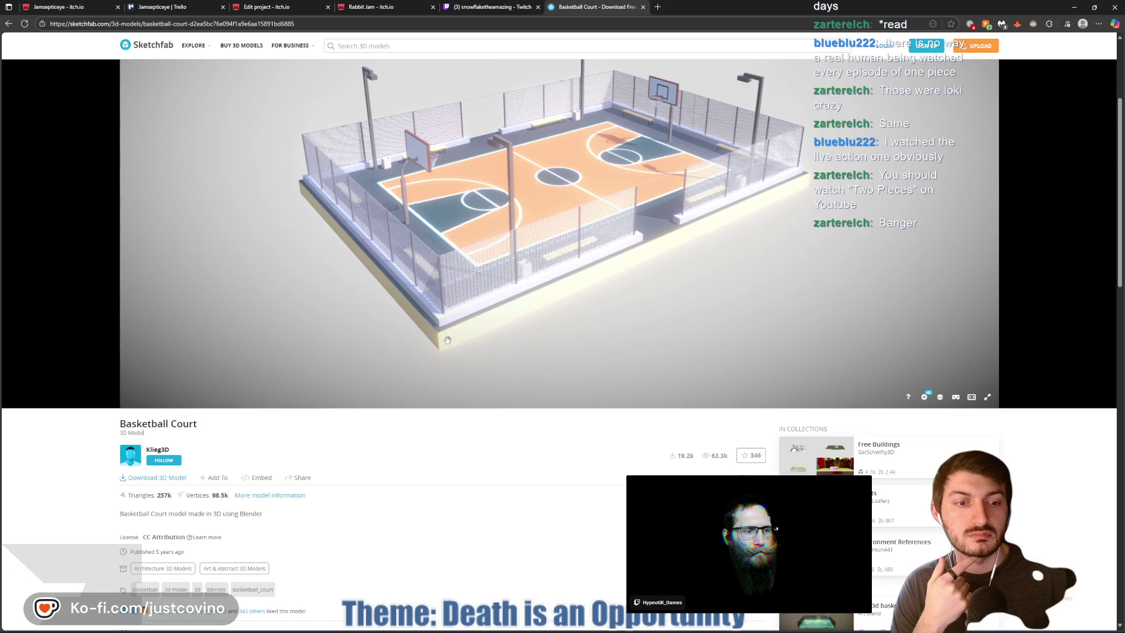
Close the Sketchfab tab, glance at the Godot court scene, and return to the browser
key("ctrl+w")
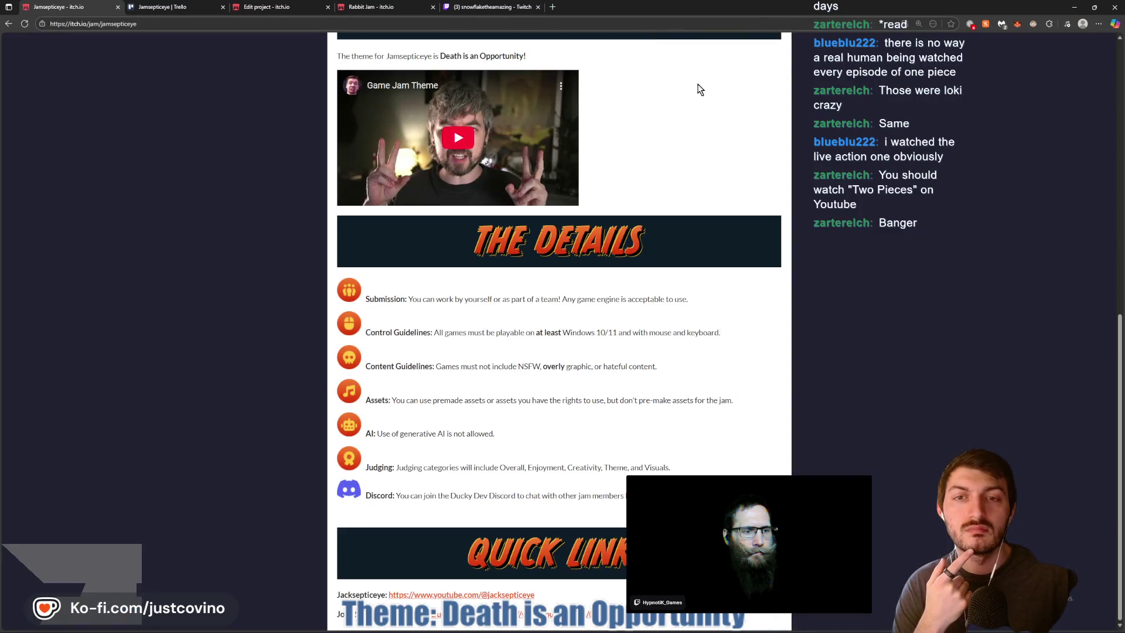
key("alt+Tab")
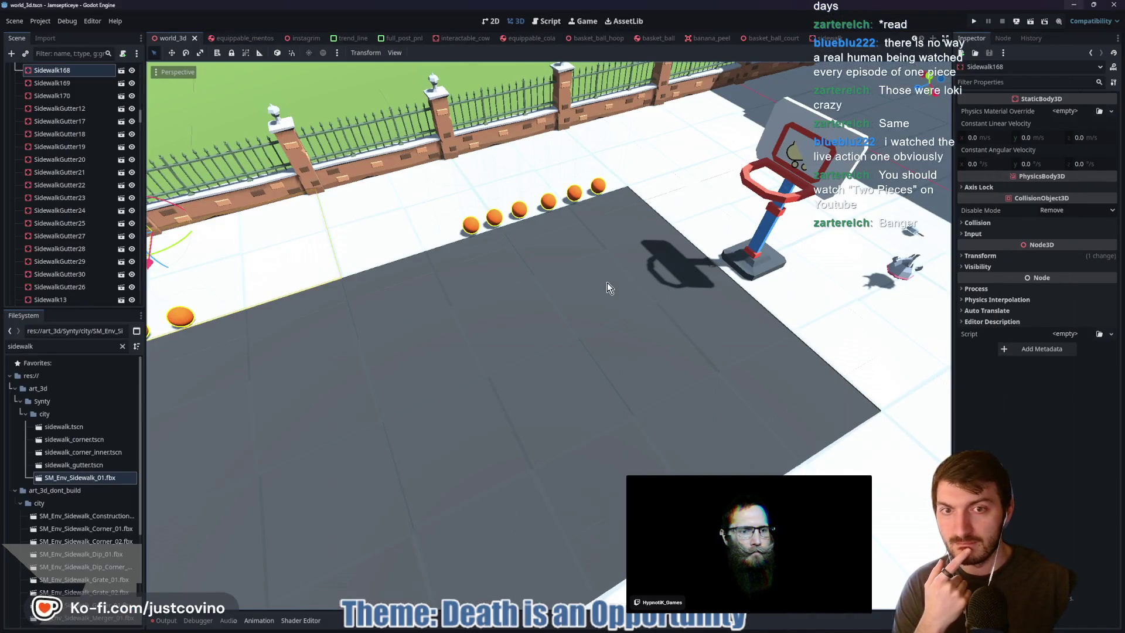
left_click(624, 628)
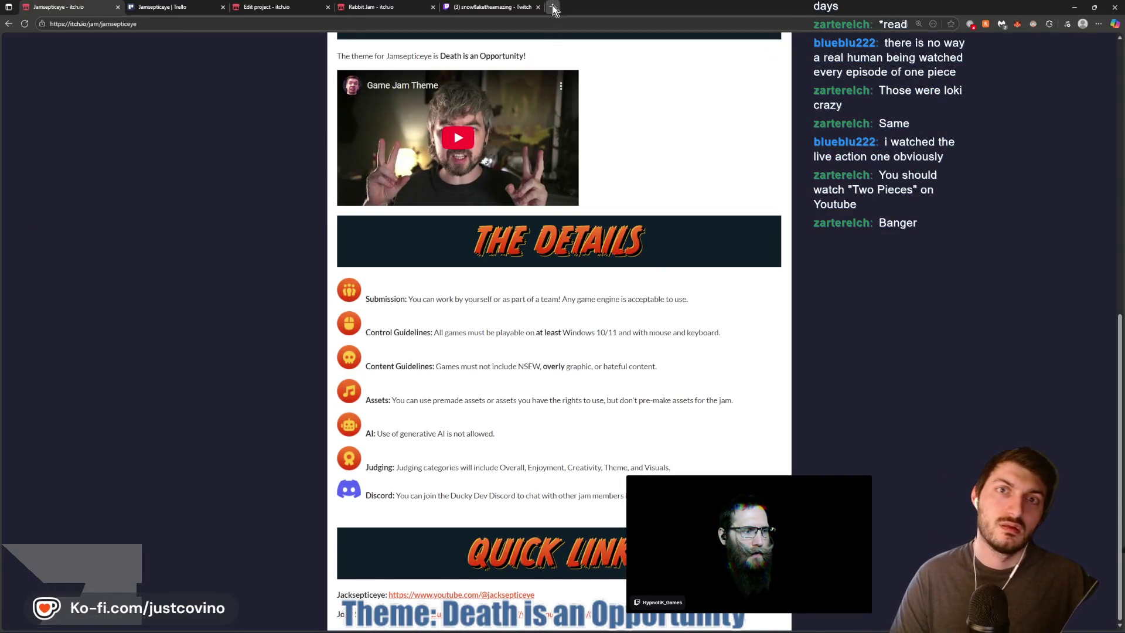
In a new browser tab, load itch.io's game assets tagged 3D and Godot
left_click(553, 9)
type("itch")
key("Return")
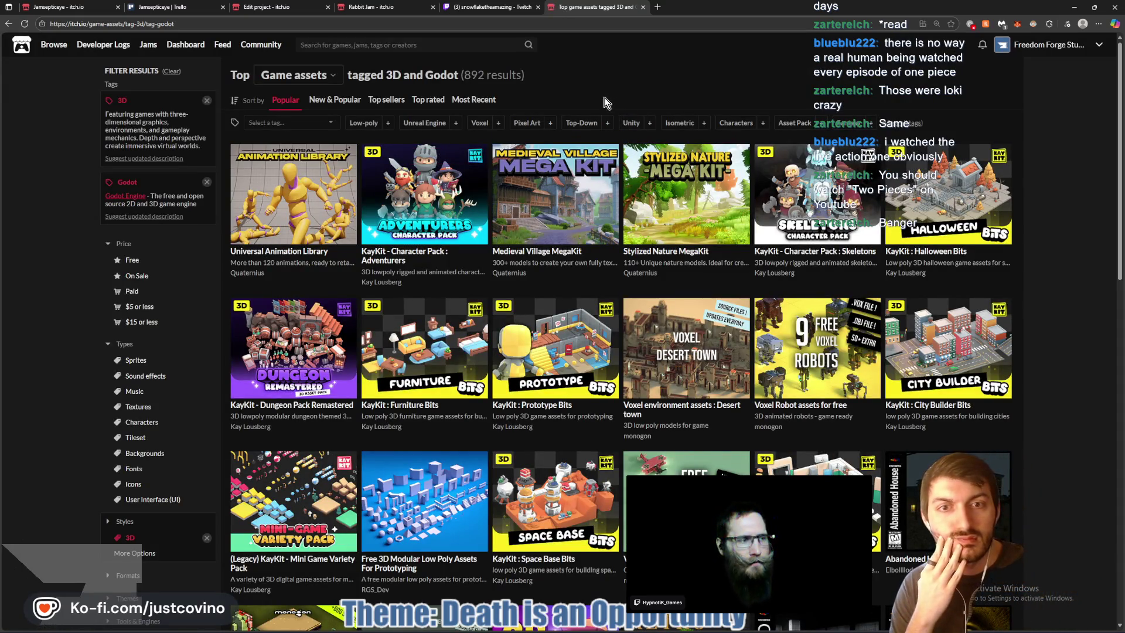
scroll(725, 247, "down", 2)
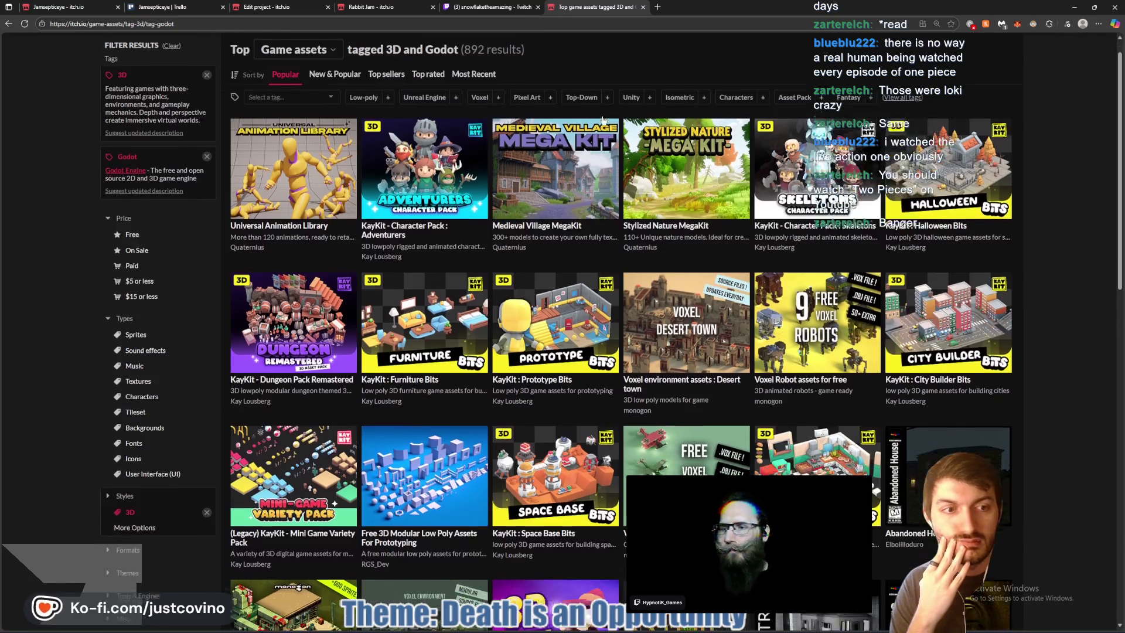
scroll(725, 247, "down", 3)
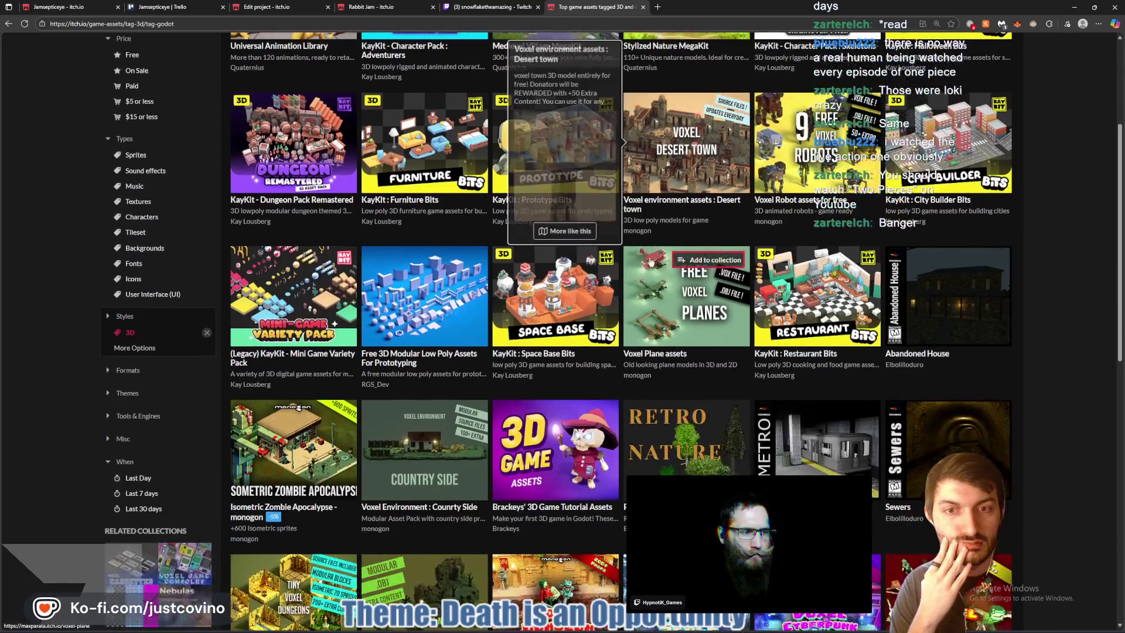
scroll(579, 309, "down", 3)
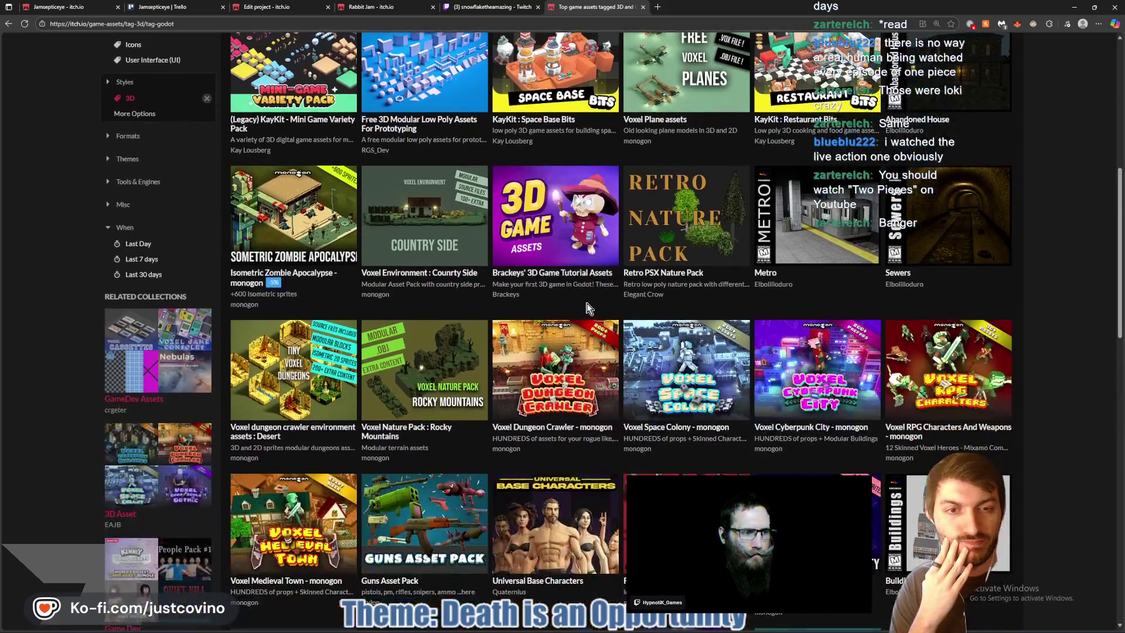
scroll(557, 301, "down", 2)
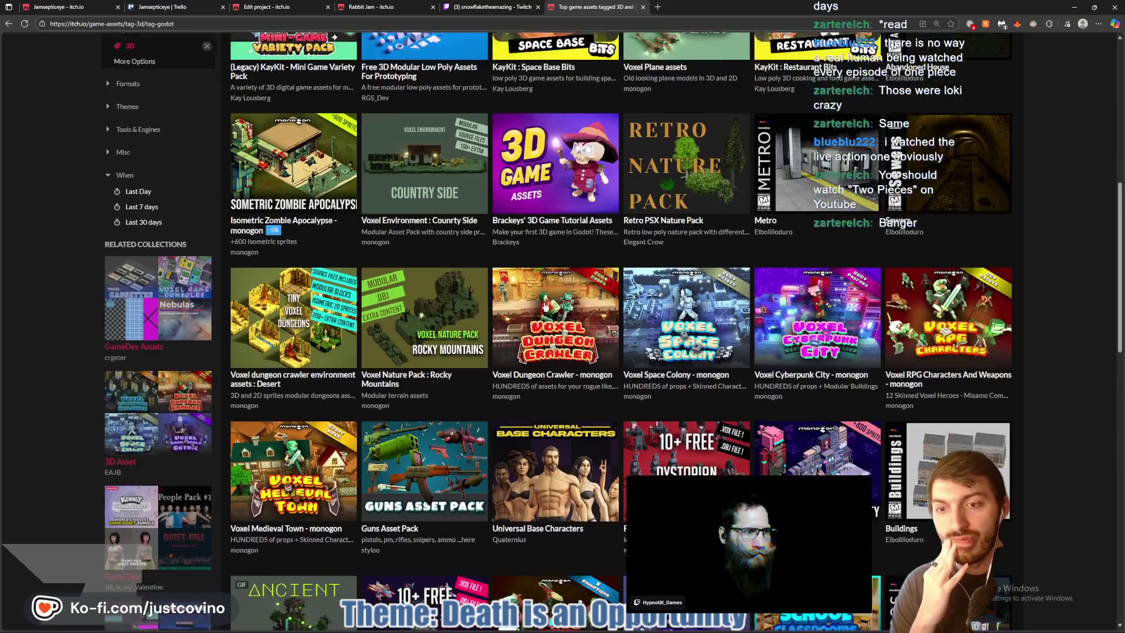
scroll(539, 304, "down", 5)
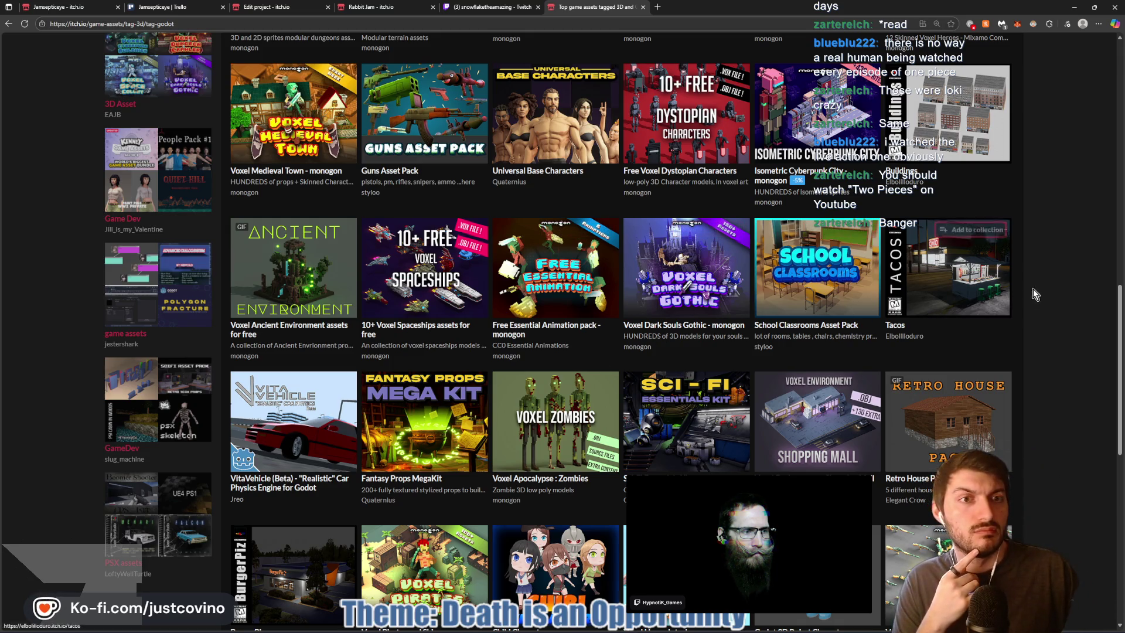
scroll(1035, 288, "down", 2)
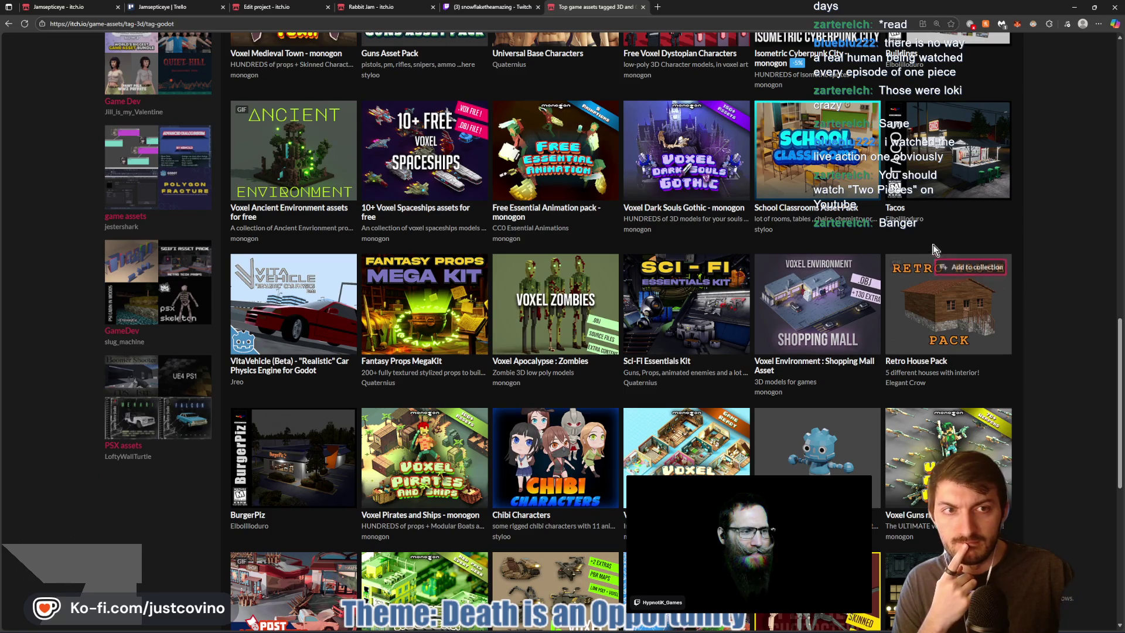
scroll(600, 293, "down", 3)
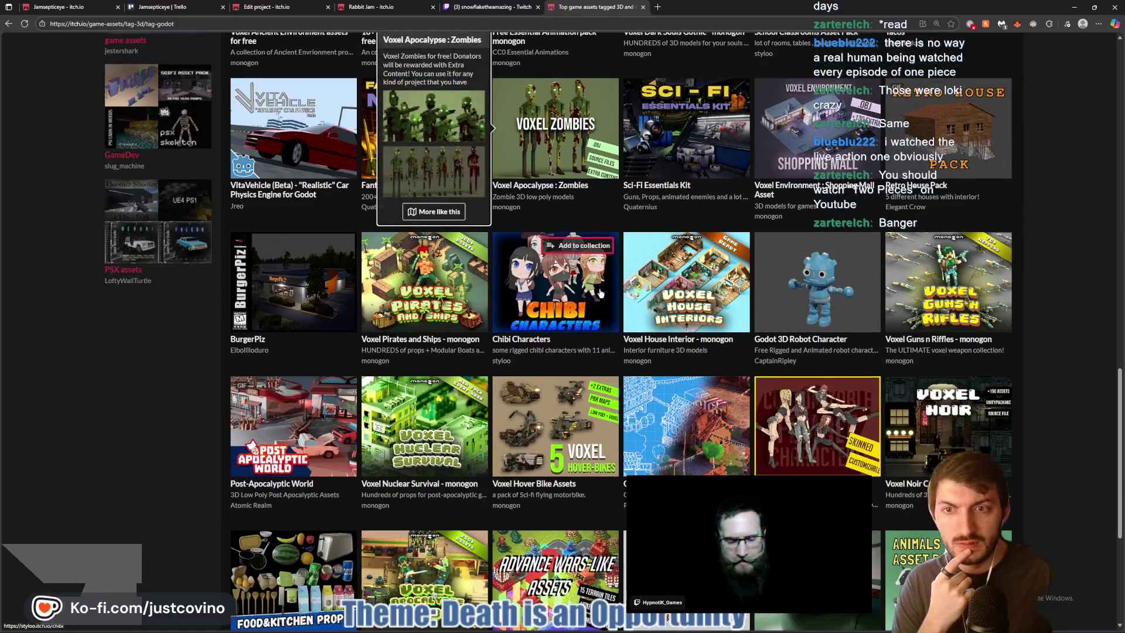
scroll(600, 293, "down", 2)
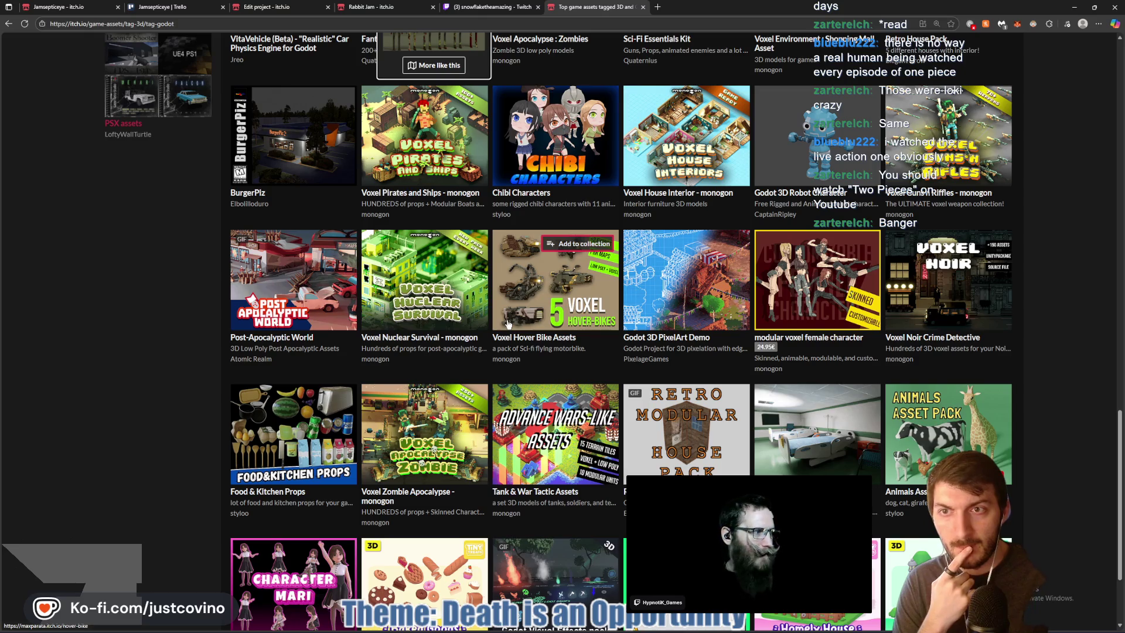
scroll(508, 324, "down", 1)
scroll(508, 322, "down", 1)
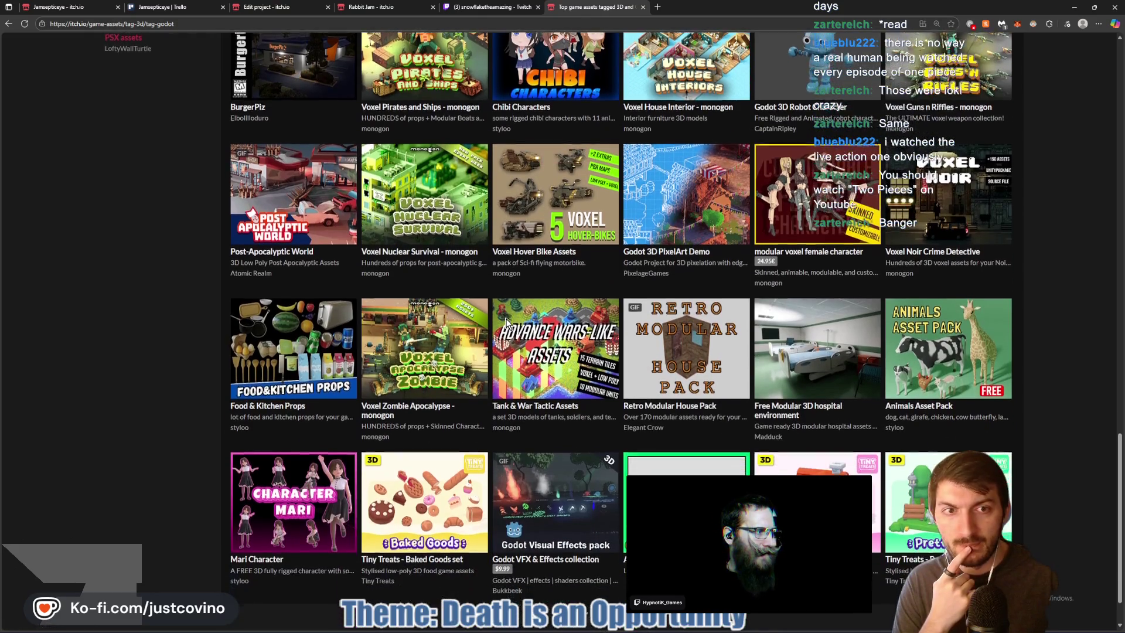
scroll(507, 322, "down", 2)
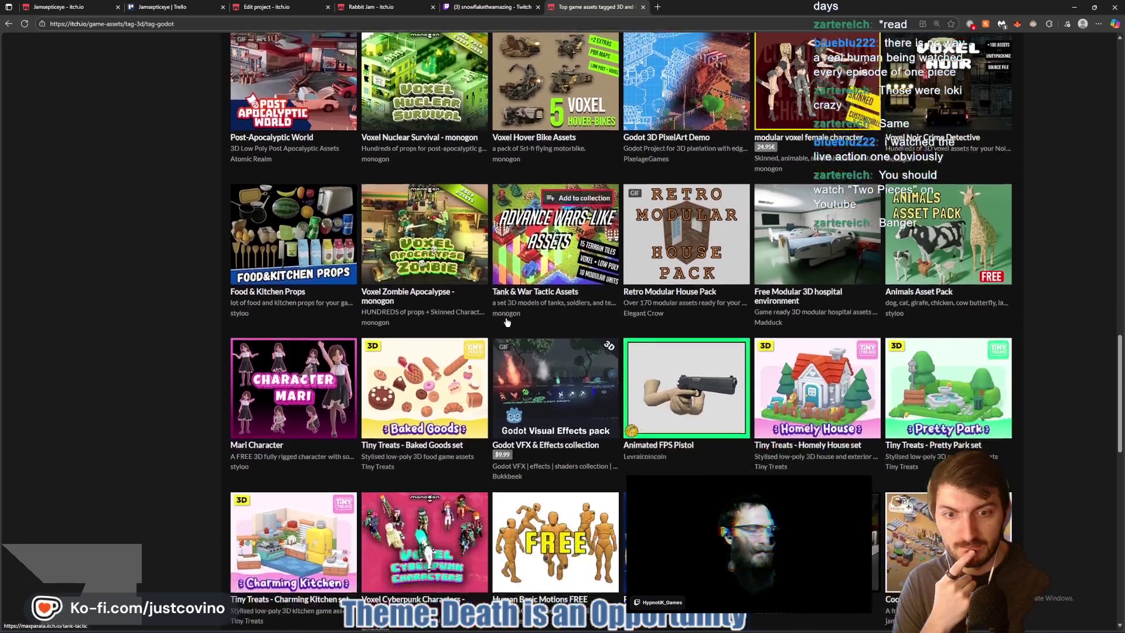
scroll(507, 322, "down", 1)
scroll(505, 321, "down", 6)
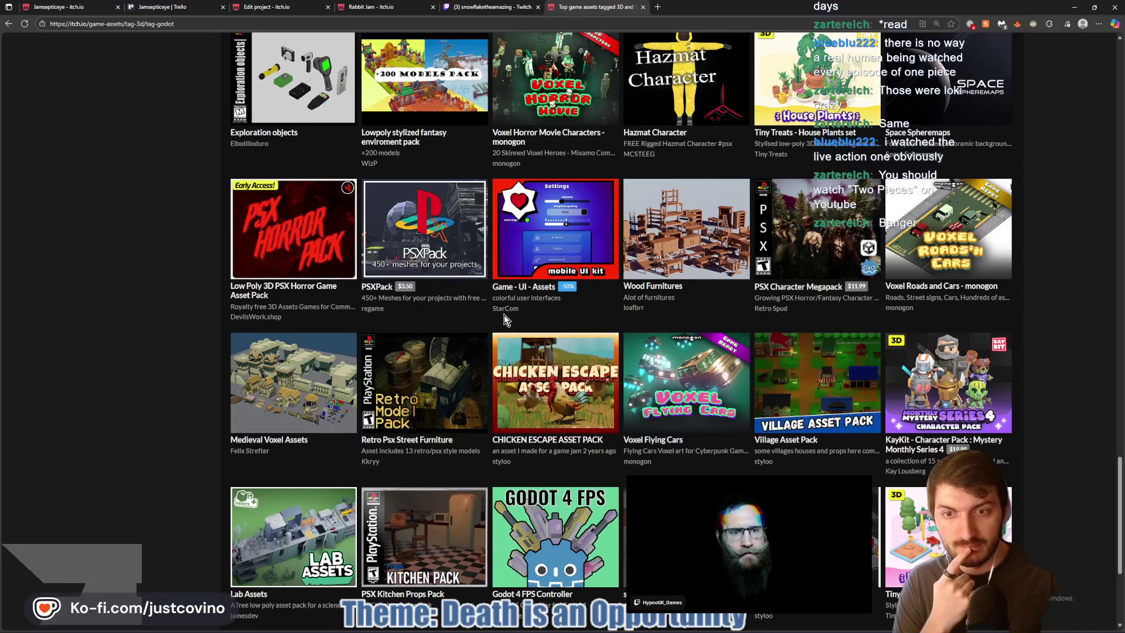
scroll(504, 320, "down", 2)
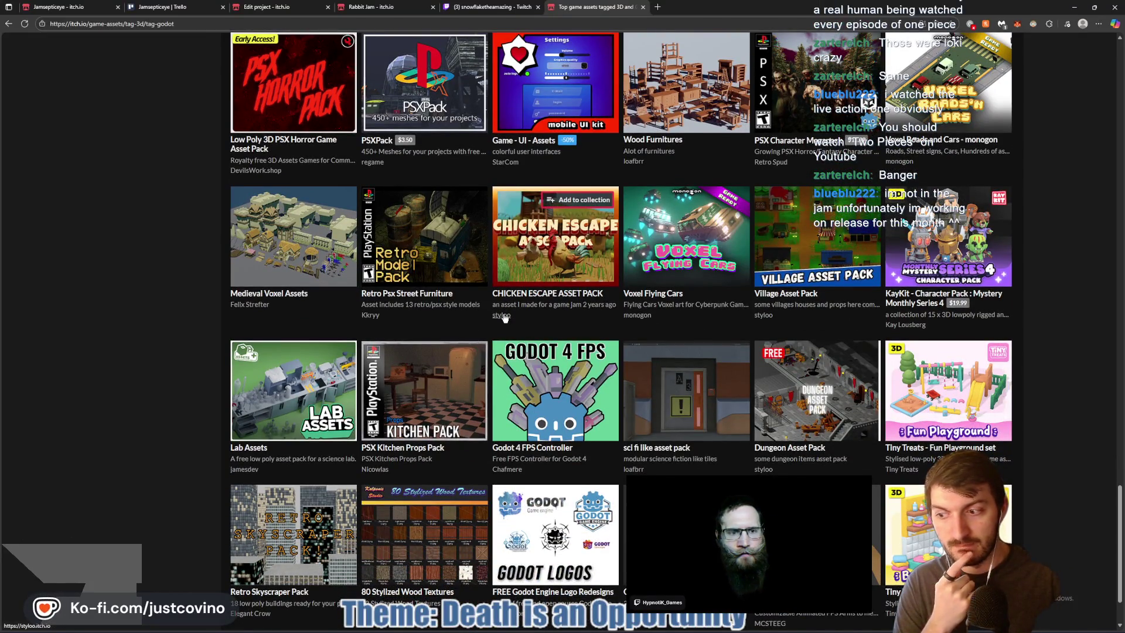
scroll(504, 317, "down", 1)
scroll(504, 316, "down", 1)
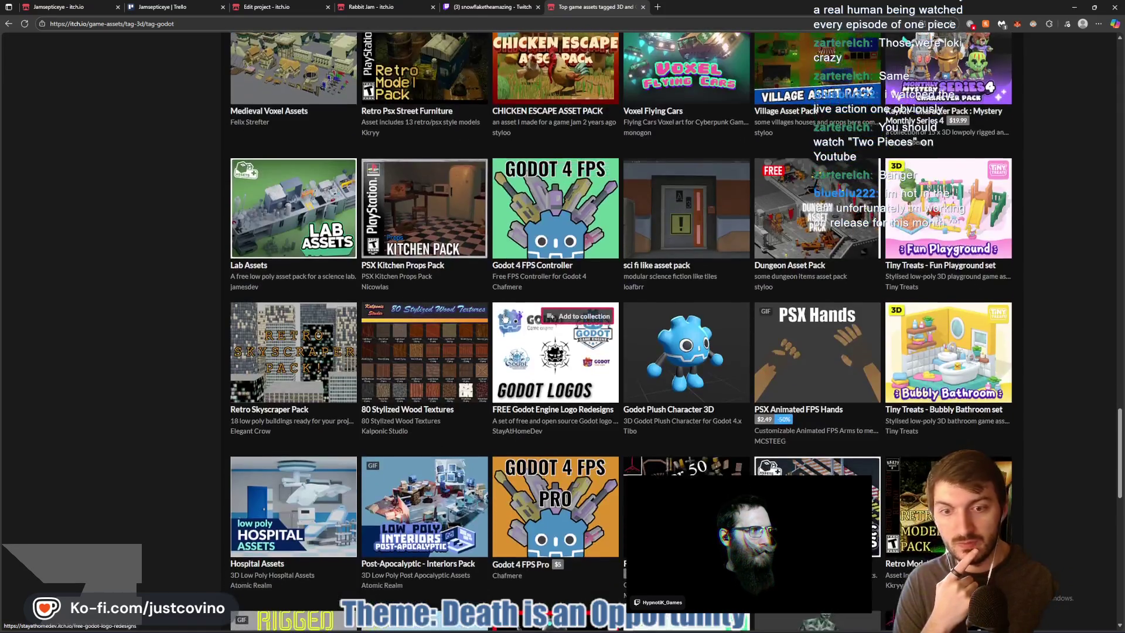
scroll(506, 319, "down", 3)
scroll(514, 314, "down", 1)
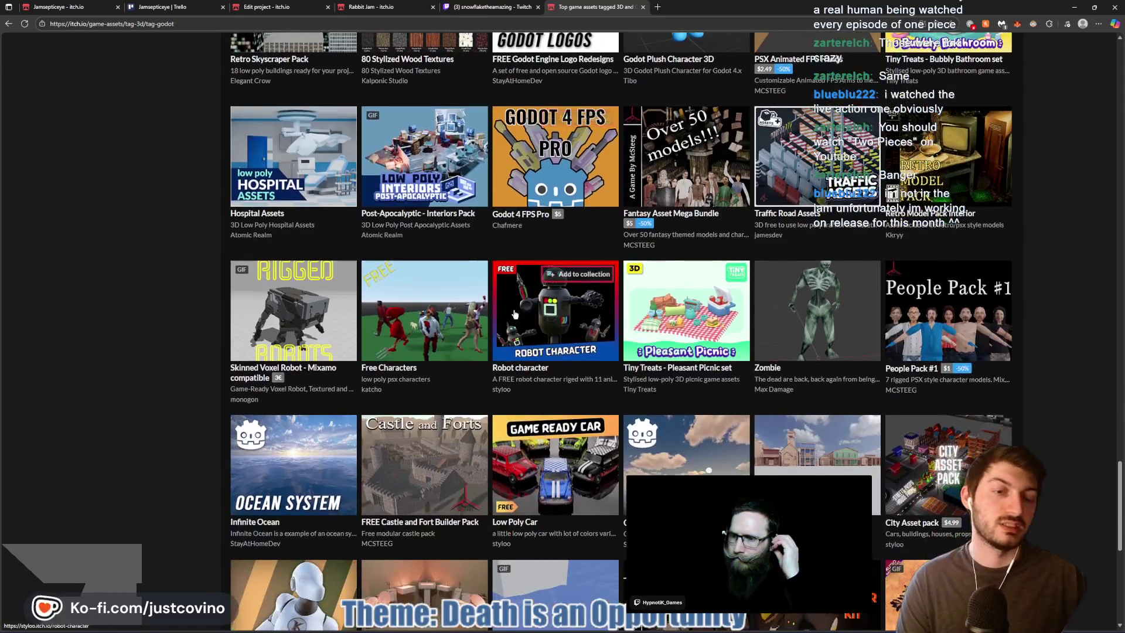
scroll(469, 346, "down", 4)
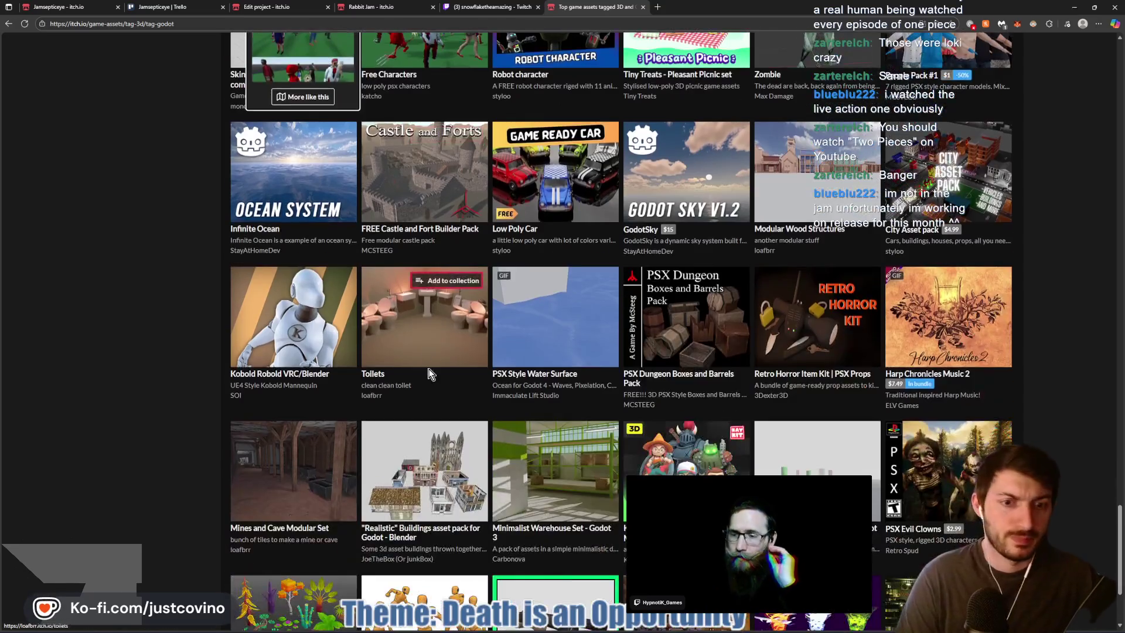
scroll(452, 366, "down", 2)
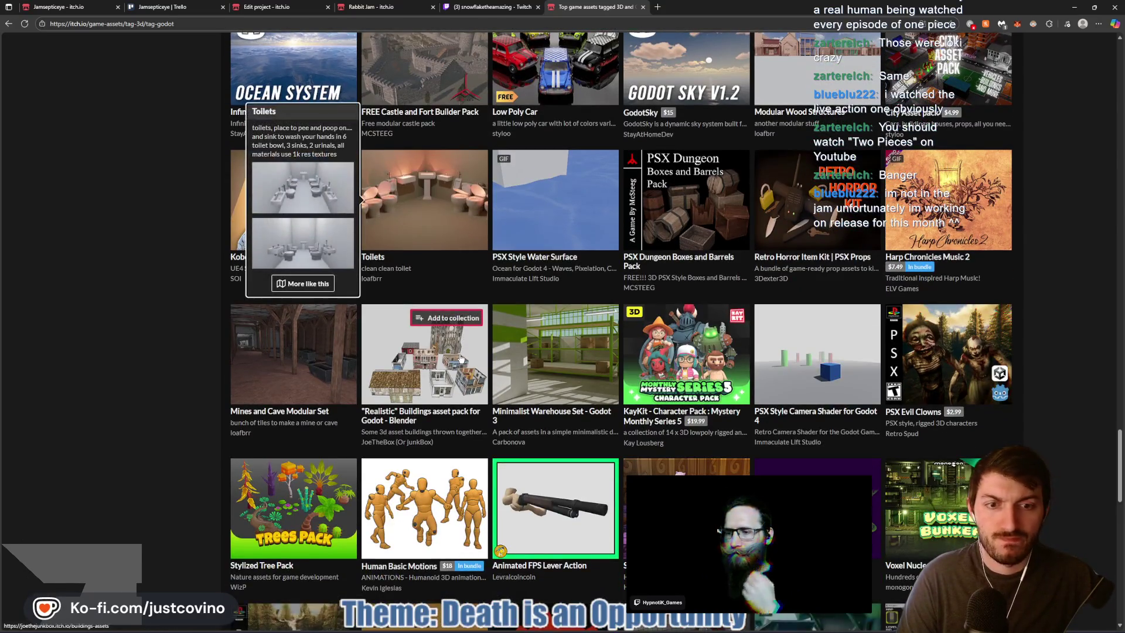
scroll(458, 359, "down", 1)
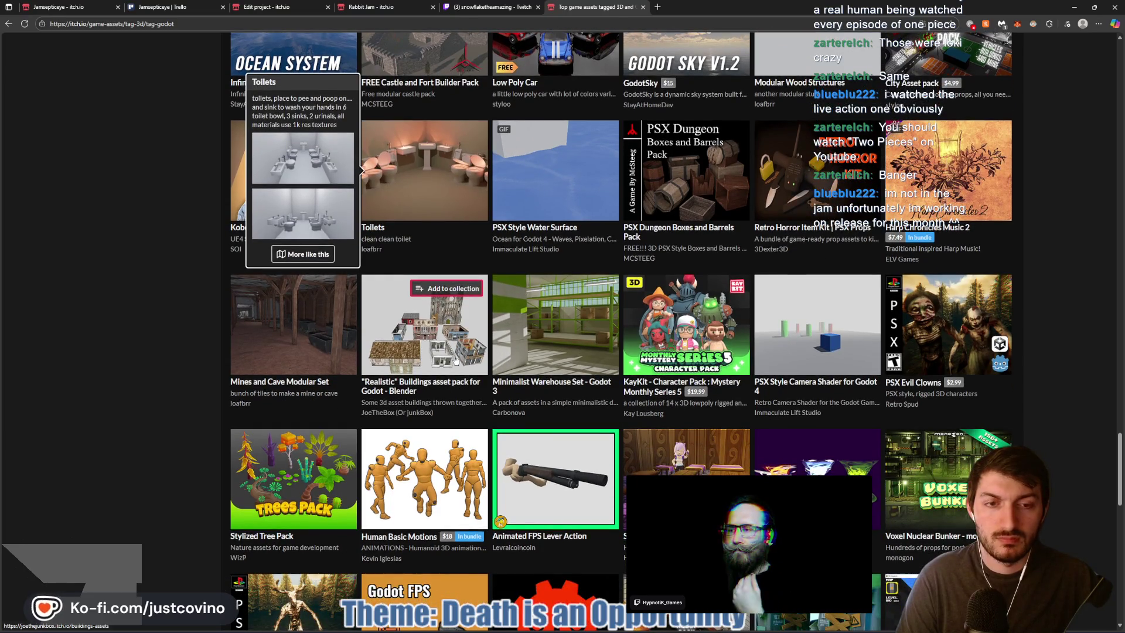
scroll(455, 360, "down", 4)
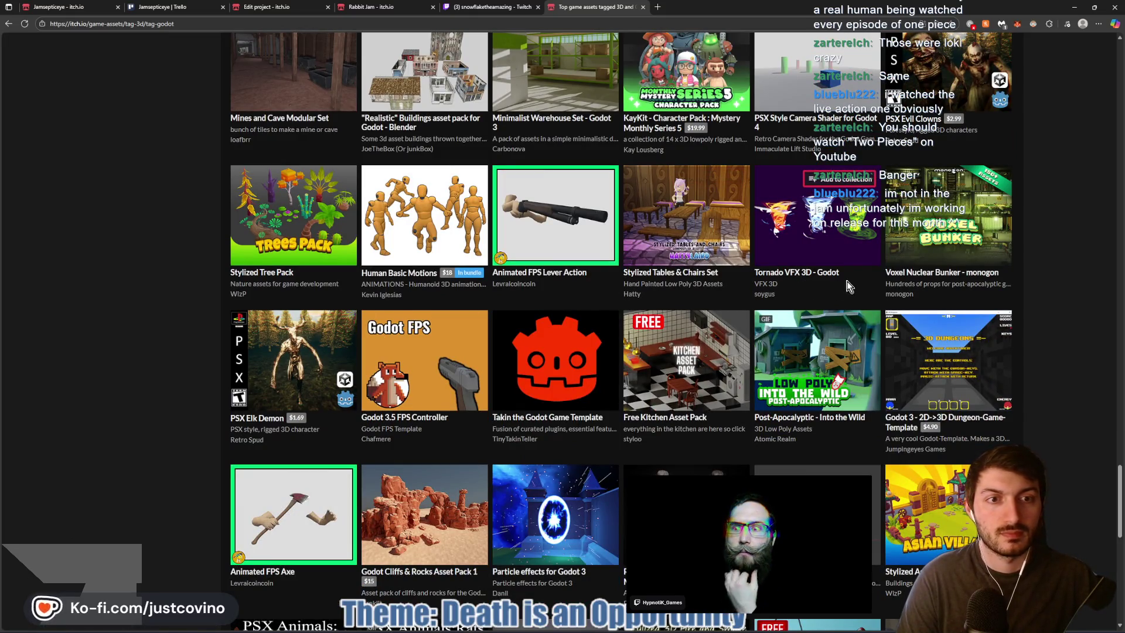
scroll(843, 286, "down", 3)
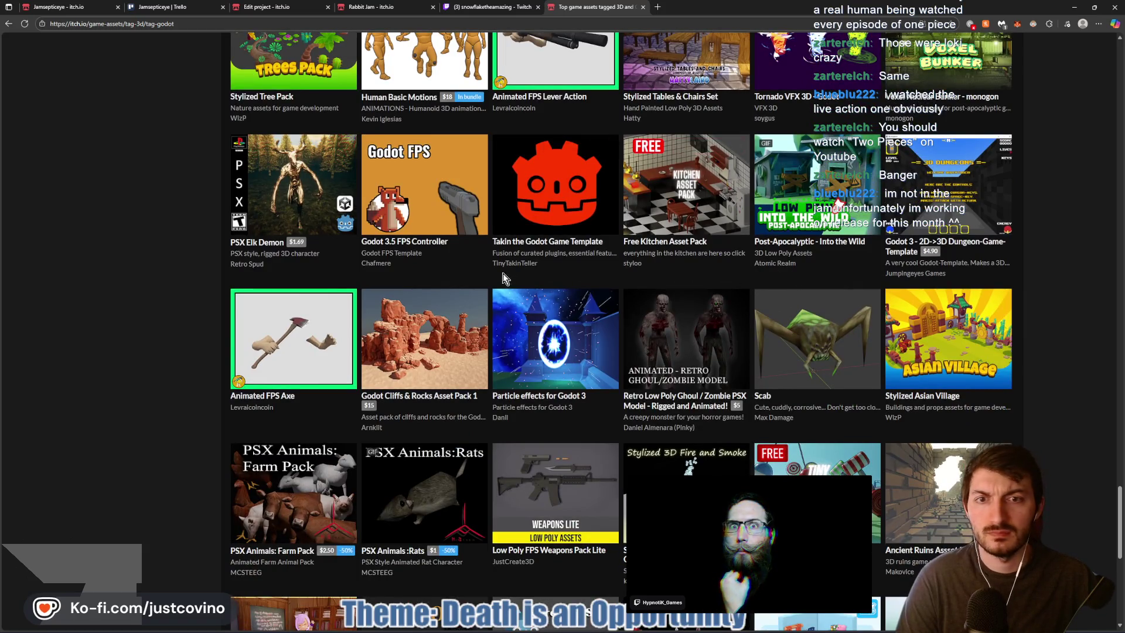
scroll(502, 273, "down", 1)
scroll(445, 235, "down", 3)
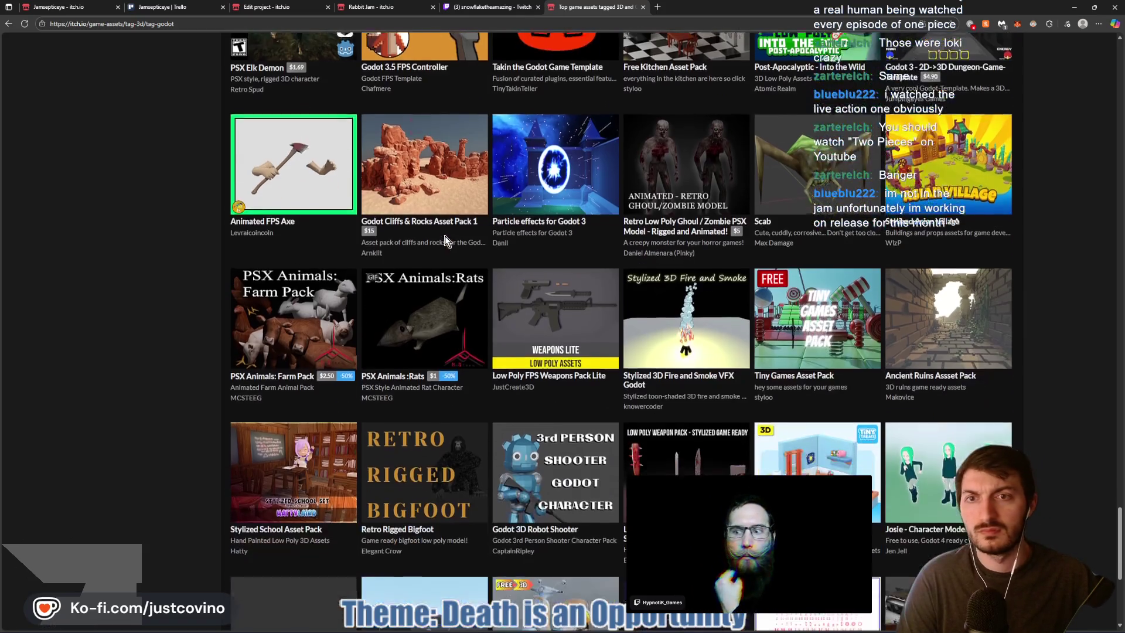
scroll(436, 239, "down", 3)
scroll(434, 239, "down", 2)
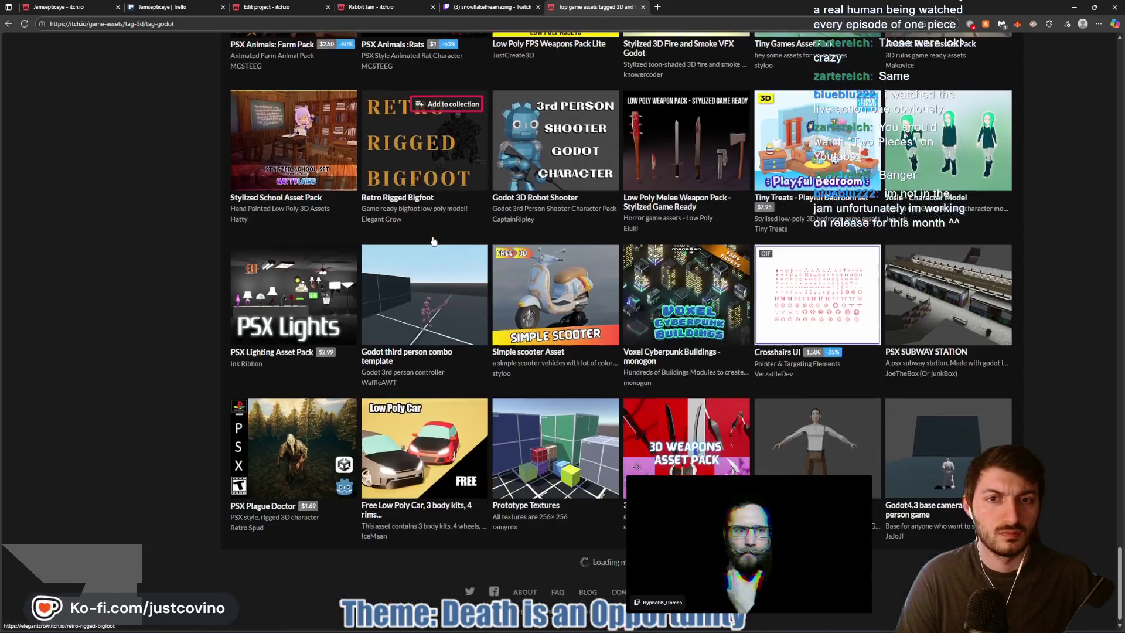
scroll(429, 240, "down", 4)
scroll(424, 245, "down", 10)
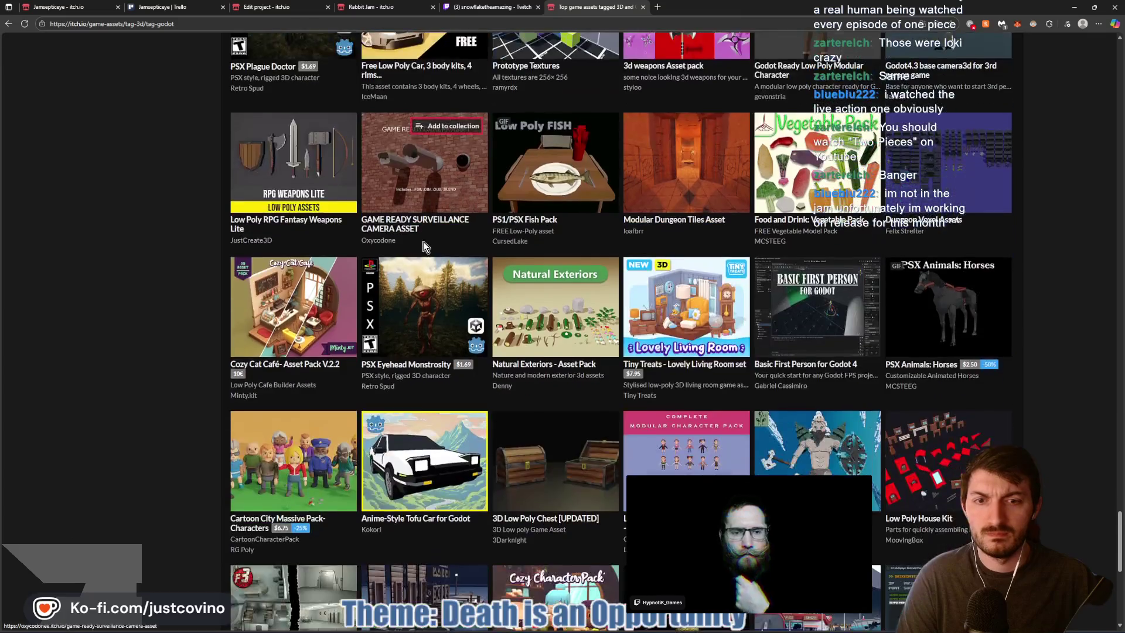
scroll(416, 249, "down", 13)
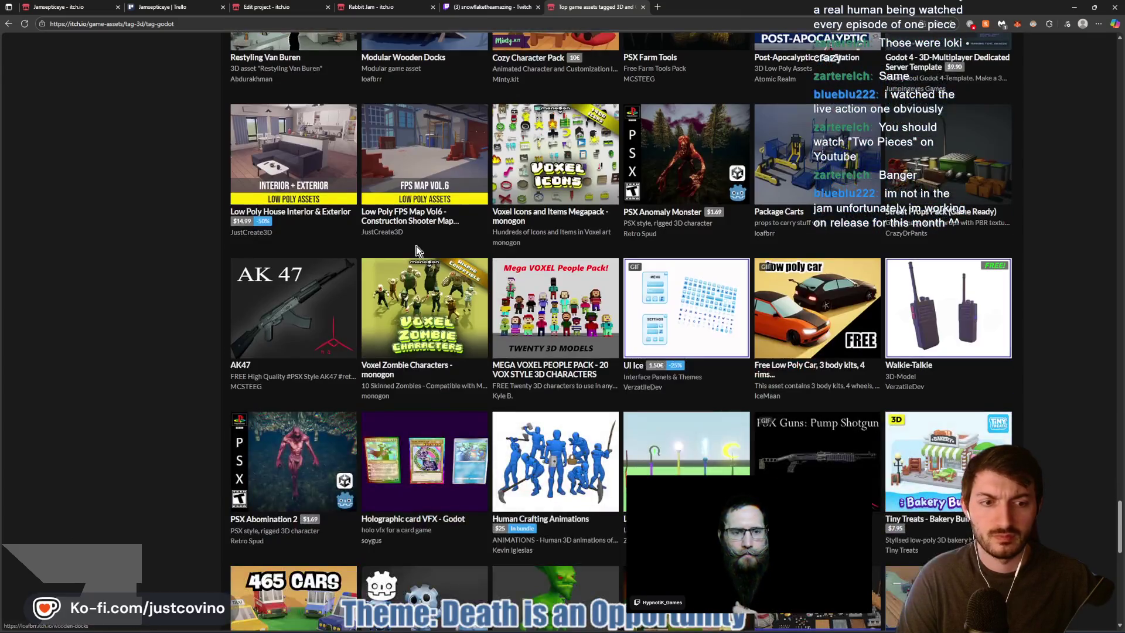
scroll(417, 249, "down", 3)
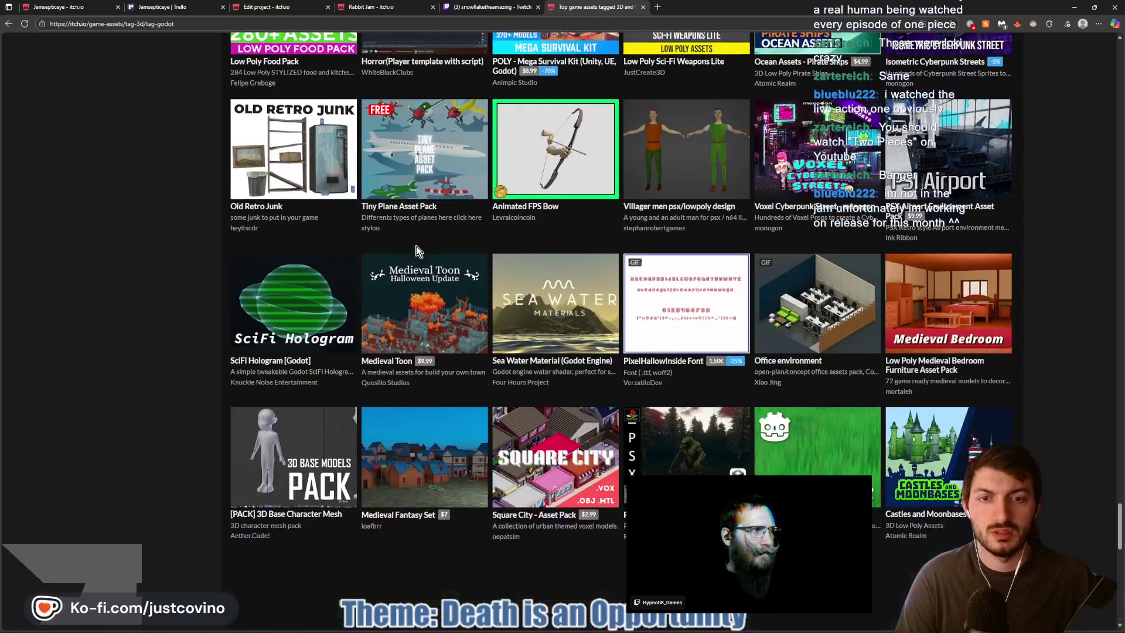
scroll(418, 250, "down", 8)
scroll(417, 251, "down", 8)
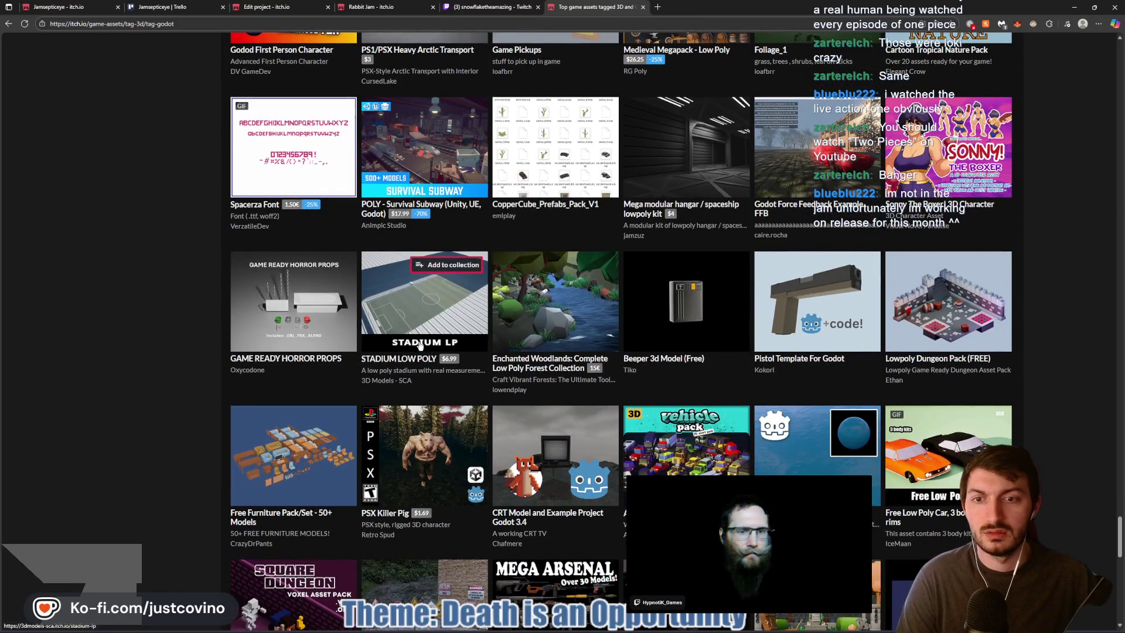
mouse_move(420, 345)
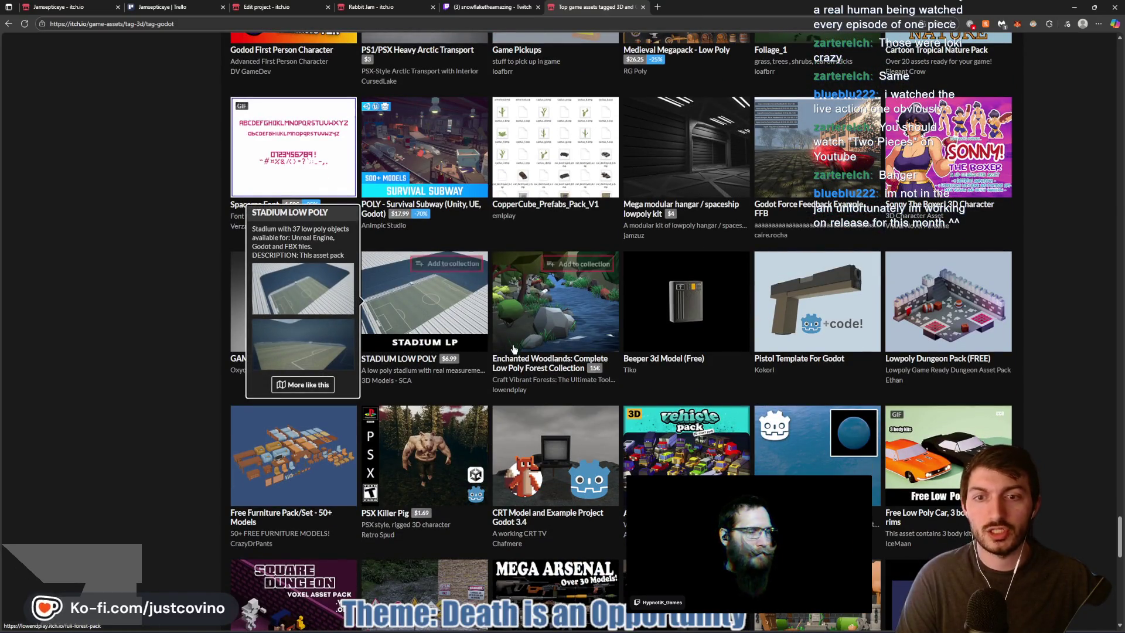
scroll(527, 368, "down", 3)
scroll(527, 368, "down", 10)
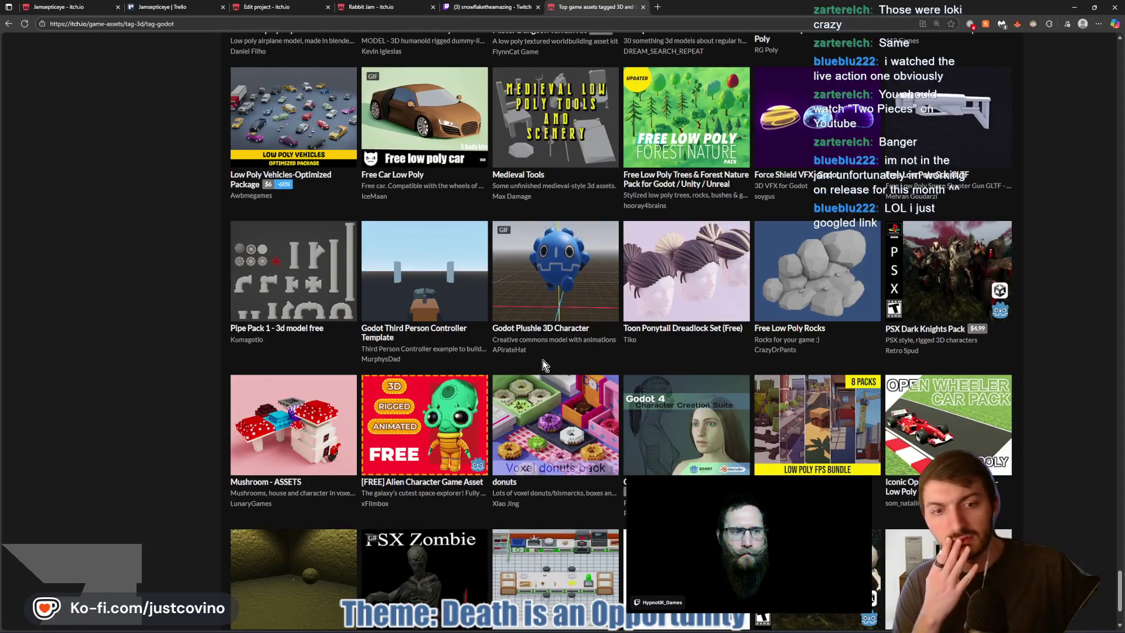
scroll(542, 360, "down", 5)
scroll(547, 357, "down", 10)
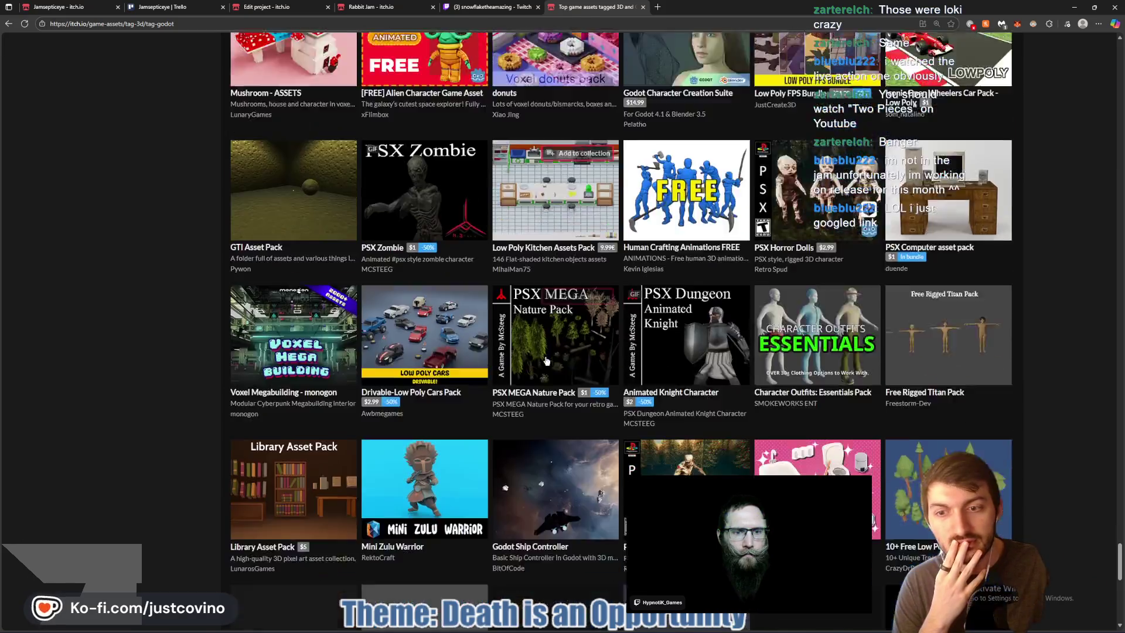
scroll(540, 357, "down", 2)
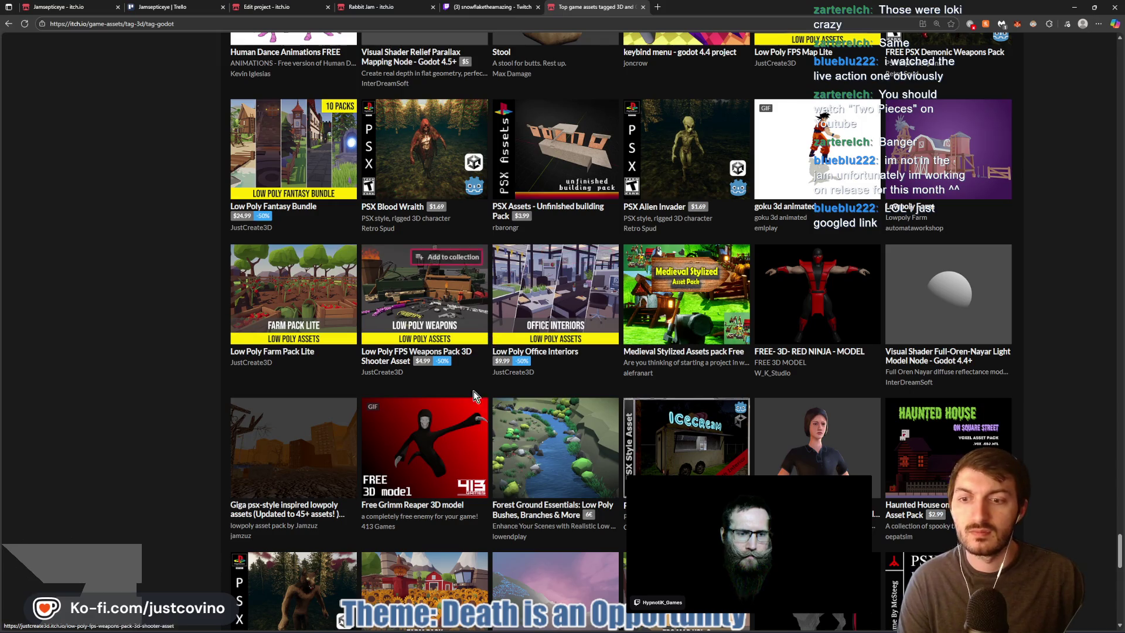
scroll(474, 387, "down", 15)
scroll(484, 373, "up", 20)
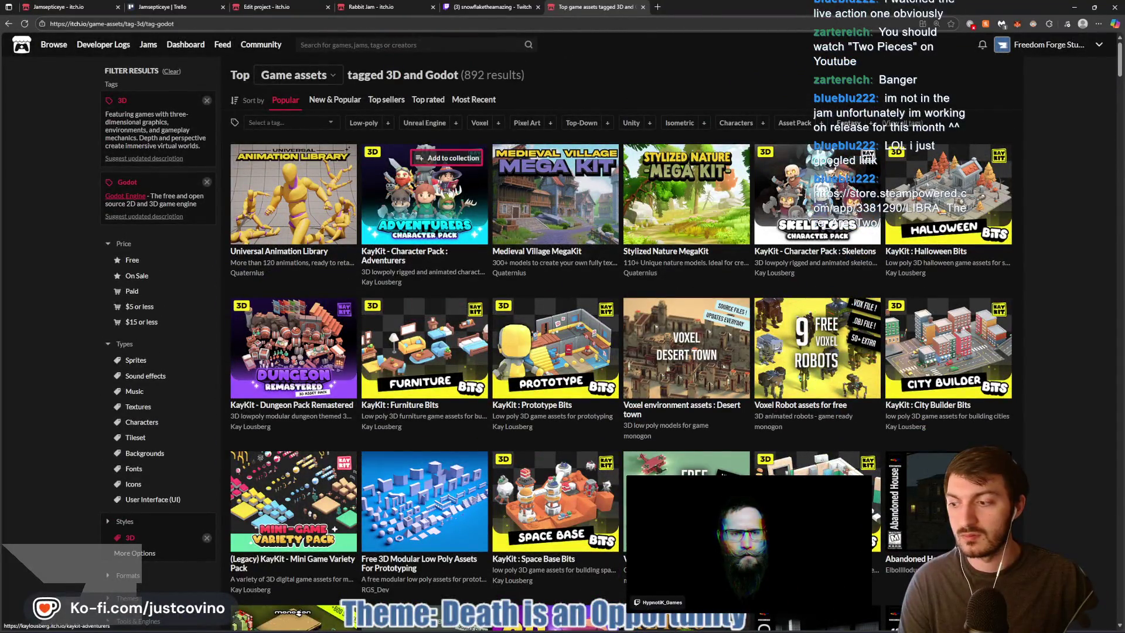
left_click(353, 47)
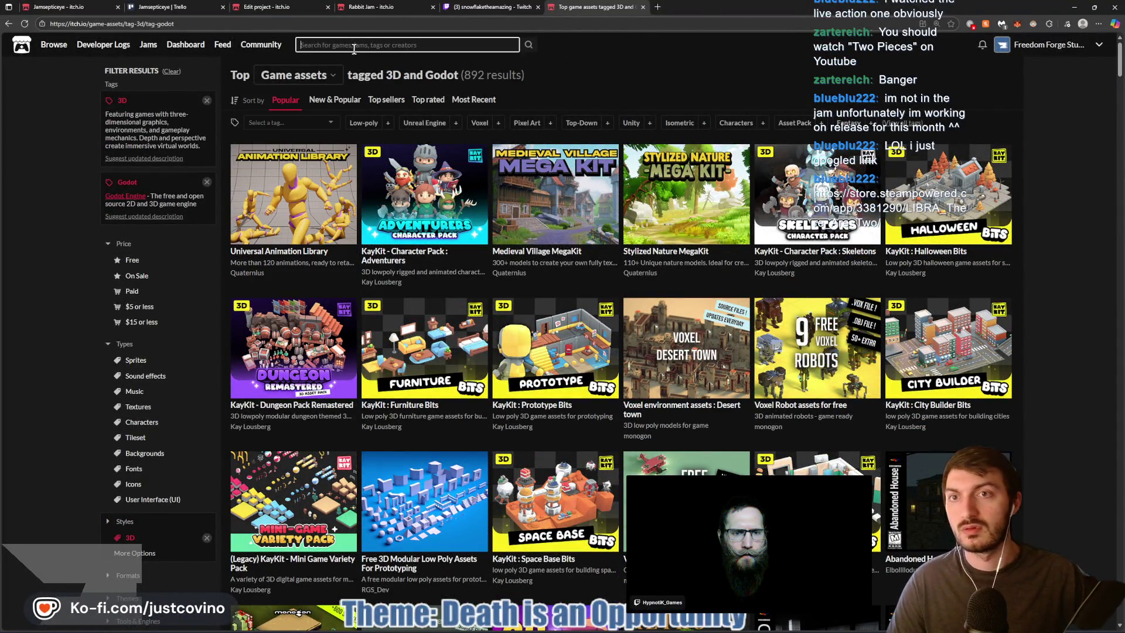
Search itch.io for 'basketball', limit to Game assets, and open the Basketball - 3D Model page
type("basketball")
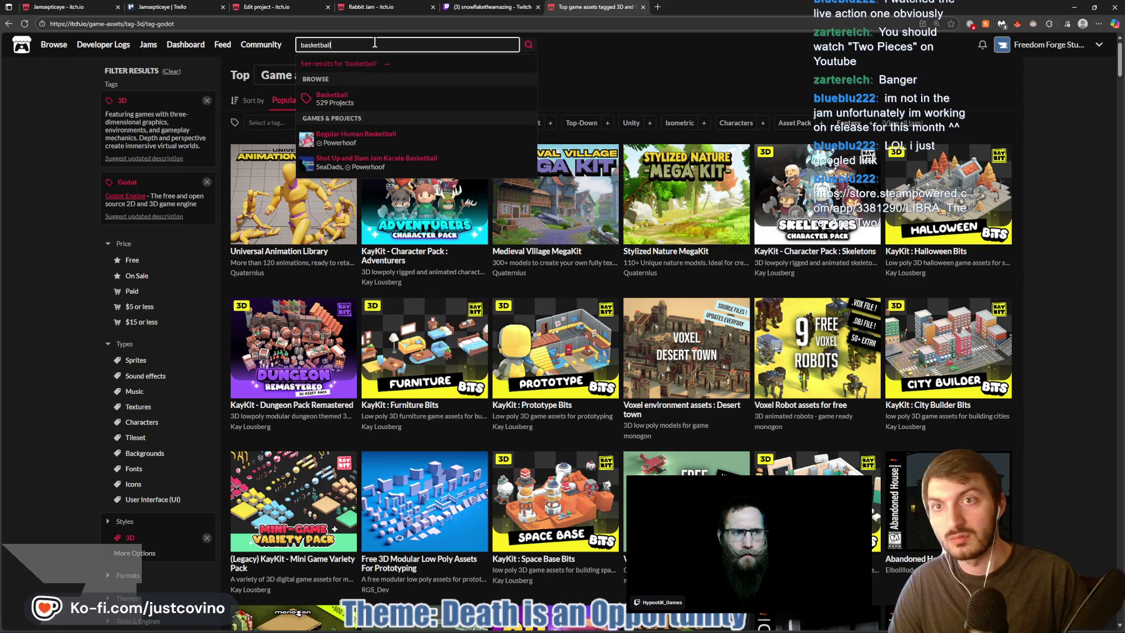
key("Return")
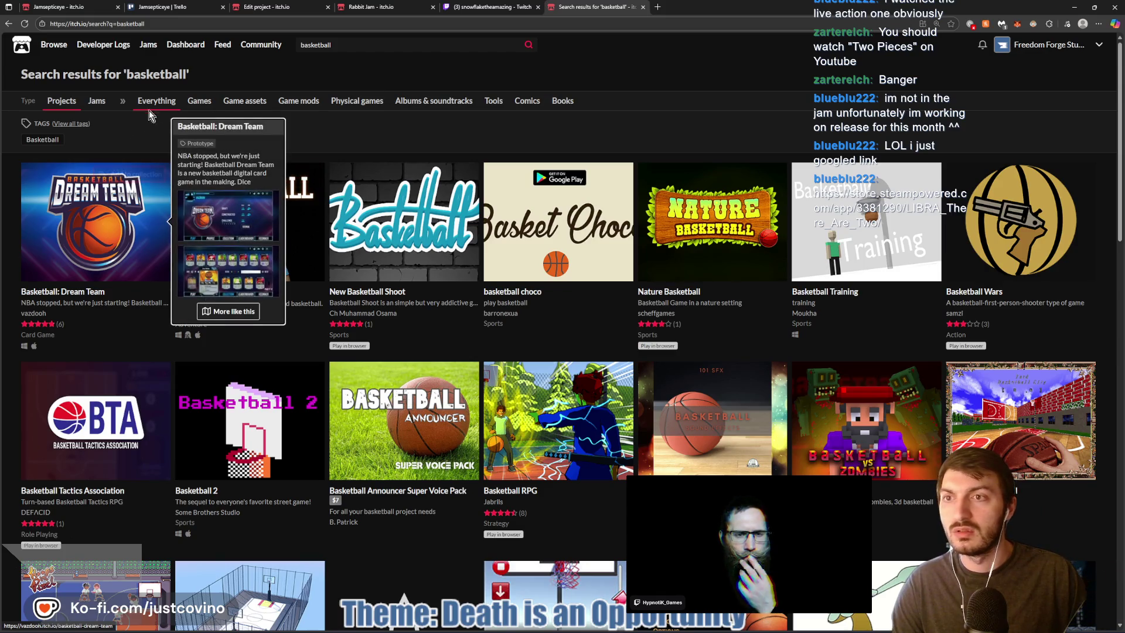
left_click(244, 101)
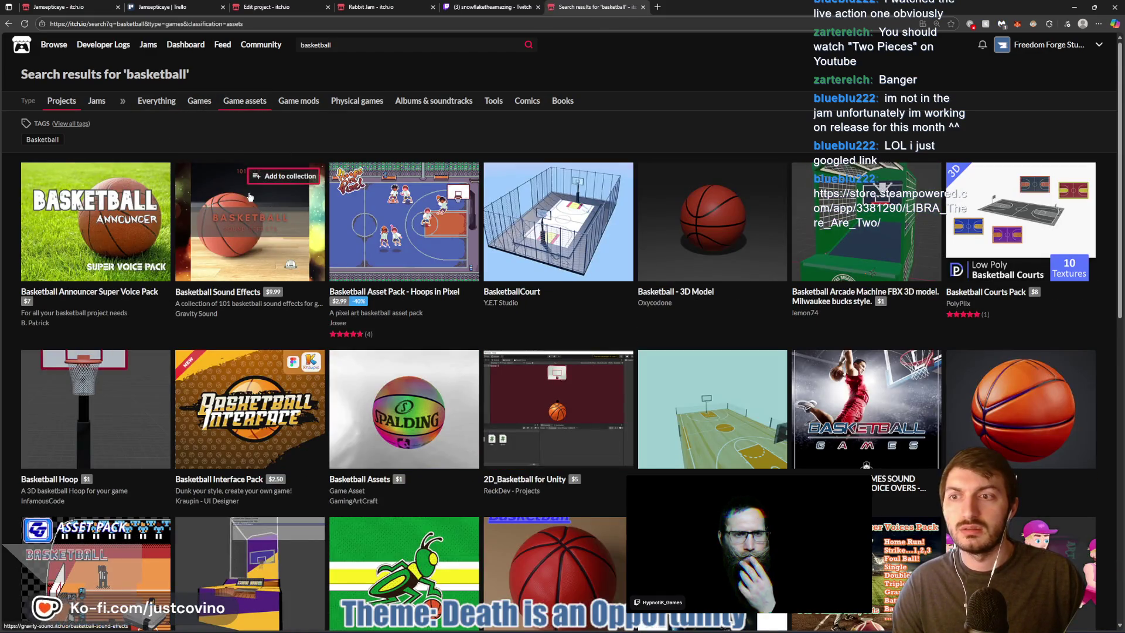
mouse_move(720, 256)
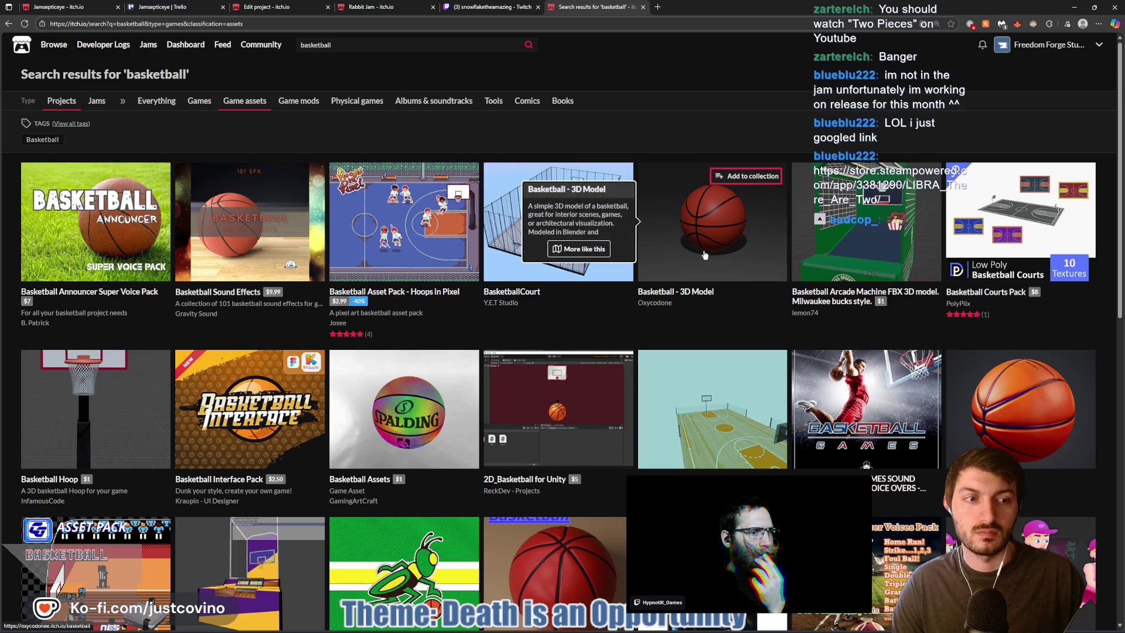
left_click(705, 254)
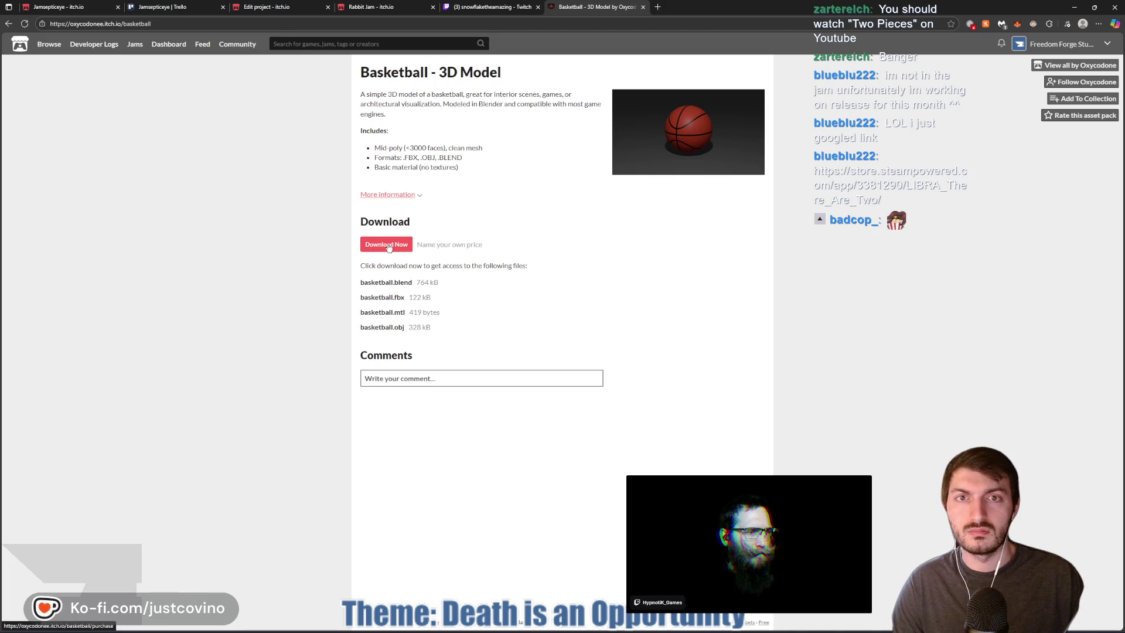
Start the Basketball - 3D Model download and skip the optional payment to reach the four files
left_click(388, 246)
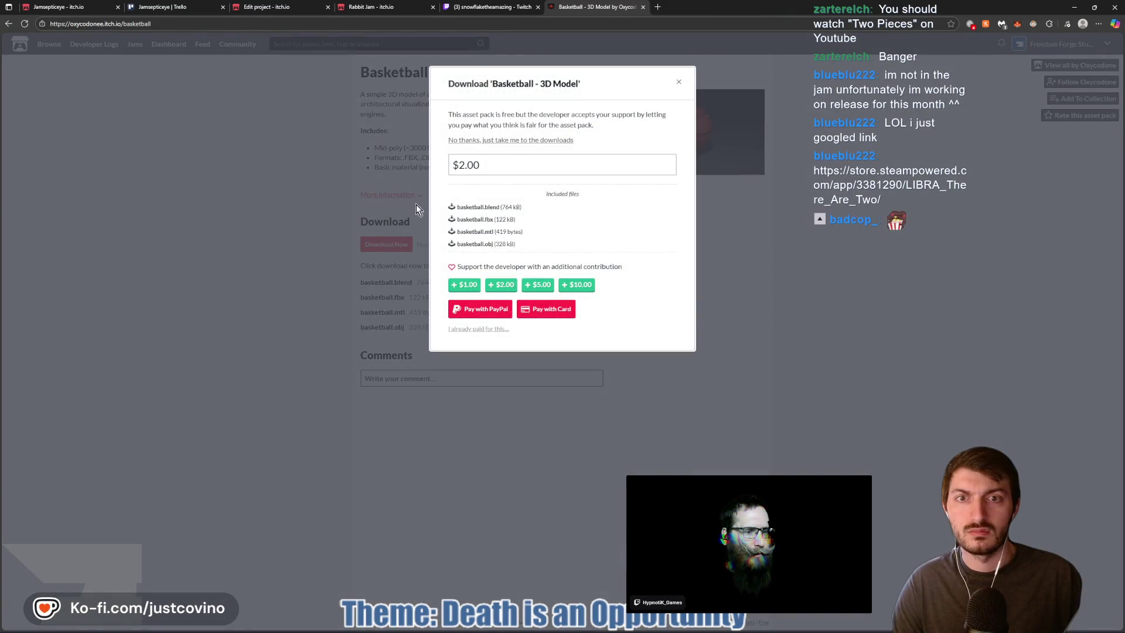
left_click(469, 330)
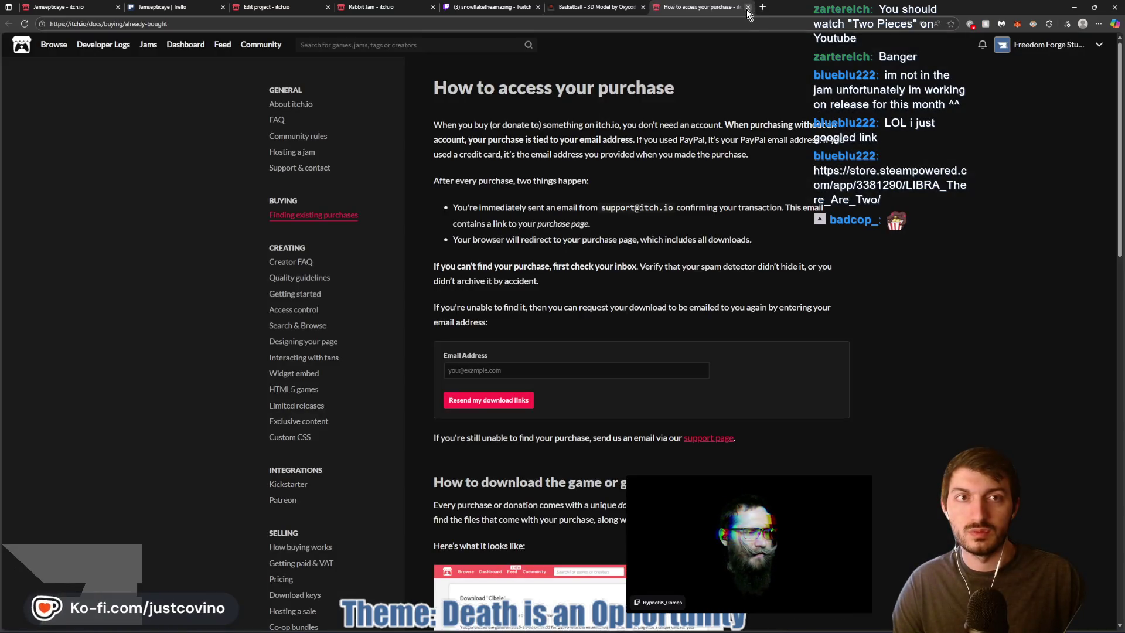
key("ctrl+w")
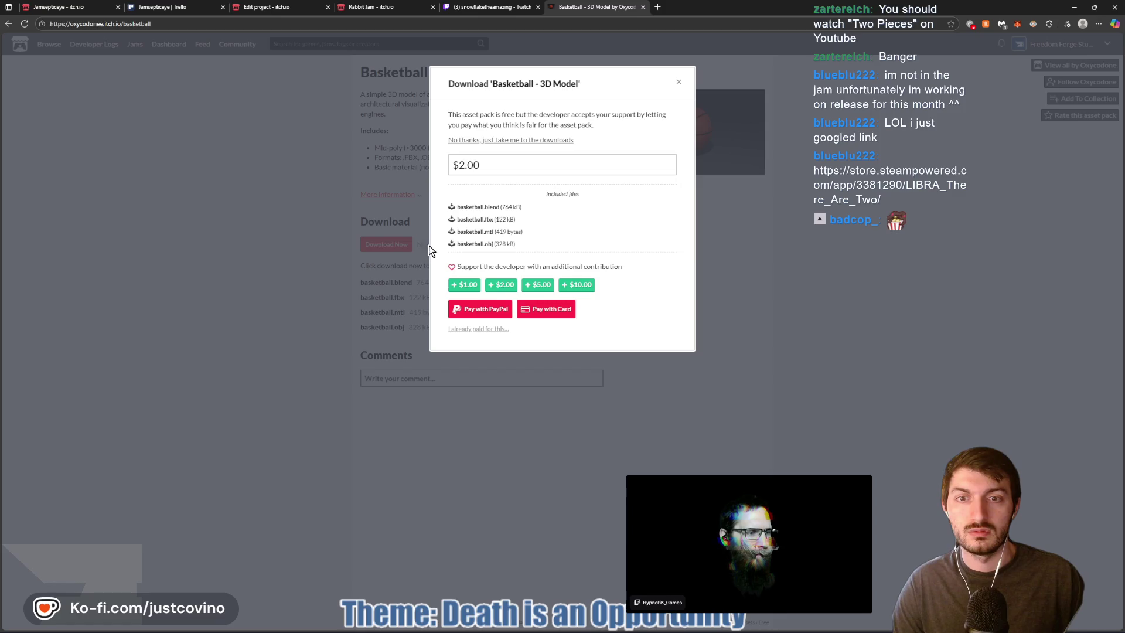
left_click(499, 141)
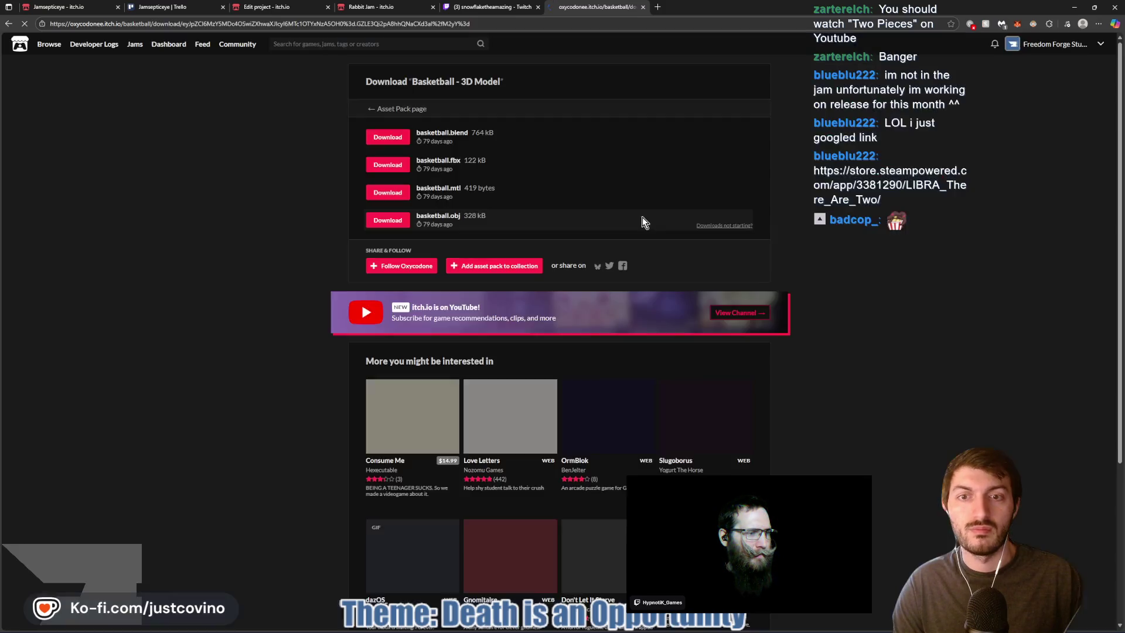
Download basketball.blend and choose Save as from the browser's Downloads panel
left_click(404, 137)
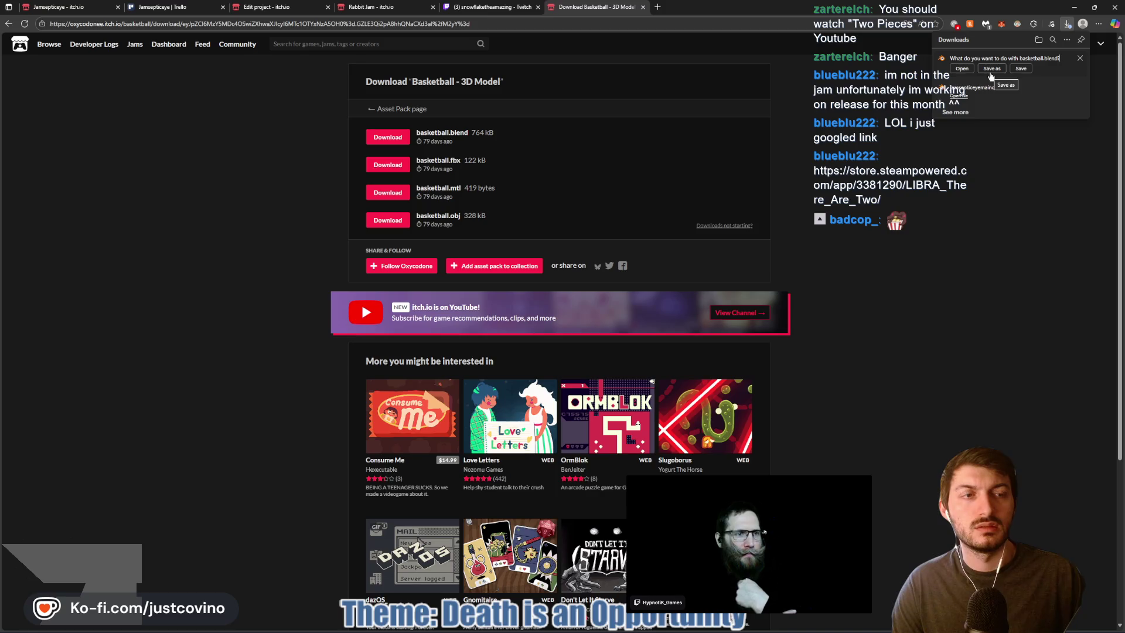
left_click(990, 69)
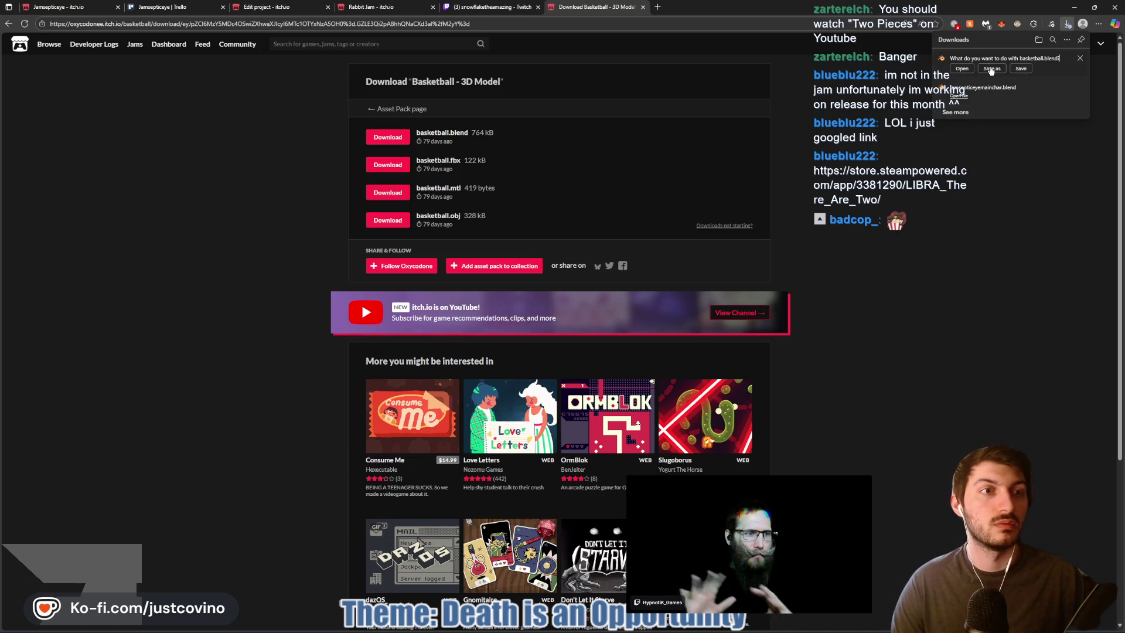
left_click(991, 69)
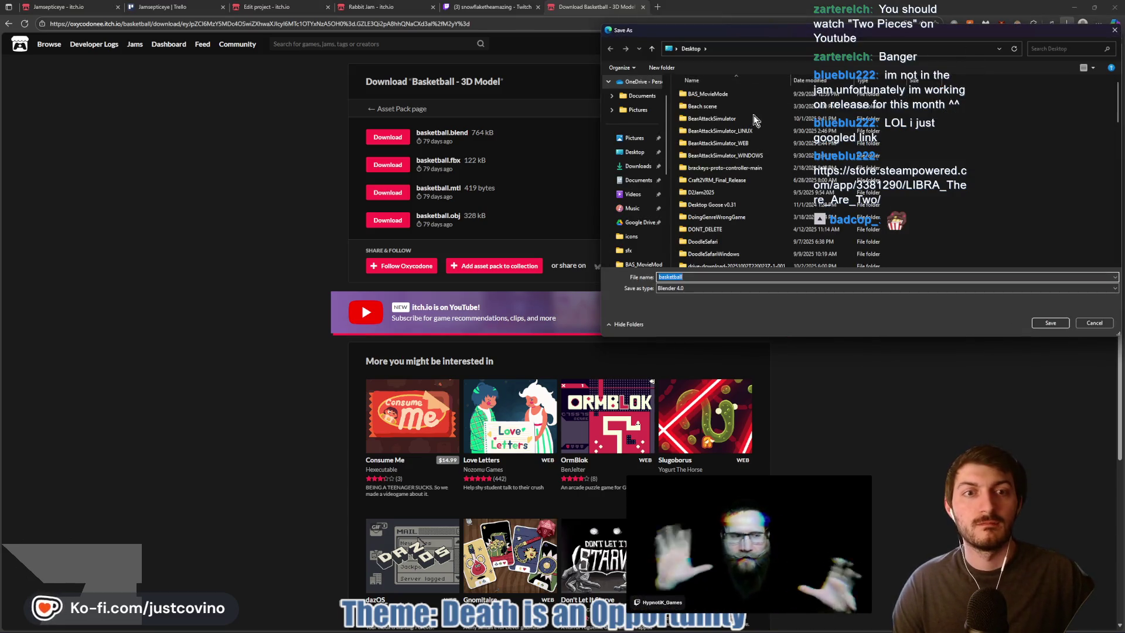
In Save As, browse to the Desktop and open the Jamsepticeye folder
left_click(635, 152)
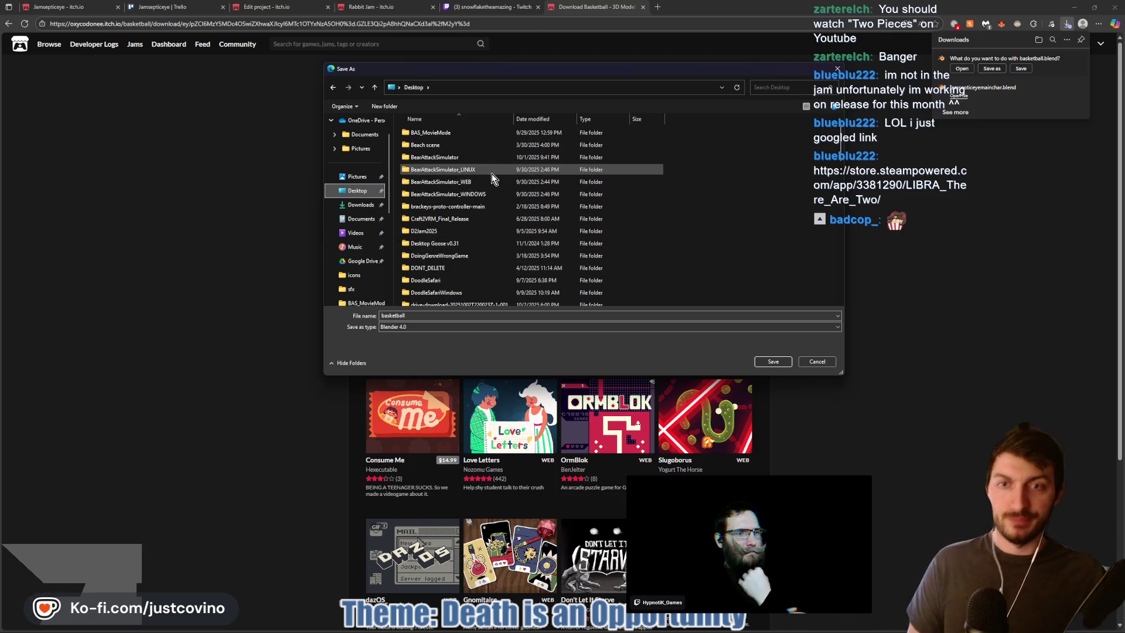
scroll(494, 173, "down", 2)
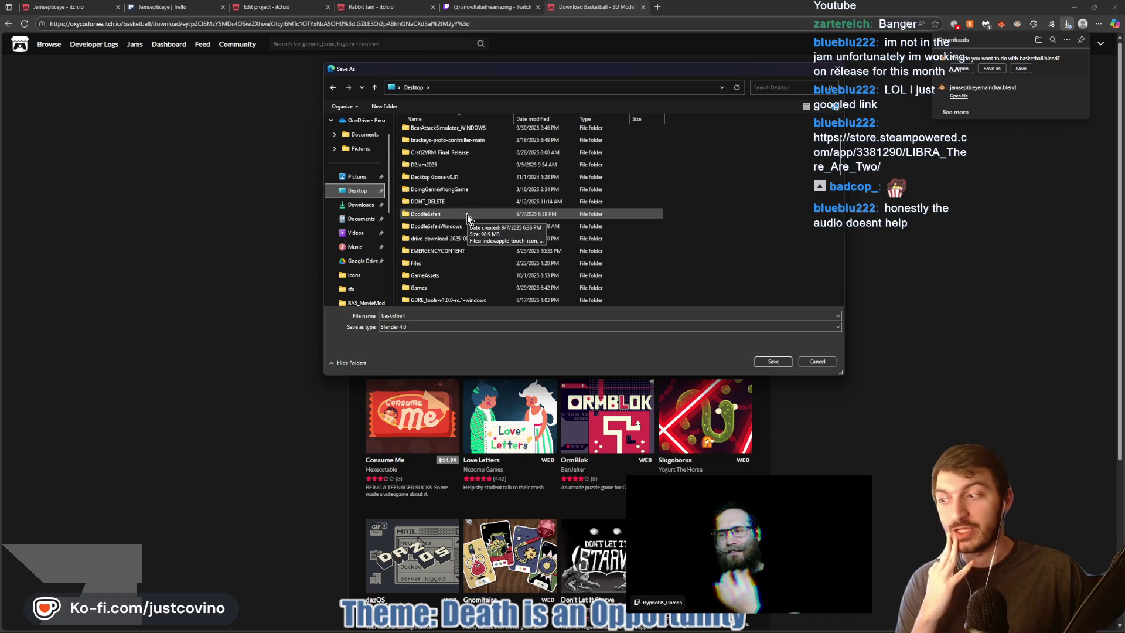
scroll(467, 216, "down", 1)
scroll(463, 216, "down", 1)
scroll(459, 218, "down", 4)
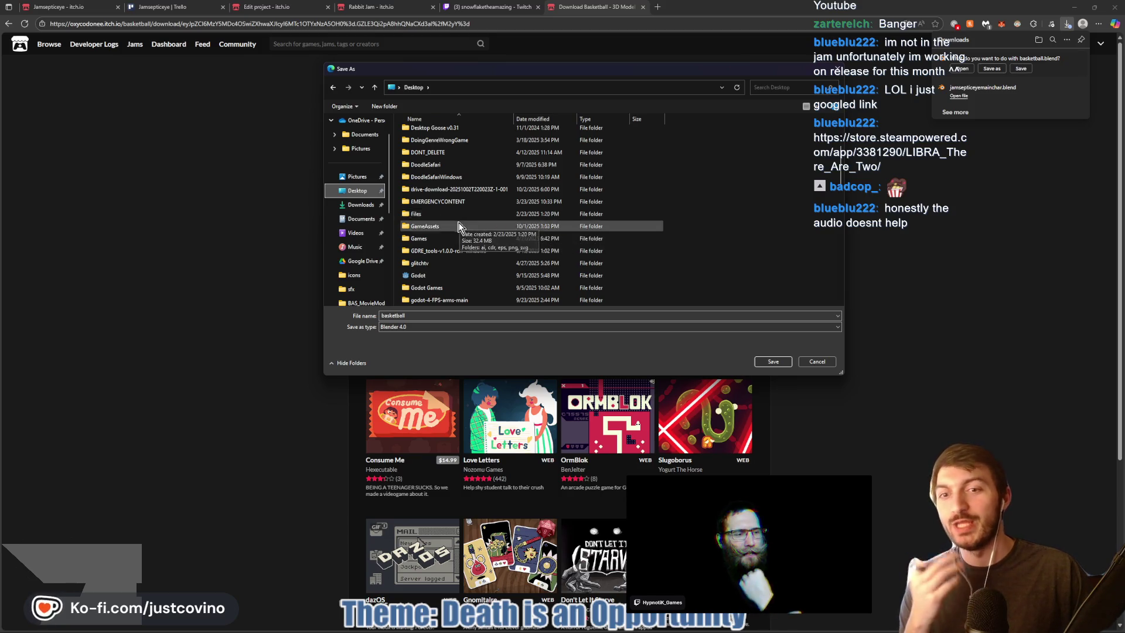
scroll(459, 233, "down", 1)
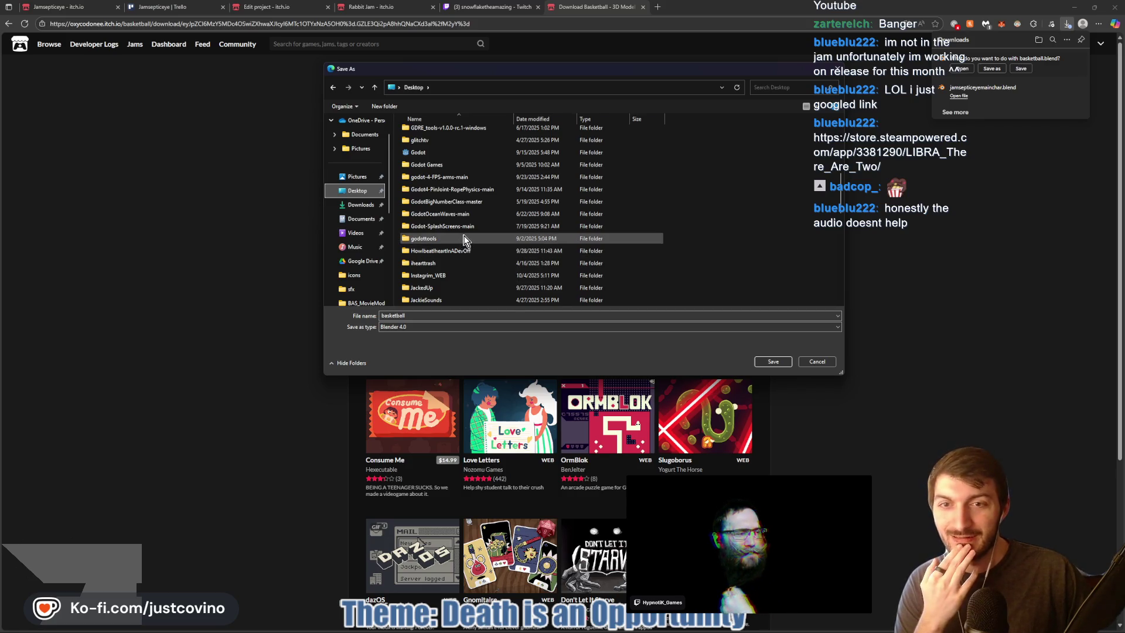
scroll(460, 237, "up", 4)
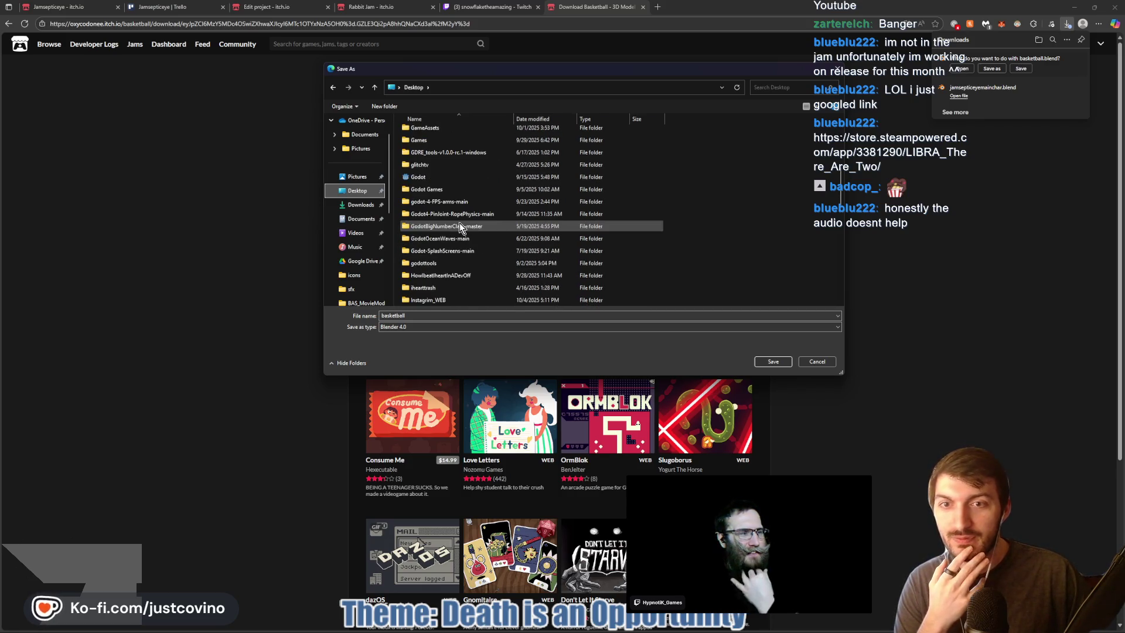
scroll(460, 222, "down", 5)
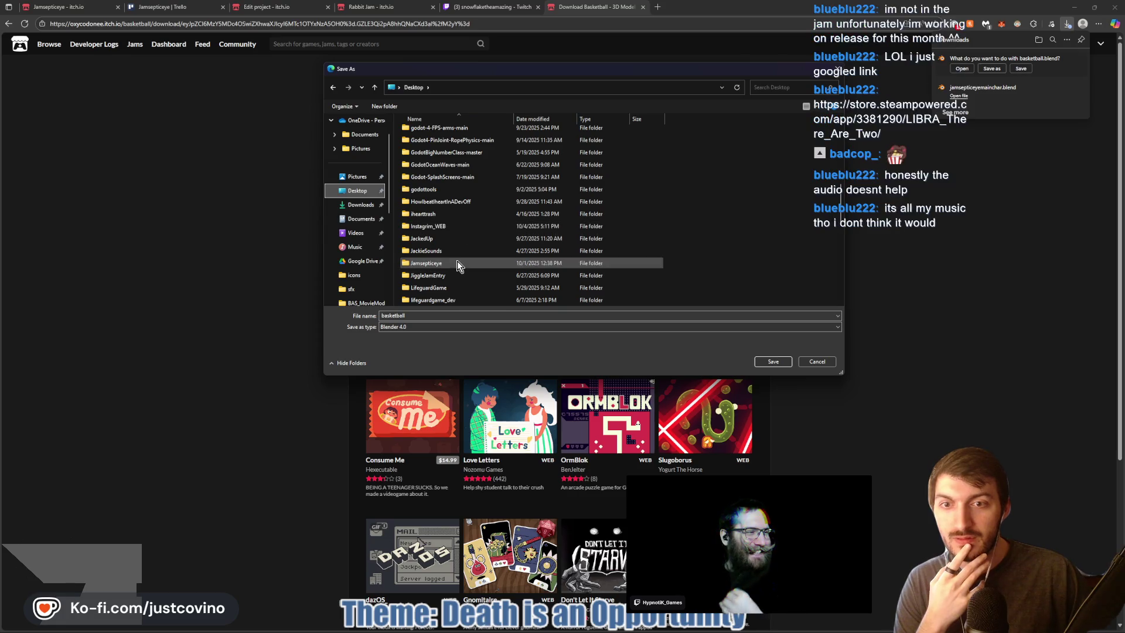
double_click(436, 262)
Save basketball.blend into the jamsepticeye project's art_3d folder
left_click(431, 133)
double_click(431, 132)
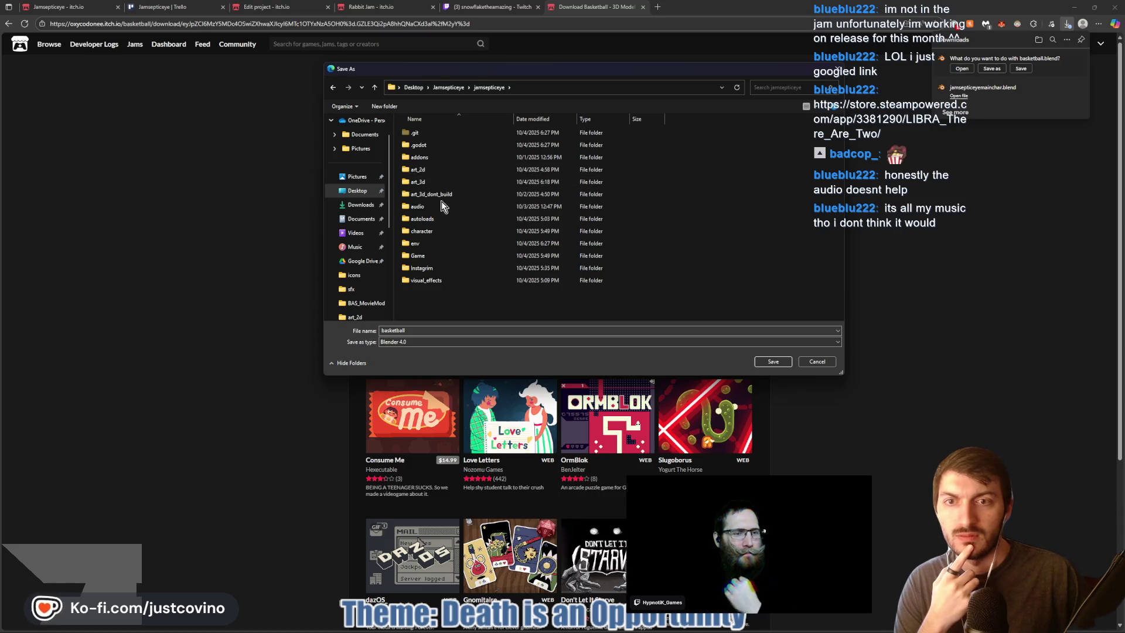
double_click(432, 182)
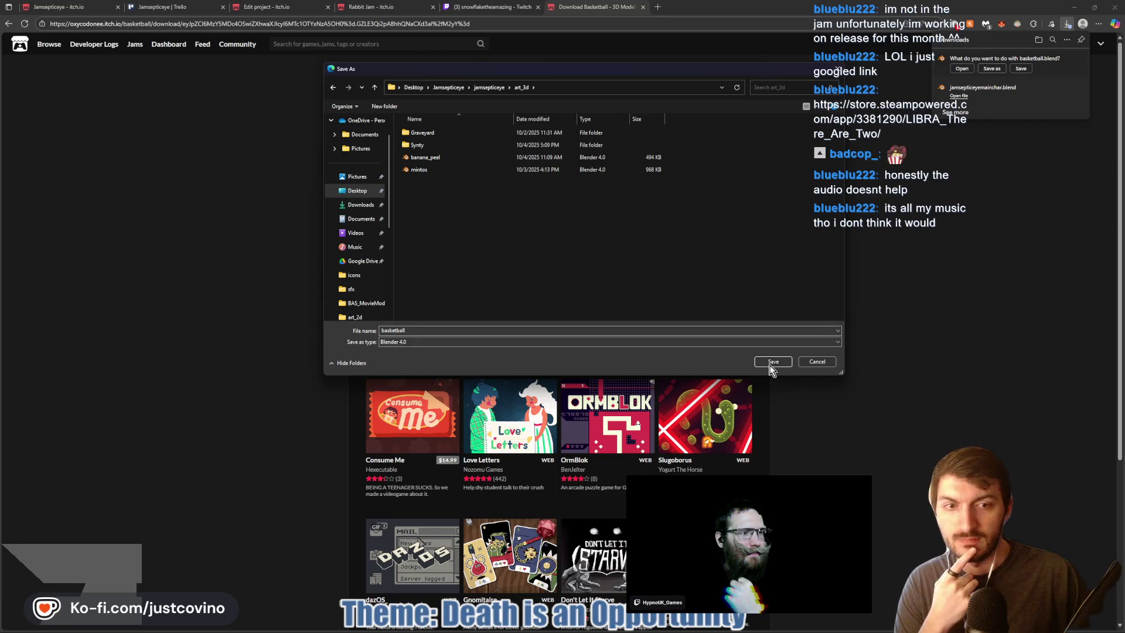
left_click(772, 362)
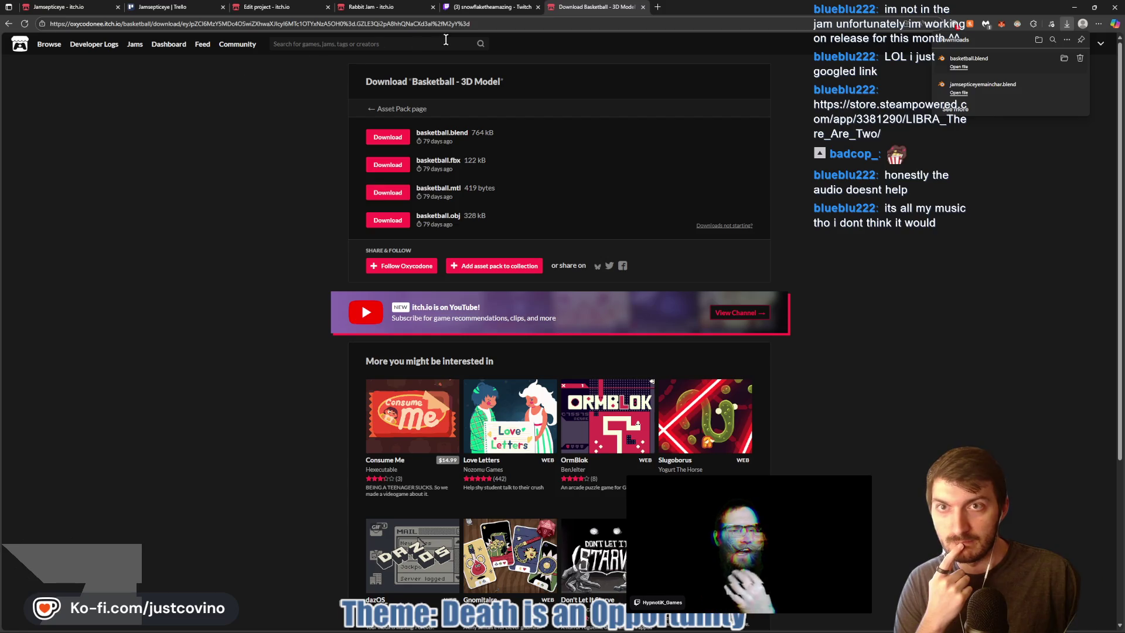
Go back to the 'basketball' search results and view the $8 Basketball Courts Pack page
left_click(9, 26)
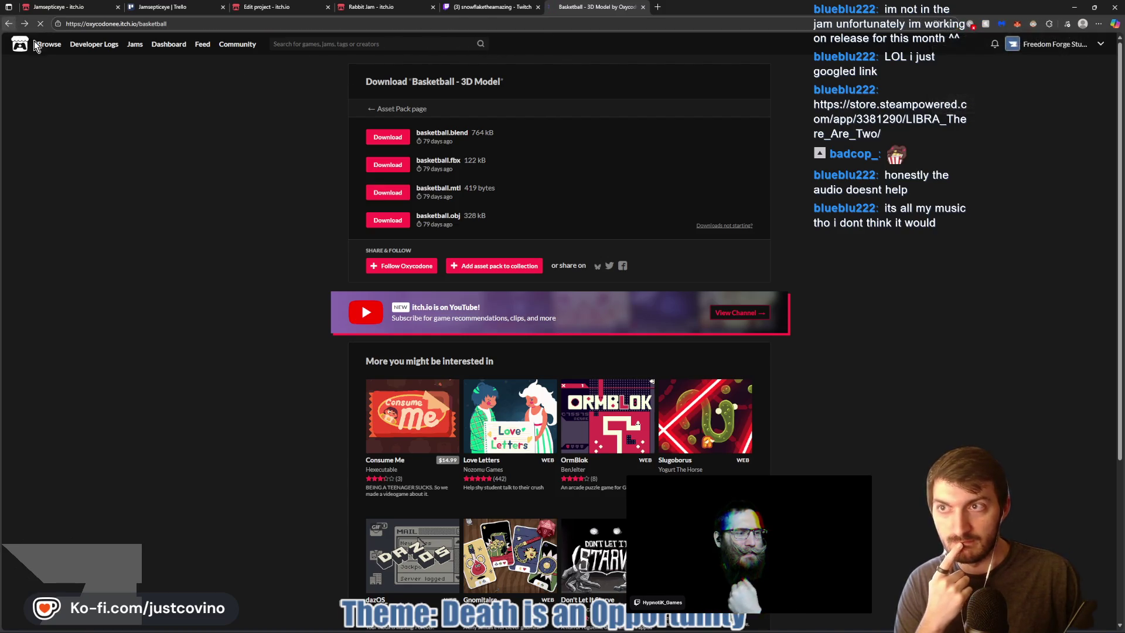
left_click(9, 26)
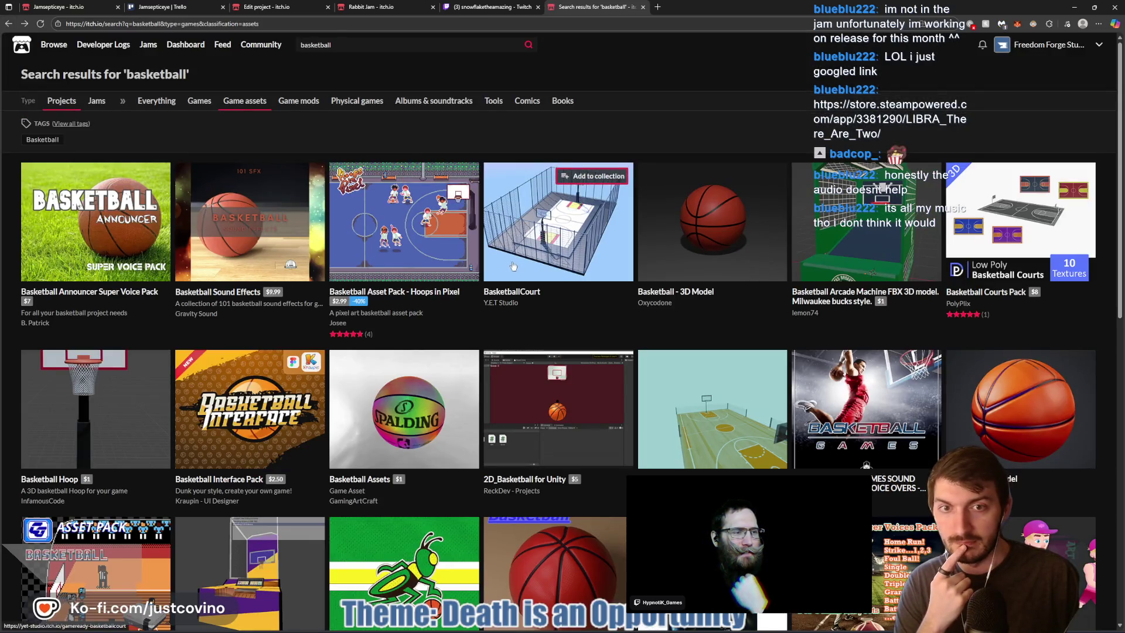
mouse_move(529, 267)
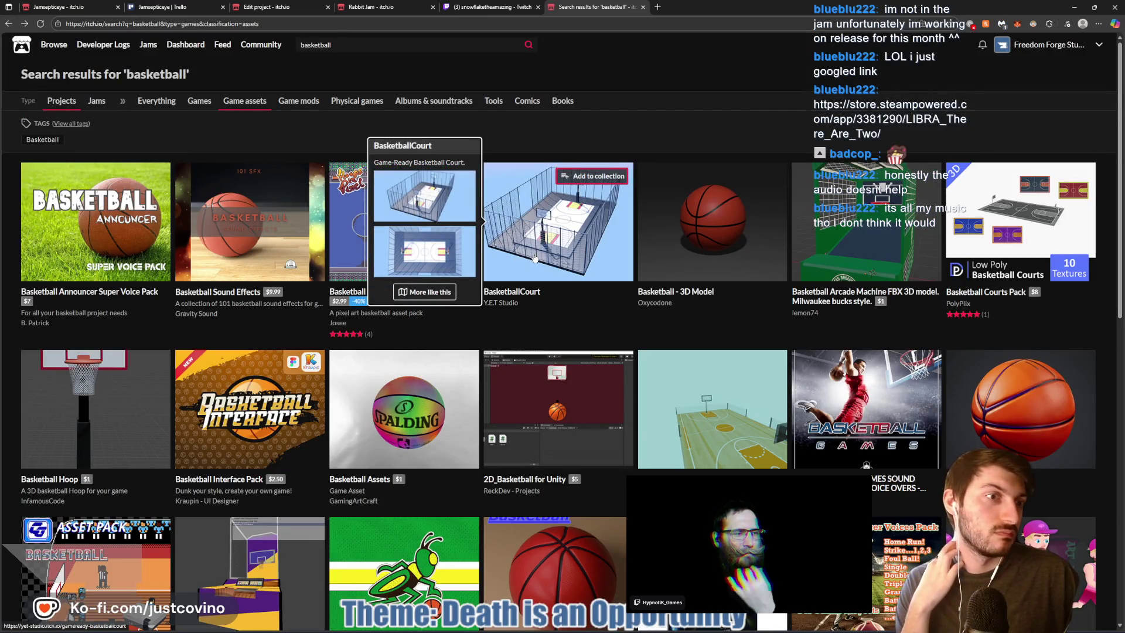
mouse_move(1001, 233)
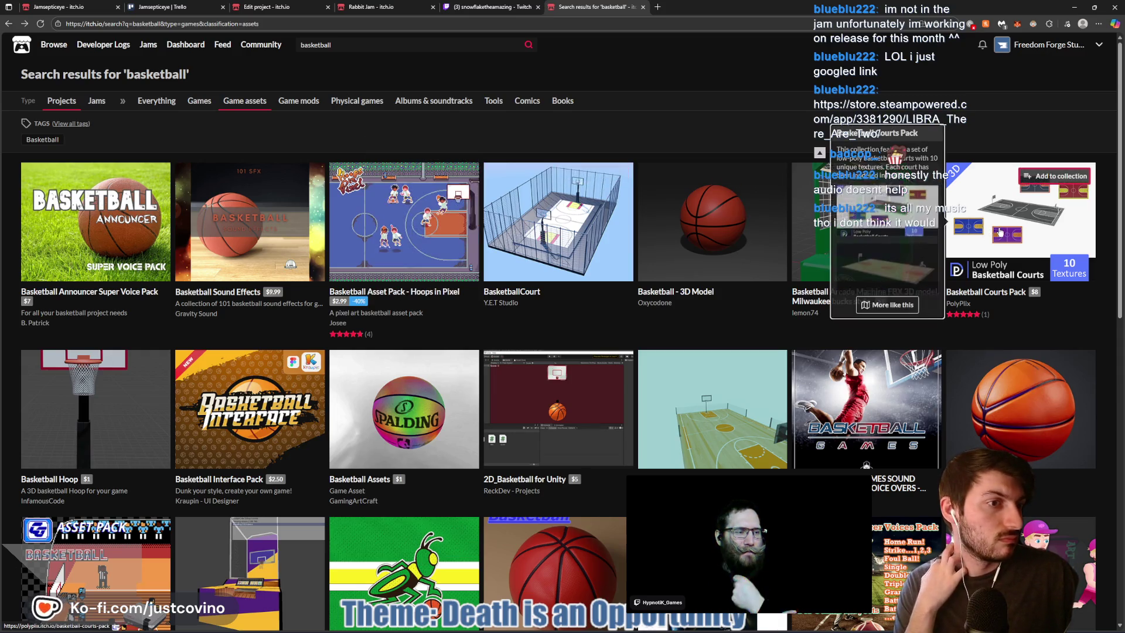
left_click(986, 291)
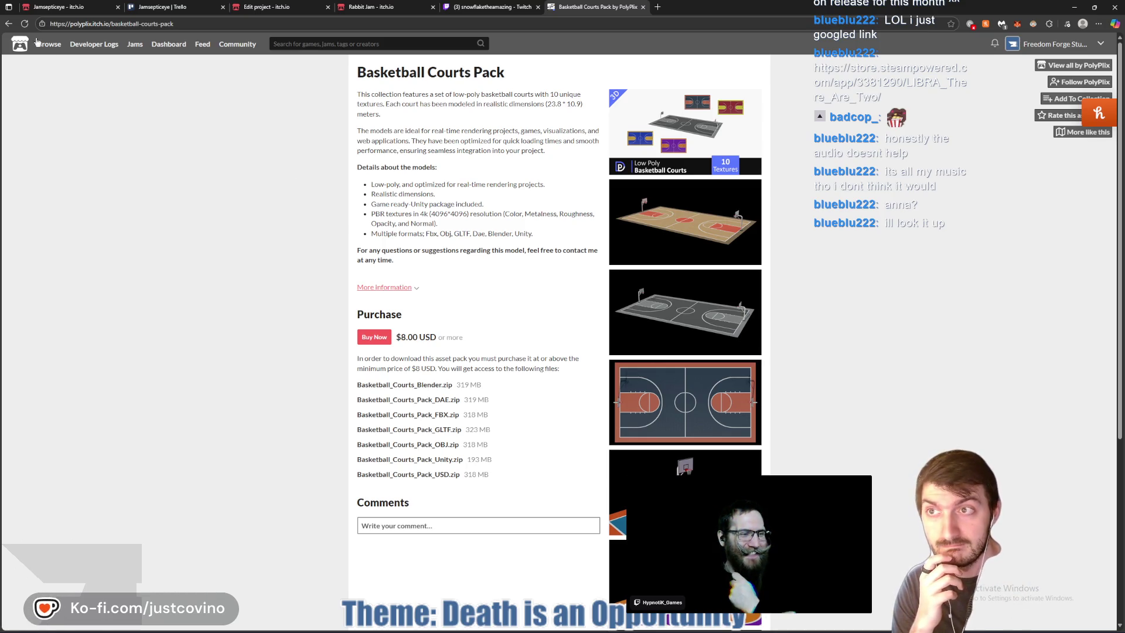
Return to the 'basketball' results and place the cursor in the search query
left_click(8, 24)
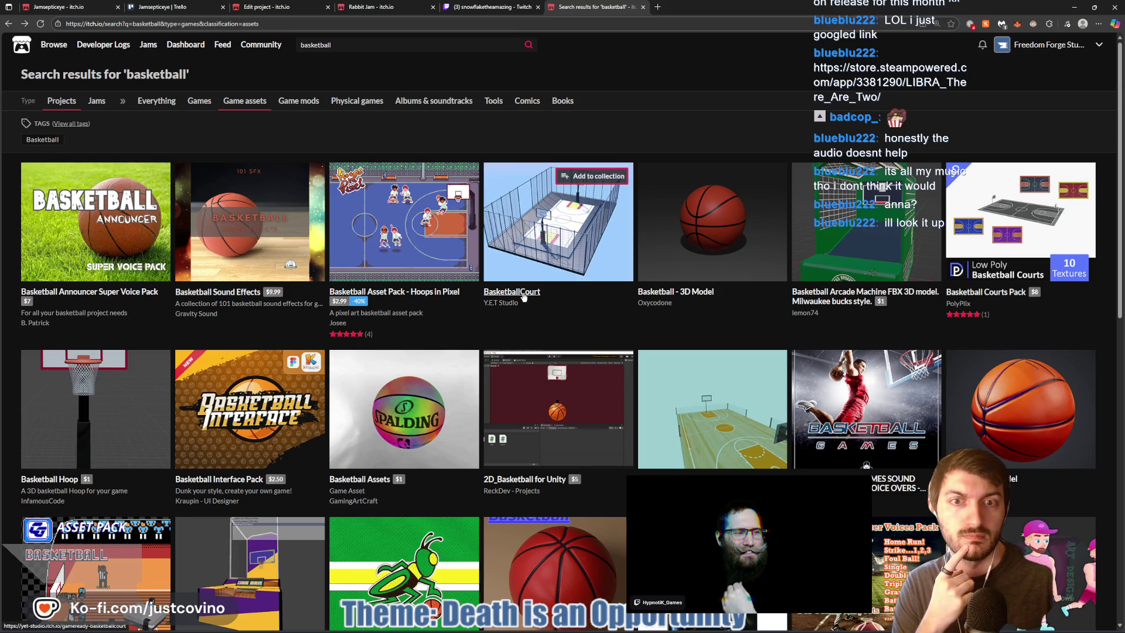
scroll(524, 297, "down", 3)
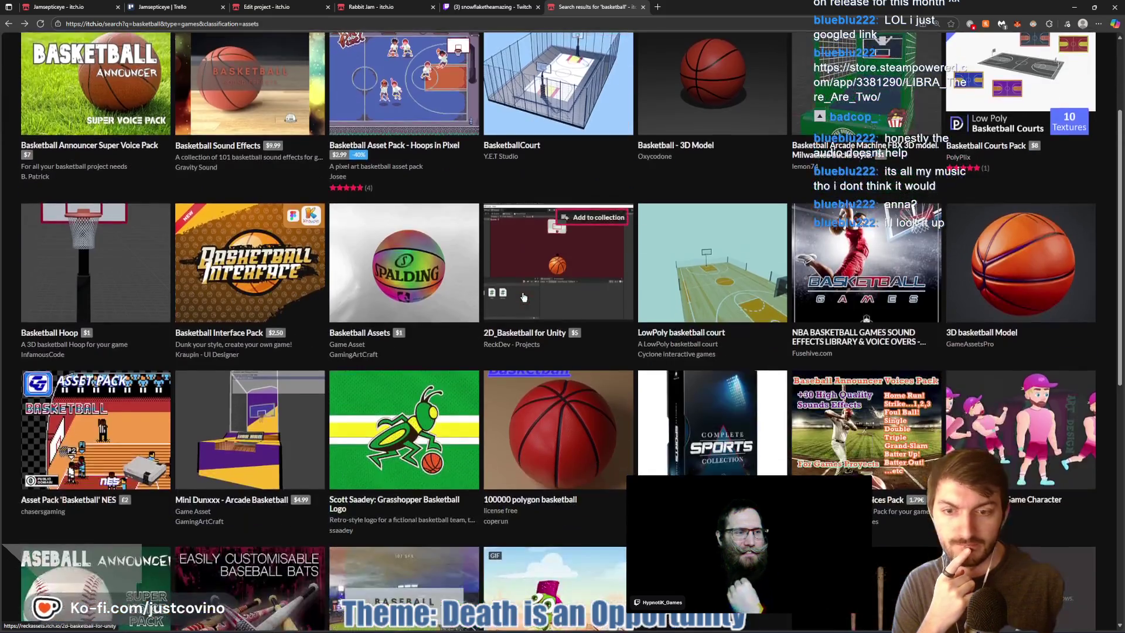
scroll(514, 299, "down", 6)
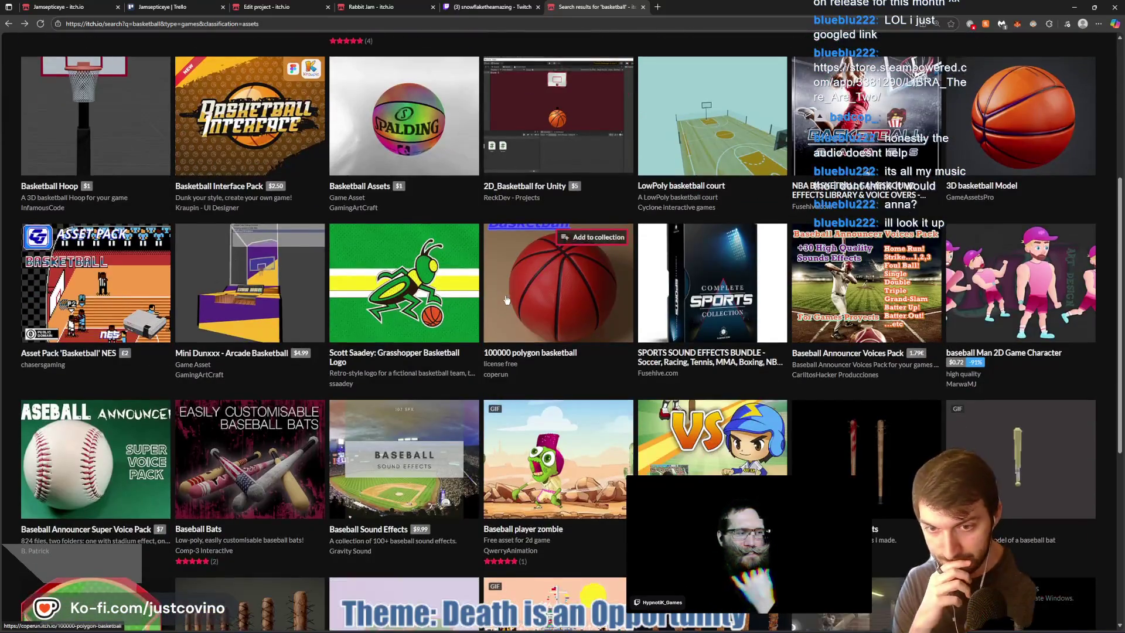
scroll(505, 300, "up", 8)
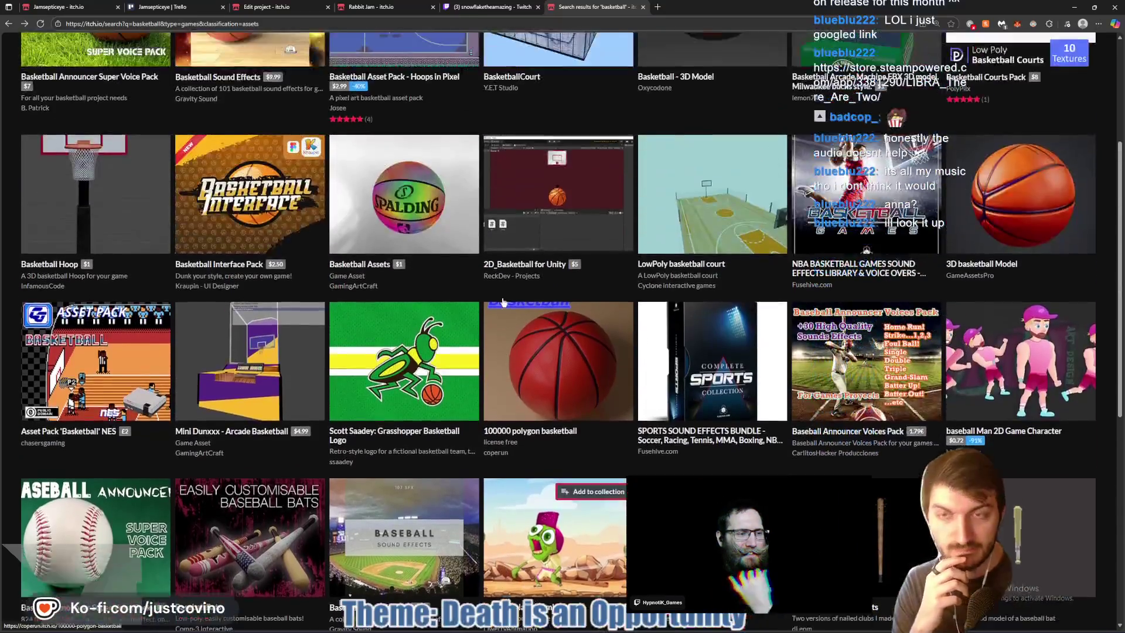
left_click(359, 44)
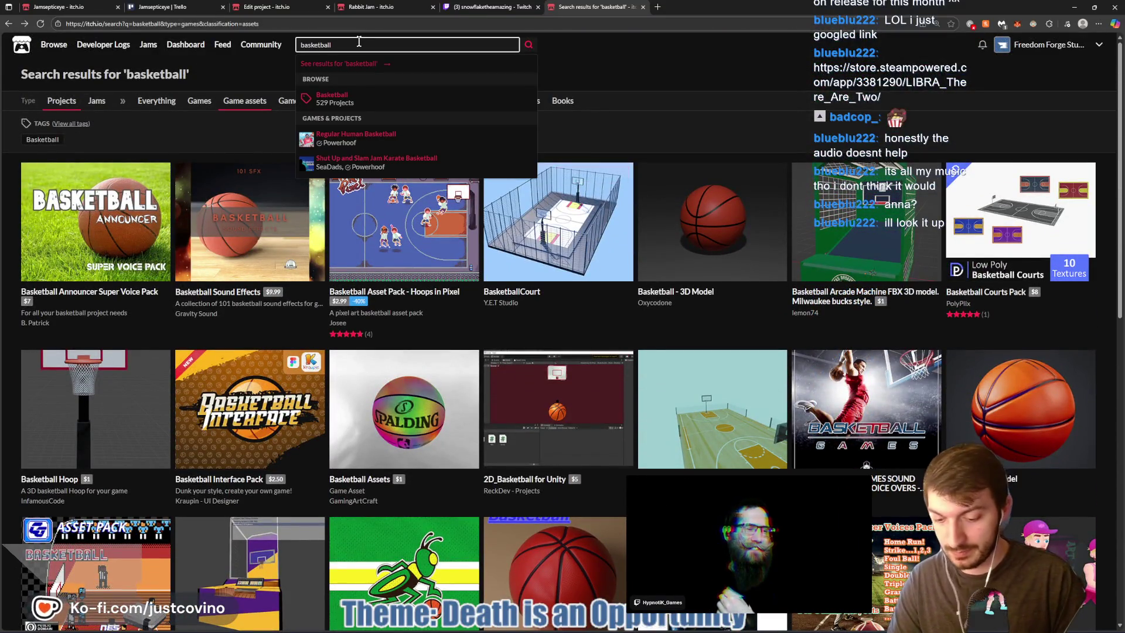
Search 'basketball court', check the LowPoly basketball court download options, then return to the results
type(" court")
key("Return")
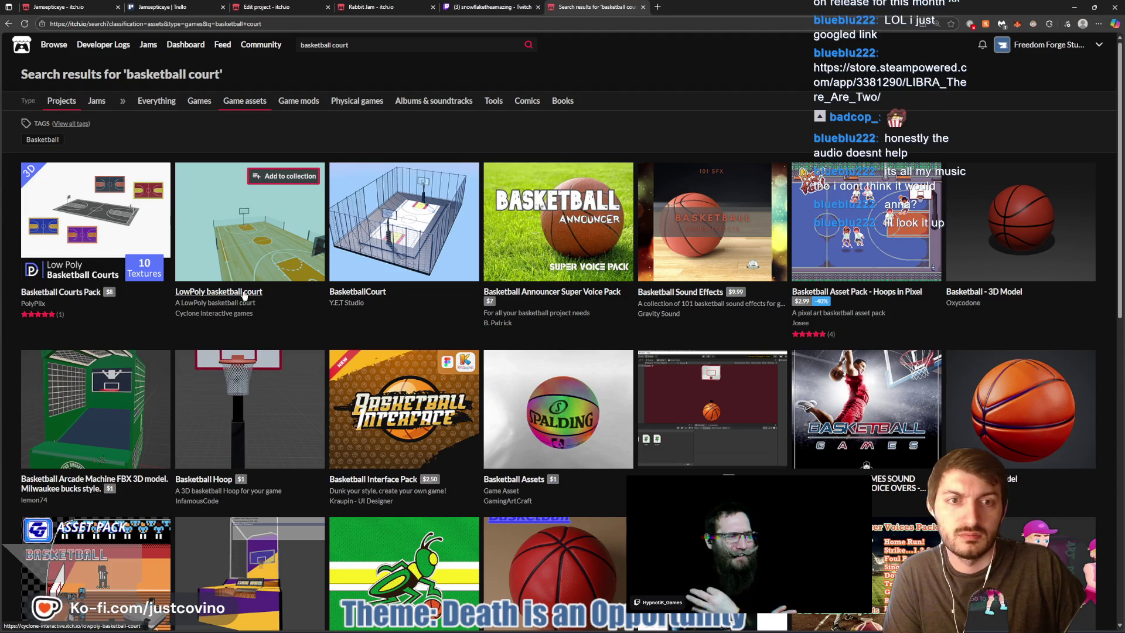
left_click(245, 294)
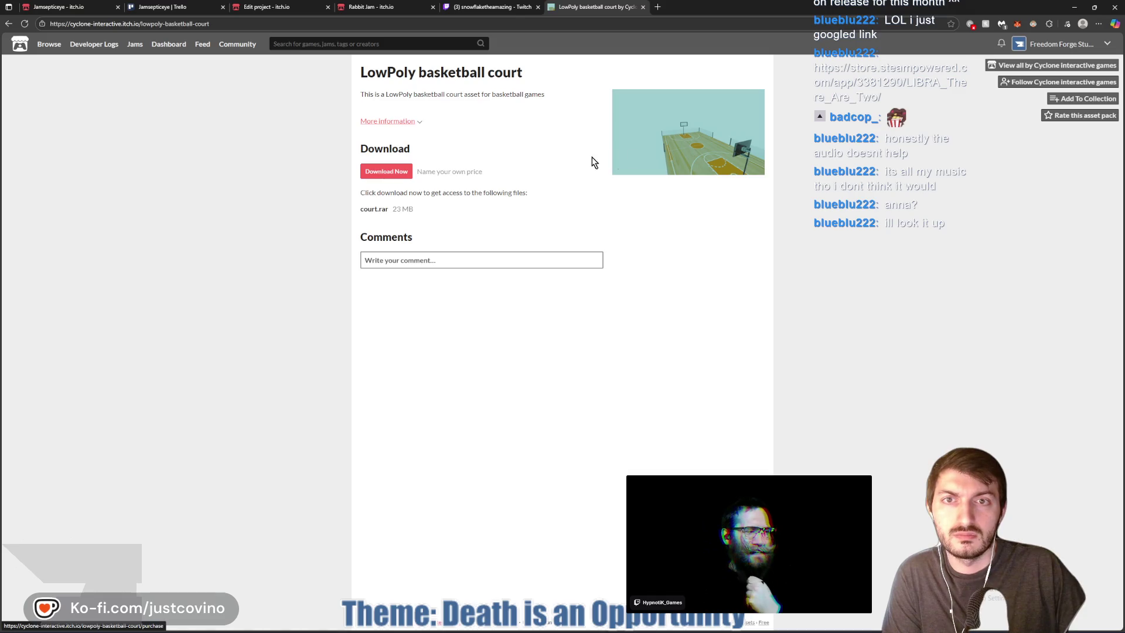
left_click(389, 171)
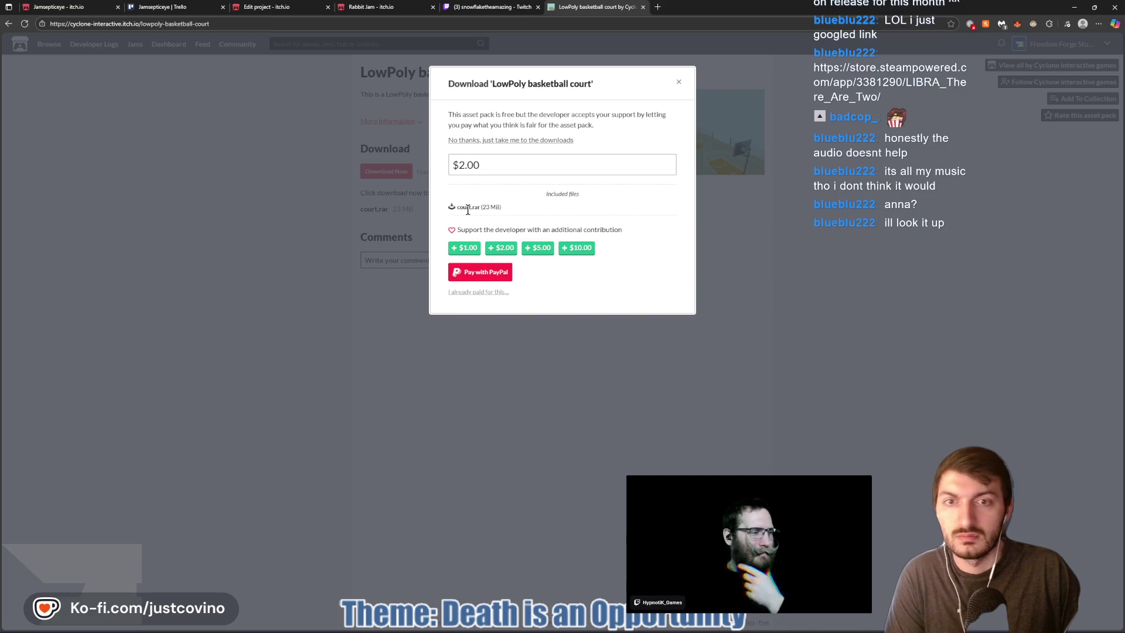
left_click(742, 259)
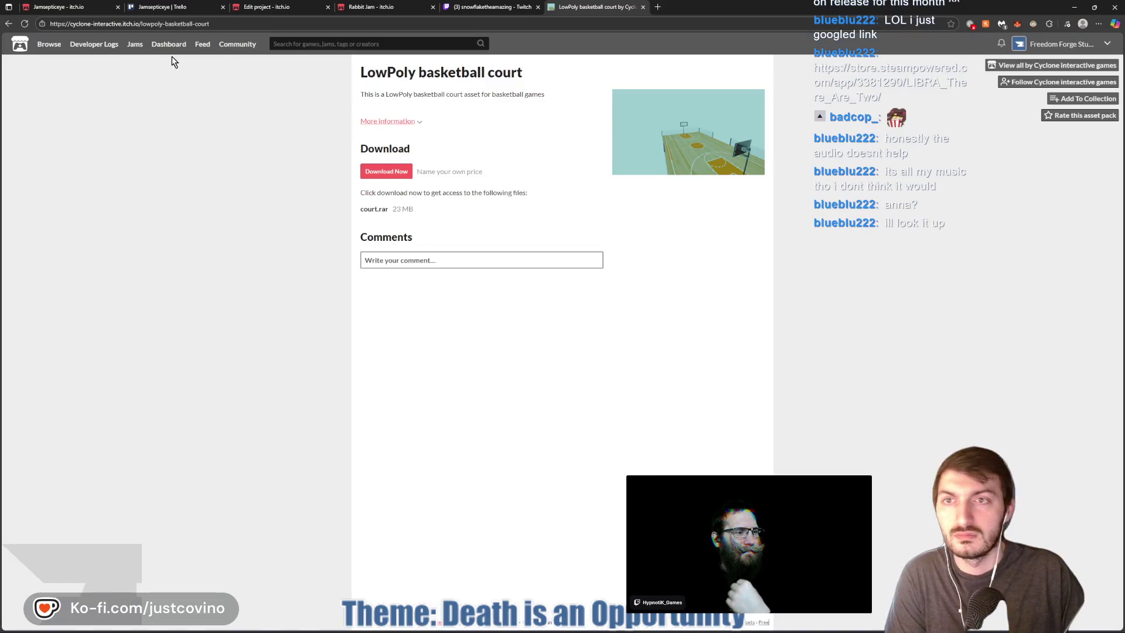
left_click(12, 23)
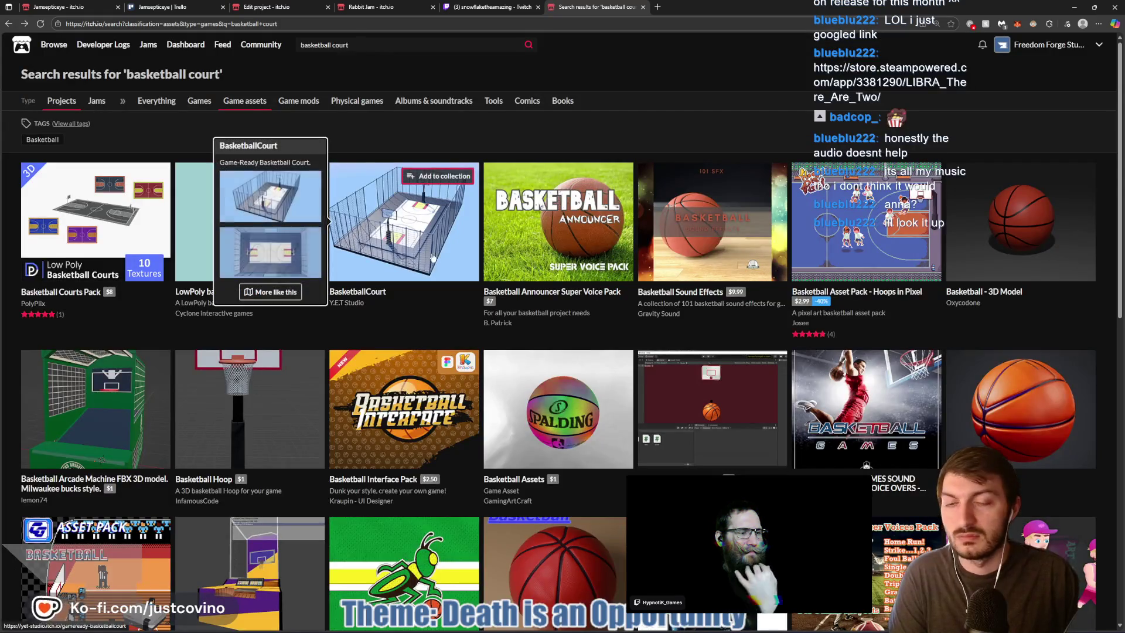
scroll(433, 312, "down", 1)
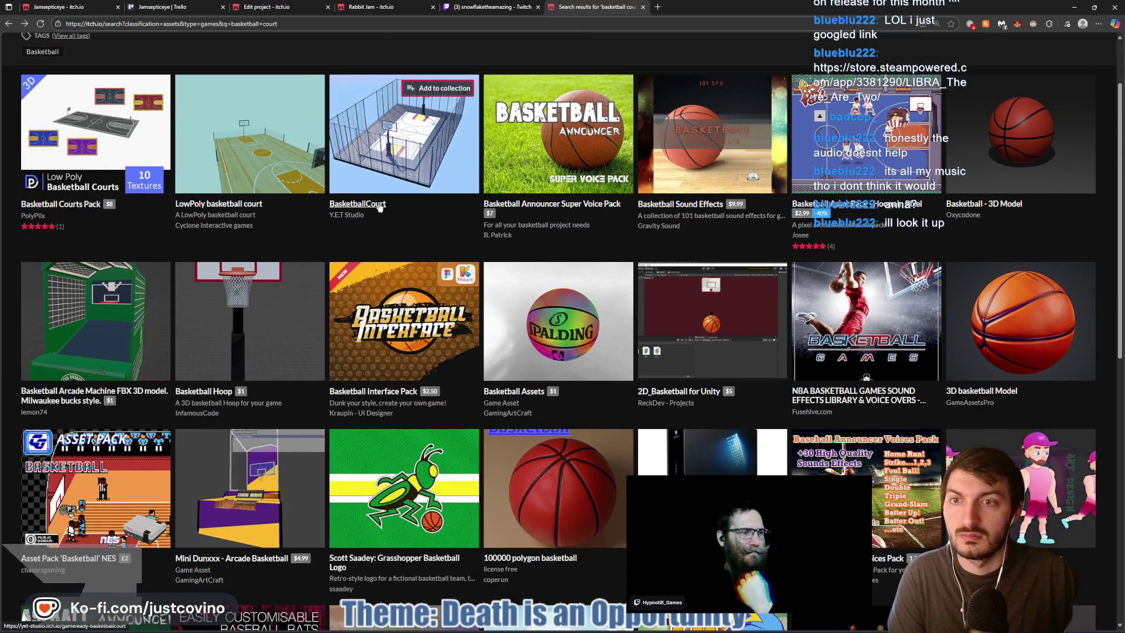
scroll(381, 219, "down", 2)
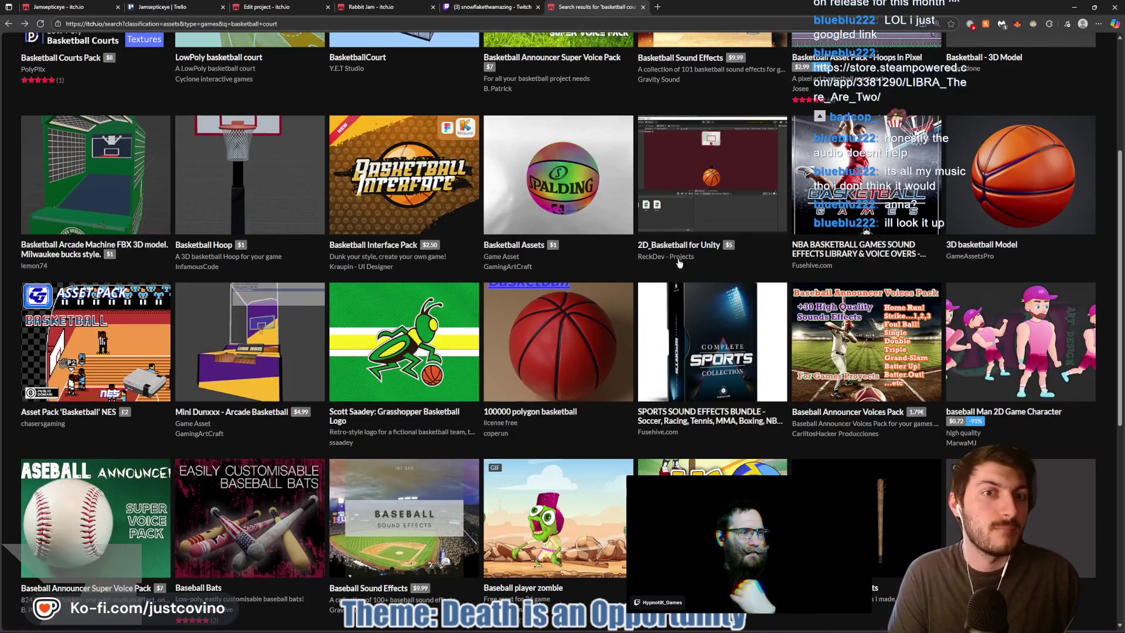
scroll(755, 253, "down", 4)
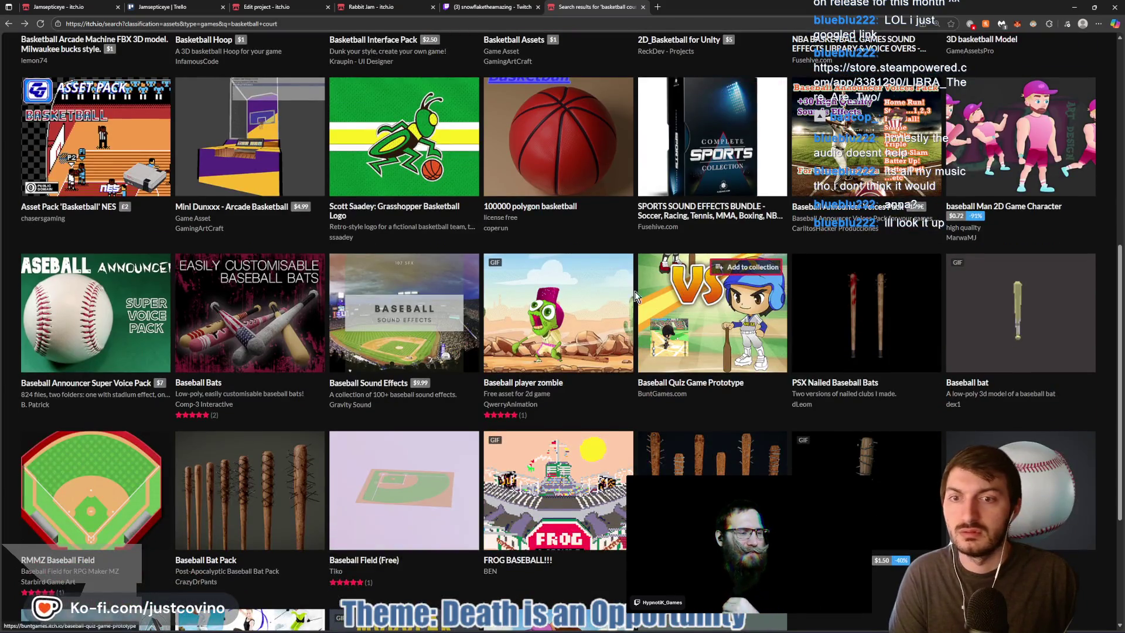
scroll(547, 302, "down", 1)
scroll(579, 314, "up", 4)
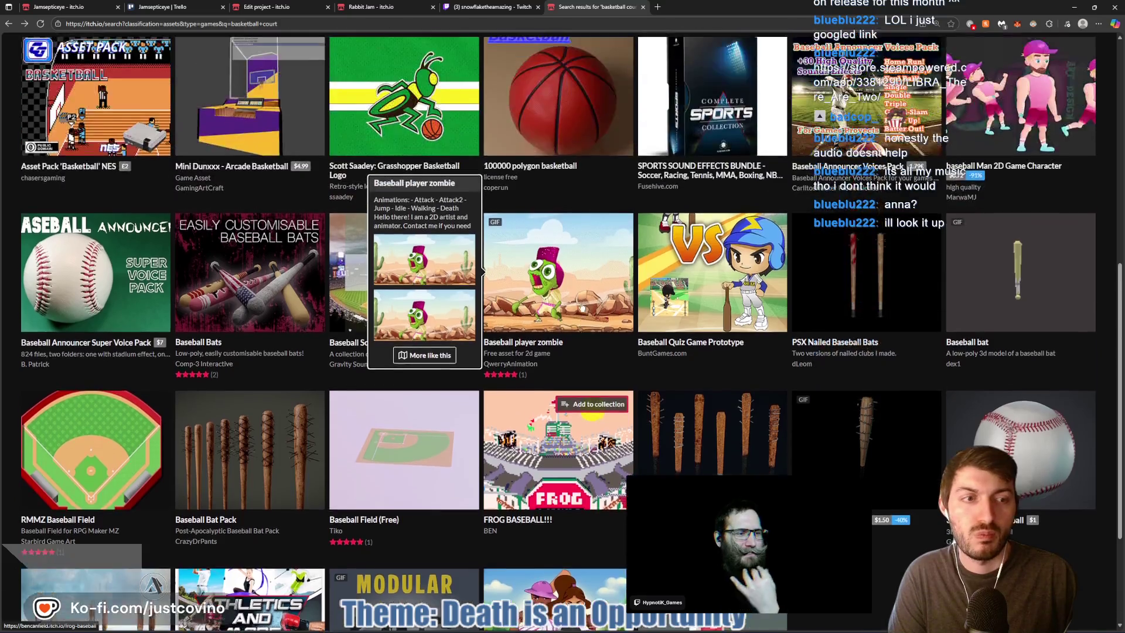
scroll(579, 313, "up", 5)
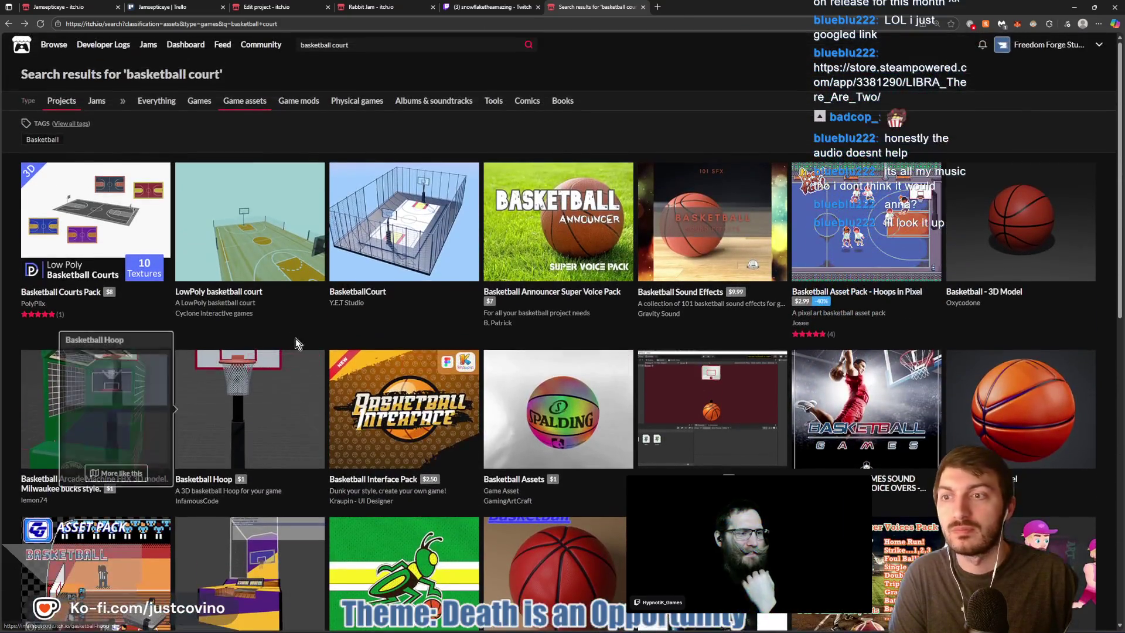
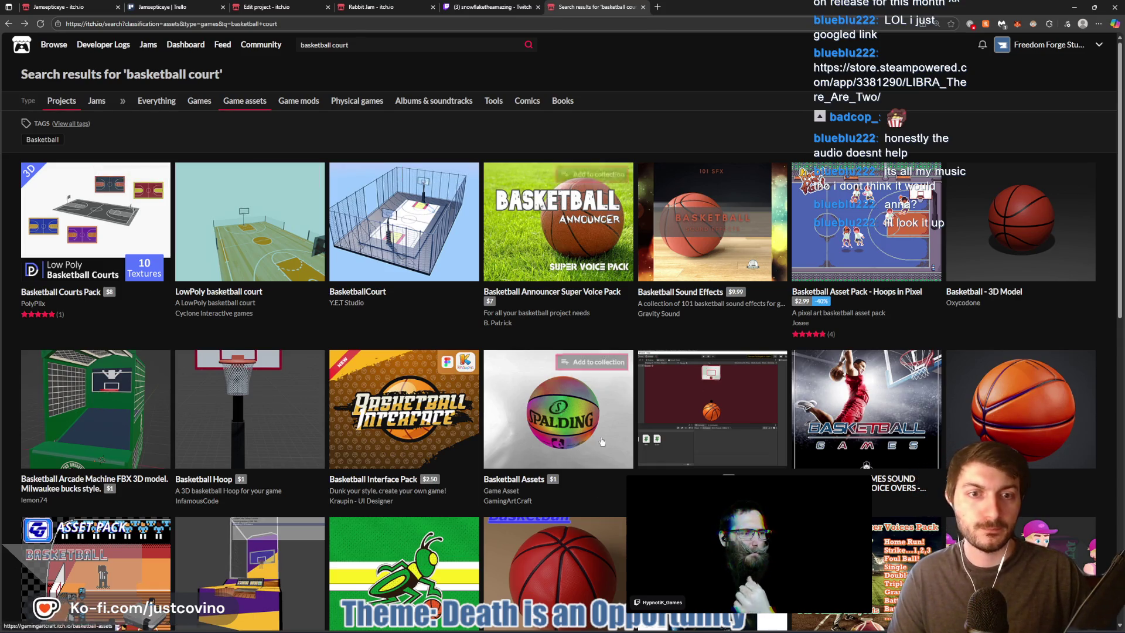
Bring the Godot editor back to the foreground from its taskbar preview
mouse_move(620, 629)
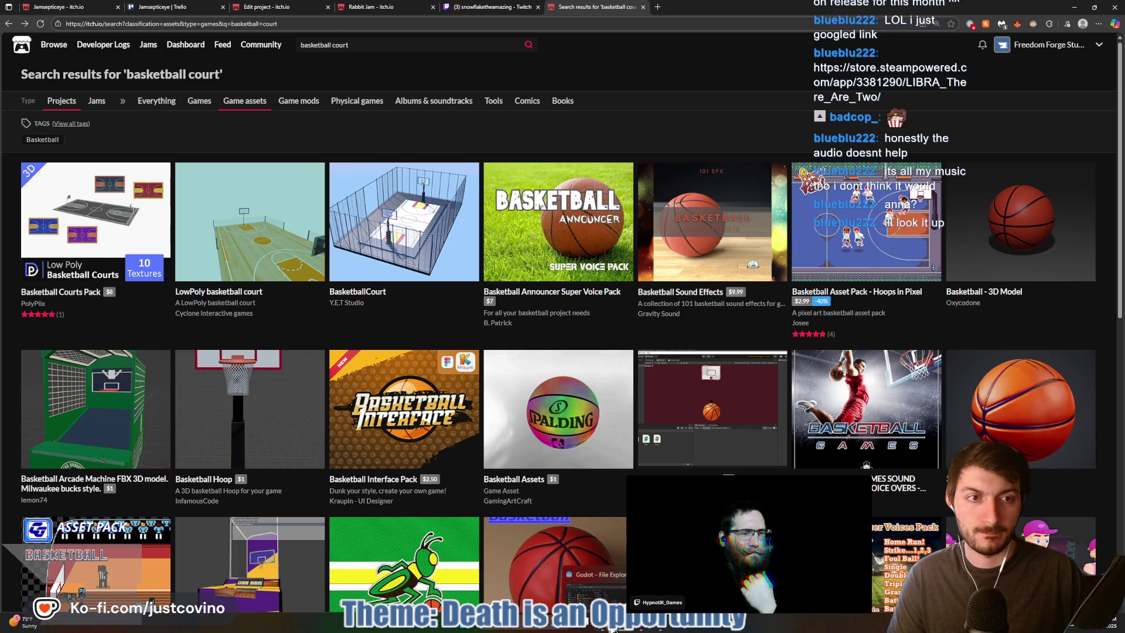
left_click(664, 628)
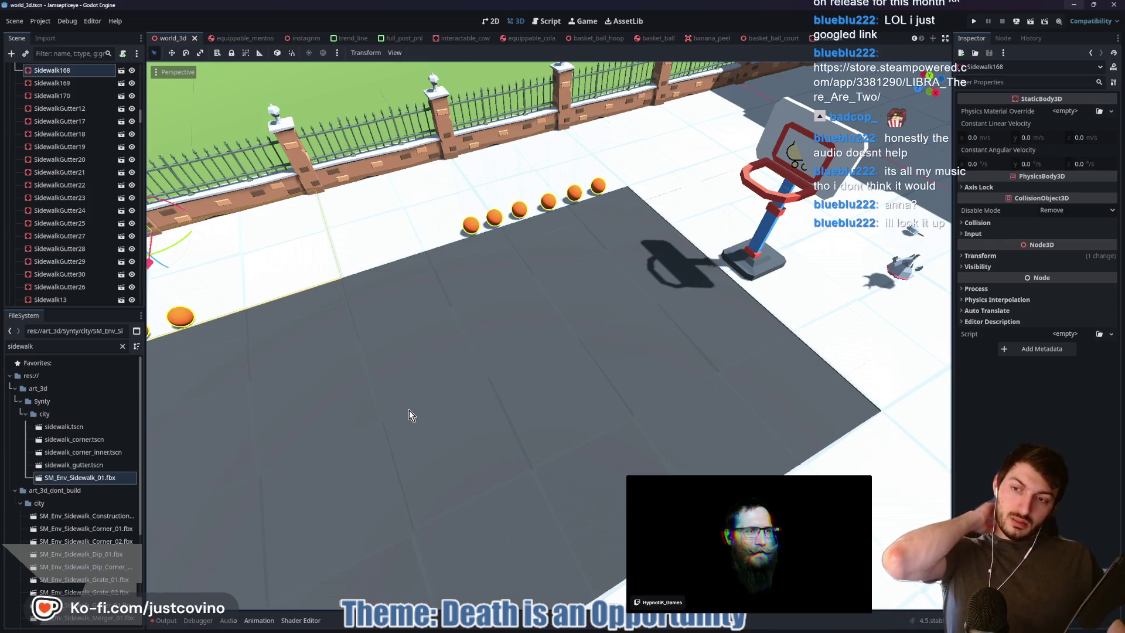
Switch from Godot to the Blender window showing basketball.blend
key("alt+Tab")
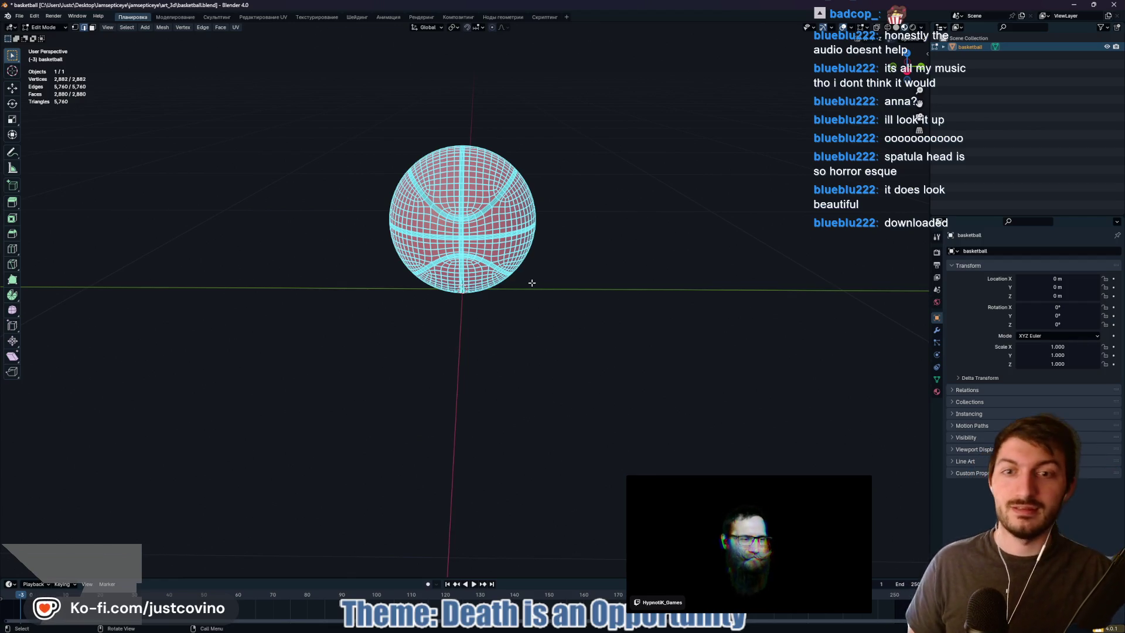
Look around the basketball, then show its still-empty Modifier properties
mouse_move(563, 216)
left_mouse_down()
mouse_move(695, 252)
mouse_move(605, 292)
left_mouse_up()
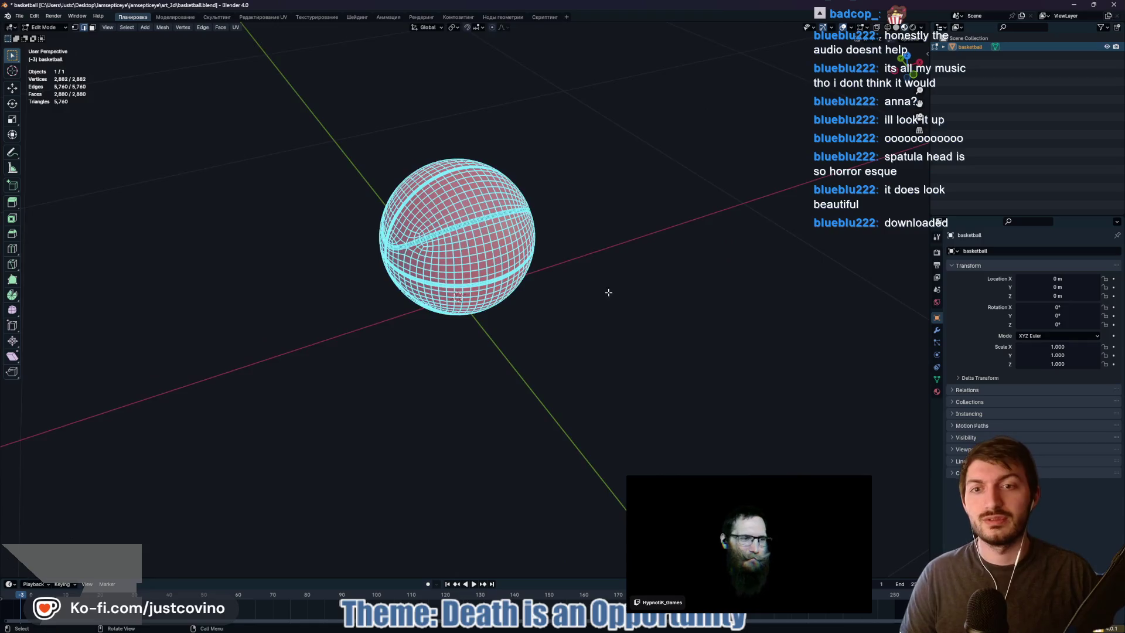
scroll(606, 292, "up", 5)
left_click_drag(515, 371, 481, 402)
scroll(474, 394, "down", 3)
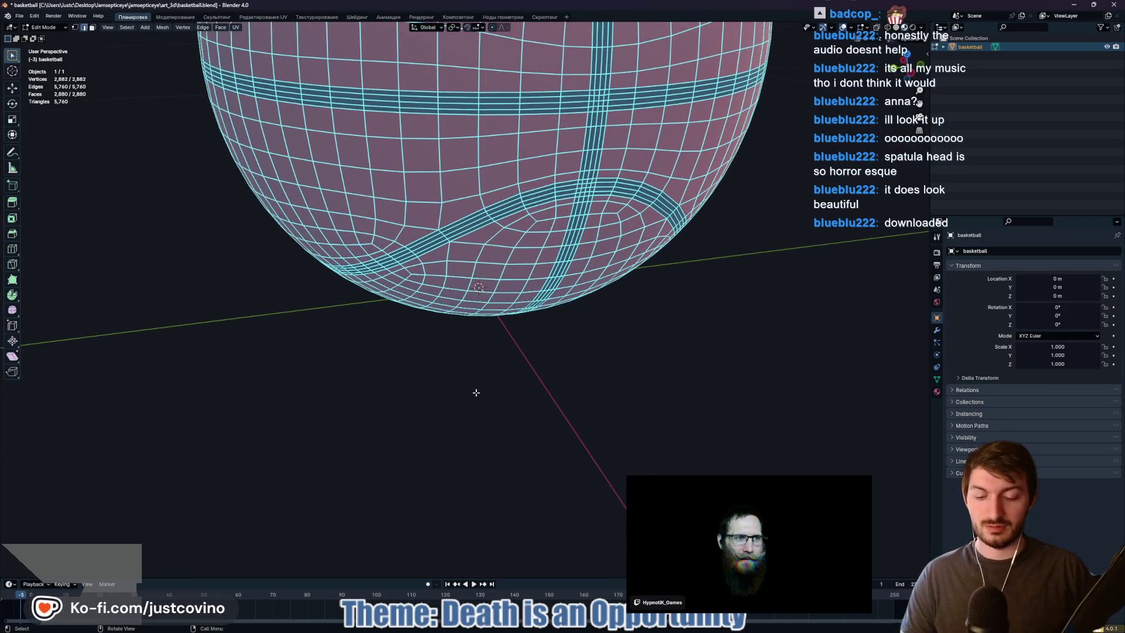
scroll(698, 372, "down", 3)
mouse_move(698, 371)
left_mouse_down()
mouse_move(695, 346)
mouse_move(627, 339)
left_mouse_up()
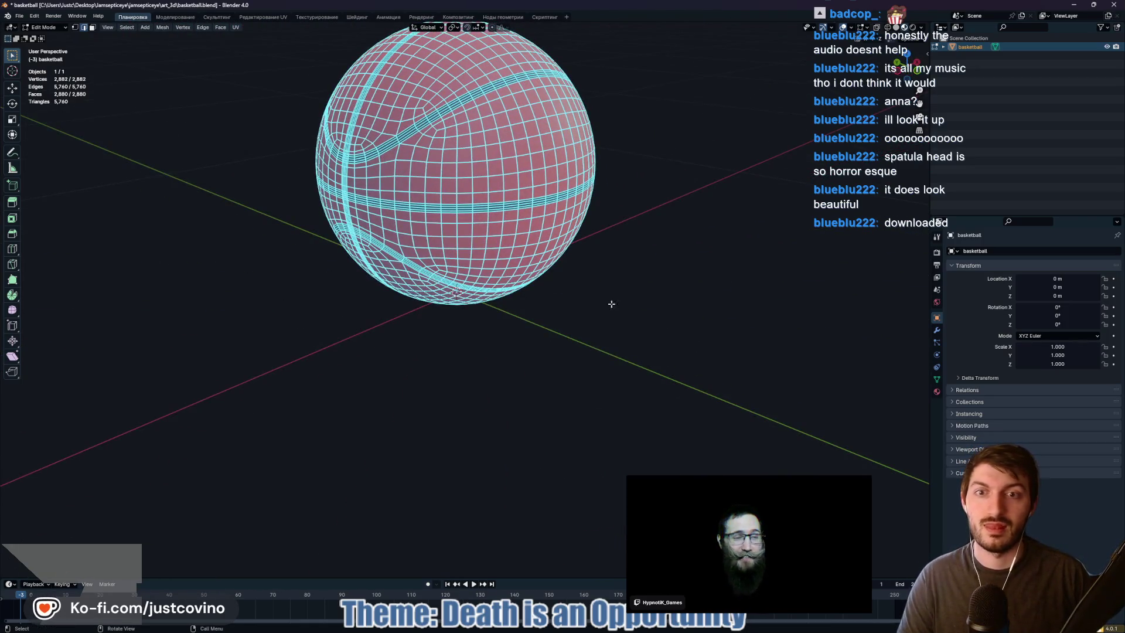
left_click_drag(612, 289, 495, 284)
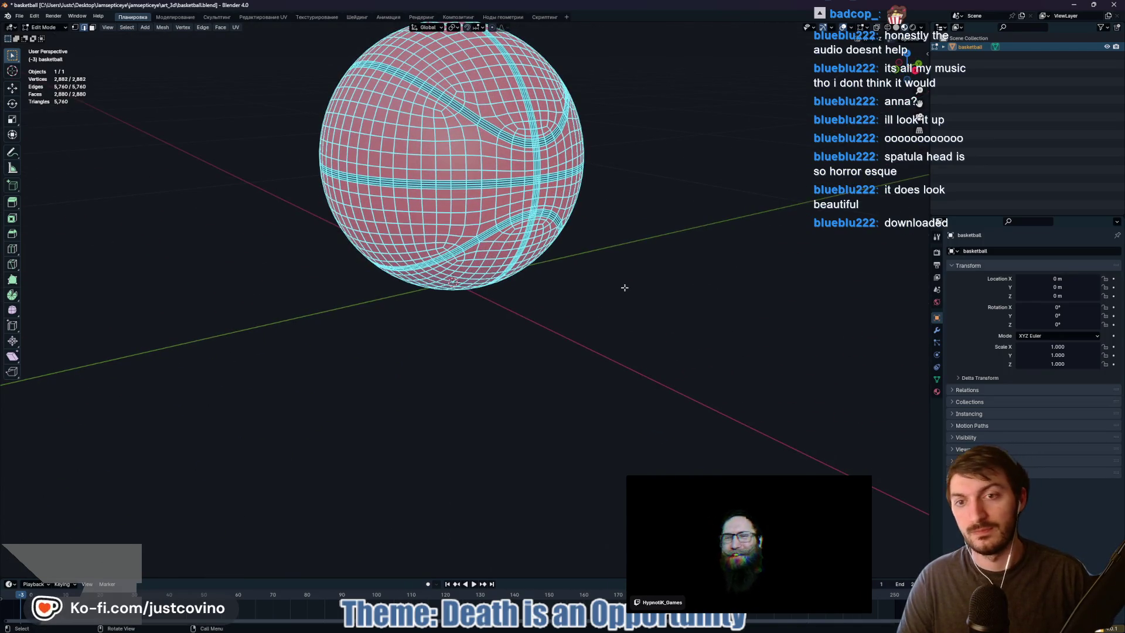
left_click(937, 330)
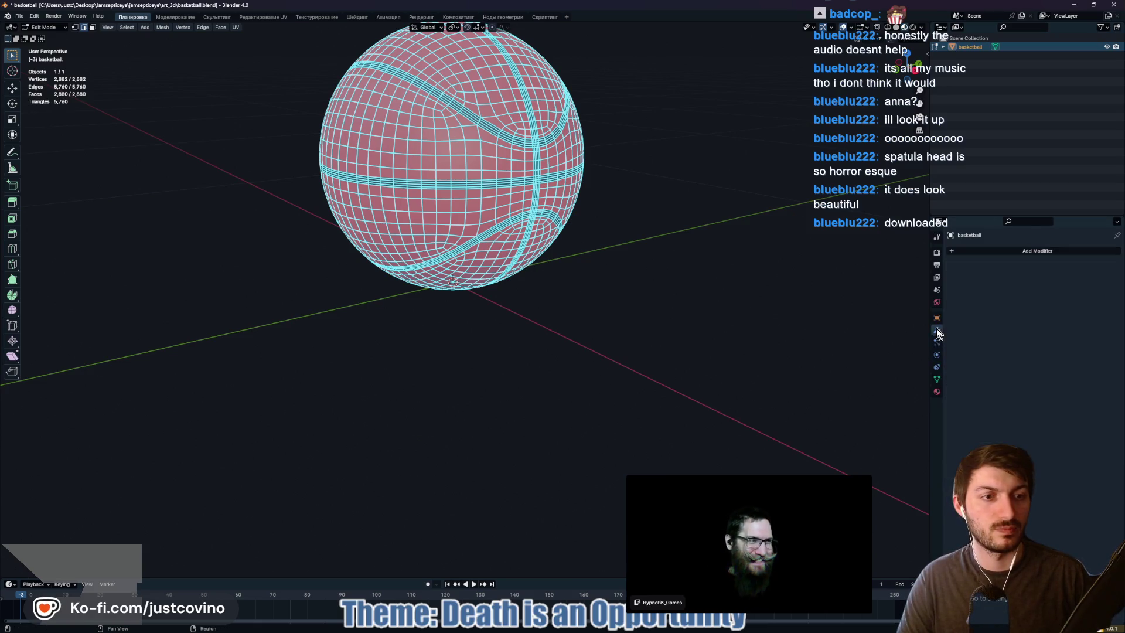
Add a Decimate modifier, try Un-Subdivide at 1 iteration, then revert to Collapse
left_click(983, 252)
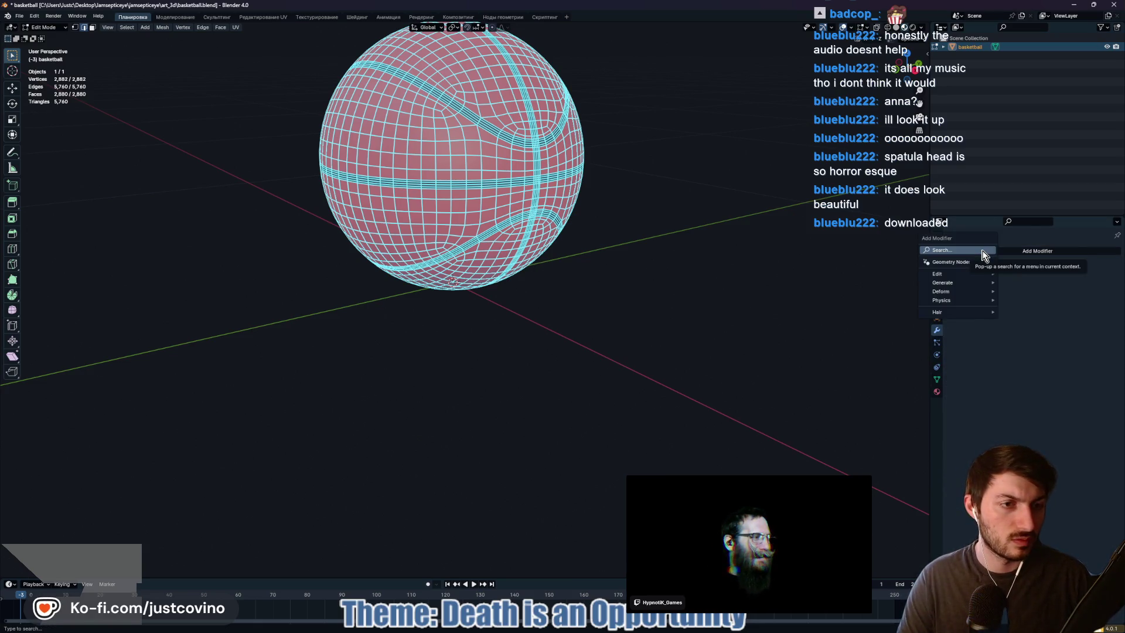
mouse_move(964, 292)
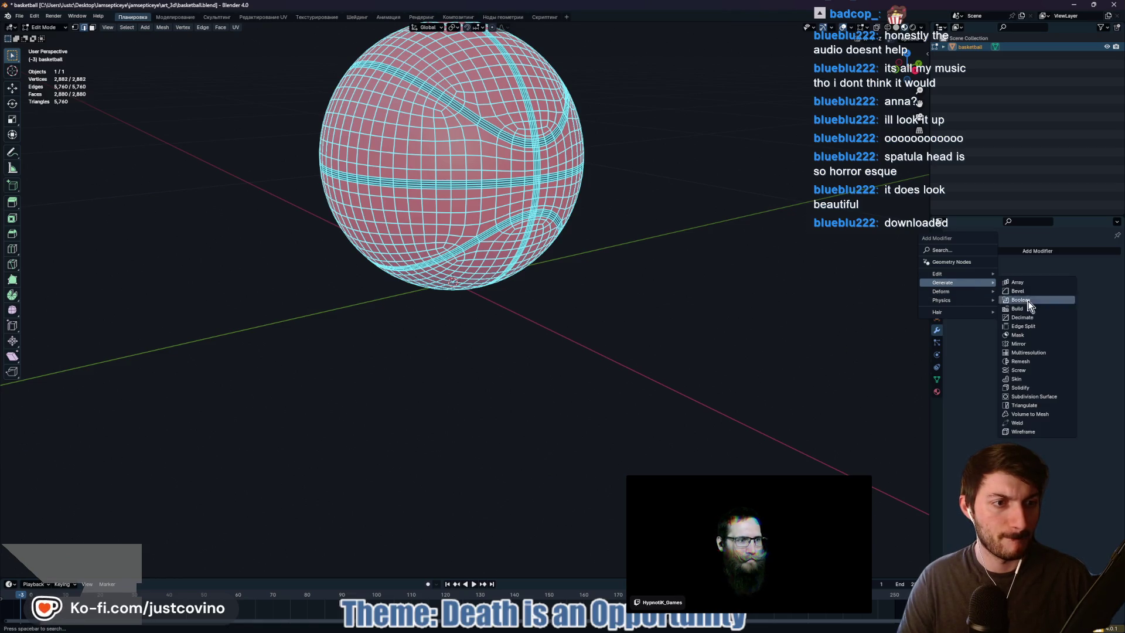
left_click(1025, 318)
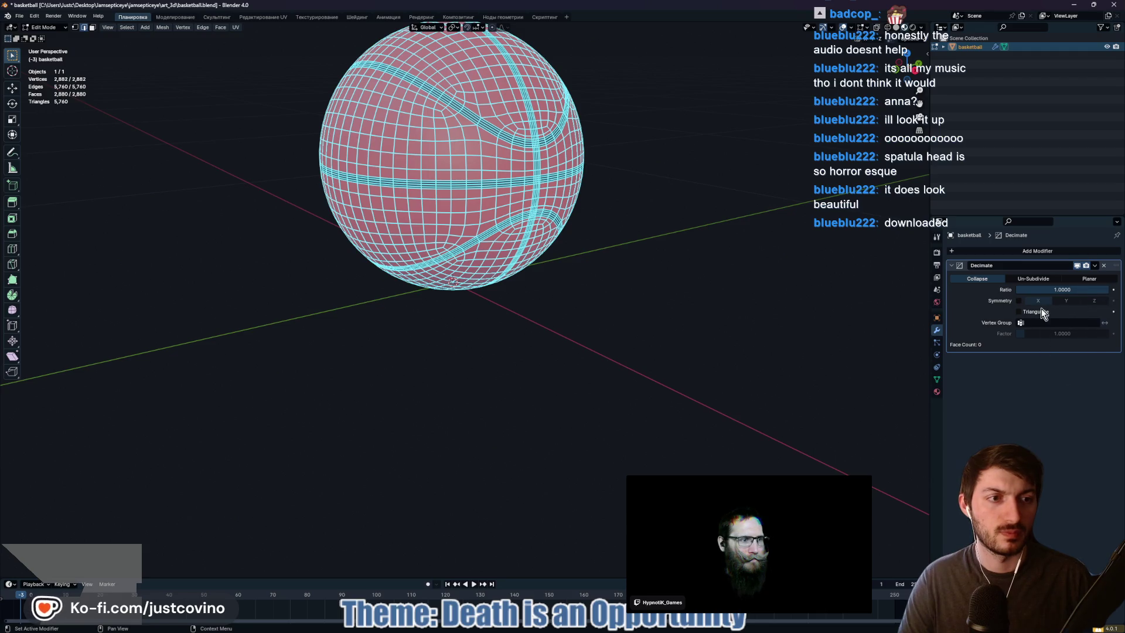
left_click(1041, 278)
left_click(1106, 290)
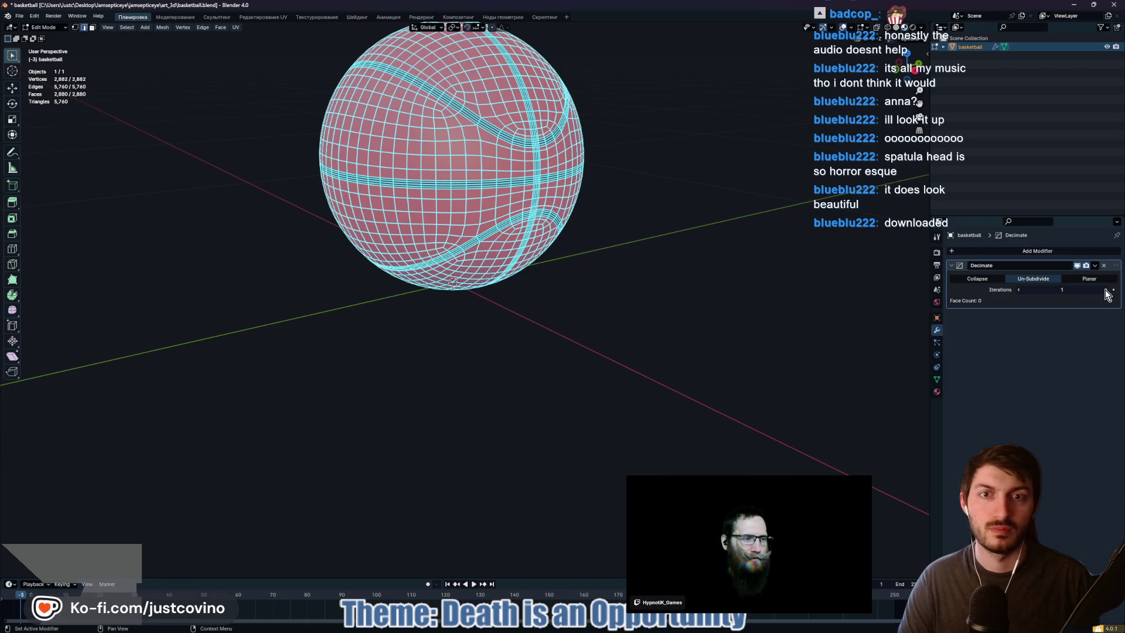
left_click(731, 318)
key("Tab")
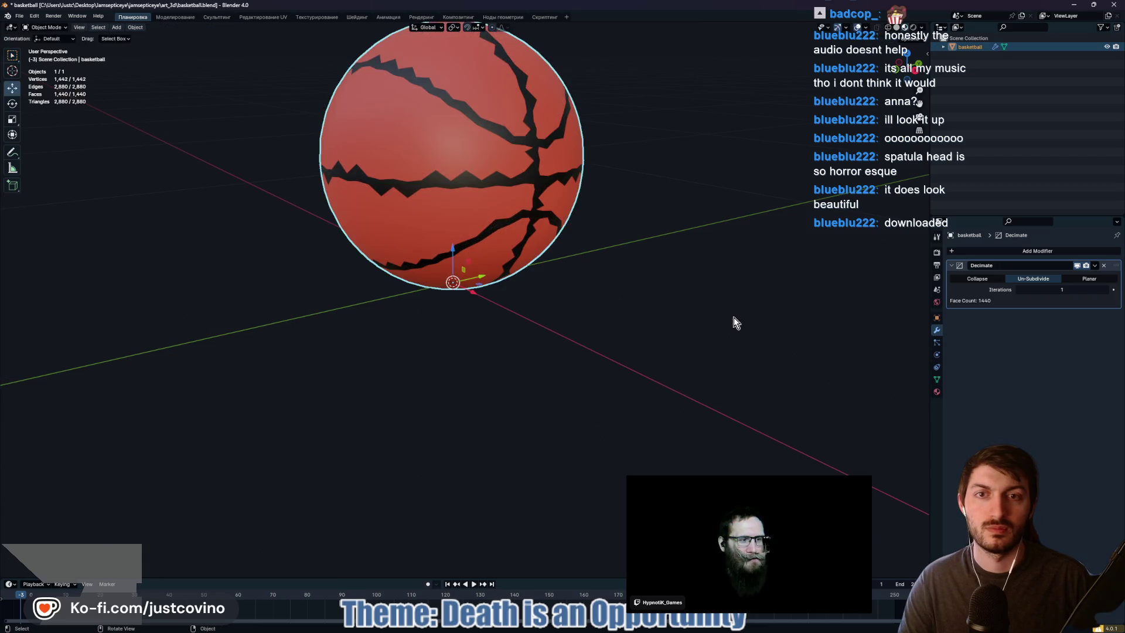
left_click(1018, 289)
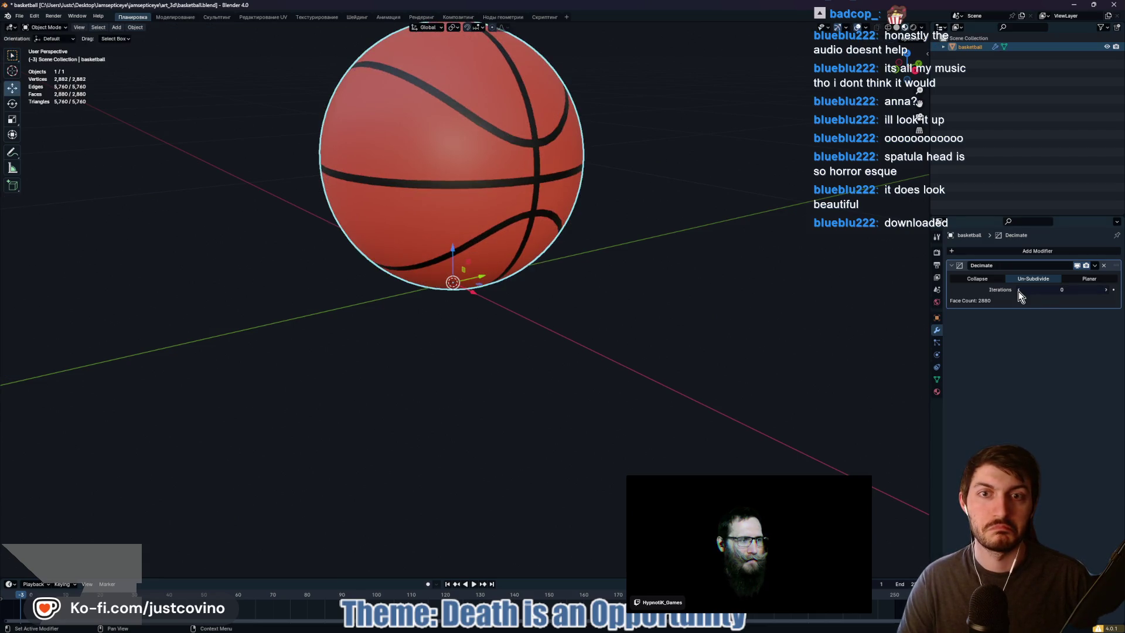
left_click(985, 280)
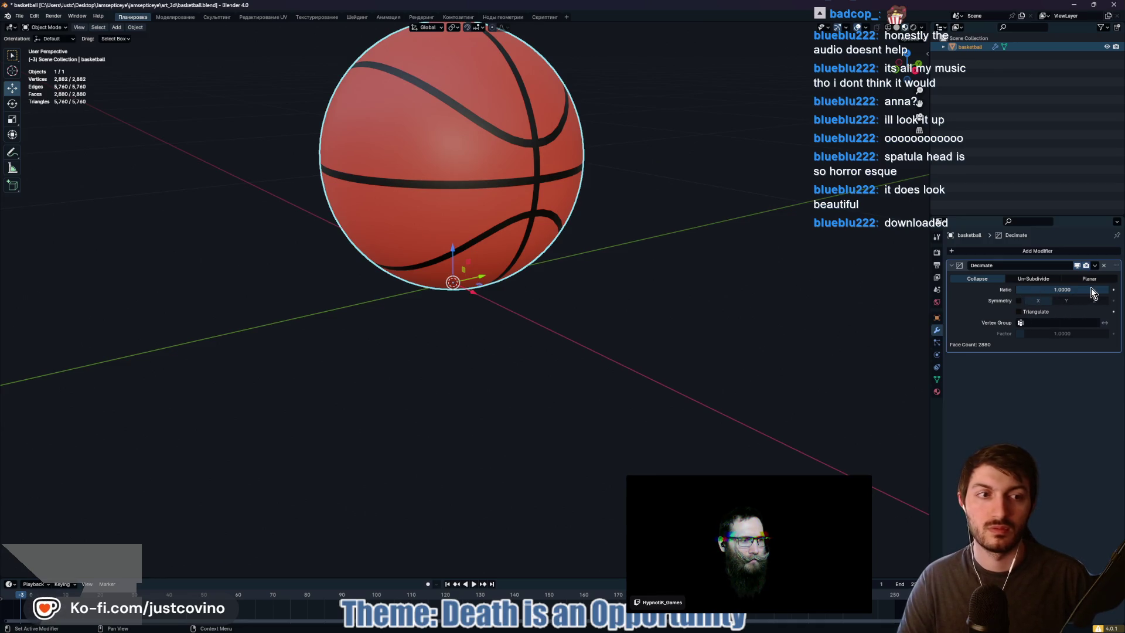
Set the Decimate ratio to 0.7 and check the result around the ball
mouse_move(1062, 289)
left_mouse_down()
mouse_move(1017, 290)
mouse_move(1028, 289)
left_mouse_up()
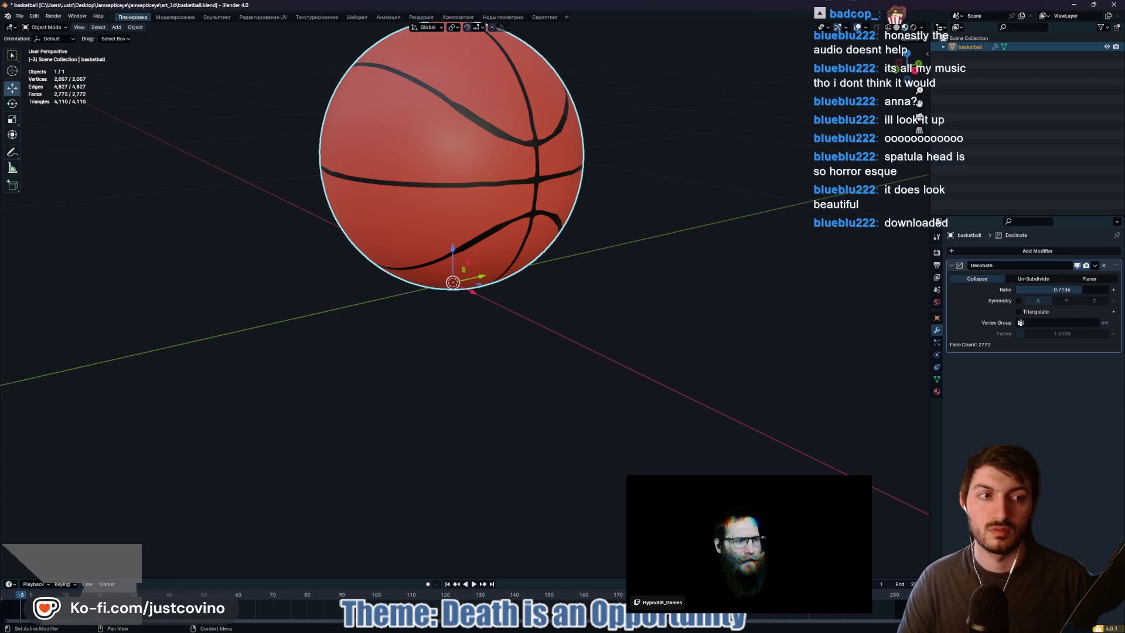
left_click(1066, 289)
type("0.7")
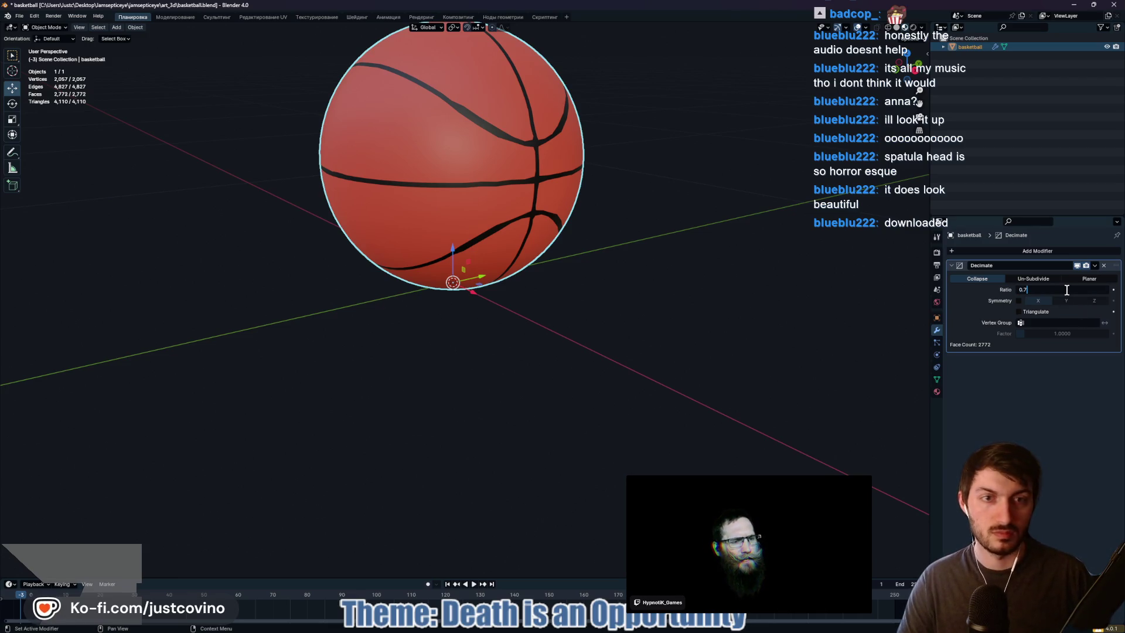
key("Return")
mouse_move(653, 409)
left_mouse_down()
mouse_move(789, 398)
mouse_move(596, 404)
left_mouse_up()
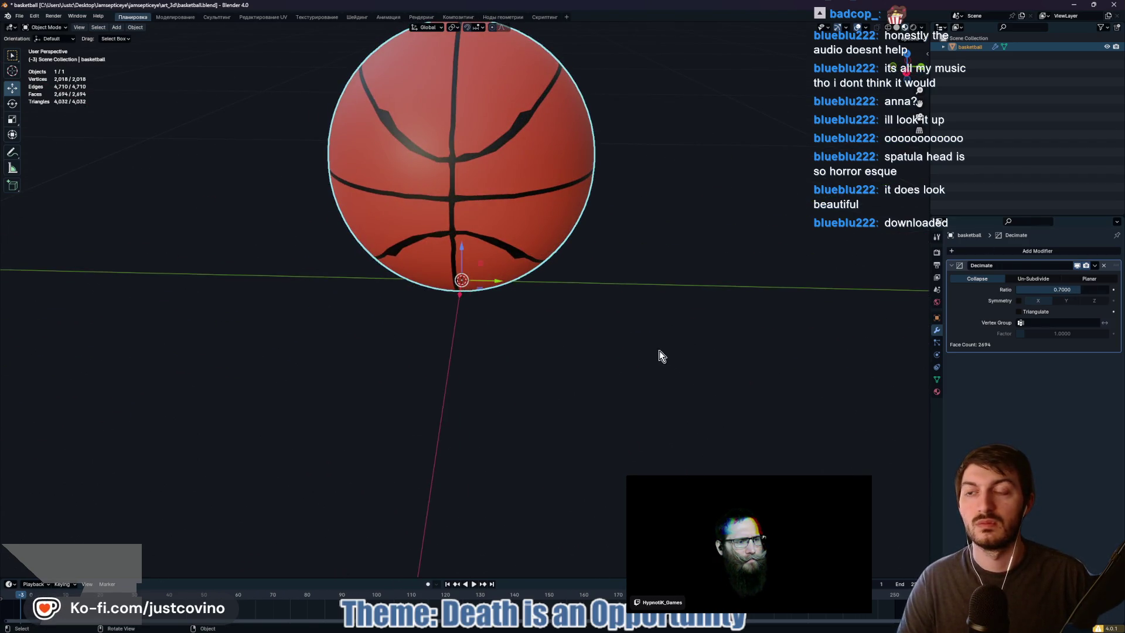
scroll(647, 349, "down", 2)
mouse_move(647, 349)
left_mouse_down()
mouse_move(588, 353)
mouse_move(654, 343)
left_mouse_up()
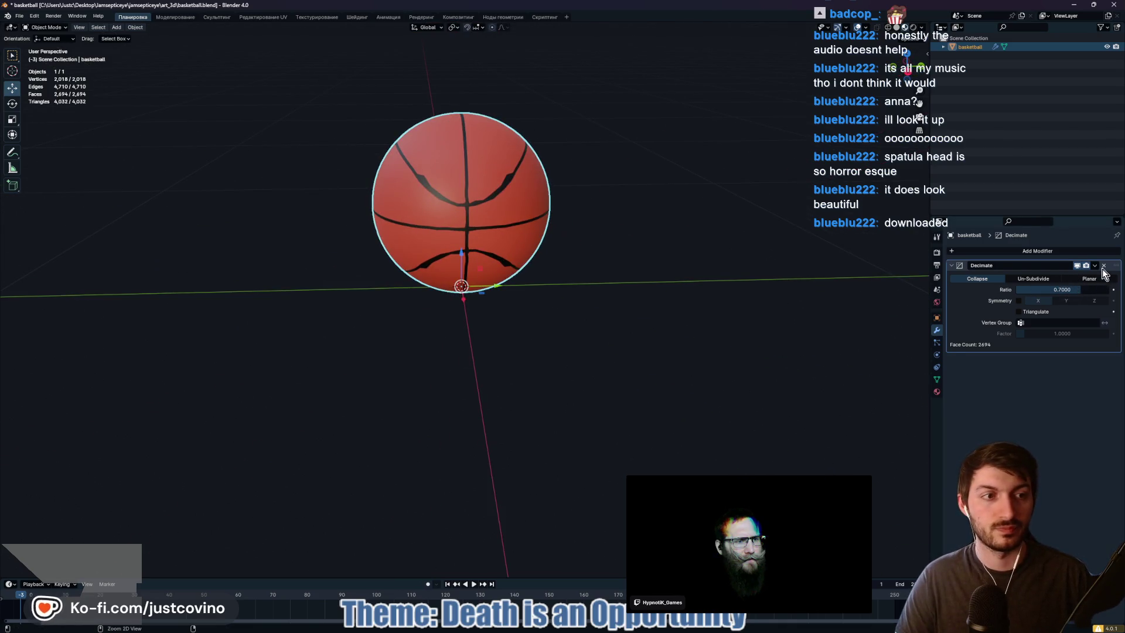
Apply the Decimate modifier and inspect the reduced 2,694-face mesh
key("ctrl+a")
key("Tab")
mouse_move(598, 337)
left_mouse_down()
mouse_move(678, 337)
mouse_move(673, 347)
mouse_move(603, 336)
left_mouse_up()
scroll(591, 316, "up", 3)
key("Tab")
left_click_drag(701, 320, 646, 304)
scroll(645, 304, "down", 3)
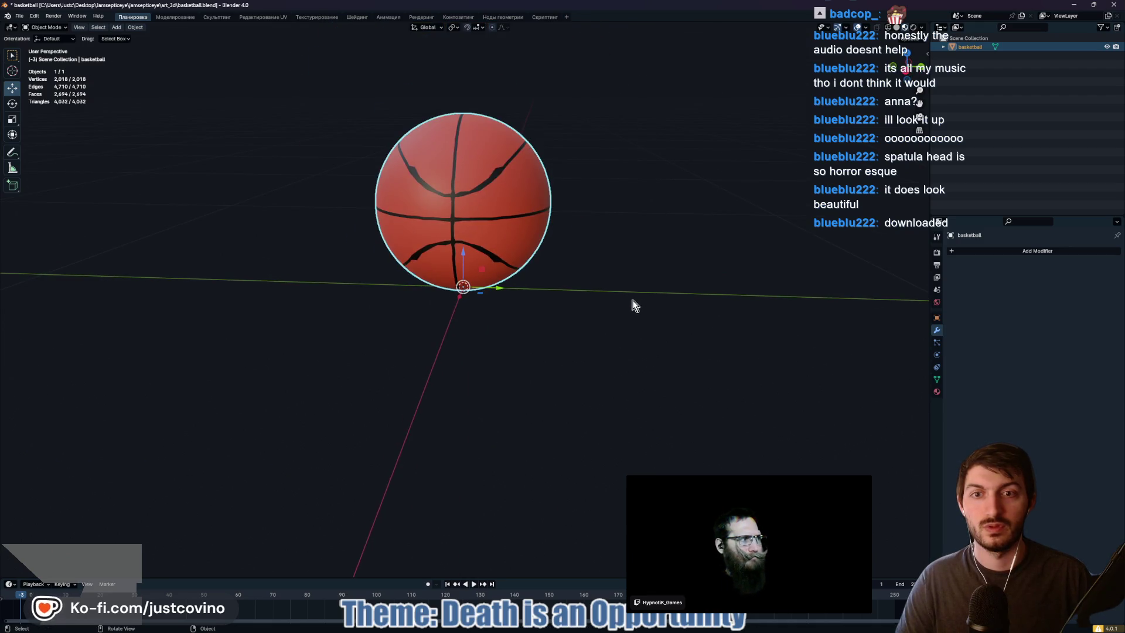
Select the whole mesh, save over basketball.blend, and minimise Blender back to Godot
key("Tab")
key("a")
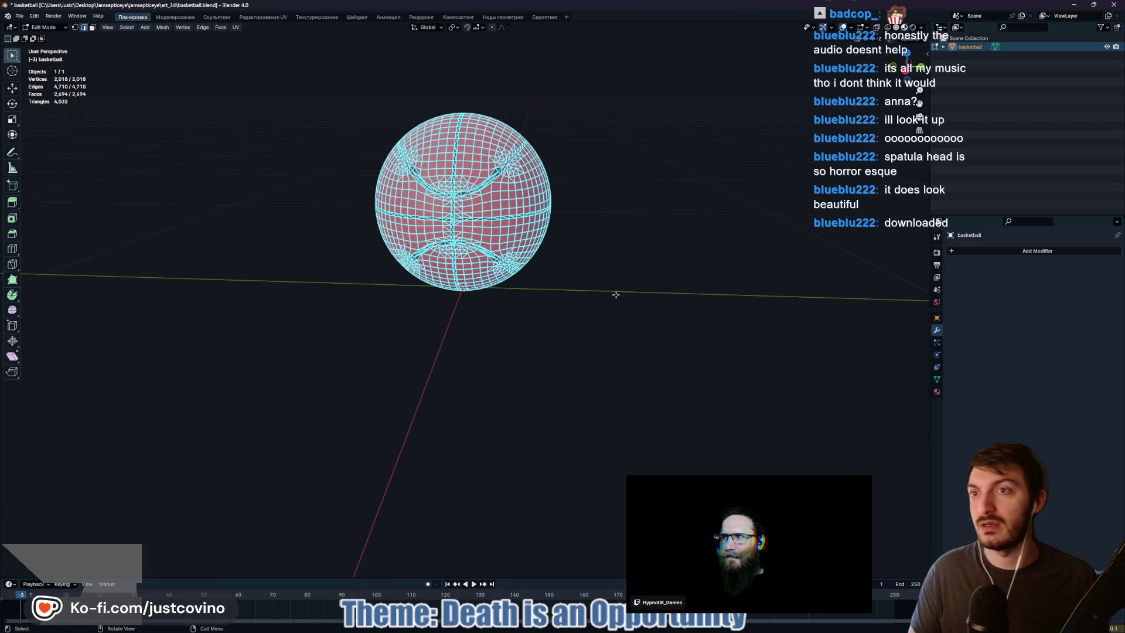
mouse_move(569, 274)
left_mouse_down()
mouse_move(612, 269)
mouse_move(608, 258)
left_mouse_up()
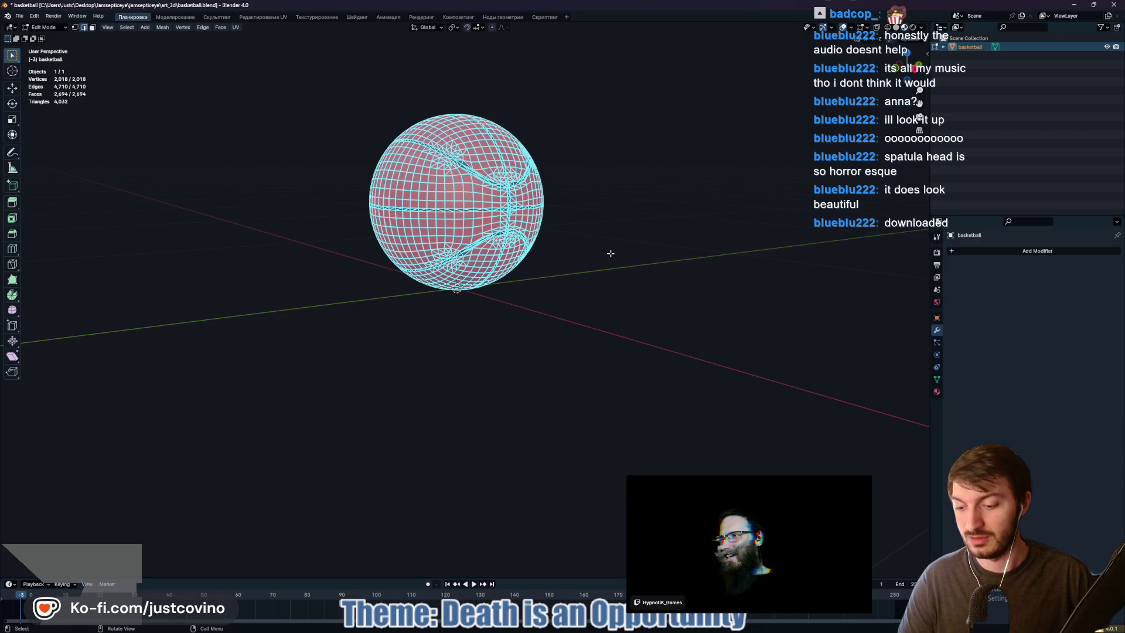
key("ctrl+s")
left_click(515, 345)
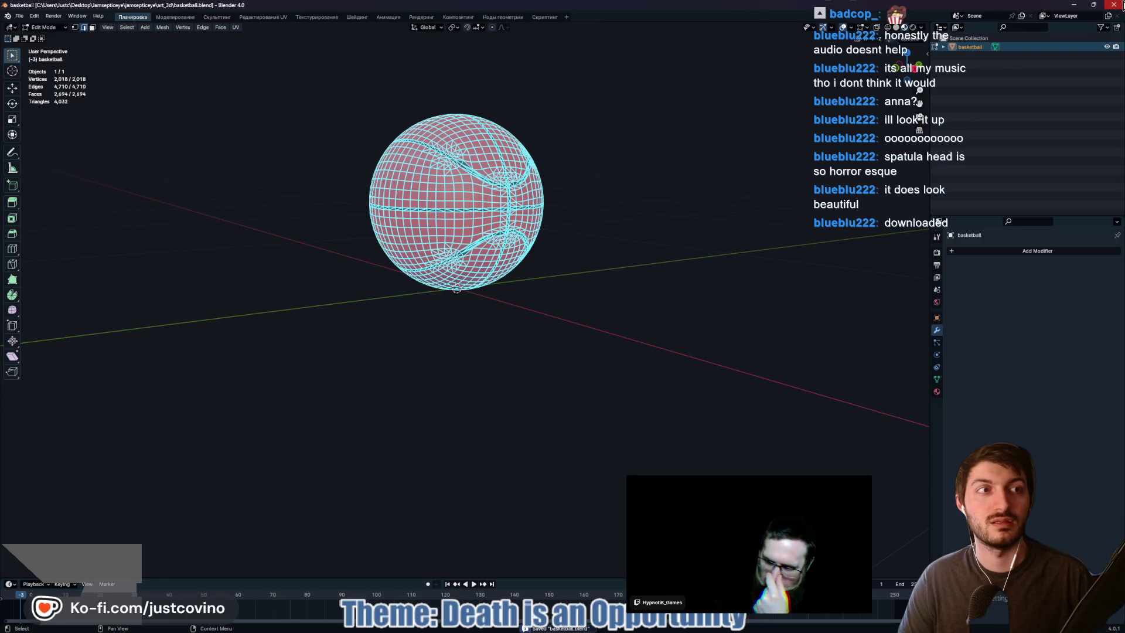
left_click(1073, 7)
left_click(278, 335)
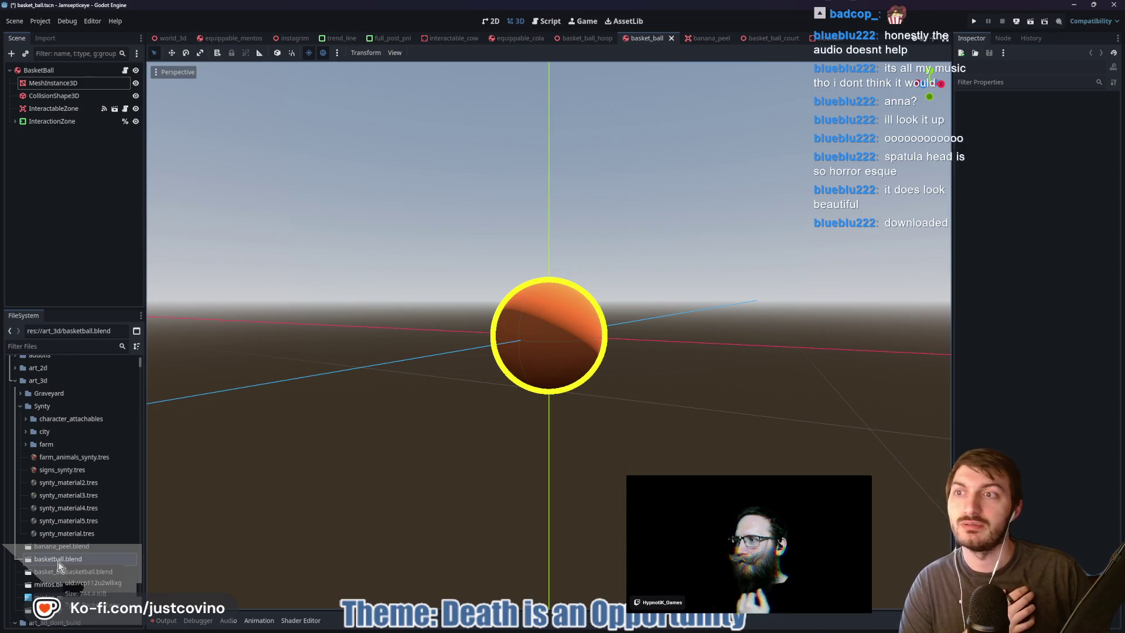
Add basketball.blend to the scene as basketball2 and set its position X to 0
mouse_move(58, 561)
left_mouse_down()
mouse_move(137, 549)
mouse_move(427, 427)
mouse_move(535, 423)
left_mouse_up()
scroll(348, 418, "down", 5)
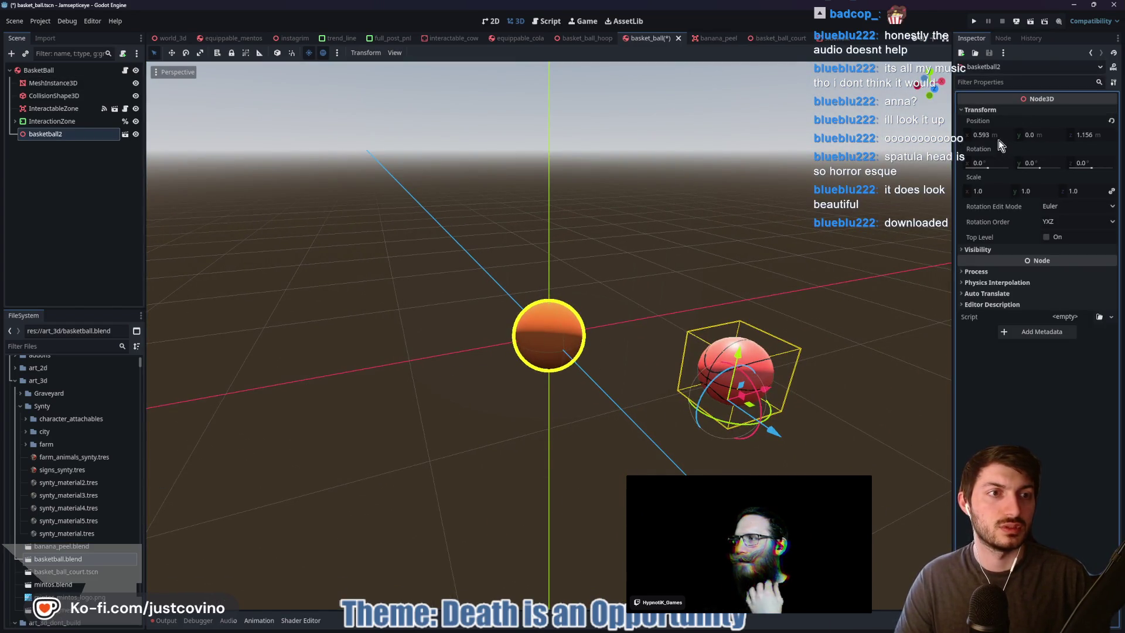
type("0")
key("Tab")
key("Tab")
type("0")
key("Return")
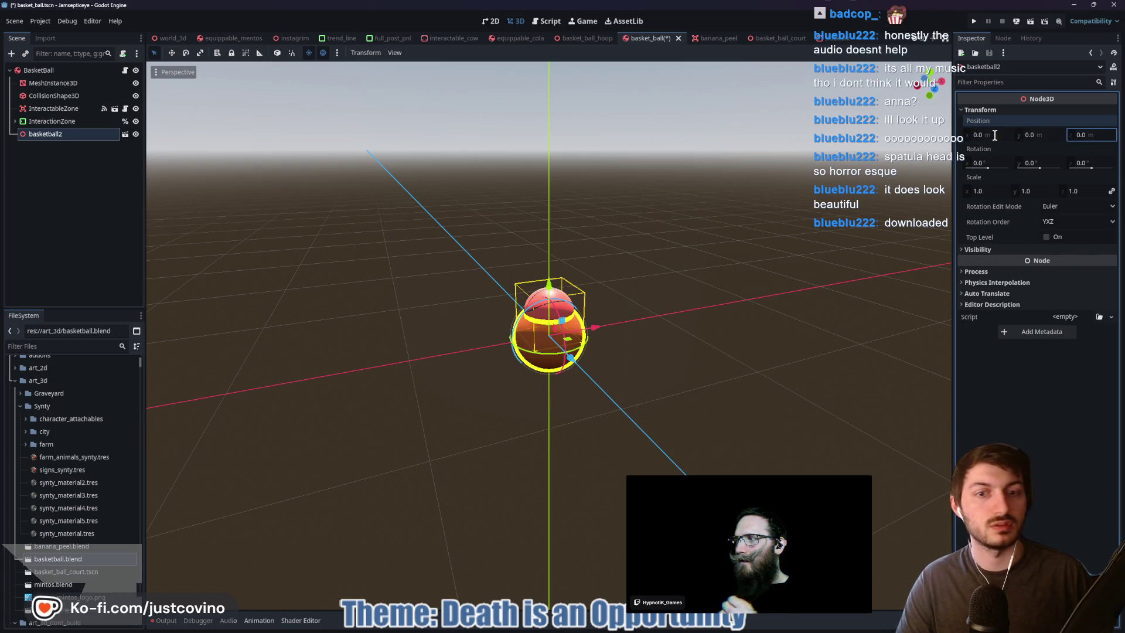
mouse_move(741, 318)
left_mouse_down()
mouse_move(678, 319)
mouse_move(599, 285)
left_mouse_up()
Delete the old MeshInstance3D and move basketball2 up under CollisionShape3D
left_click(33, 84)
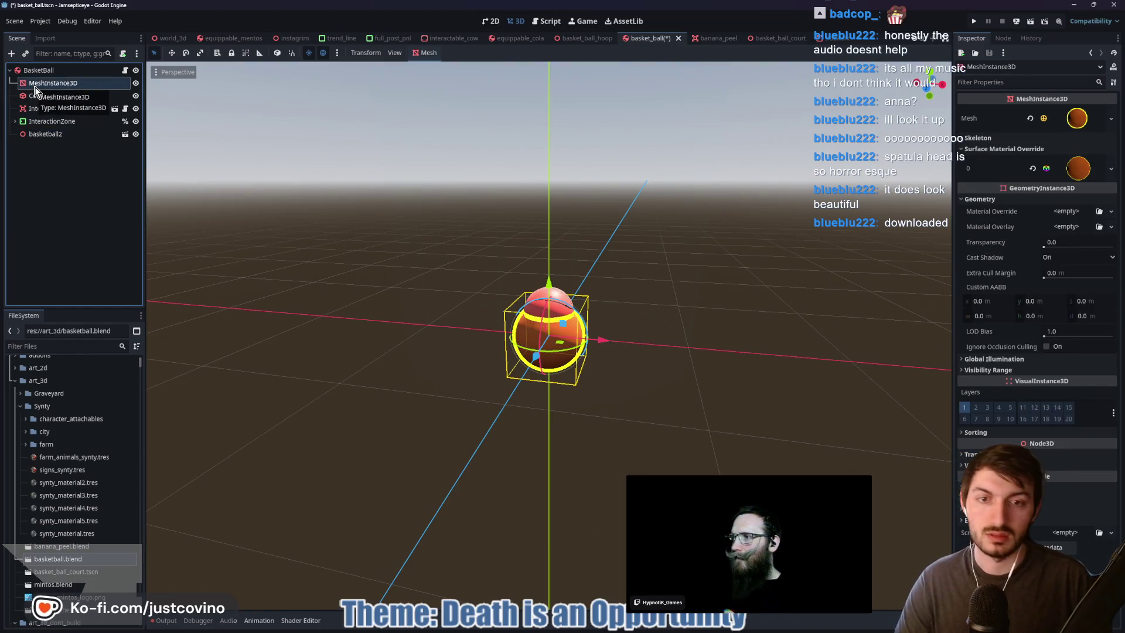
key("Delete")
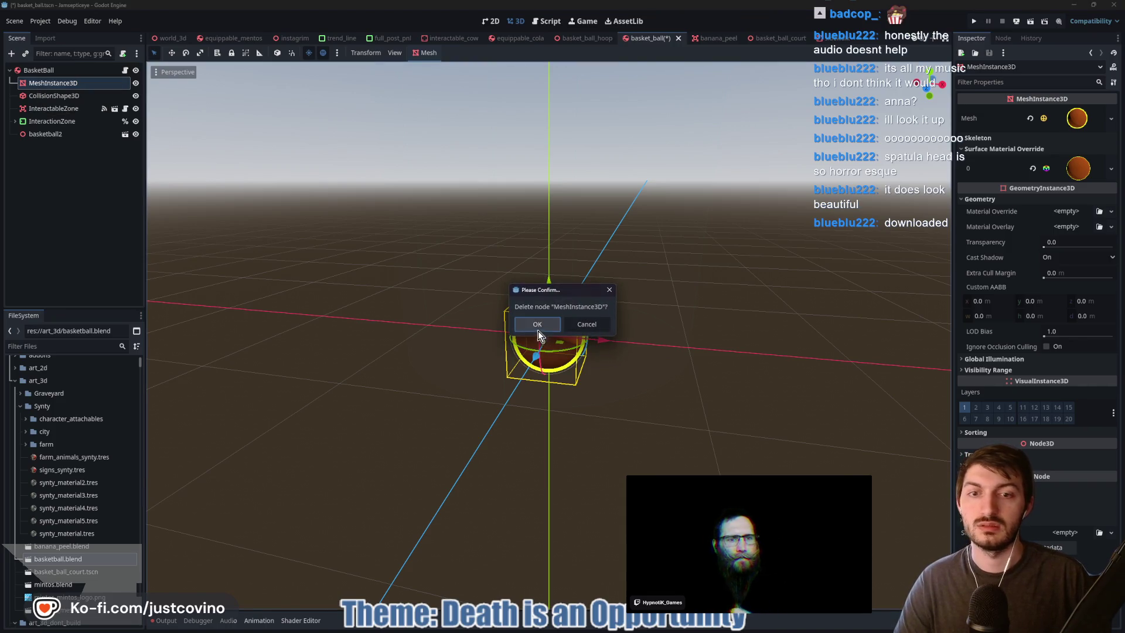
left_click(534, 326)
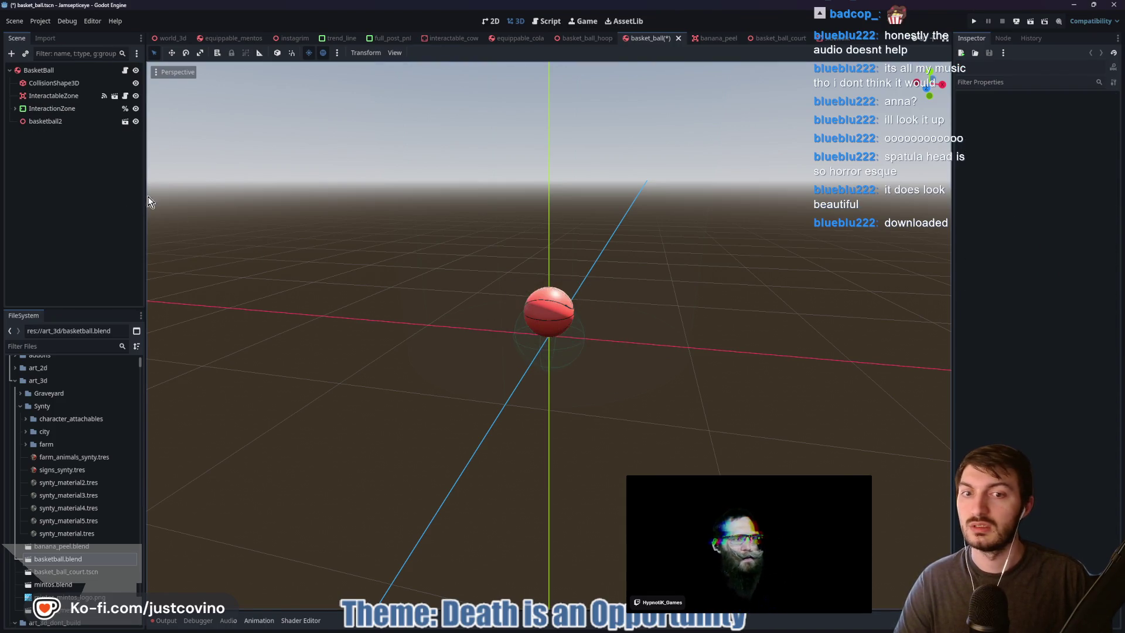
left_click(24, 121)
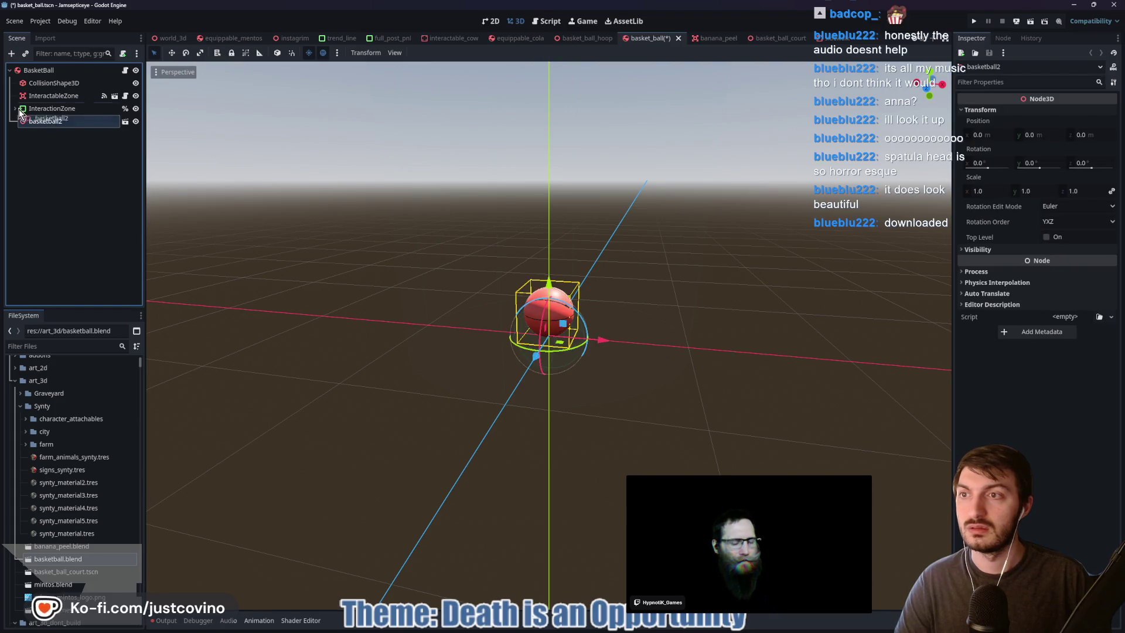
left_click_drag(16, 95, 16, 94)
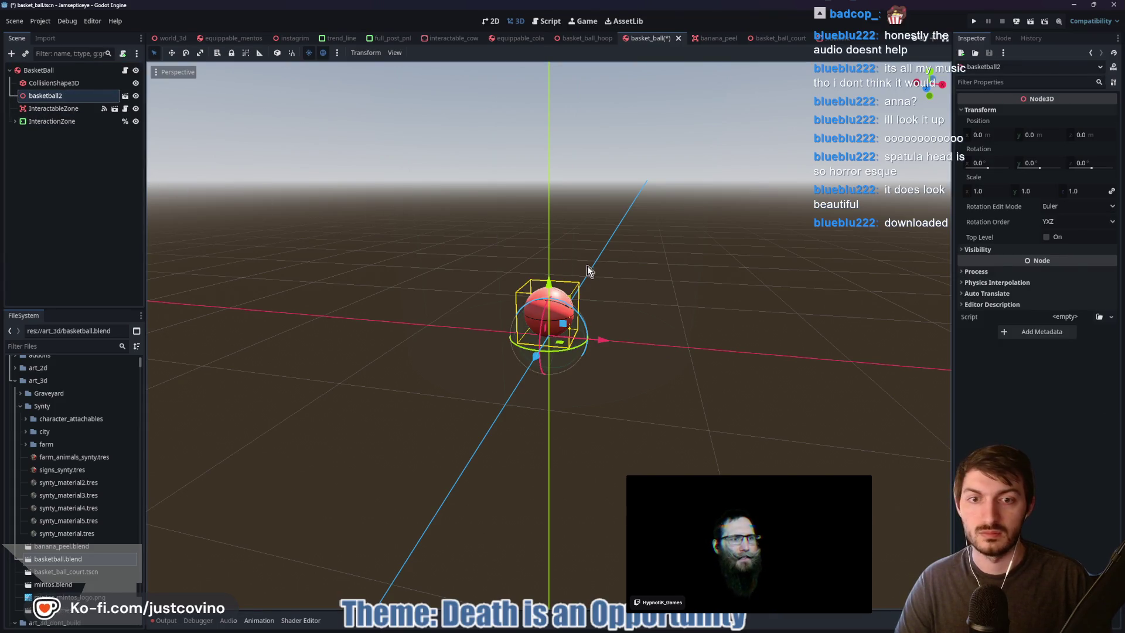
mouse_move(598, 262)
left_mouse_down()
mouse_move(616, 244)
mouse_move(710, 226)
mouse_move(696, 230)
left_mouse_up()
Raise the collision sphere onto the ball, shrink it to about 0.2 radius, and save
left_click(65, 85)
mouse_move(544, 287)
left_mouse_down()
mouse_move(549, 260)
mouse_move(660, 270)
mouse_move(622, 299)
left_mouse_up()
scroll(621, 294, "up", 5)
mouse_move(654, 258)
left_mouse_down()
mouse_move(459, 283)
mouse_move(477, 306)
mouse_move(385, 318)
mouse_move(588, 313)
left_mouse_up()
key("ctrl+s")
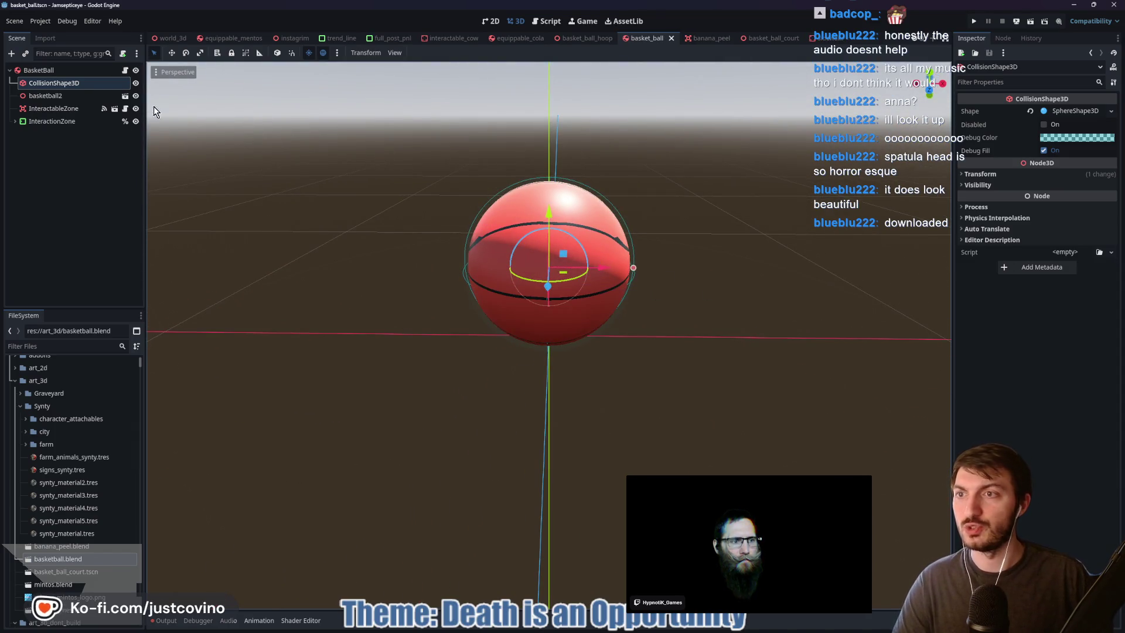
Turn on Editable Children for the basketball2 instance
left_click(35, 96)
right_click(31, 96)
left_click(104, 334)
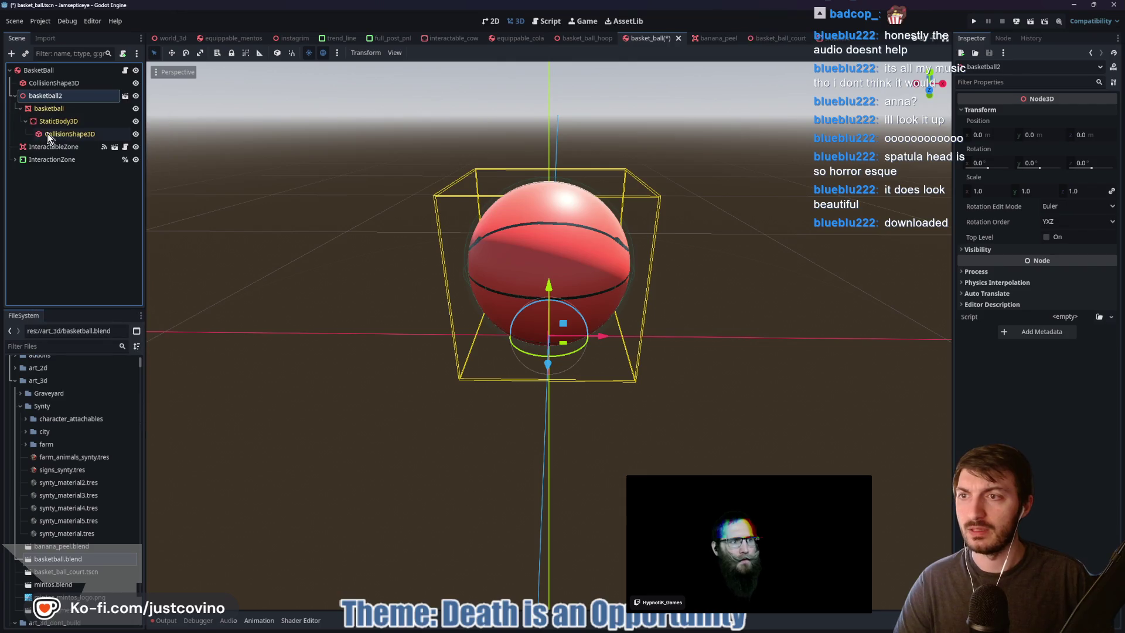
left_click(70, 134)
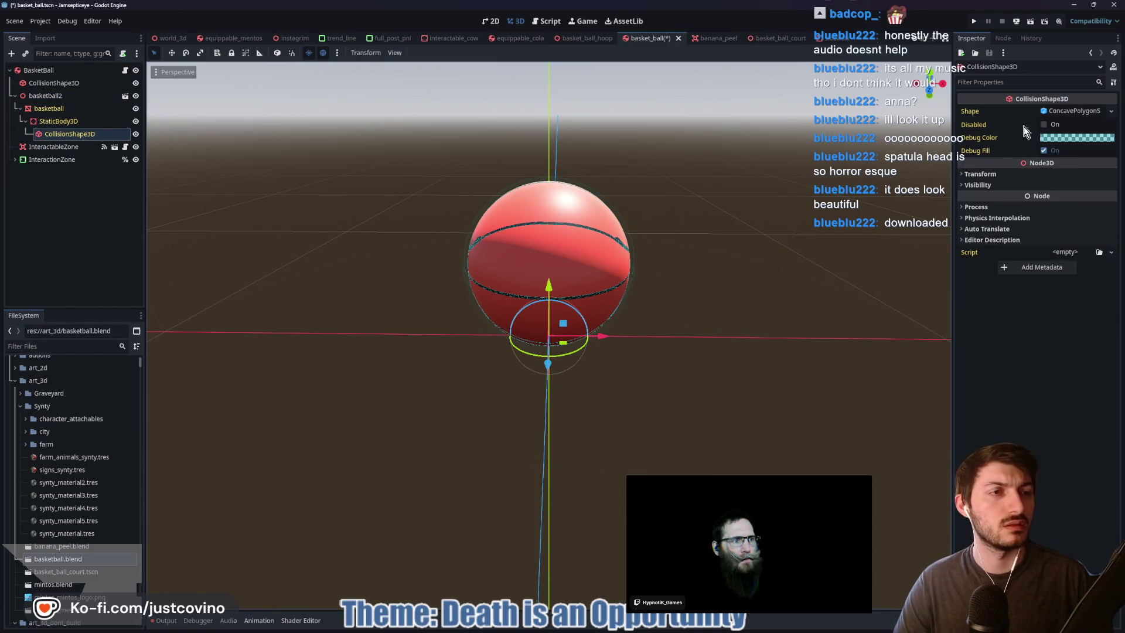
Copy the mesh's red Surface 0 material into Surface Material Override slot 0
left_click(48, 109)
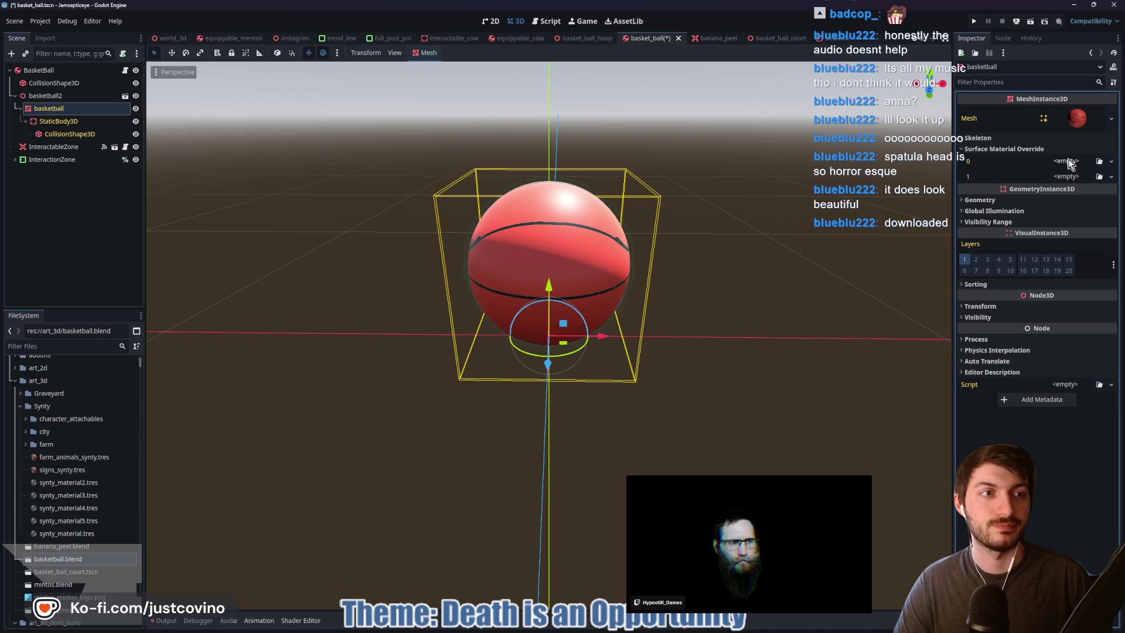
left_click(1074, 117)
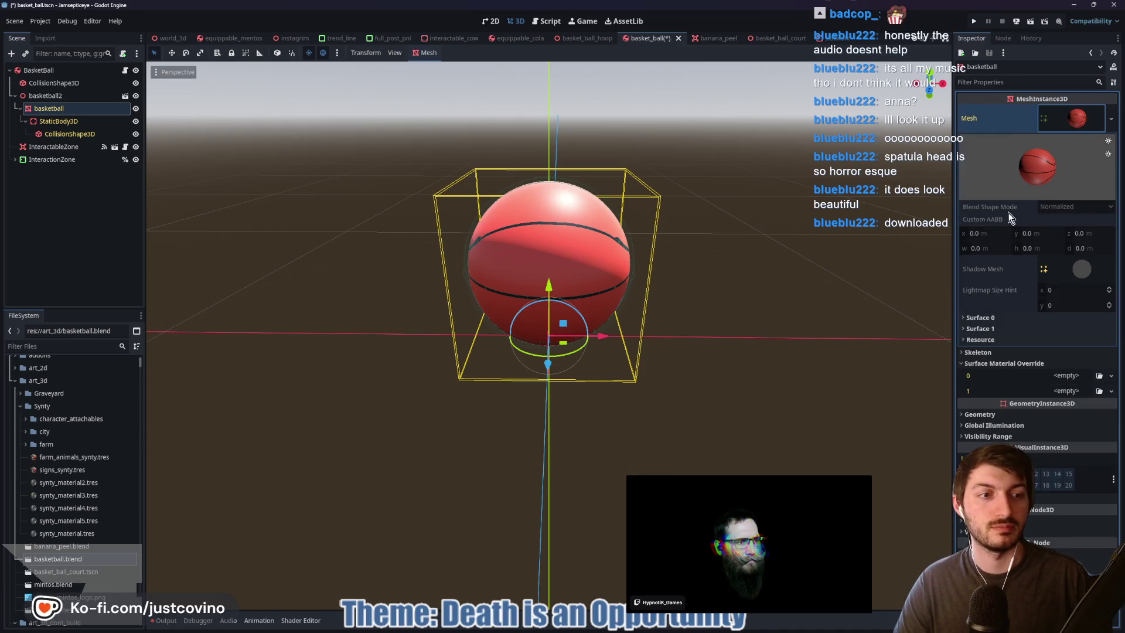
left_click(992, 322)
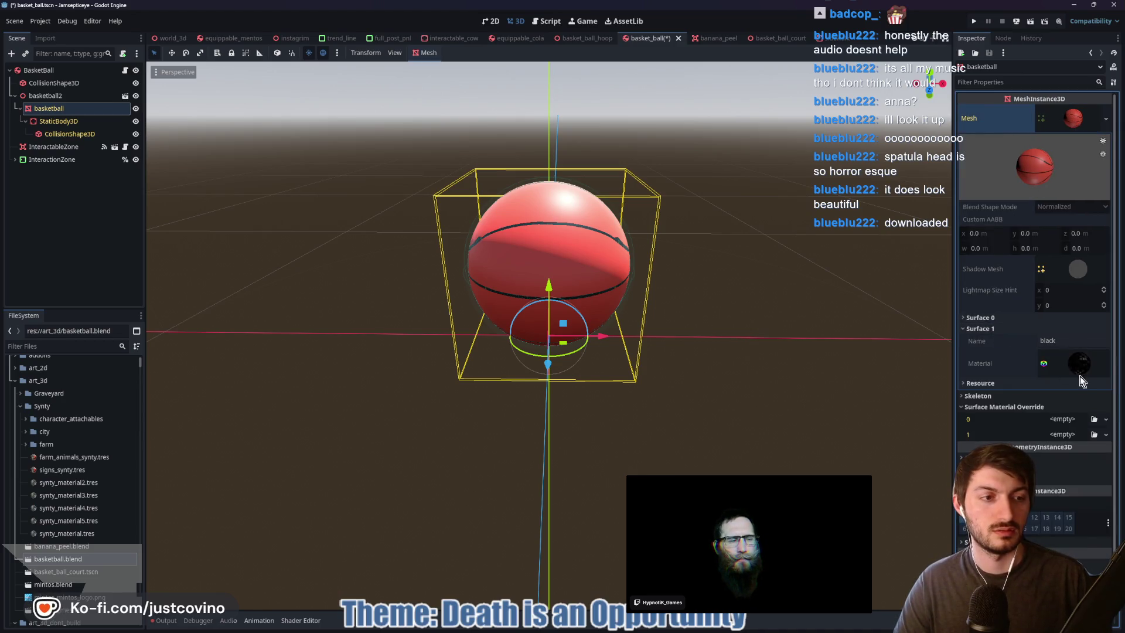
left_click(989, 319)
left_click(989, 319)
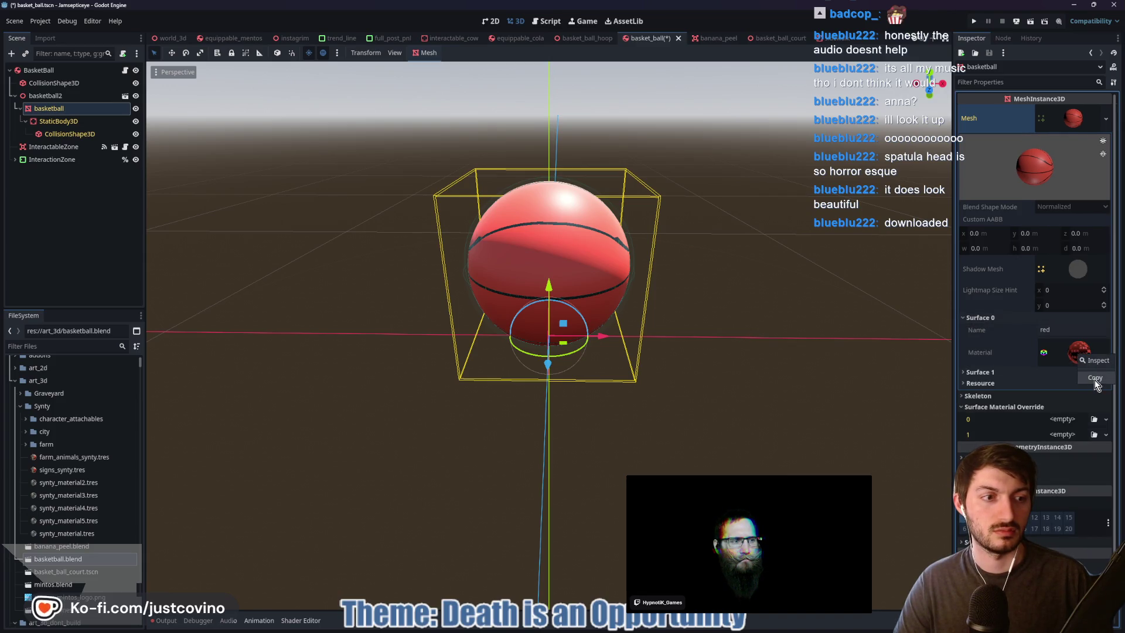
left_click(1095, 378)
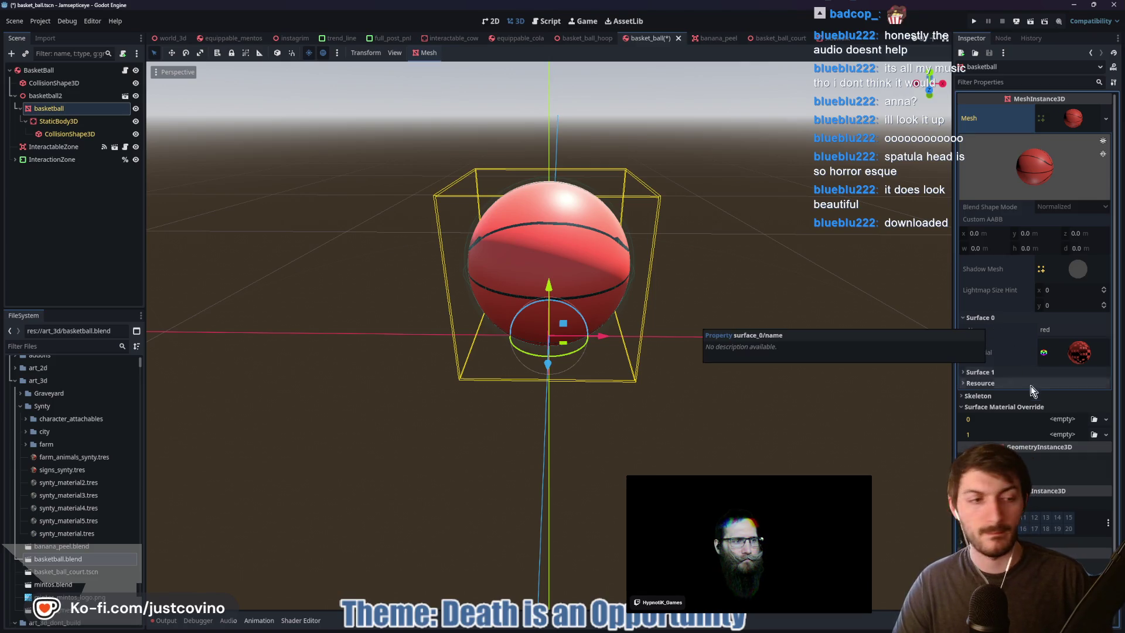
left_click(1059, 417)
left_click(1066, 520)
Set the override material's Stencil mode to Outline with a bright yellow colour
left_click(1072, 428)
scroll(1071, 429, "down", 5)
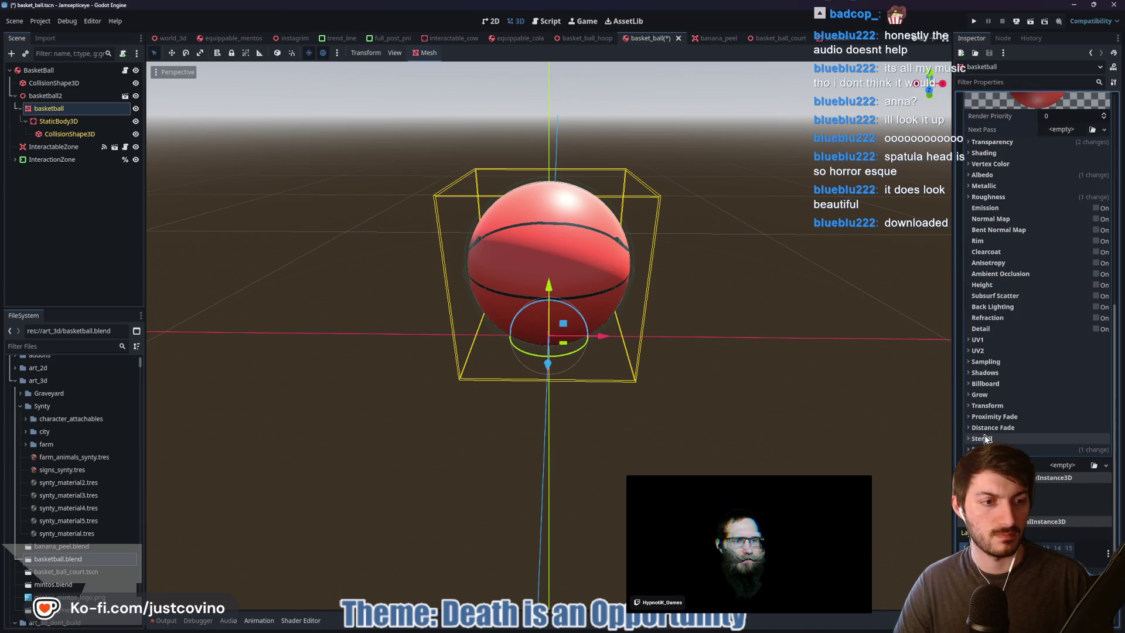
left_click(982, 438)
left_click(1074, 450)
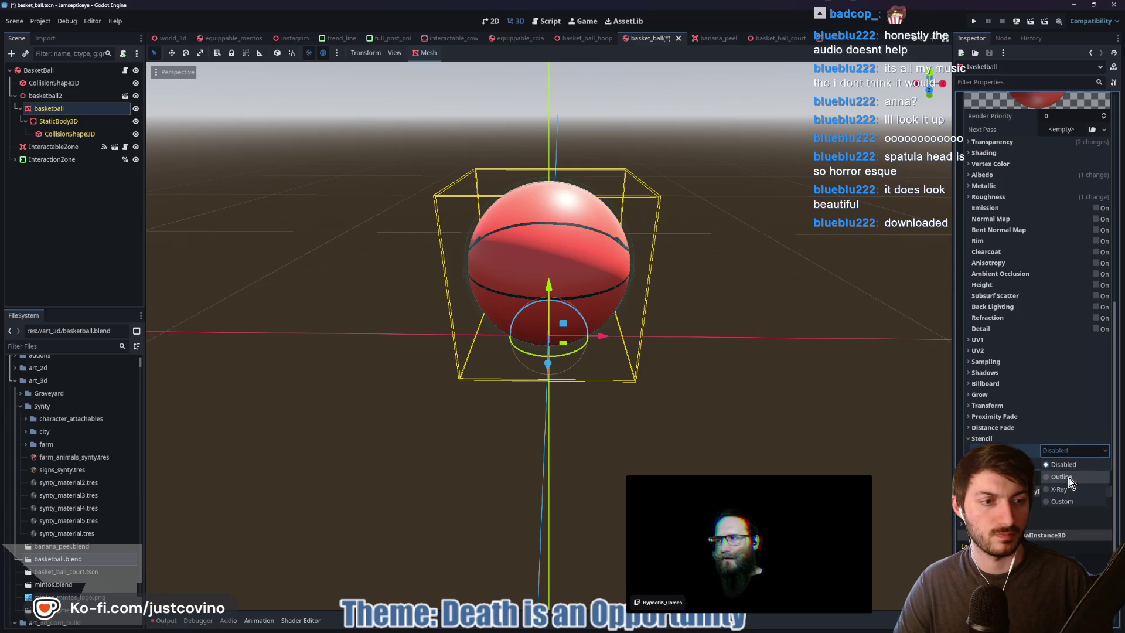
left_click(1069, 476)
left_click(1057, 494)
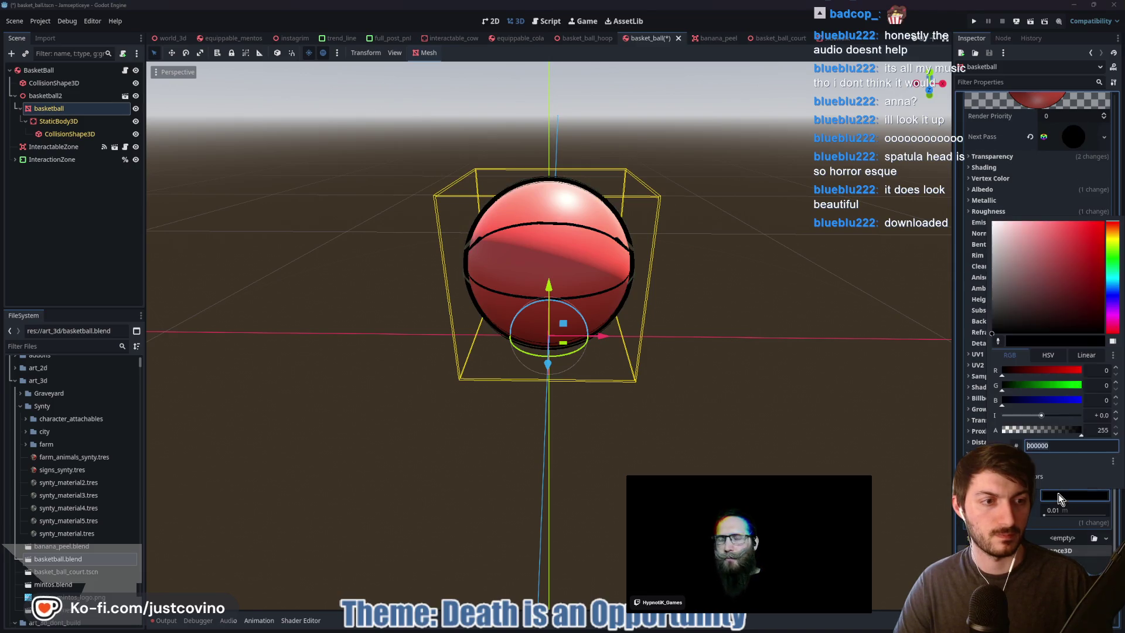
left_click(1114, 241)
left_click(1088, 231)
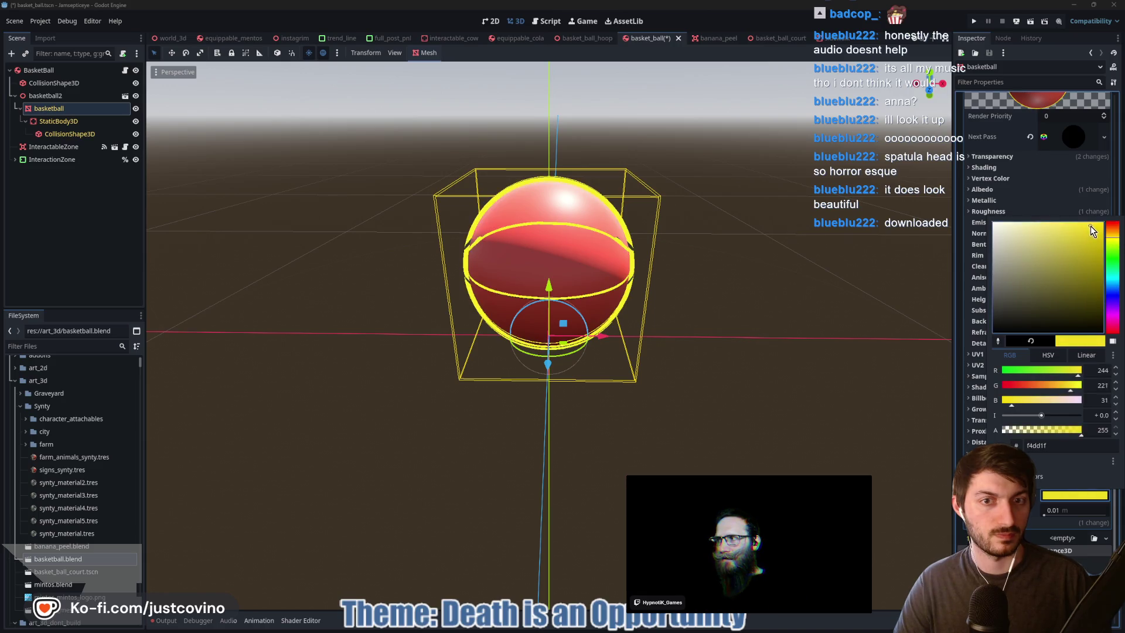
mouse_move(660, 432)
left_mouse_down()
mouse_move(821, 417)
mouse_move(722, 422)
left_mouse_up()
Set the outline grow to 0.002, save the scene, and switch to world_3d
left_click(1074, 510)
type("0.0")
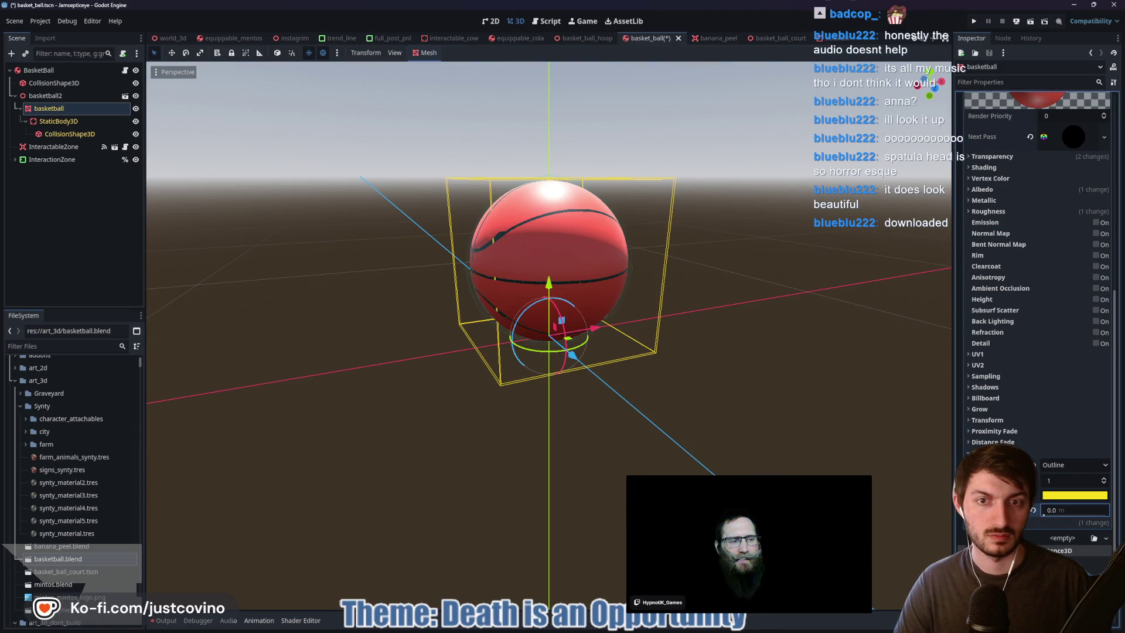
type("01")
key("BackSpace")
type("2")
mouse_move(757, 459)
left_mouse_down()
mouse_move(778, 447)
mouse_move(901, 445)
mouse_move(703, 409)
left_mouse_up()
key("ctrl+s")
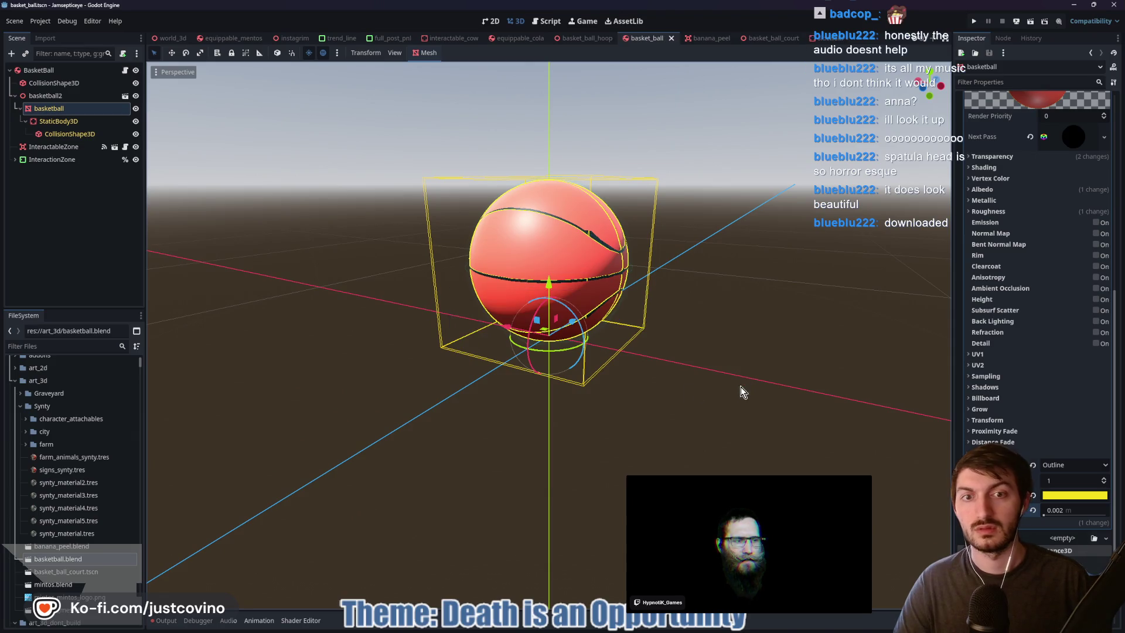
left_click(169, 38)
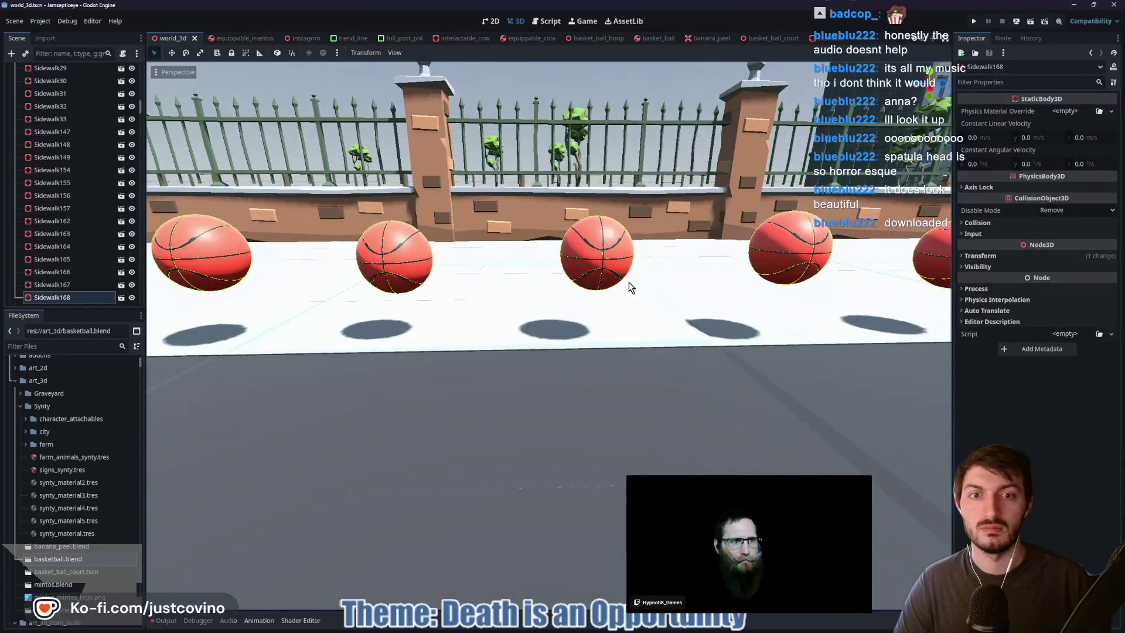
Lower BasketBall8, BasketBall9, BasketBall11 and BasketBall12 down onto the sidewalk
left_click(608, 254)
left_click_drag(588, 234, 589, 275)
left_click(929, 91)
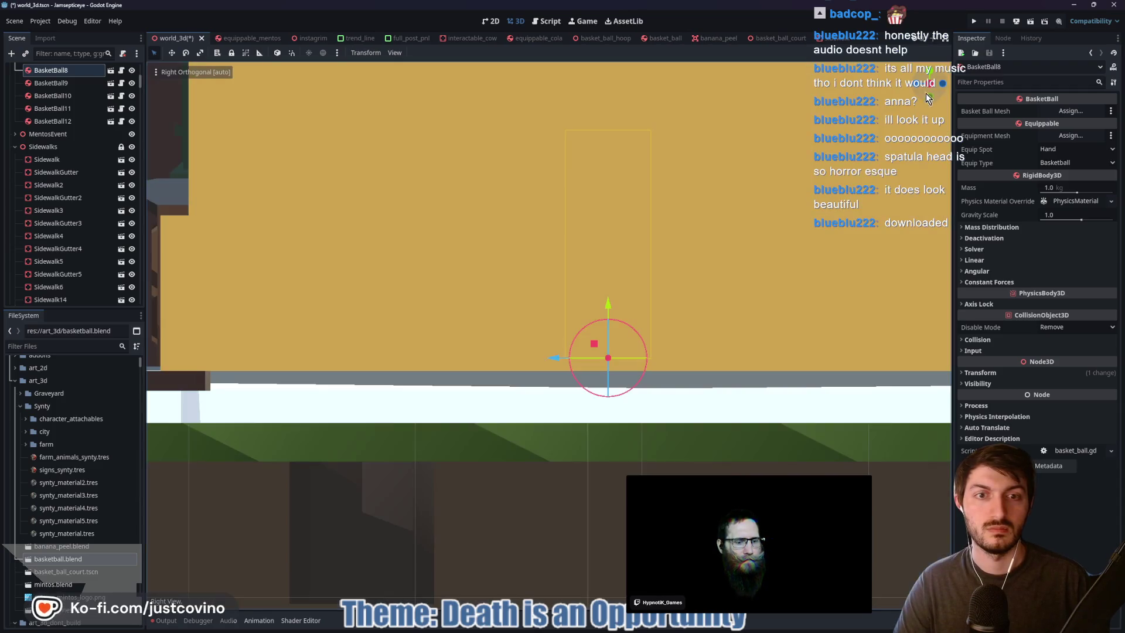
scroll(677, 311, "up", 10)
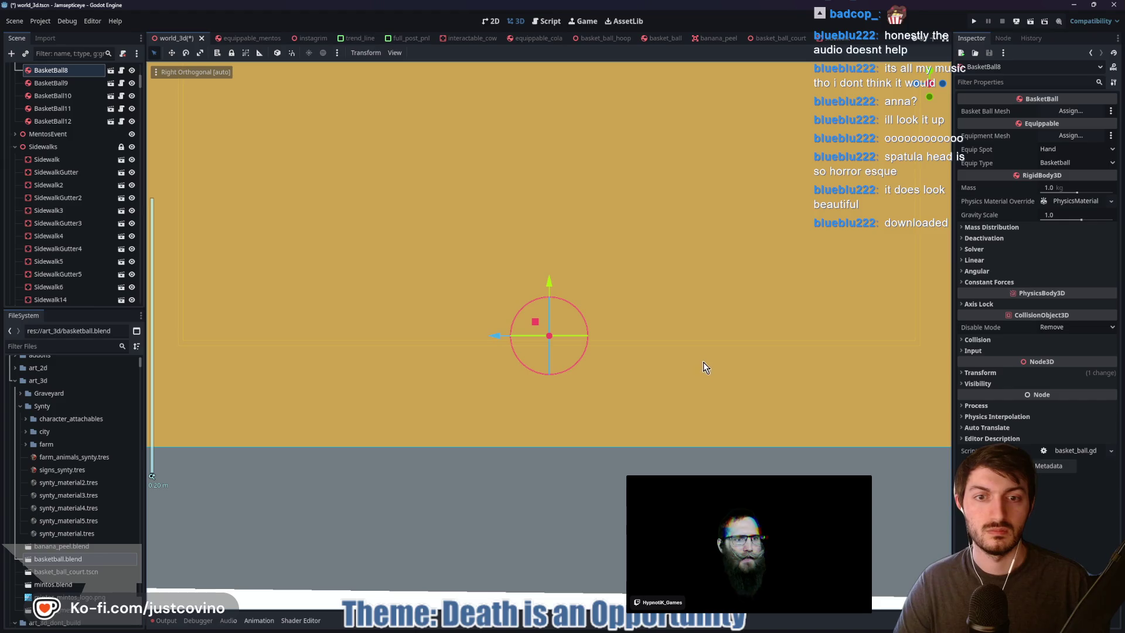
left_click_drag(661, 295, 658, 328)
scroll(658, 328, "down", 15)
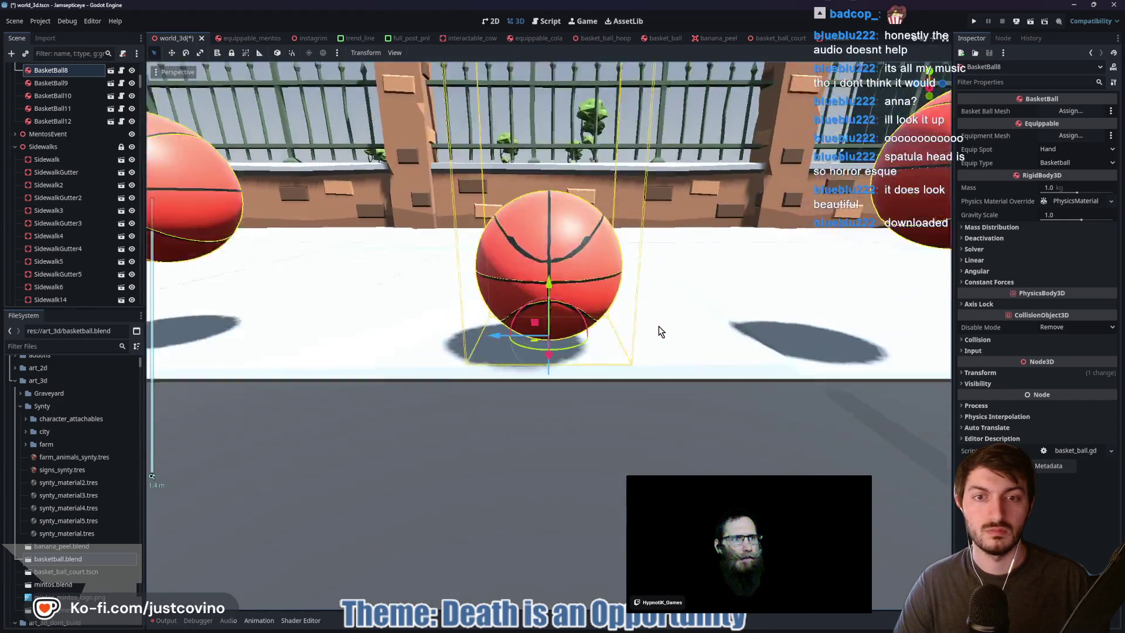
left_click(299, 267)
left_click_drag(305, 228, 298, 282)
left_click(788, 226)
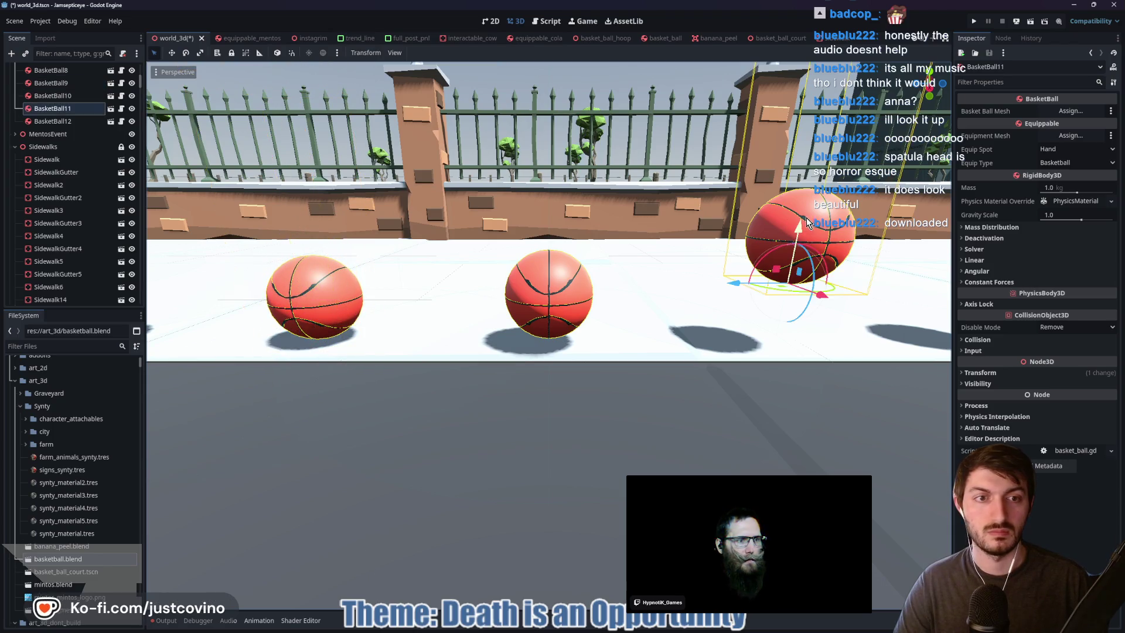
left_click_drag(789, 225, 787, 286)
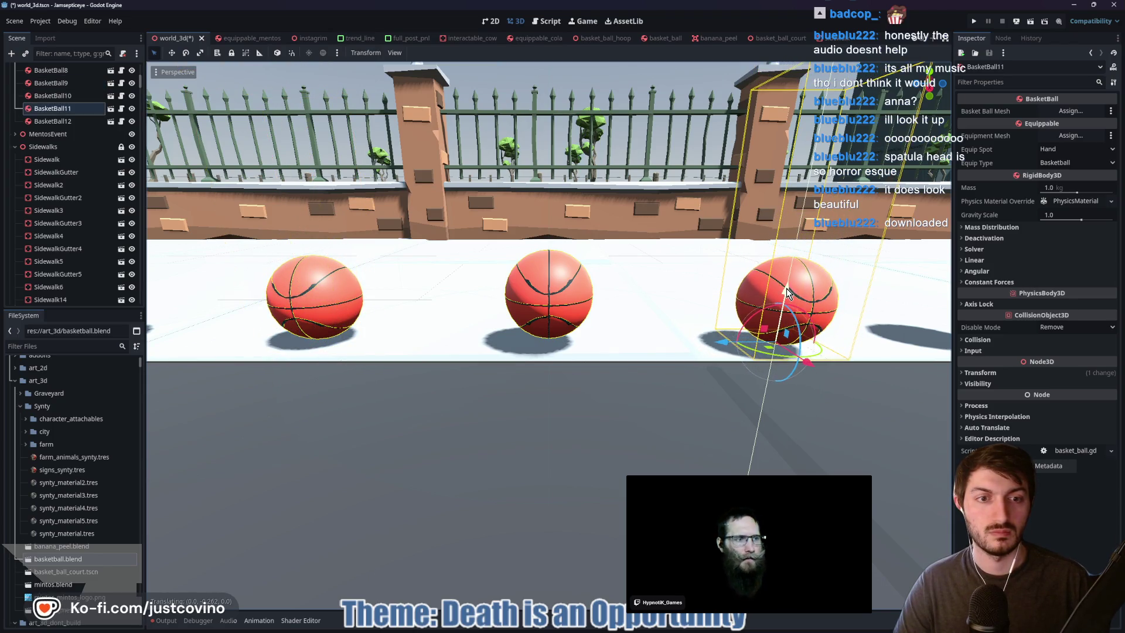
left_click(739, 271)
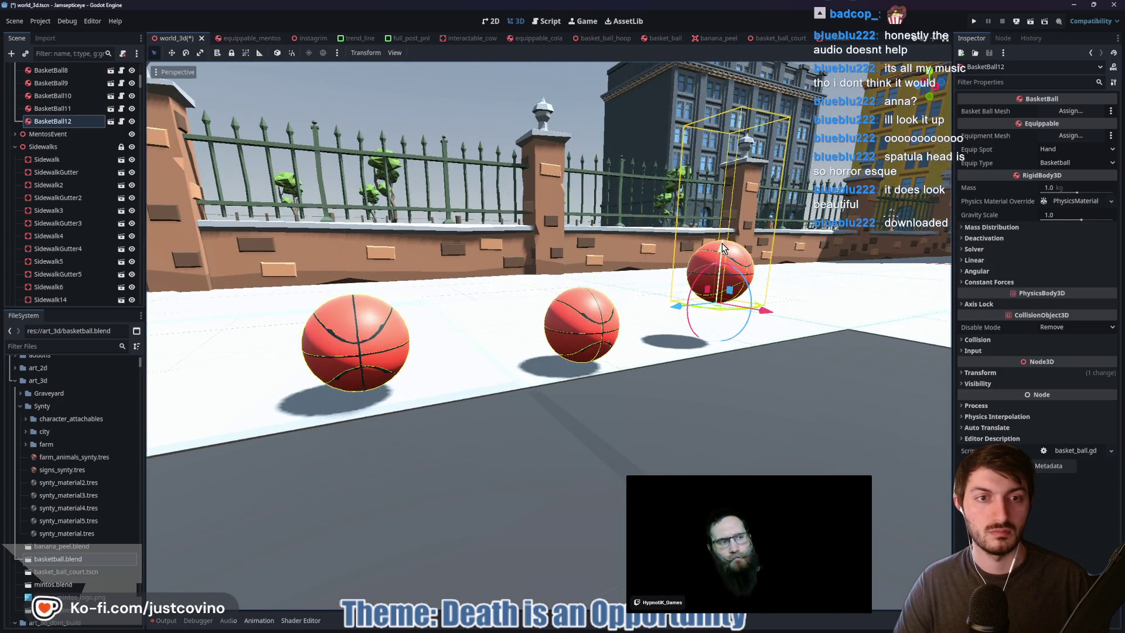
left_click_drag(723, 248, 719, 277)
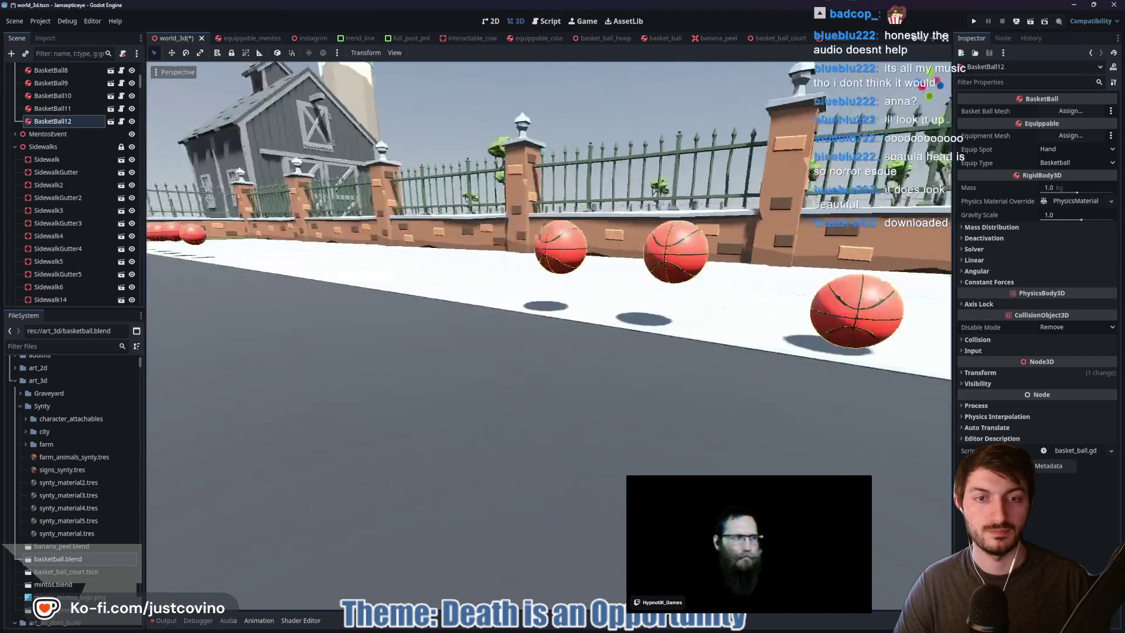
Lower BasketBall10, BasketBall5, BasketBall7 and BasketBall6 onto the sidewalk
key("s")
left_click(539, 271)
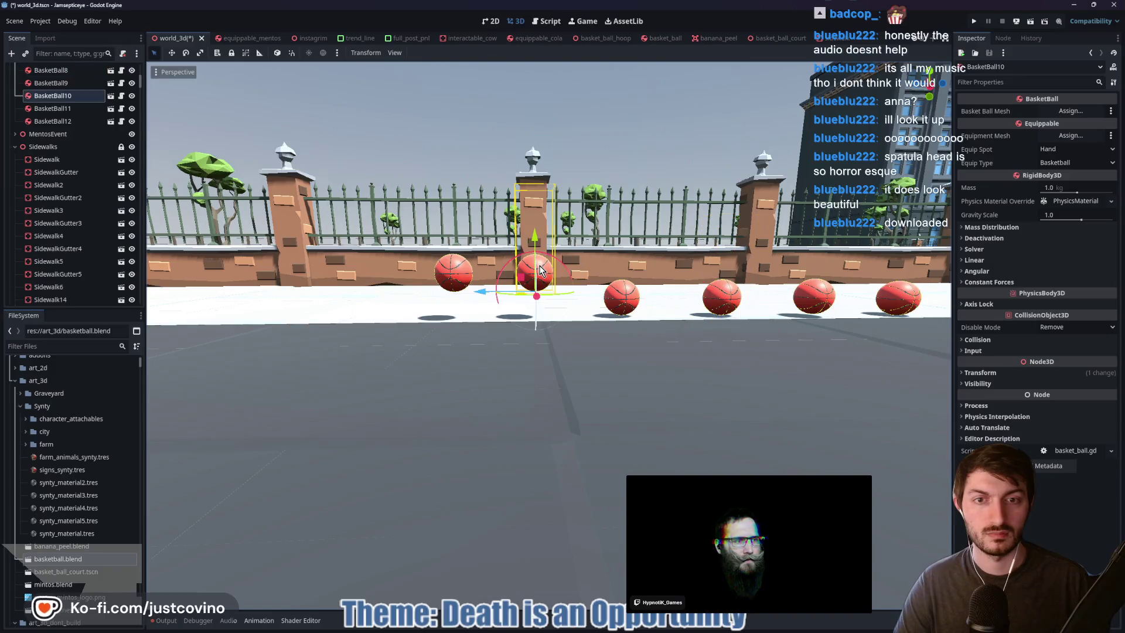
left_click_drag(536, 235, 533, 265)
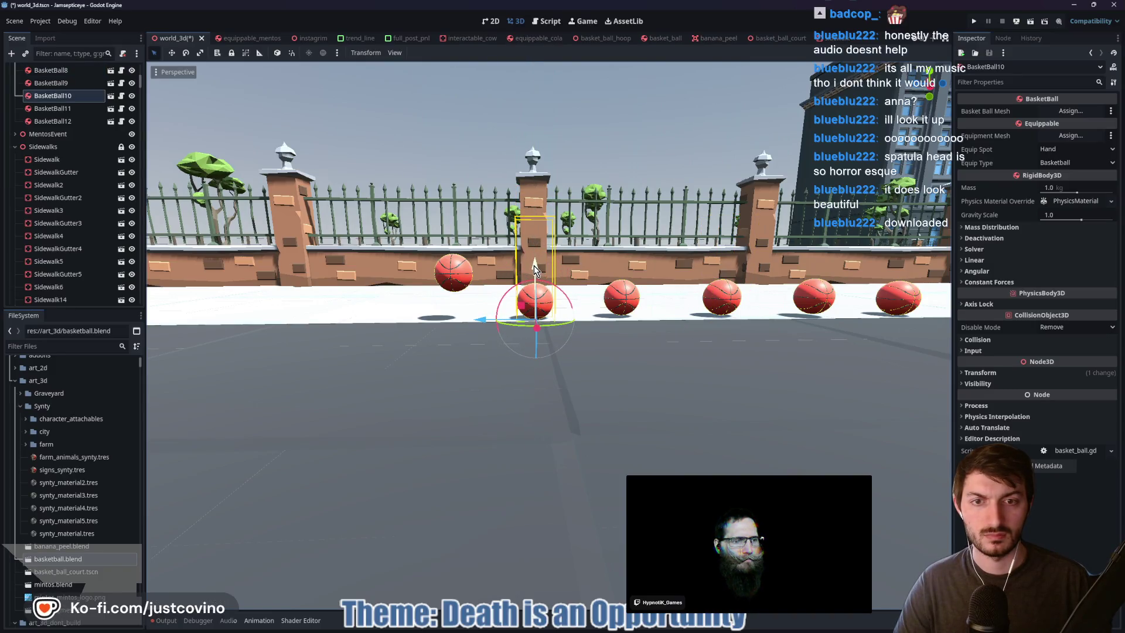
left_click(448, 276)
left_click_drag(446, 237, 453, 262)
left_click(578, 262)
left_click_drag(571, 248, 571, 276)
left_click(446, 273)
left_click_drag(447, 240, 448, 277)
Lower BasketBall2, BasketBall3, BasketBall4 and the first BasketBall onto the sidewalk
left_click(326, 293)
left_click_drag(309, 249, 312, 281)
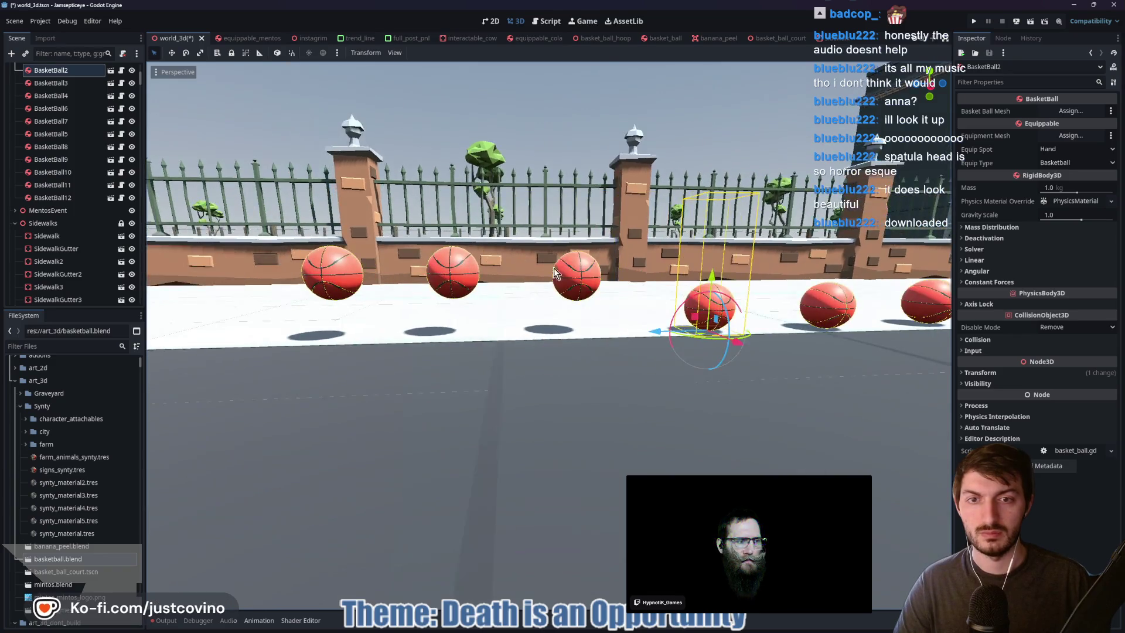
left_click(576, 274)
left_click_drag(575, 237, 575, 273)
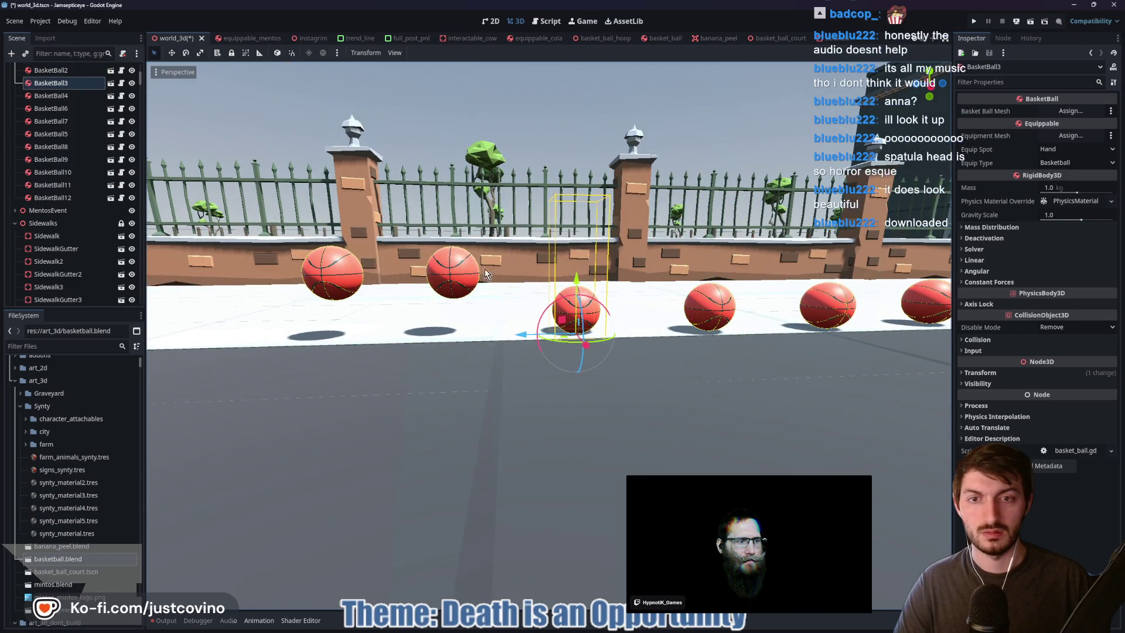
left_click(452, 273)
left_click_drag(452, 241, 452, 278)
left_click(332, 273)
left_click_drag(332, 246, 333, 286)
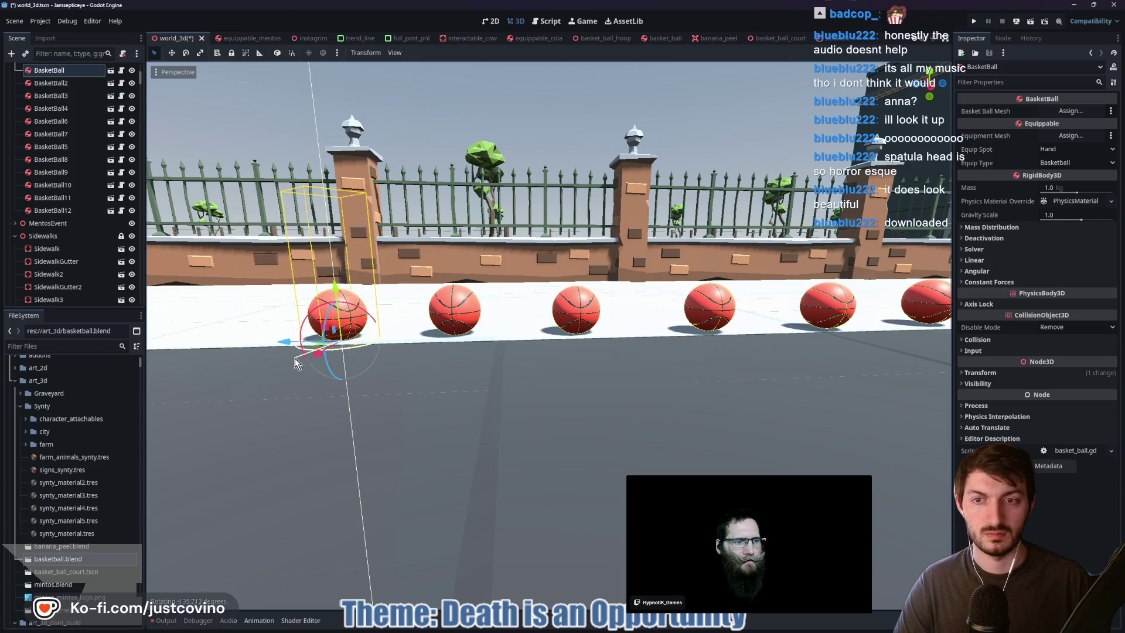
left_click(455, 325)
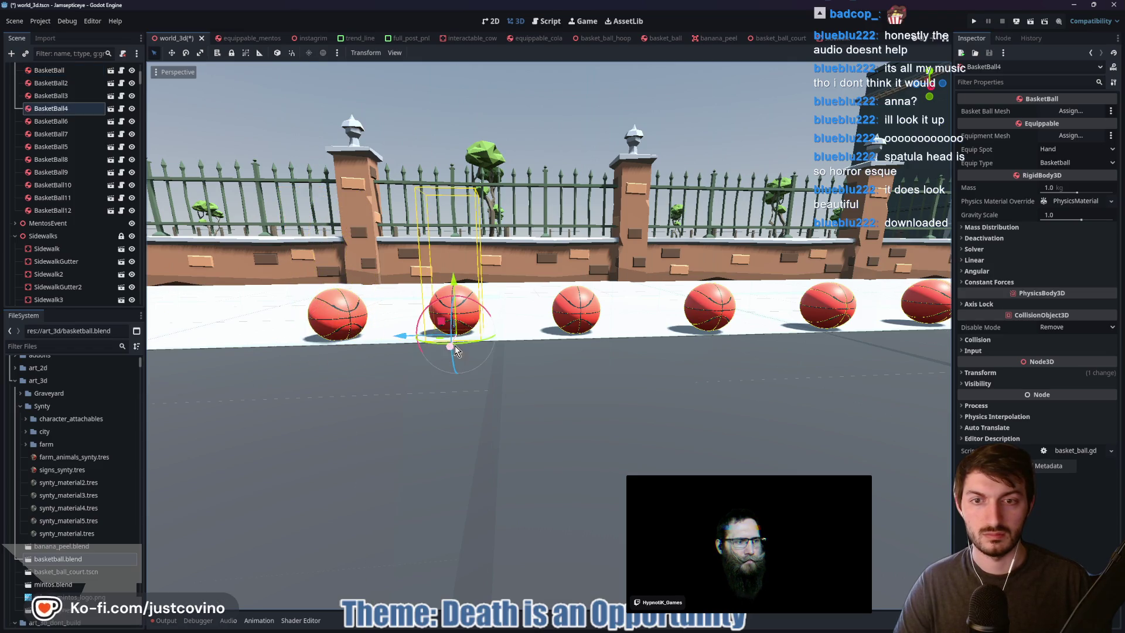
Rotate BasketBall4 about 131 degrees, then check BasketBall3, 2, 6 and 7
mouse_move(455, 369)
left_mouse_down()
mouse_move(444, 326)
mouse_move(456, 356)
left_mouse_up()
left_click(586, 307)
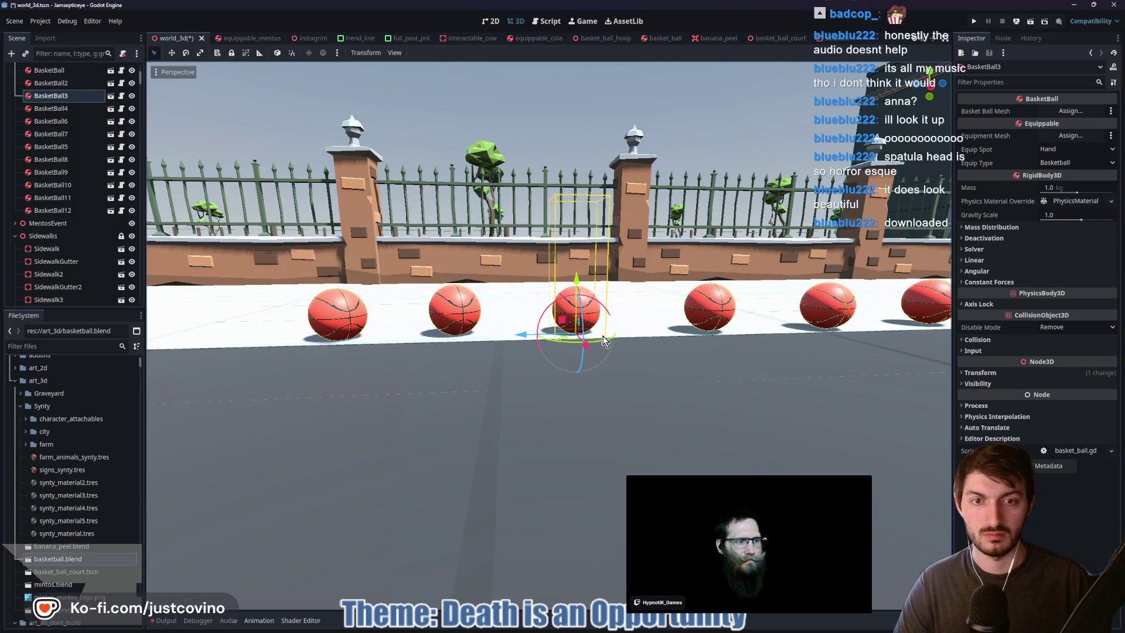
left_click(722, 314)
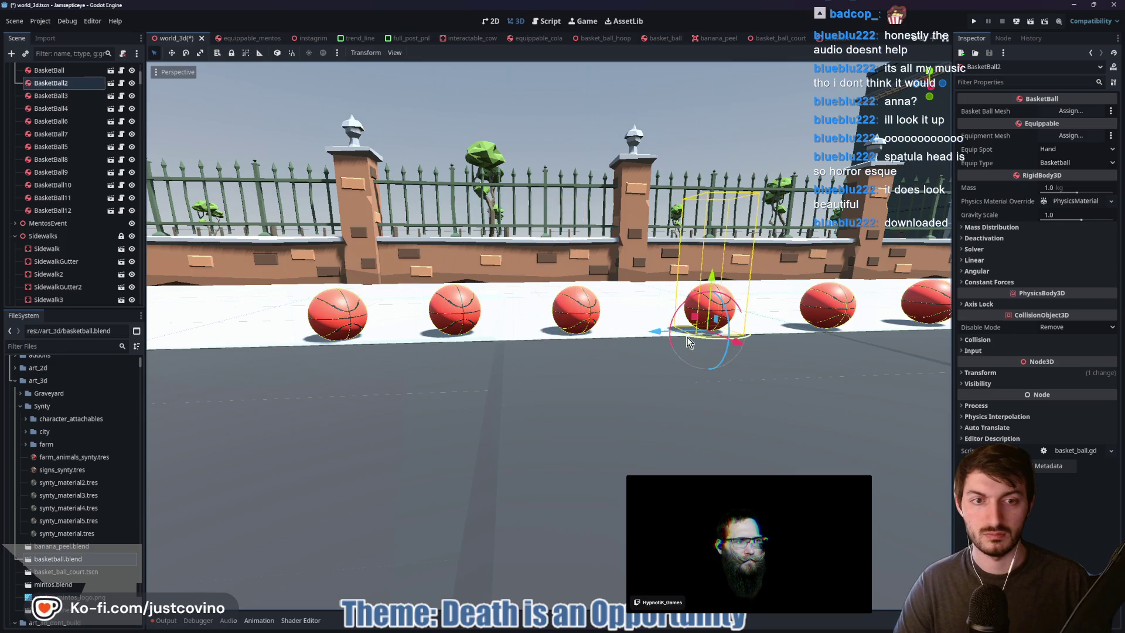
key("d")
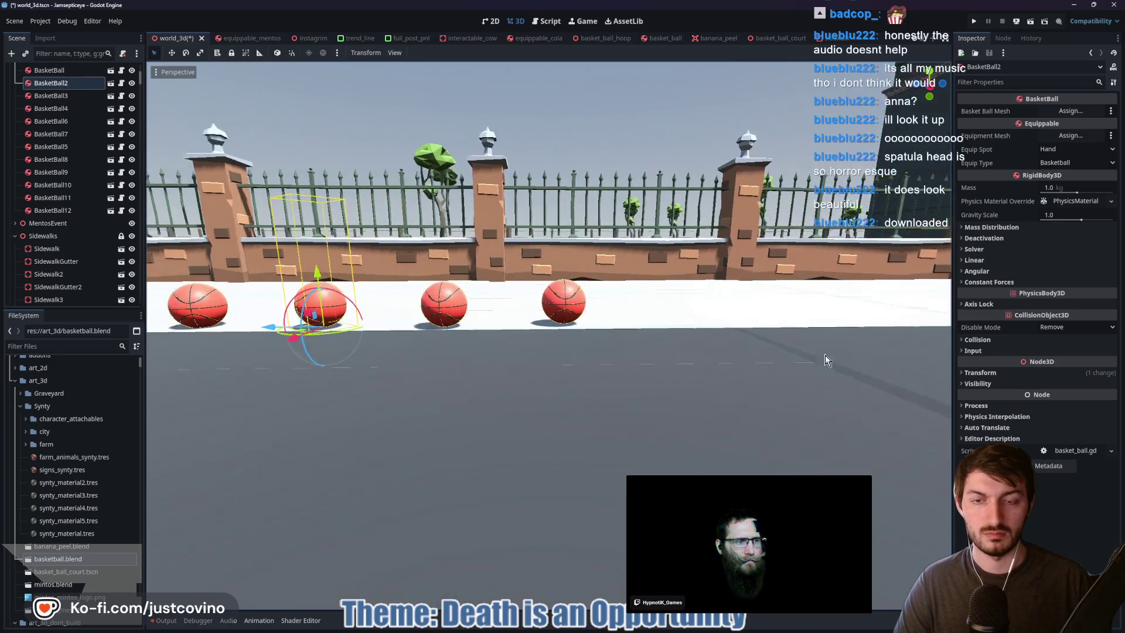
left_click(452, 305)
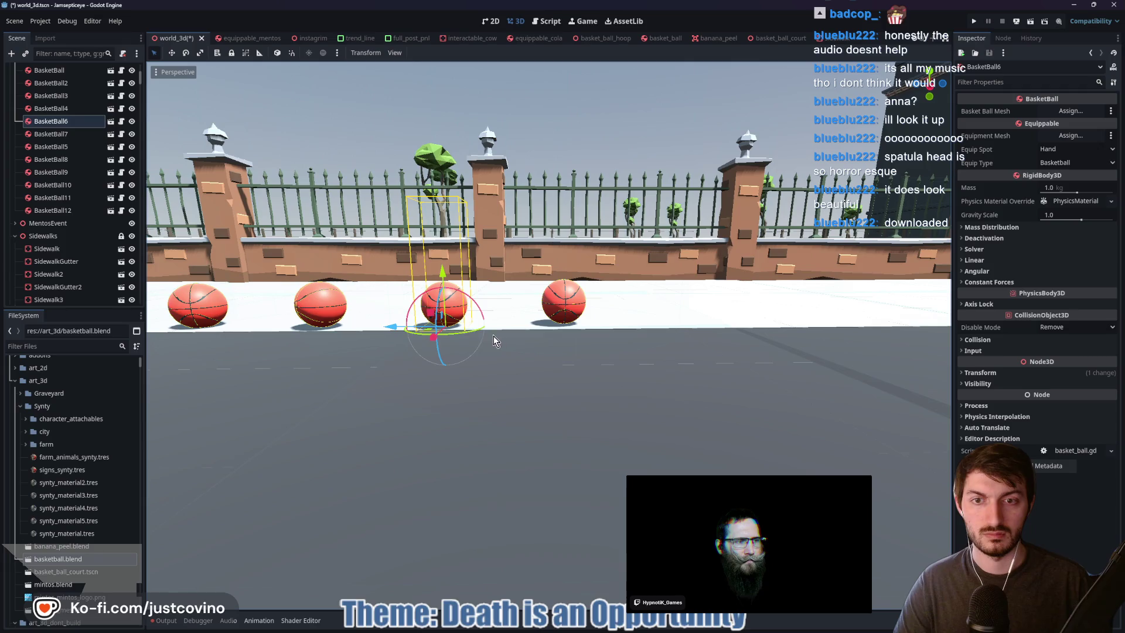
left_click(562, 313)
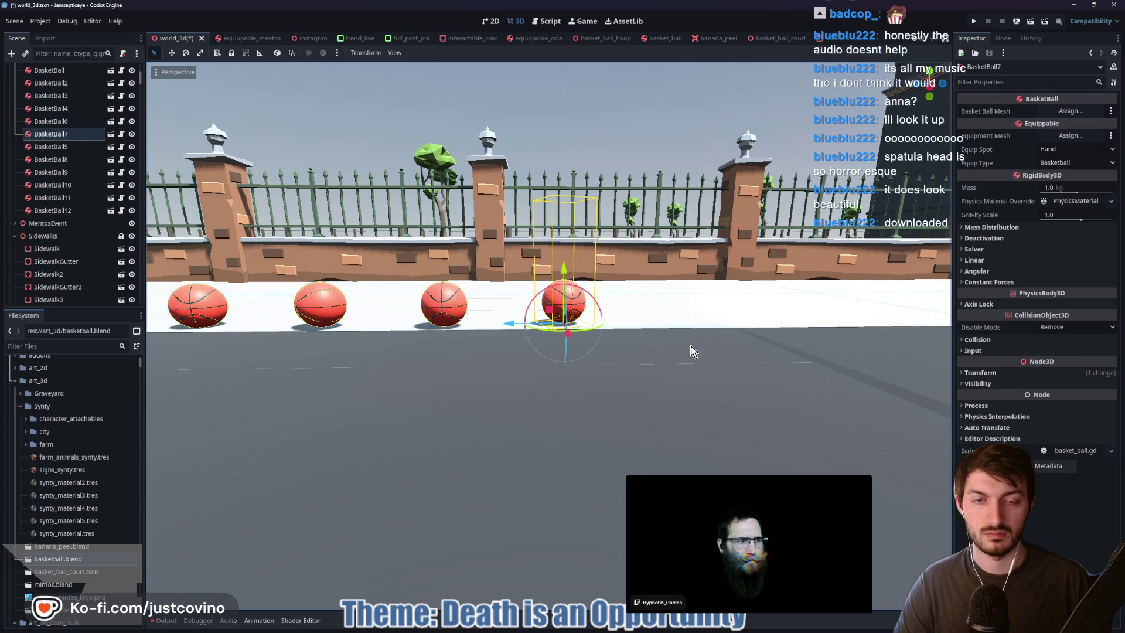
key("s")
key("w")
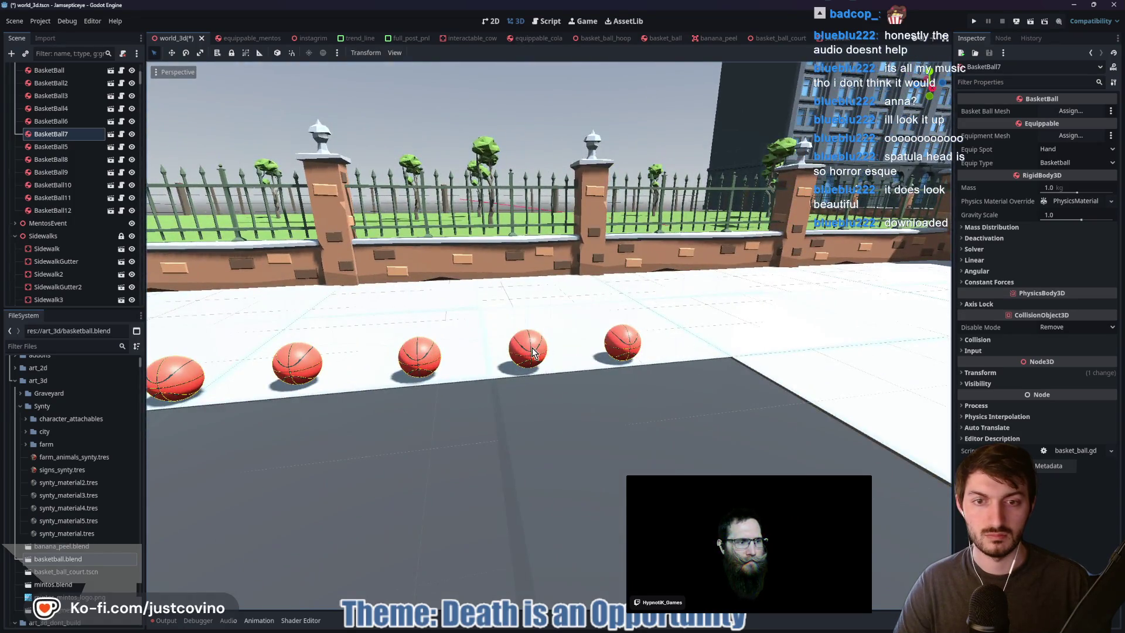
Check the other balls in the row, framing BasketBall9
left_click(533, 352)
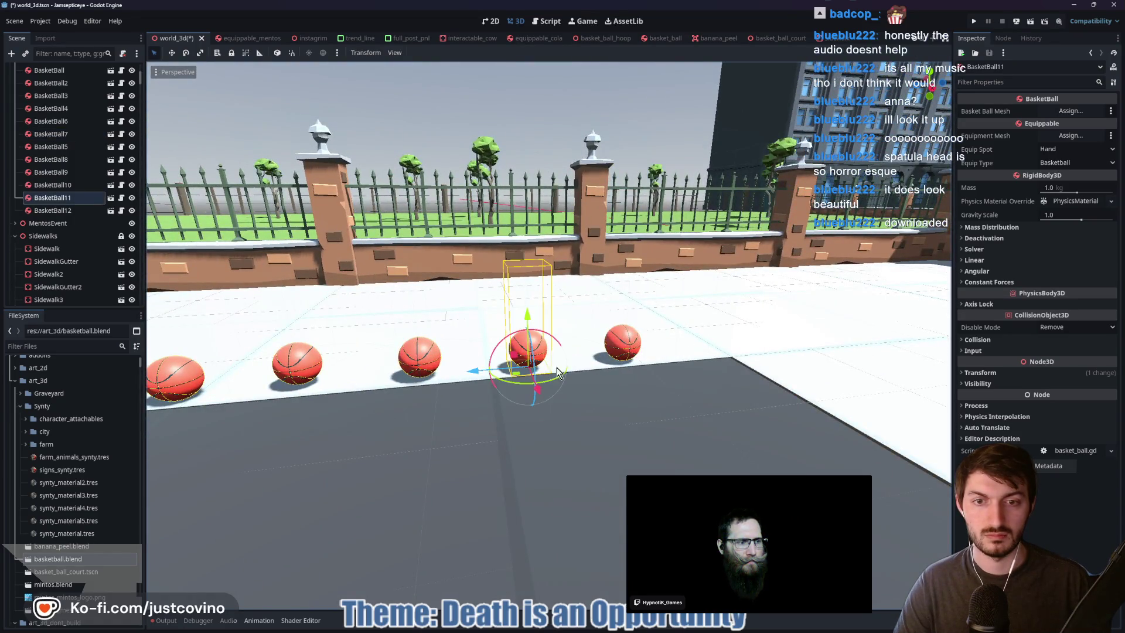
left_click(628, 354)
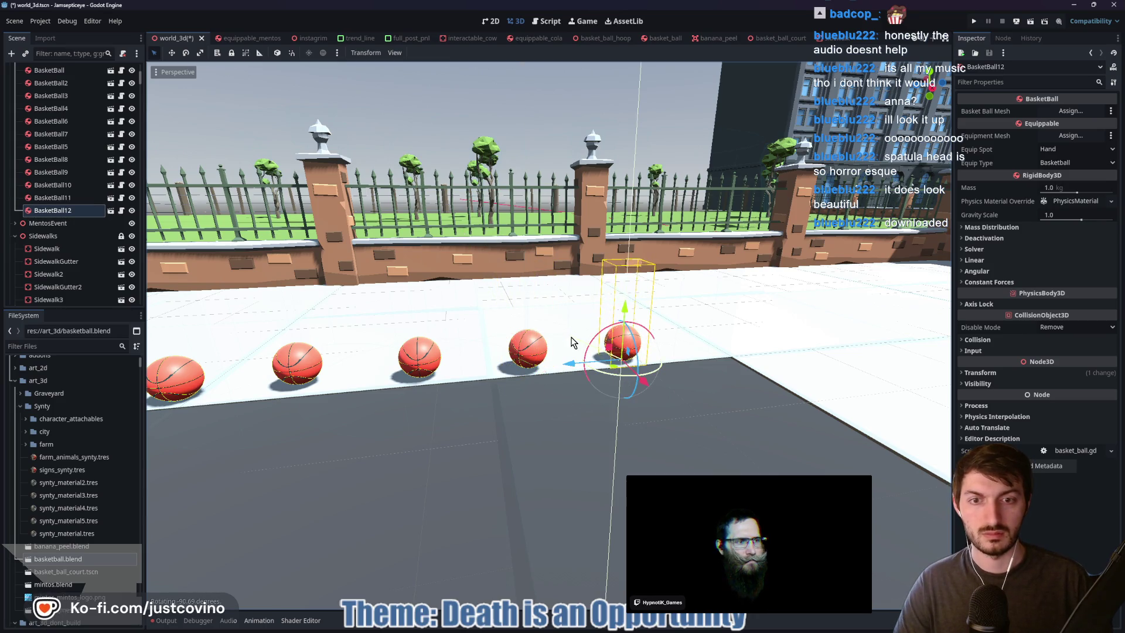
left_click(419, 364)
left_click(300, 370)
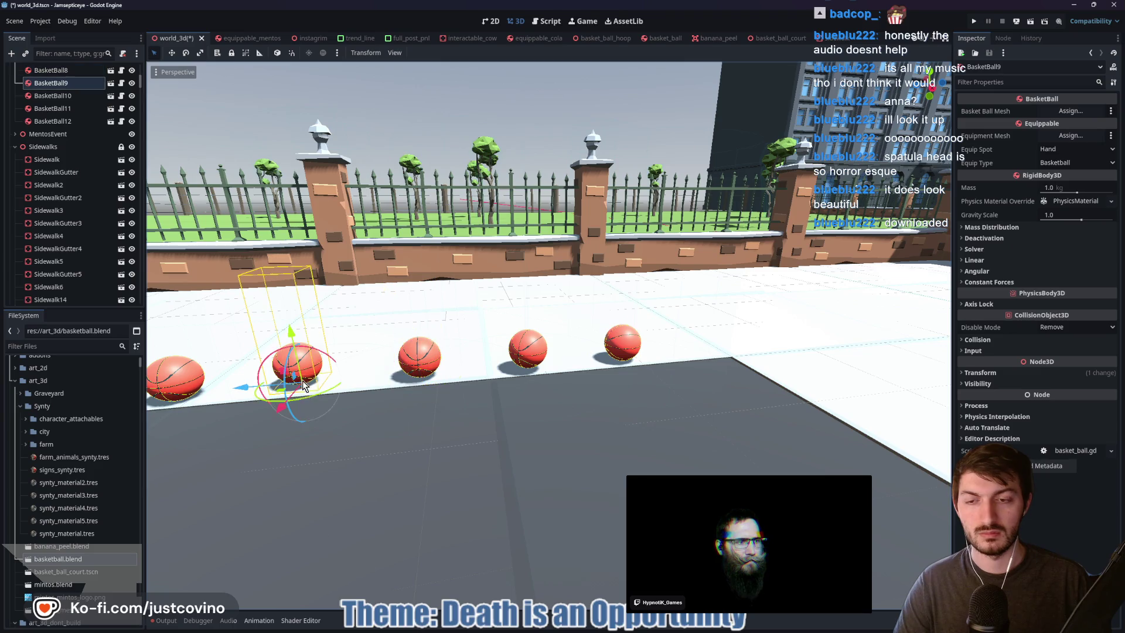
key("f")
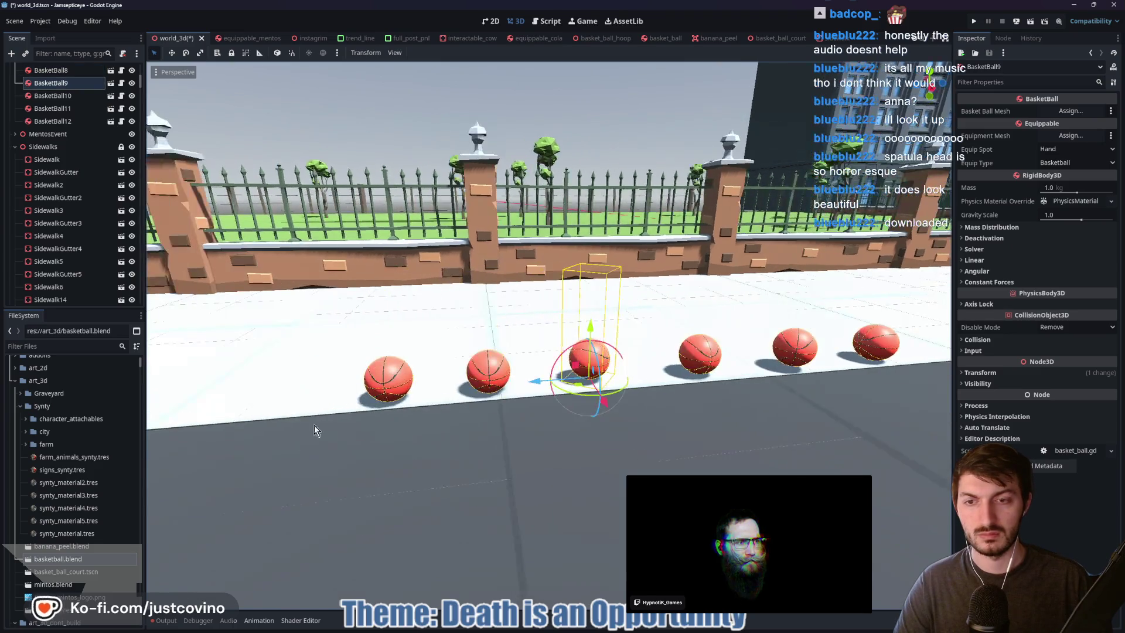
Rotate BasketBall10 about its vertical axis and save world_3d
left_click(470, 385)
left_click_drag(505, 403, 465, 410)
left_click(372, 385)
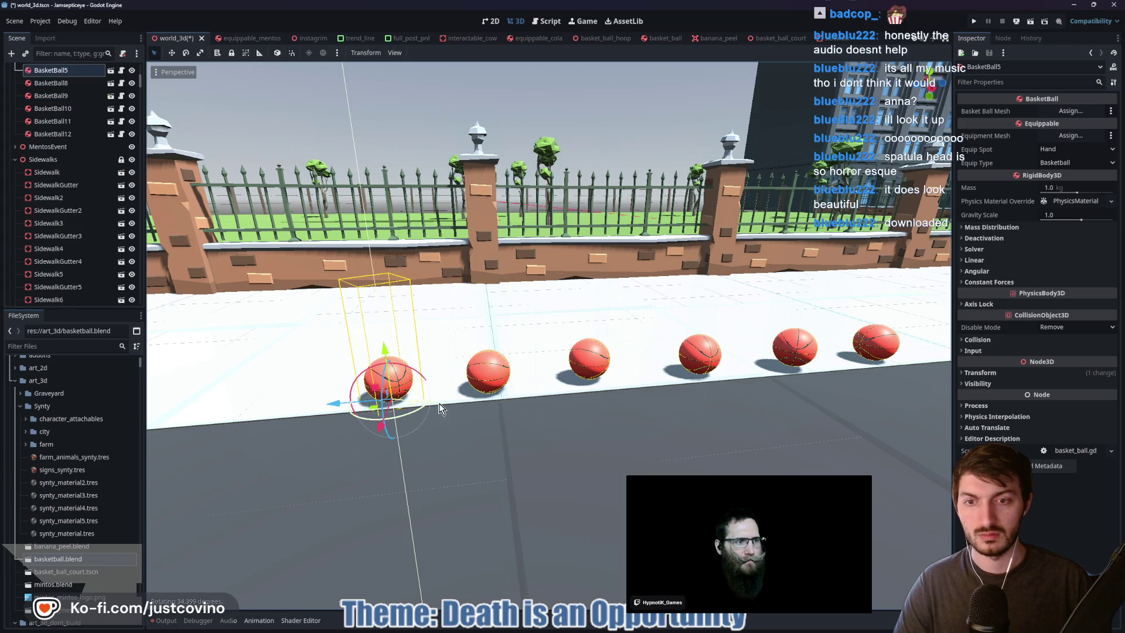
key("f")
key("ctrl+s")
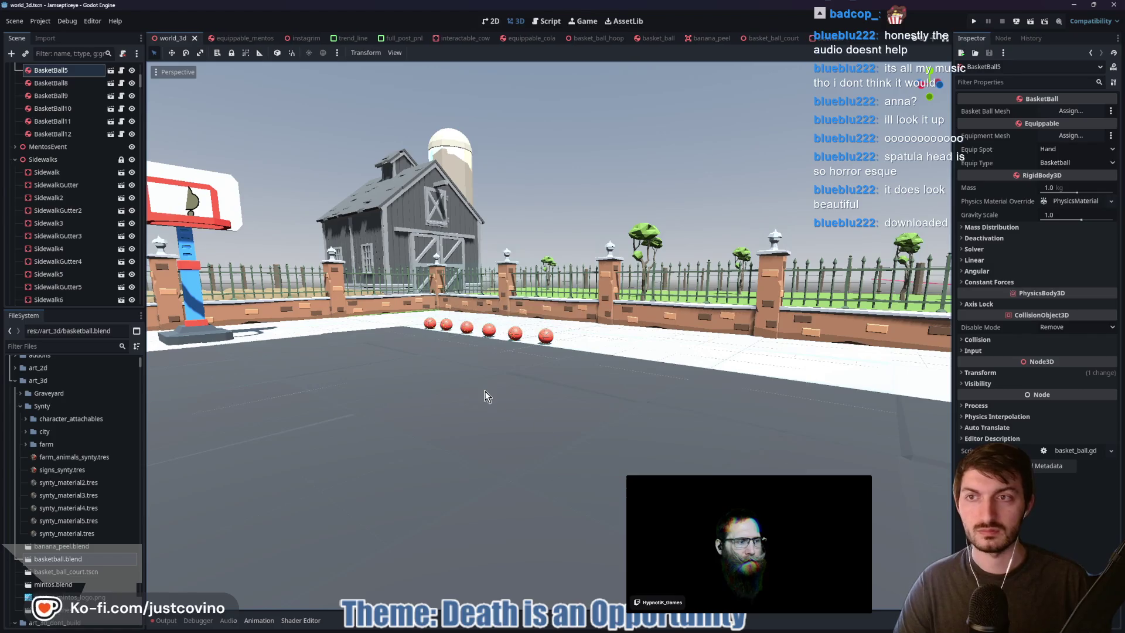
scroll(209, 42, "up", 2)
Run the game scene with F5 and walk the character down the sidewalk
left_click(168, 38)
key("F5")
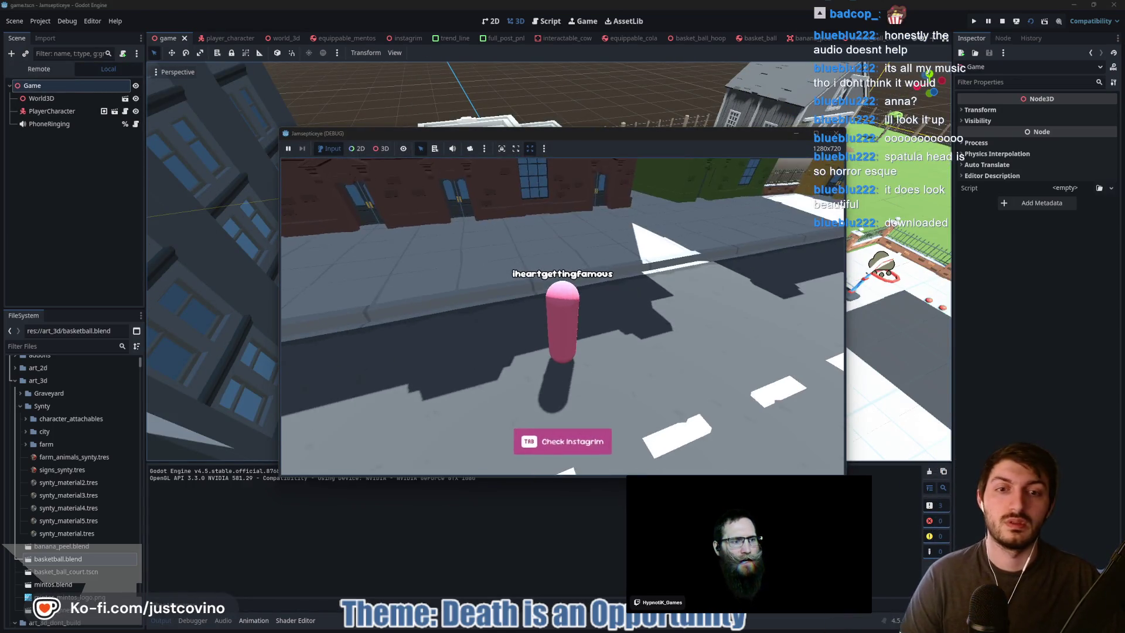
key("w")
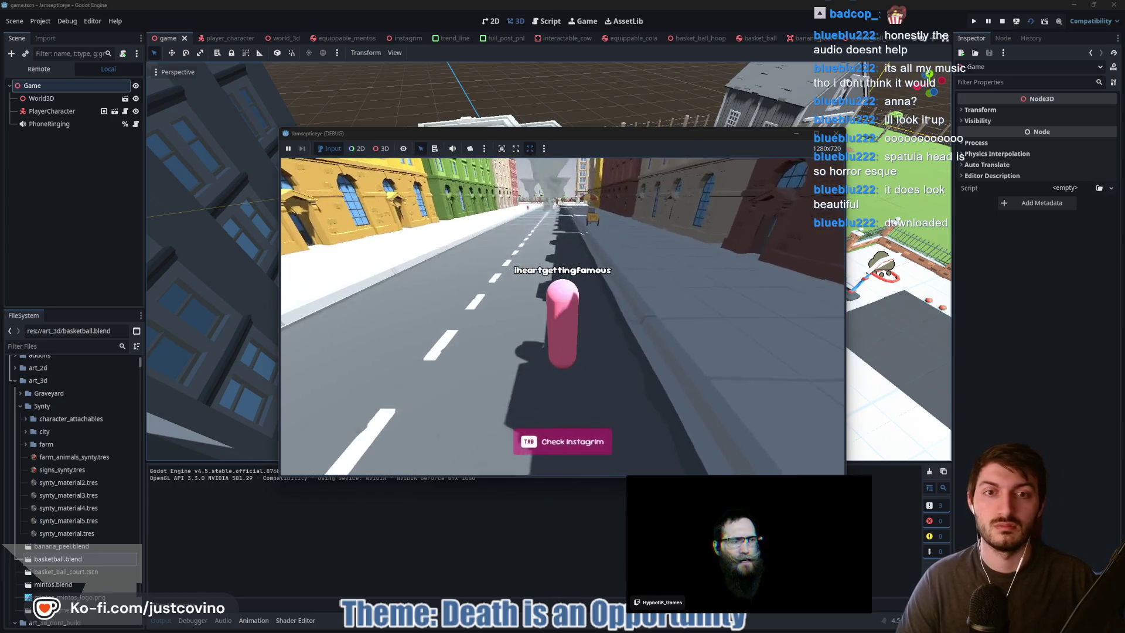
key("a")
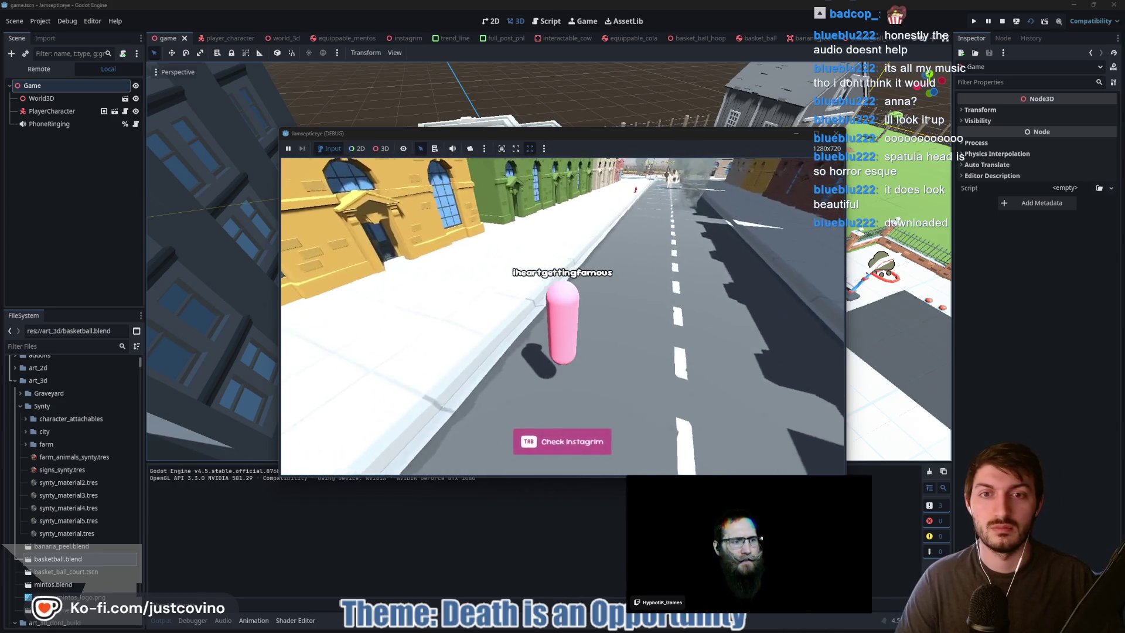
key("w")
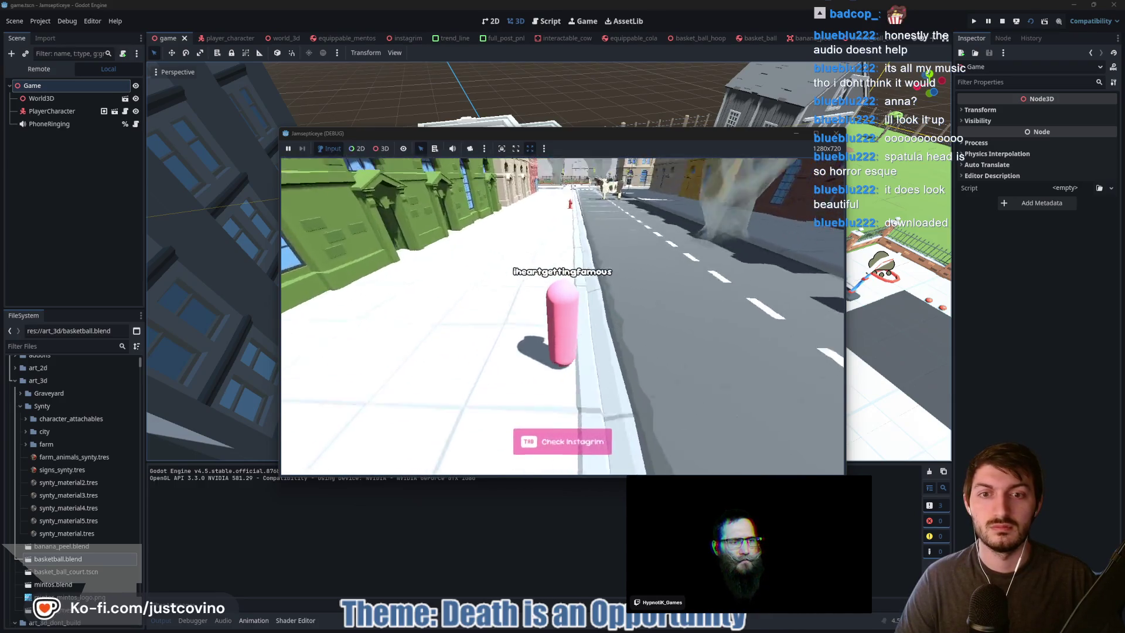
key("w")
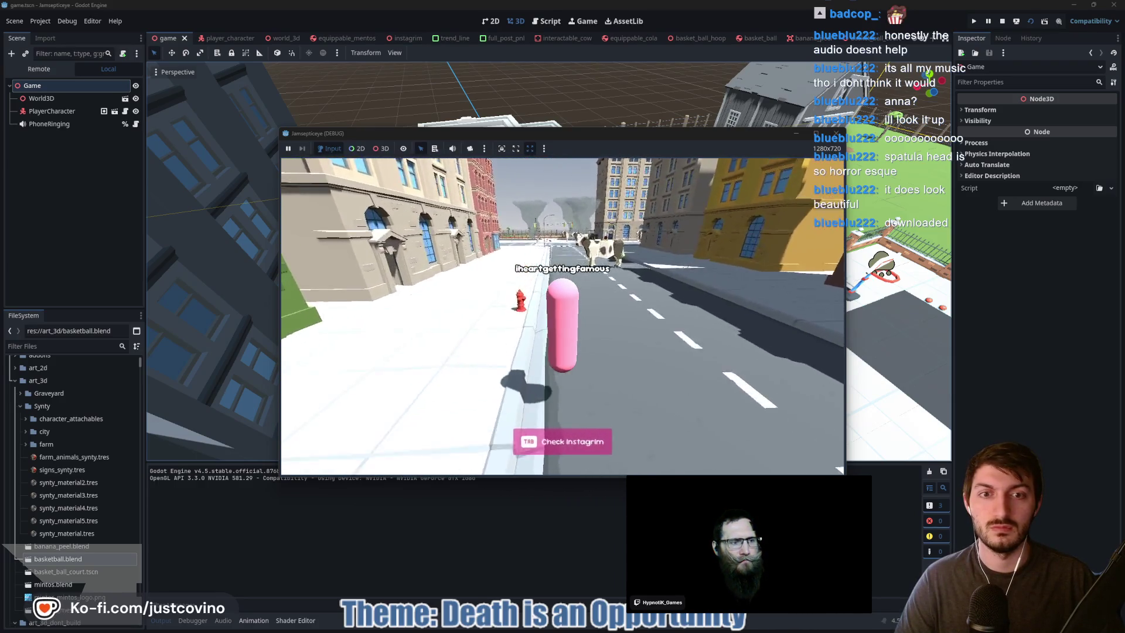
key("w")
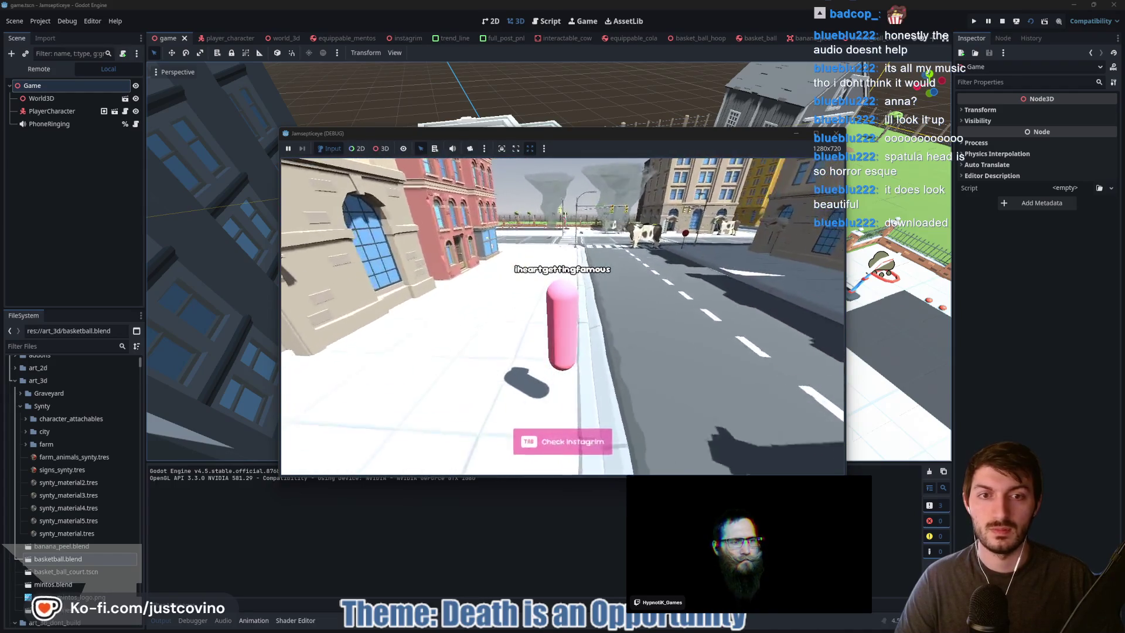
Cross to the basketball court, throw a basketball at the hoop, and stop the game
mouse_move(562, 316)
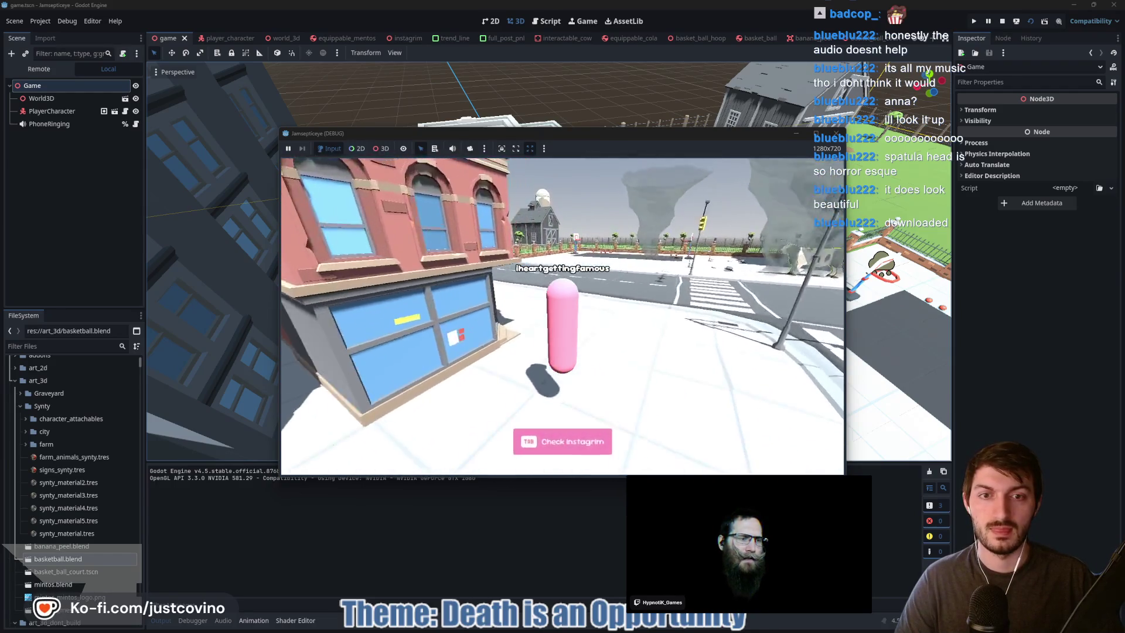
key("w")
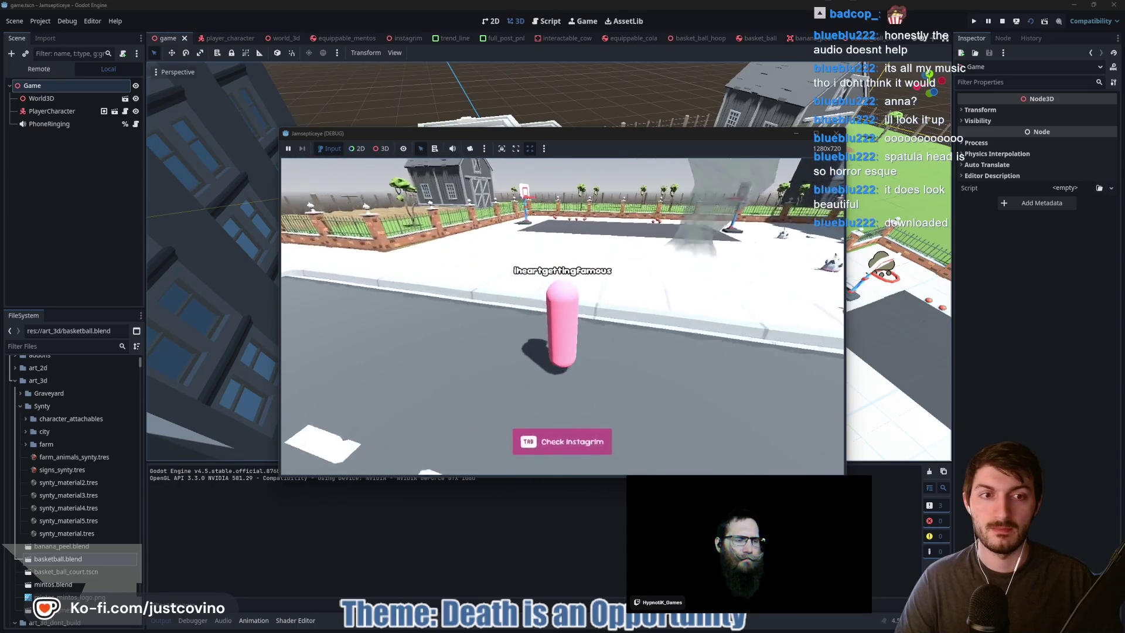
key("w")
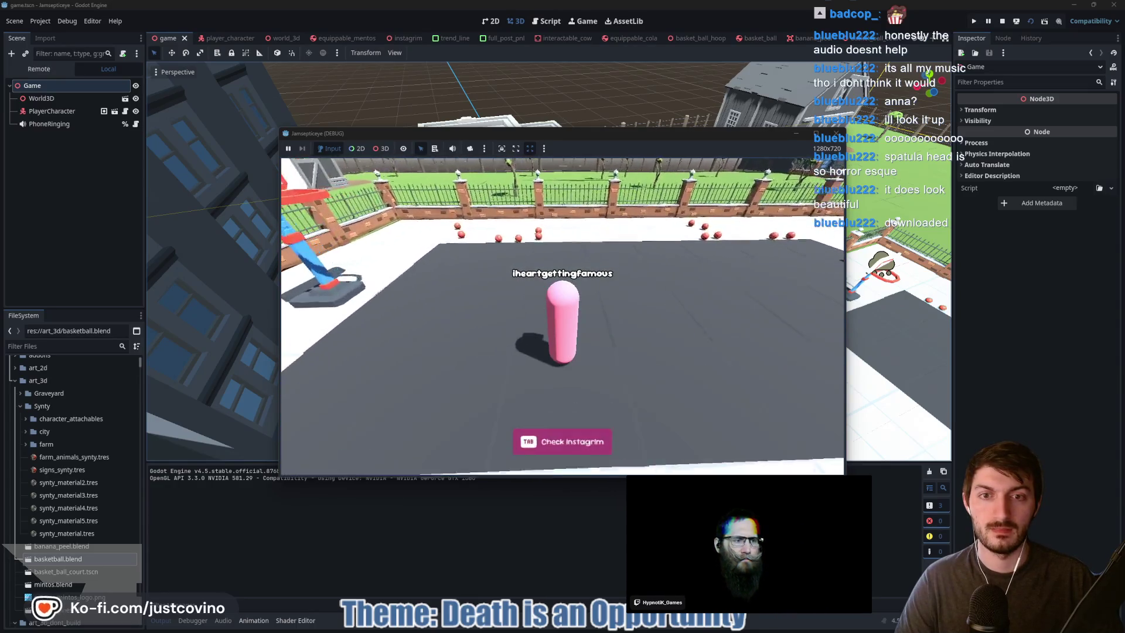
key("w")
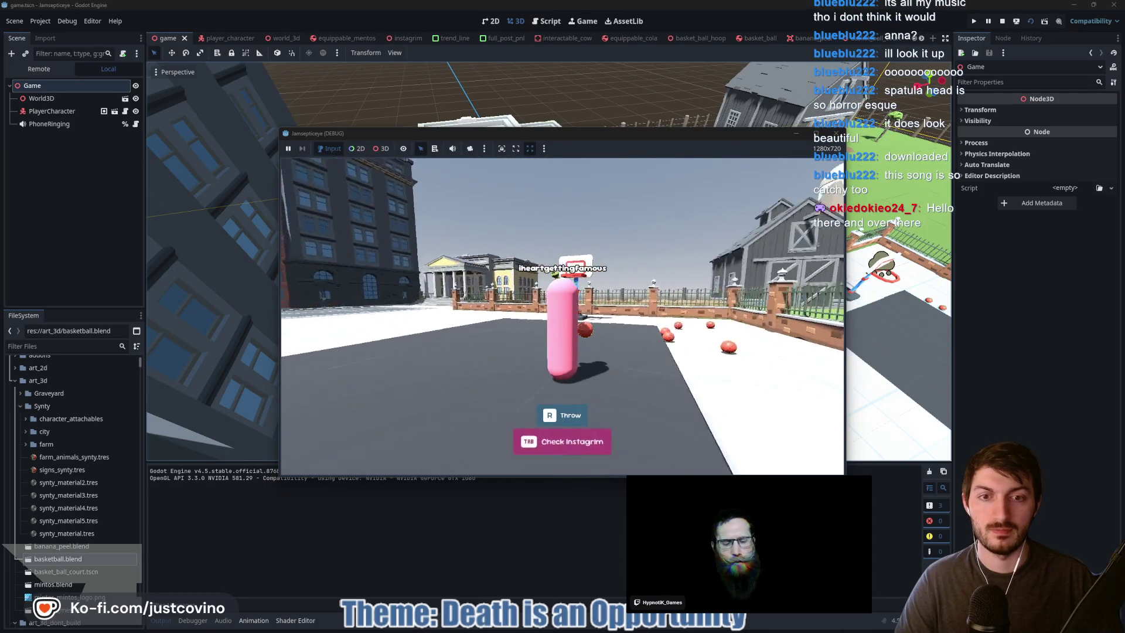
key("r")
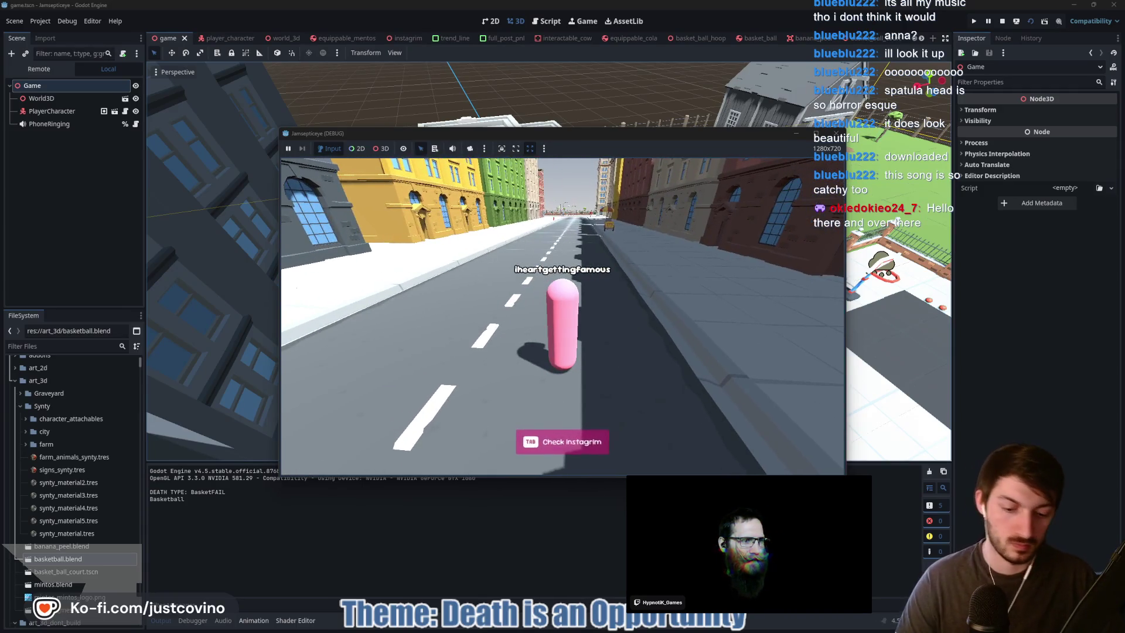
key("F8")
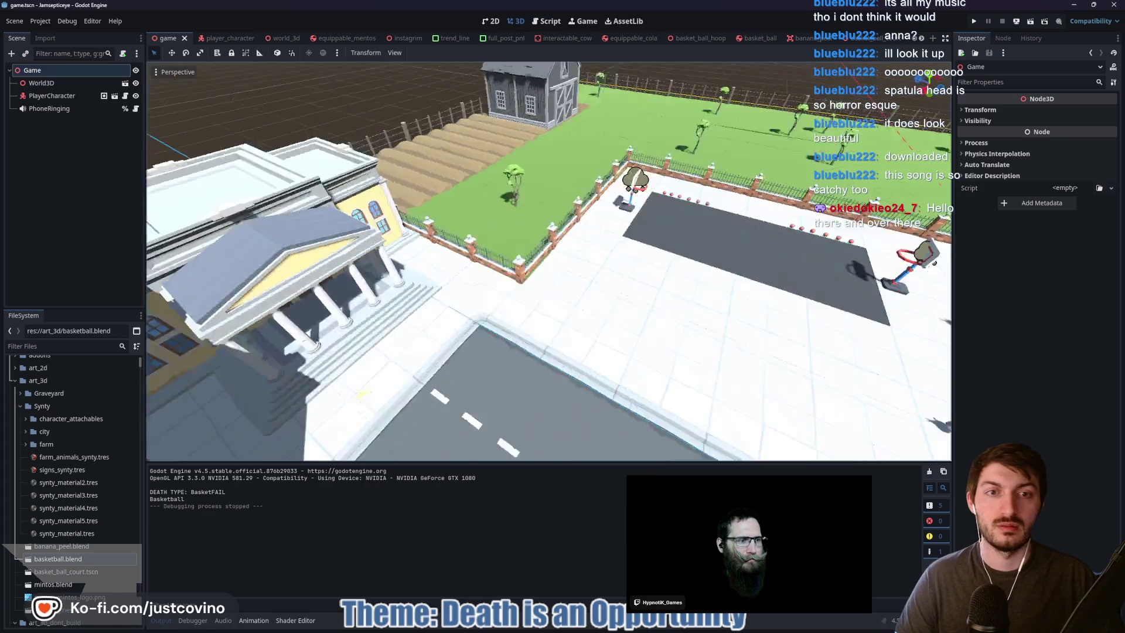
left_click_drag(575, 328, 596, 331)
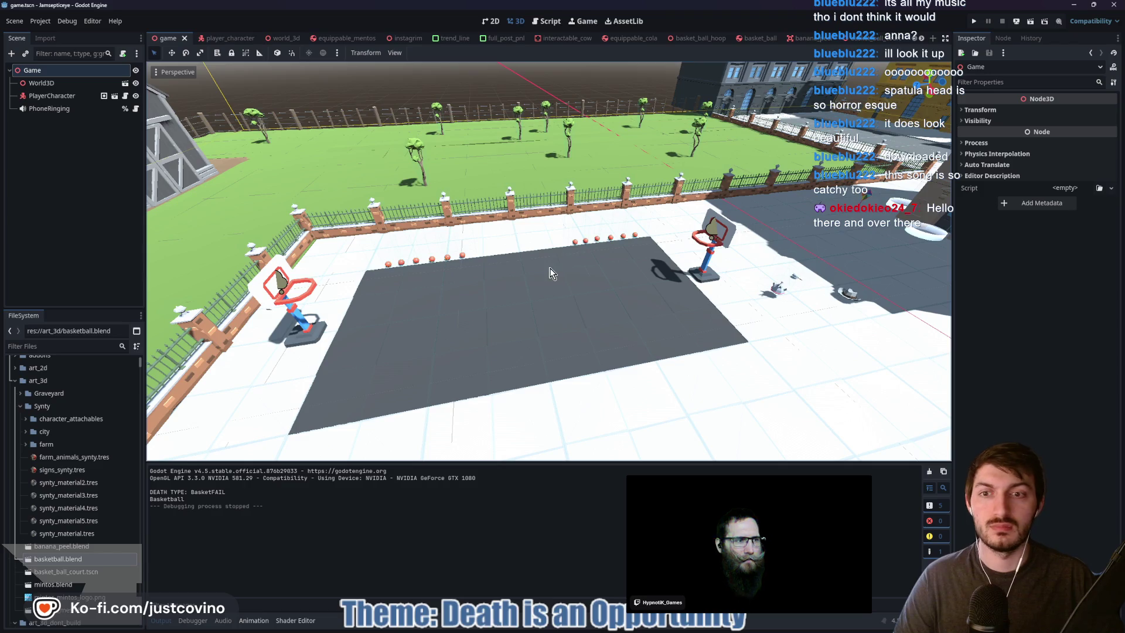
Switch to a top orthographic view zoomed in on the grey court
left_click_drag(550, 284, 420, 186)
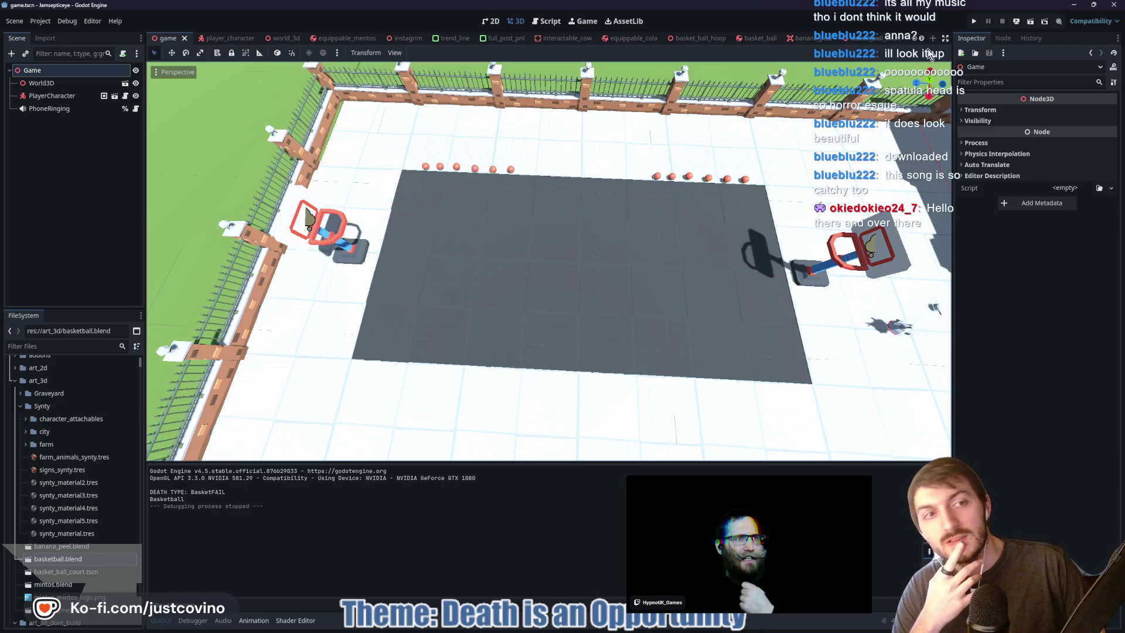
key("KP_7")
scroll(652, 265, "up", 7)
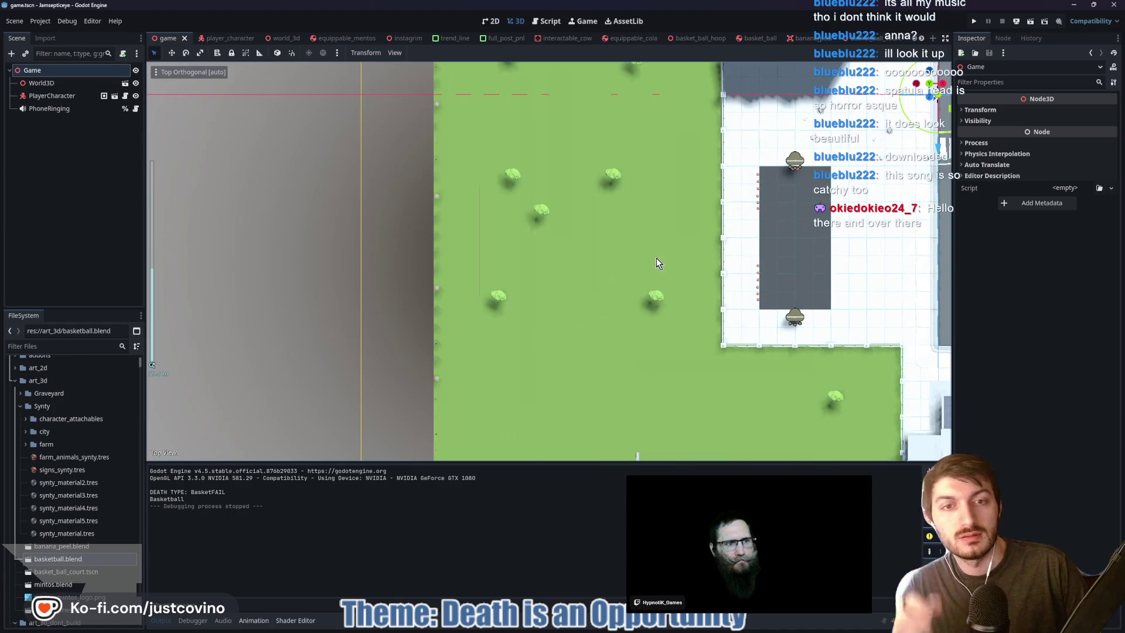
key("f")
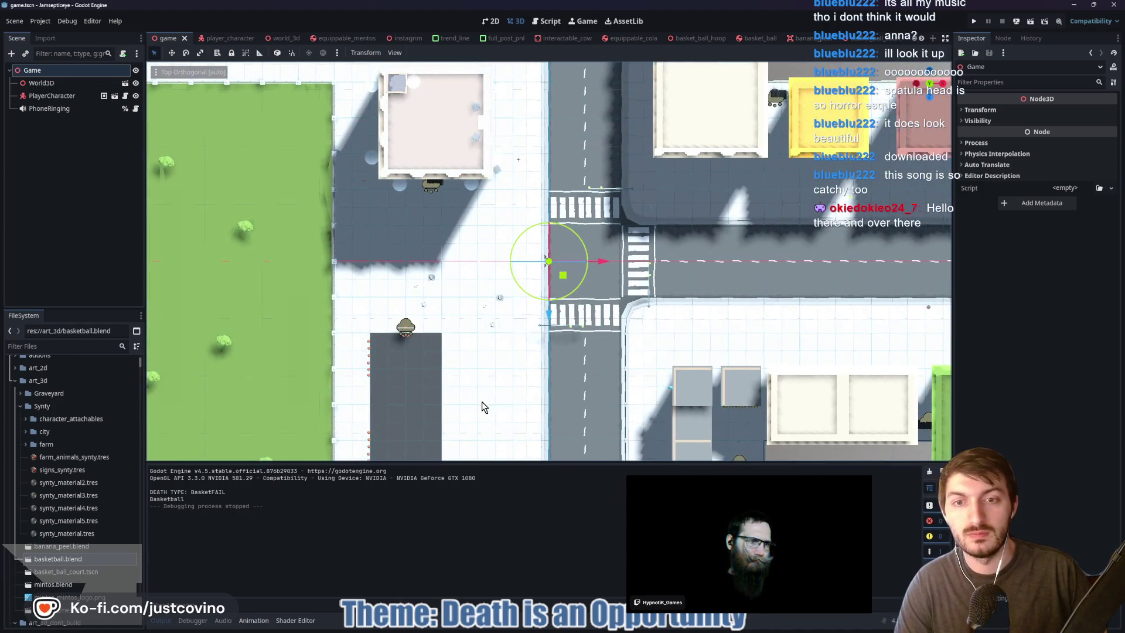
left_click_drag(482, 406, 595, 281)
scroll(532, 296, "up", 4)
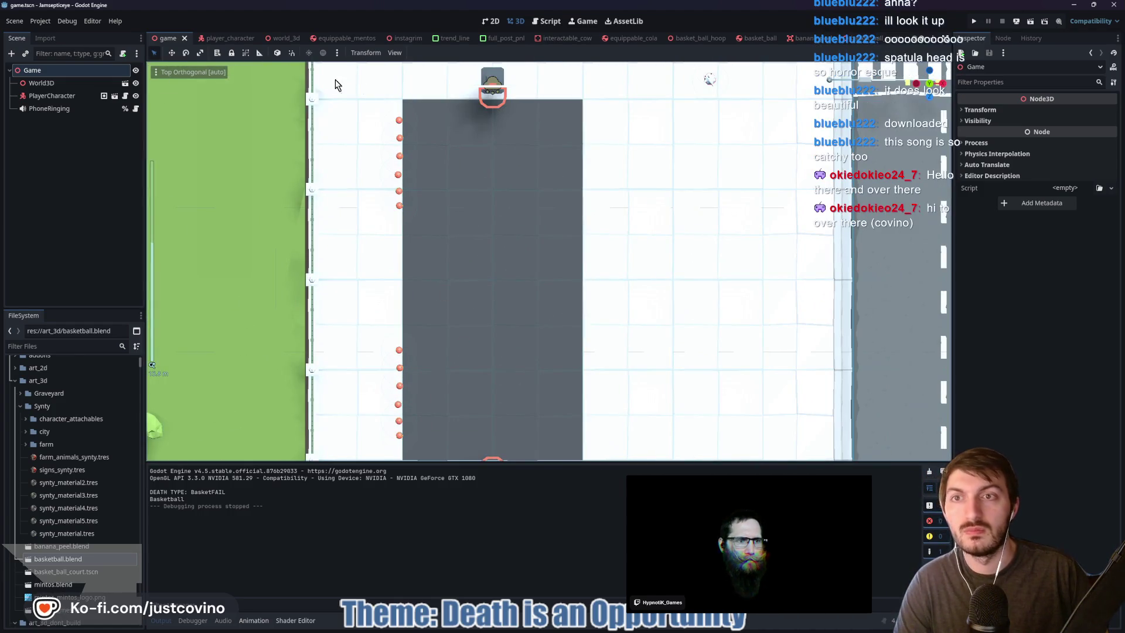
Measure the court at about 9.8 m wide and 19.8 m long, then search for Blender
key("q")
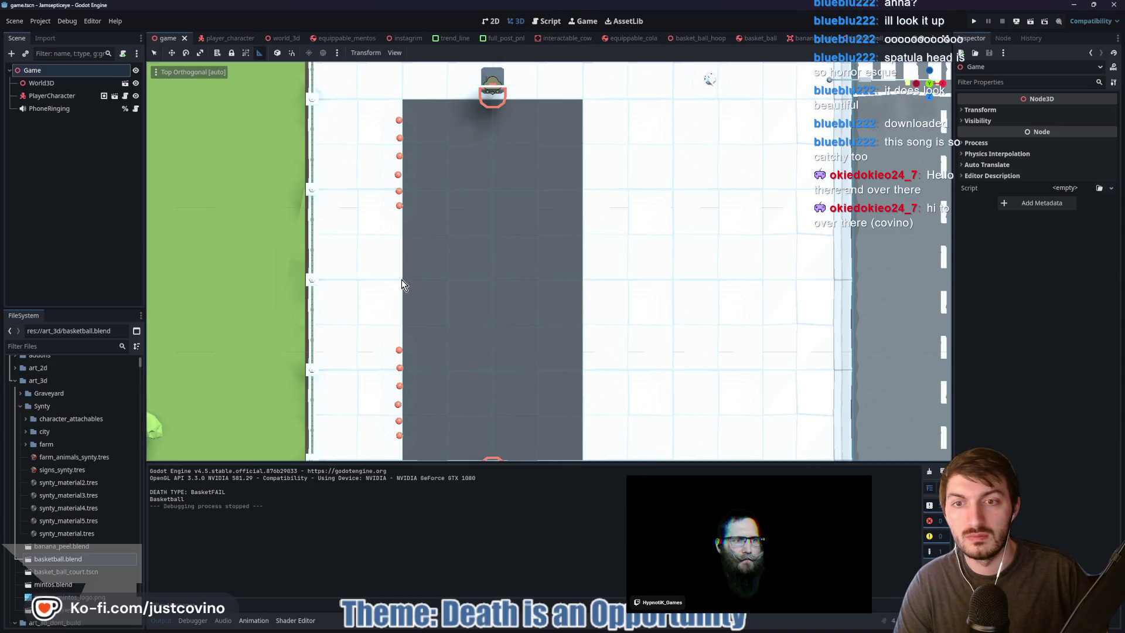
left_click_drag(402, 280, 583, 280)
scroll(529, 128, "down", 2)
left_click_drag(528, 128, 532, 424)
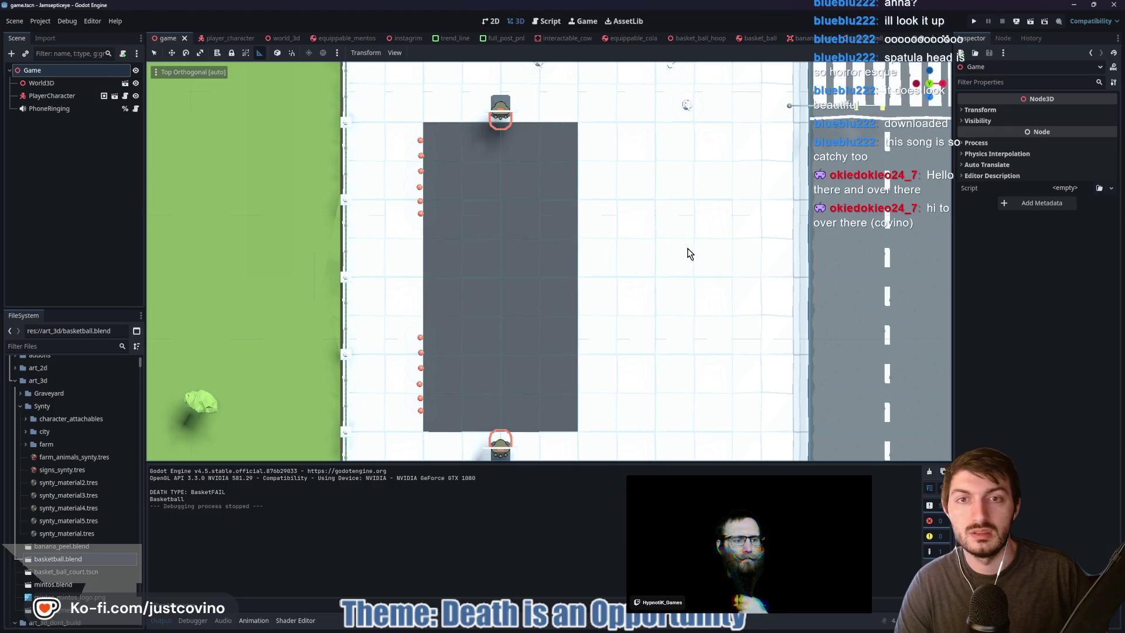
mouse_move(679, 260)
left_mouse_down()
mouse_move(571, 192)
mouse_move(540, 129)
mouse_move(540, 82)
mouse_move(523, 198)
left_mouse_up()
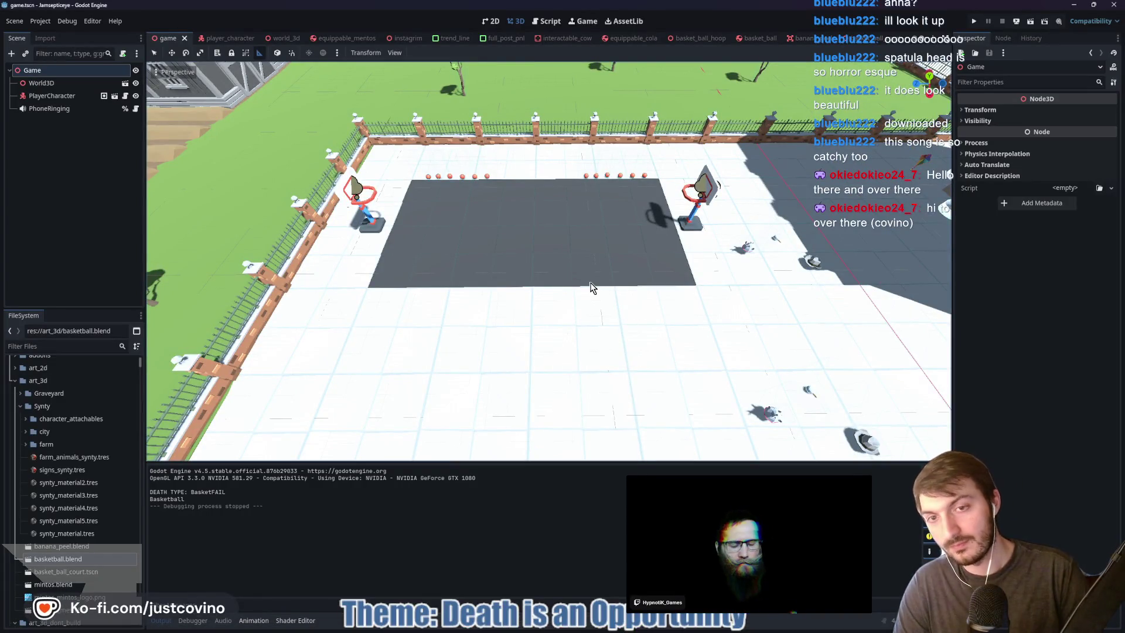
key("super")
type("b")
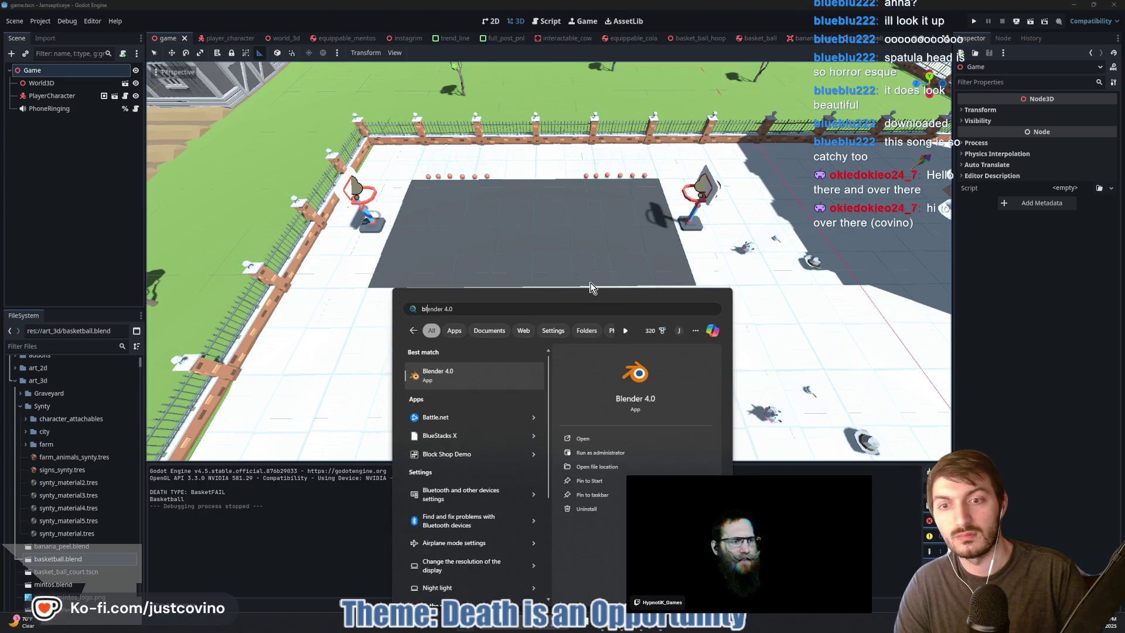
Cancel the Blender search, orbit the viewport toward the left hoop, and reopen Start
key("BackSpace")
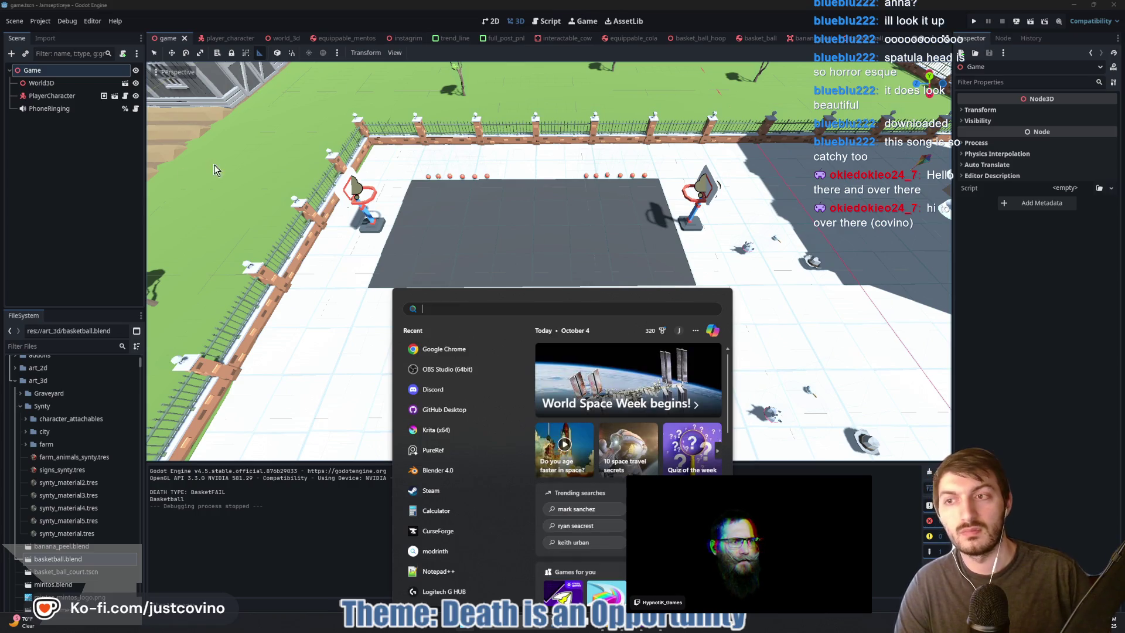
left_click(428, 220)
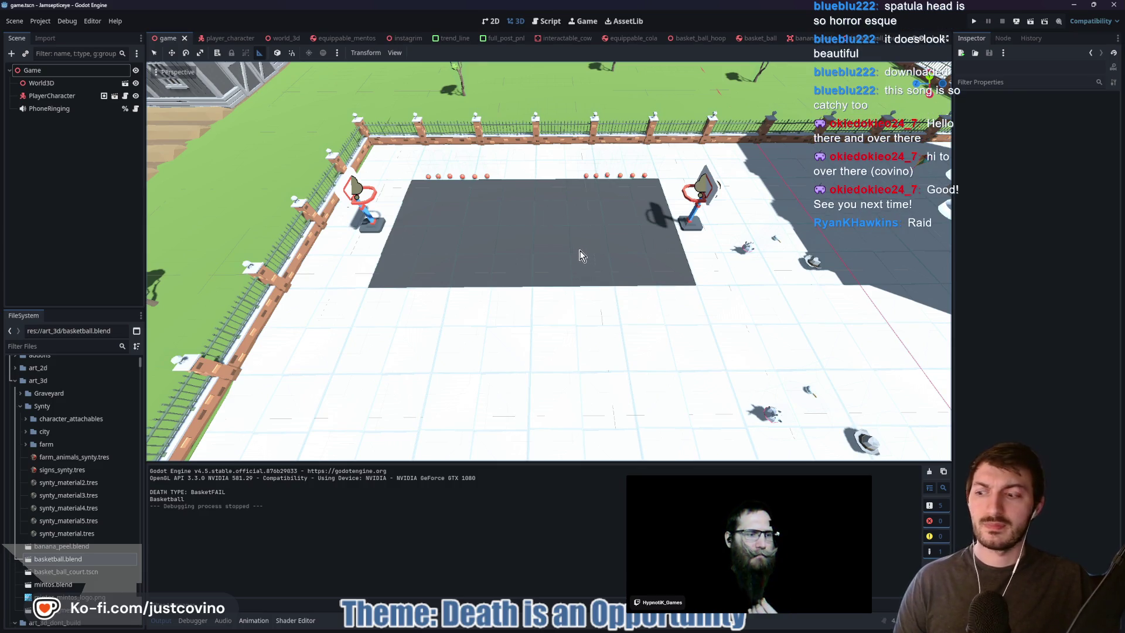
mouse_move(532, 284)
left_mouse_down()
mouse_move(504, 269)
mouse_move(490, 307)
mouse_move(520, 297)
left_mouse_up()
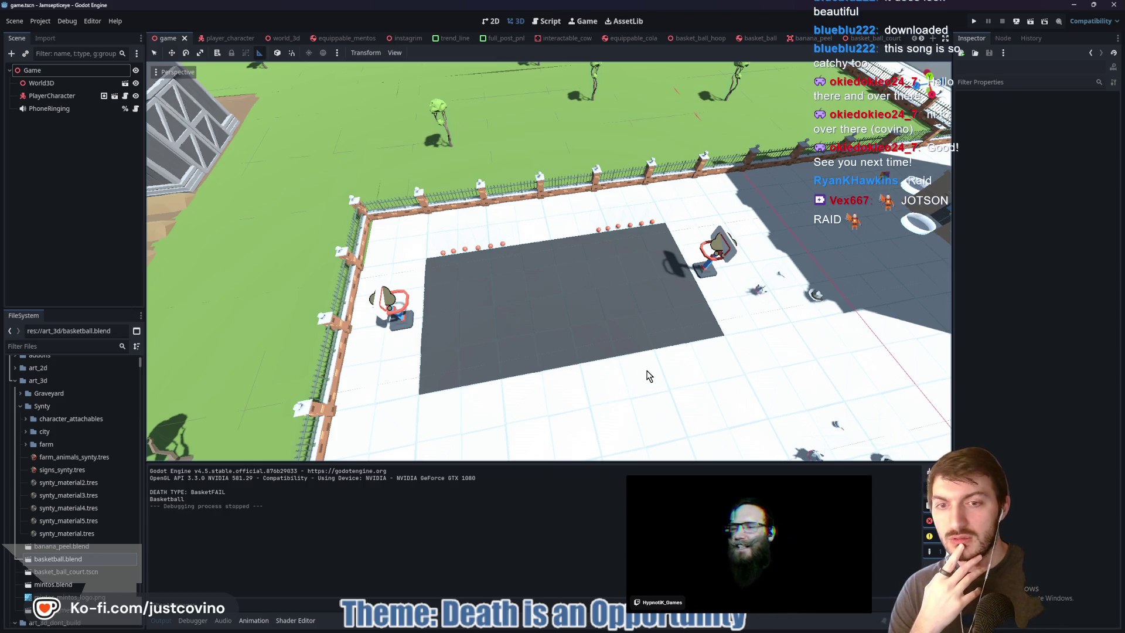
left_click_drag(649, 375, 673, 357)
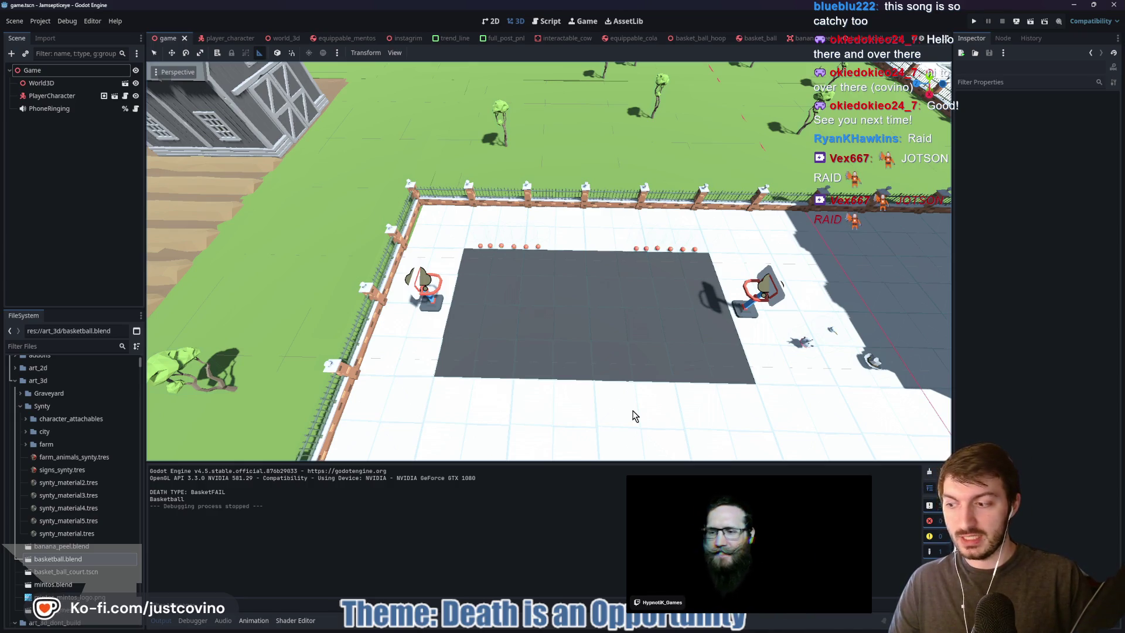
key("super")
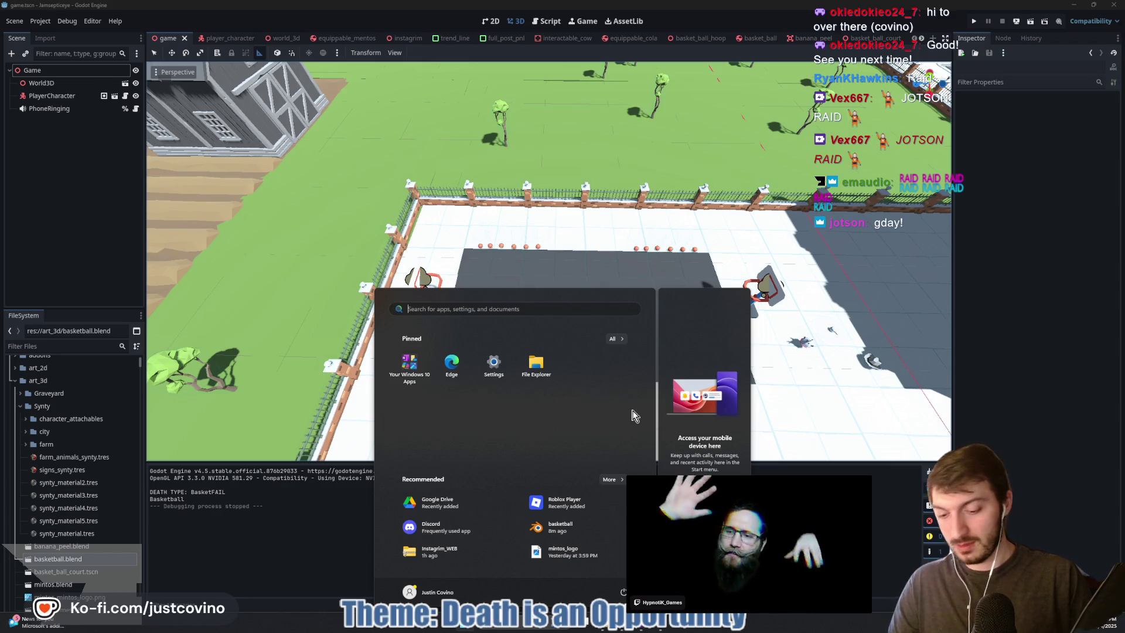
Launch Krita and create a new 512 × 512 px canvas
type("chrome")
key("Return")
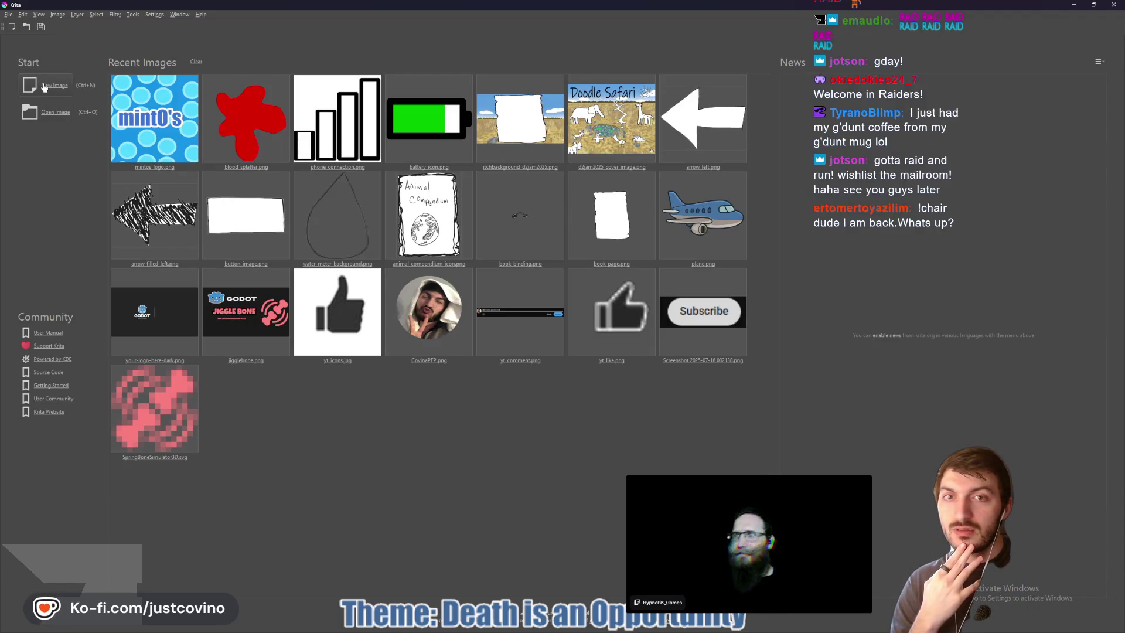
key("ctrl+n")
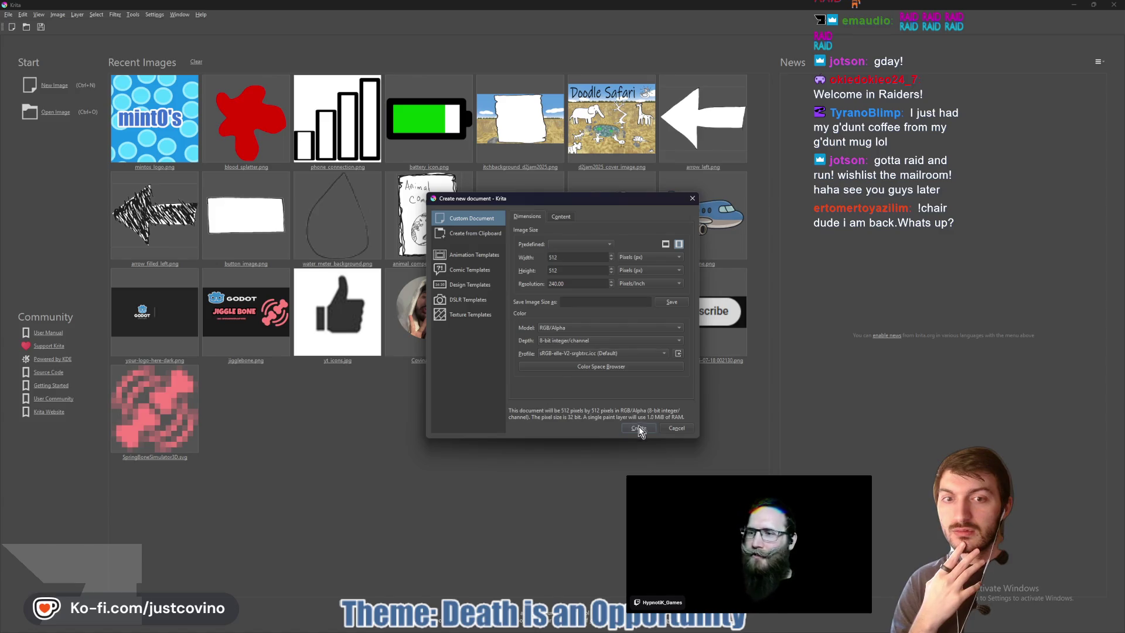
left_click(643, 428)
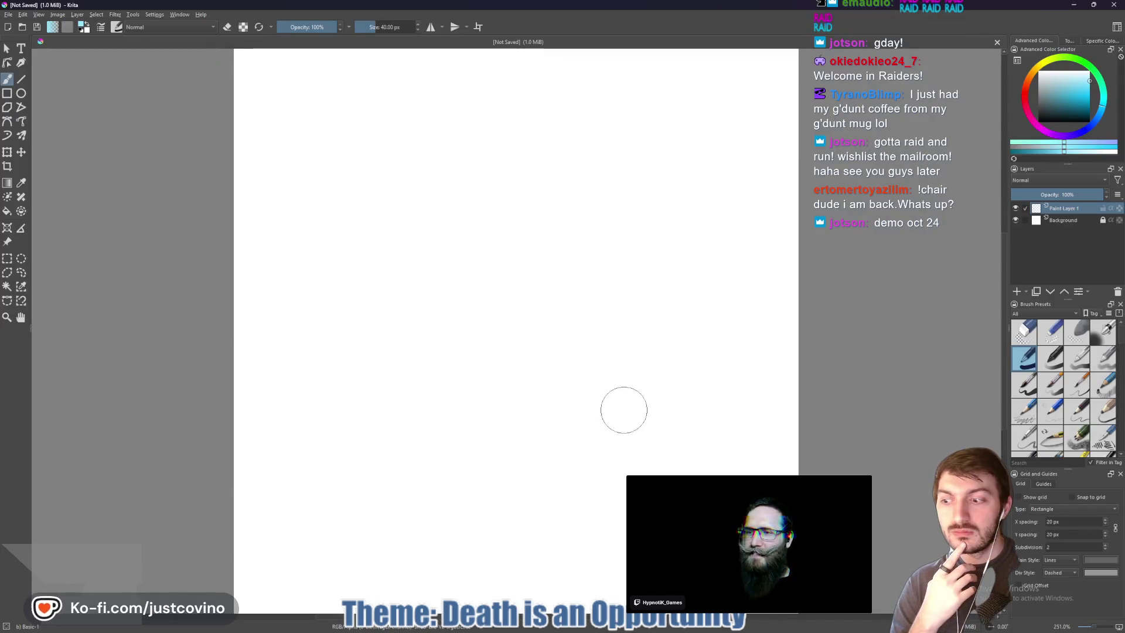
Paint over the canvas in dark grey using a 144 px brush
scroll(461, 305, "down", 3)
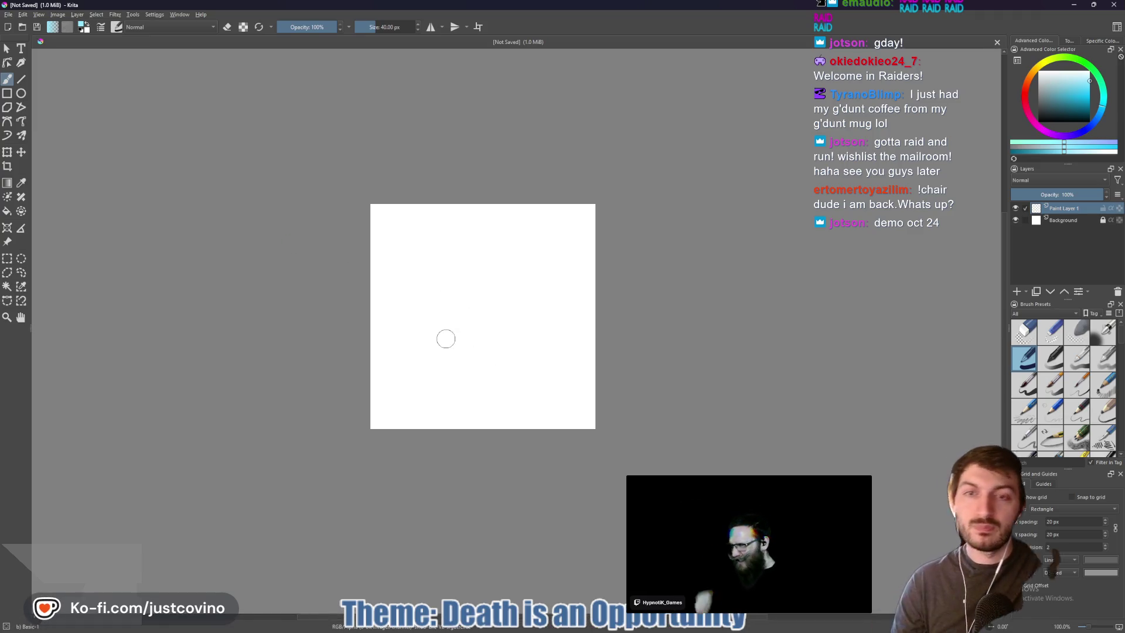
left_click(1037, 108)
left_click_drag(1036, 108, 1037, 104)
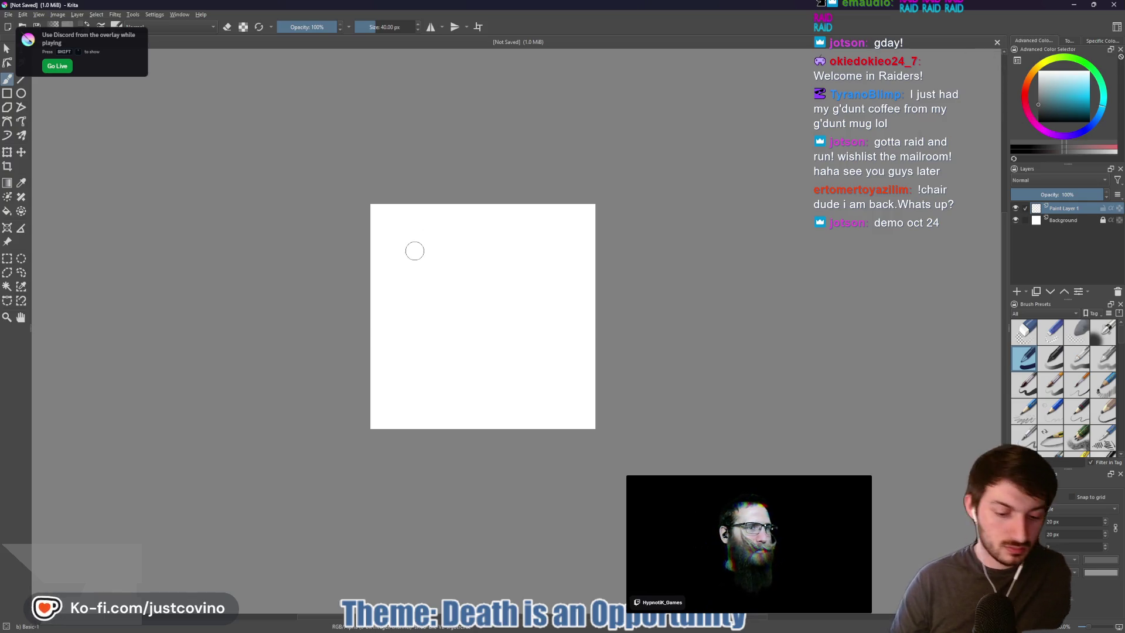
mouse_move(415, 251)
left_mouse_down("shift")
mouse_move(476, 250)
mouse_move(413, 240)
mouse_move(489, 217)
left_mouse_up("shift")
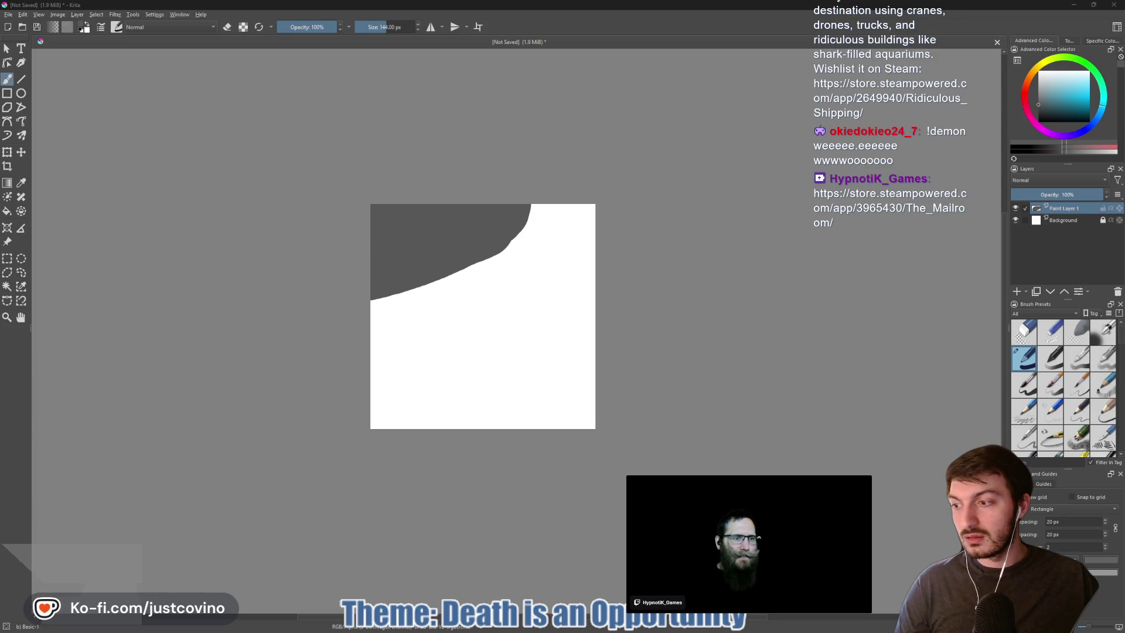
mouse_move(496, 260)
left_mouse_down()
mouse_move(386, 322)
mouse_move(406, 294)
mouse_move(492, 293)
mouse_move(554, 271)
mouse_move(504, 328)
mouse_move(484, 384)
mouse_move(525, 387)
mouse_move(527, 466)
left_mouse_up()
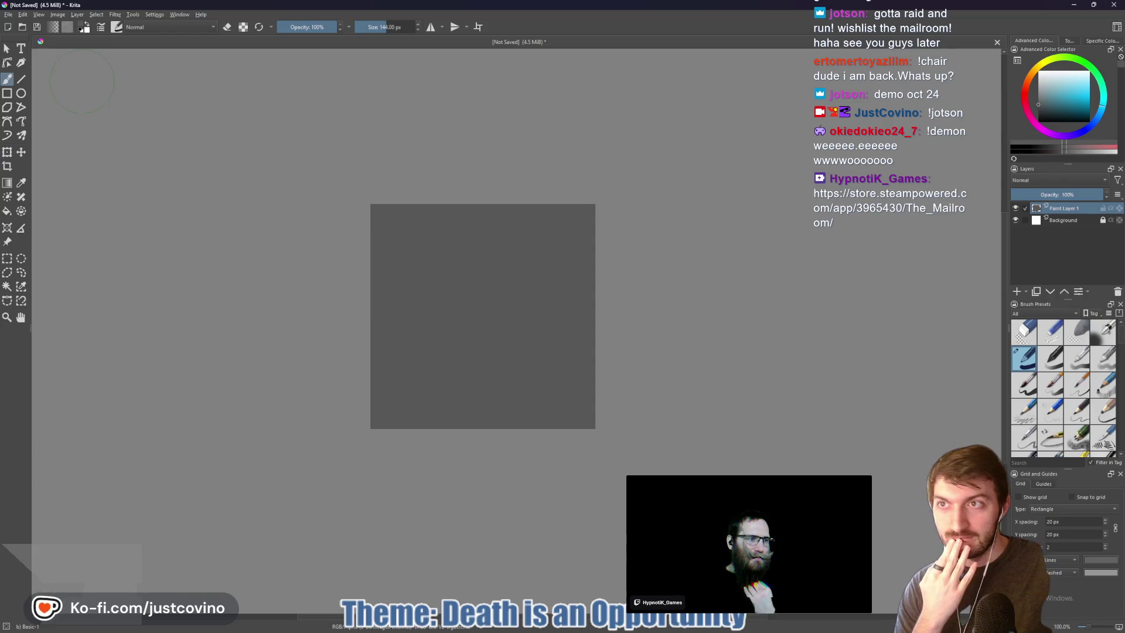
Close the document and quit Krita, discarding the unsaved painting
left_click(8, 14)
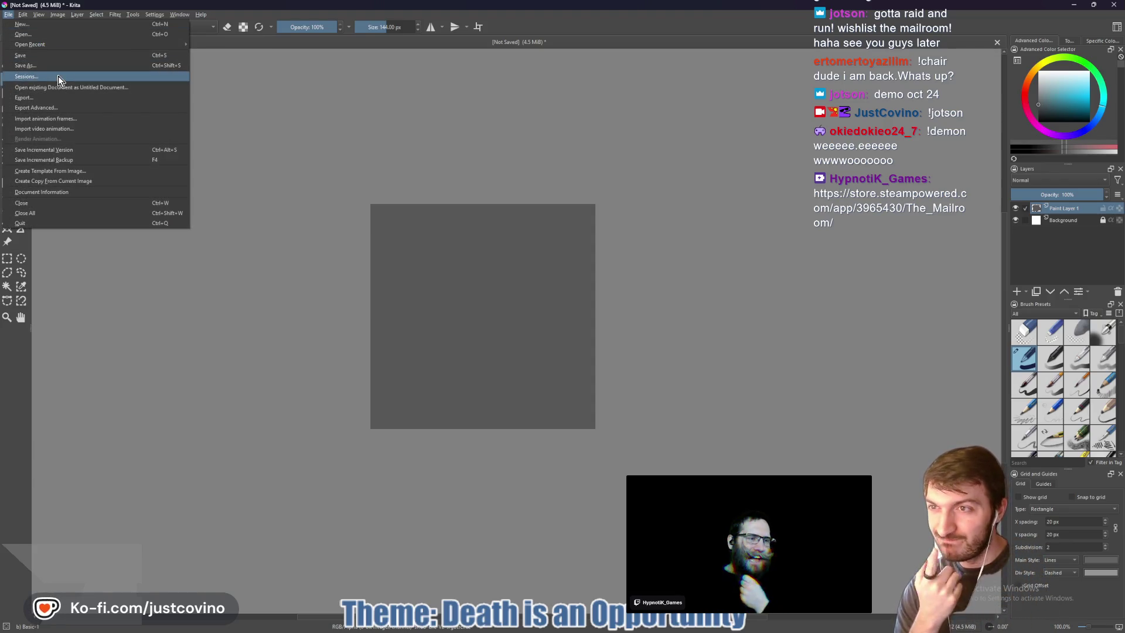
mouse_move(59, 44)
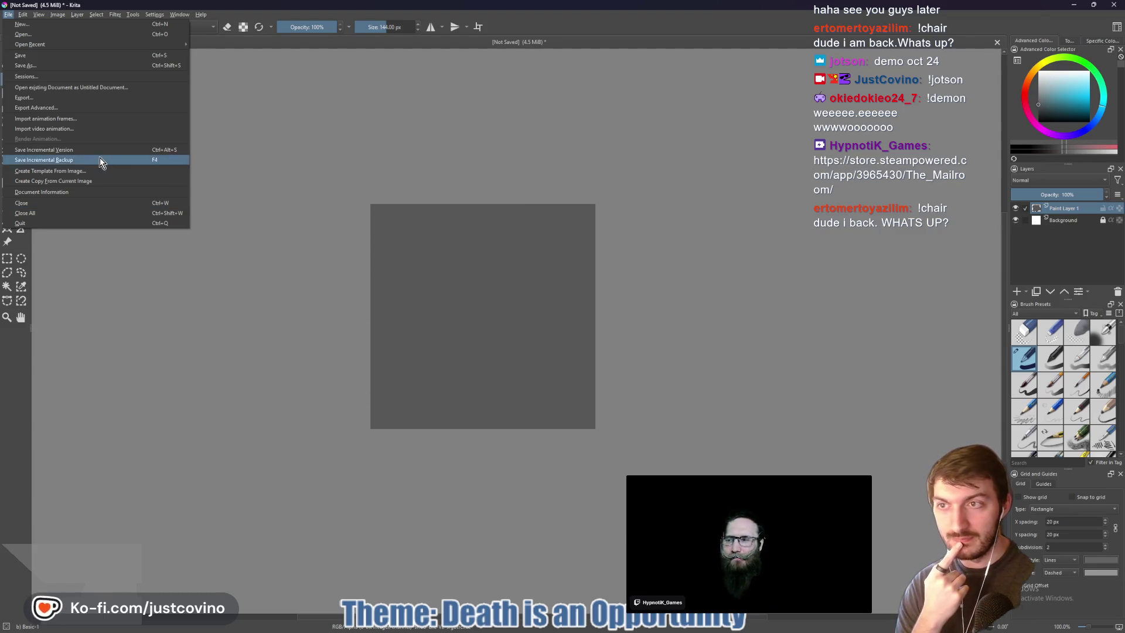
left_click(304, 120)
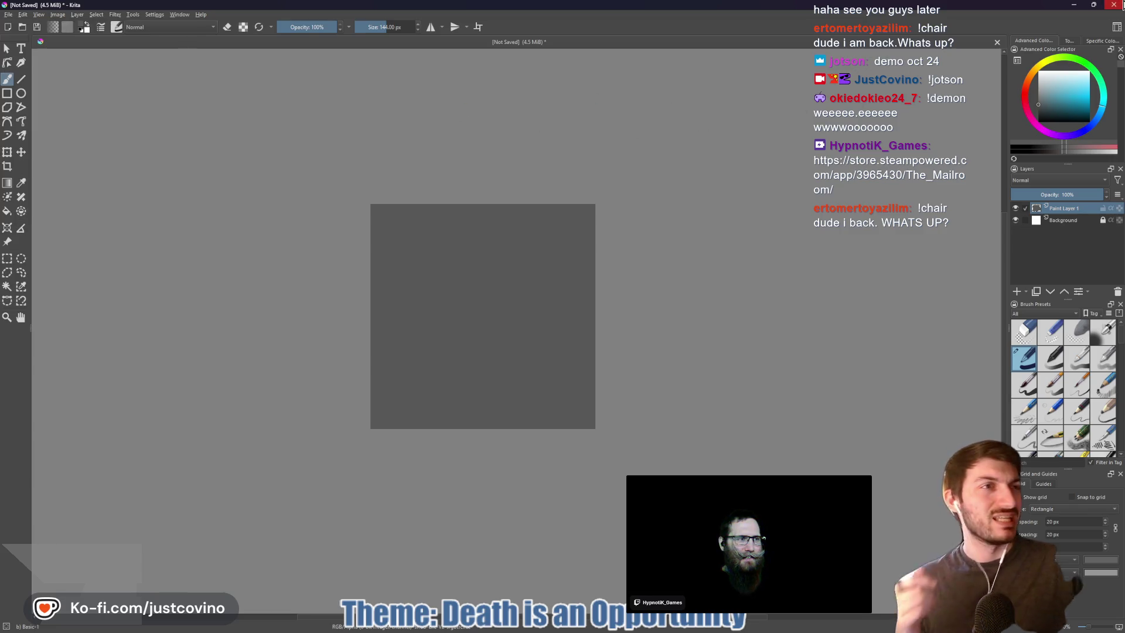
key("ctrl+w")
left_click(571, 333)
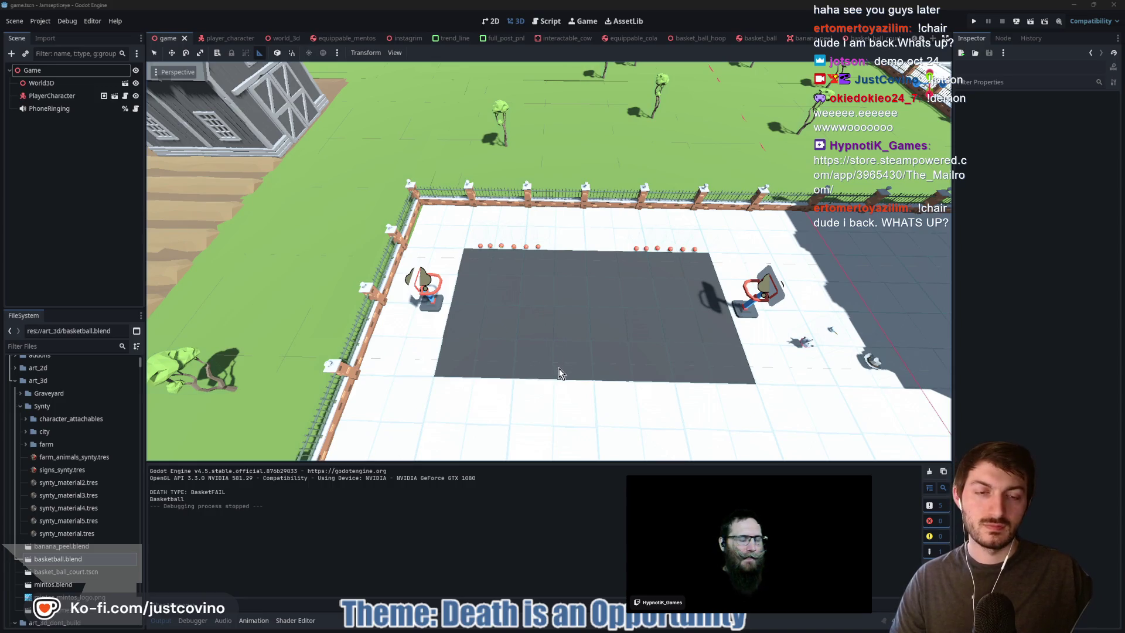
Launch Blender 4.0 from Windows search and dismiss the splash screen
mouse_move(595, 629)
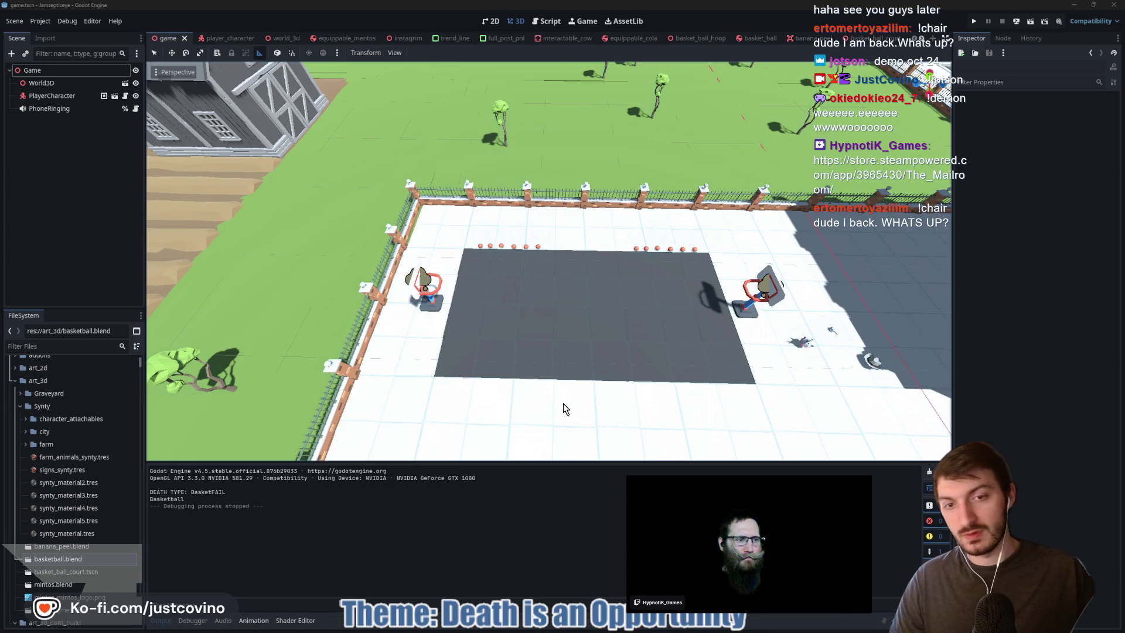
key("super")
type("blen")
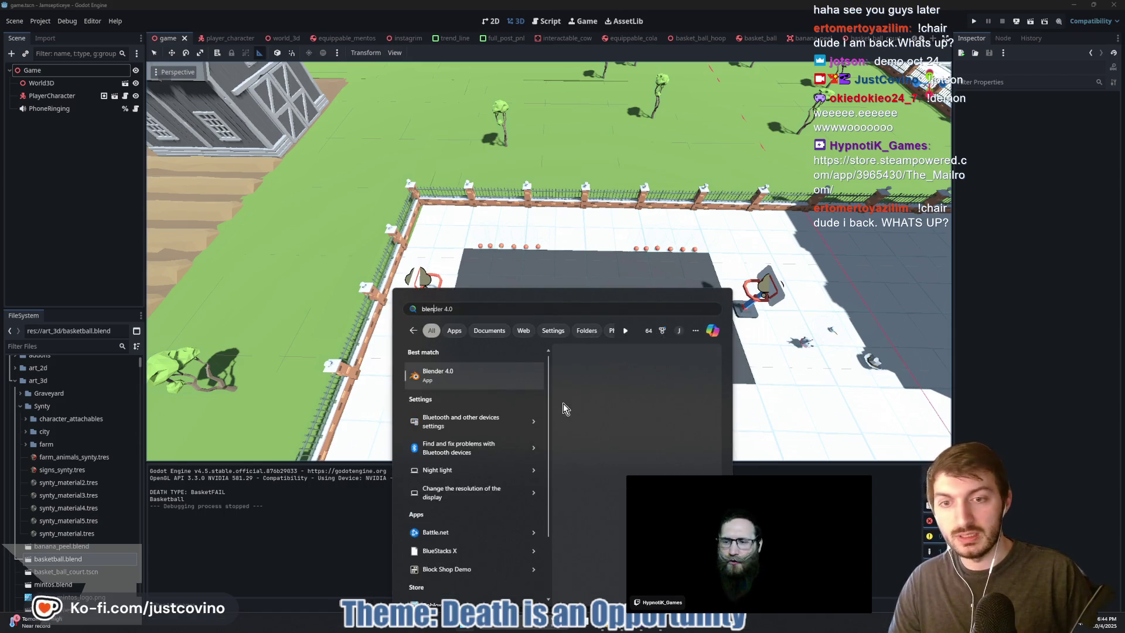
key("Return")
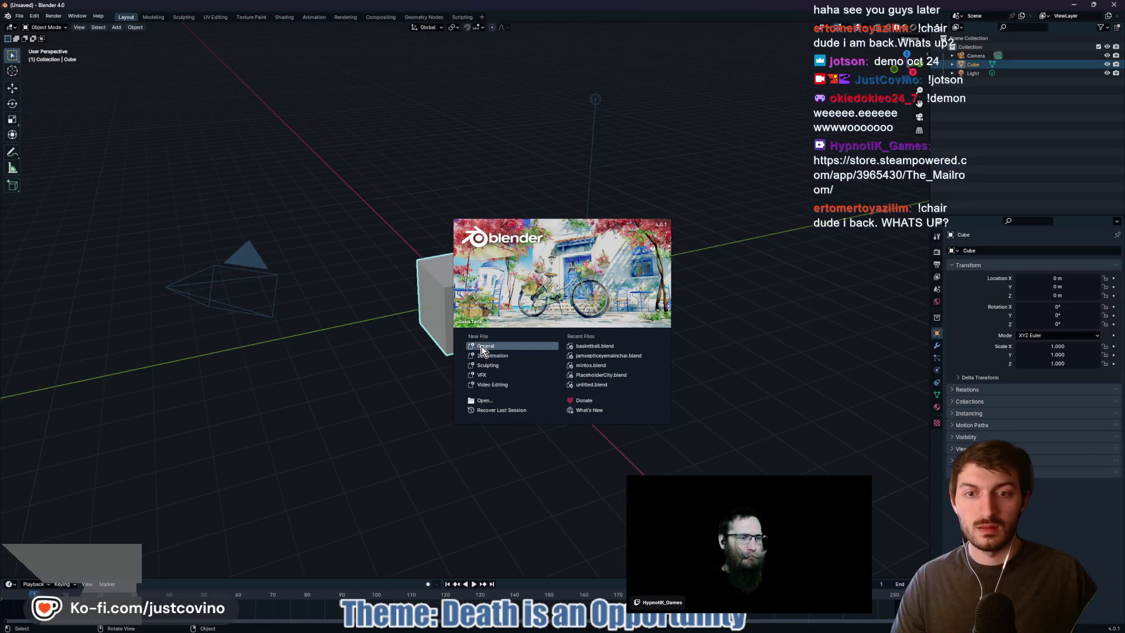
left_click(482, 349)
Delete all the default objects from the scene
key("a")
key("x")
left_click(526, 363)
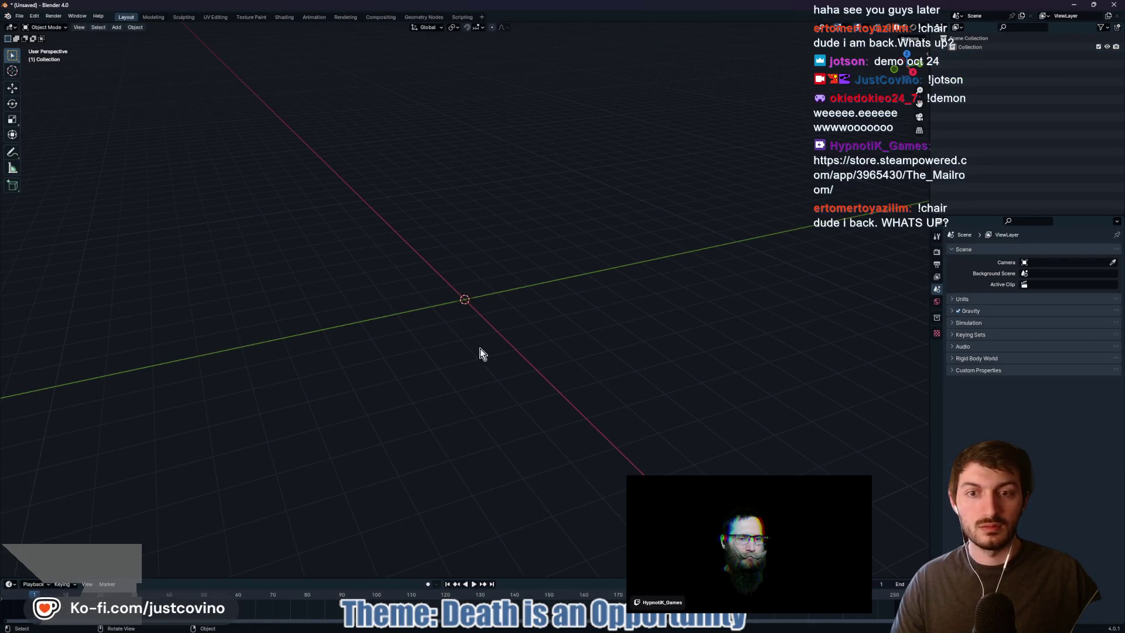
Add a plane and scale it by 10 along Y and X in Edit Mode
key("shift+a")
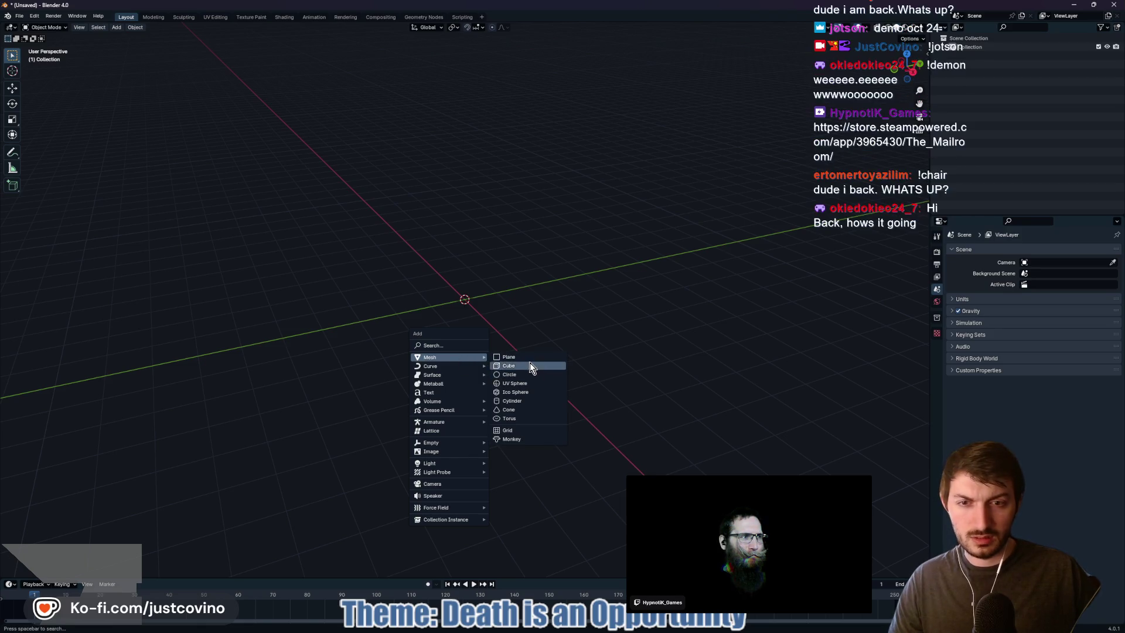
left_click(527, 358)
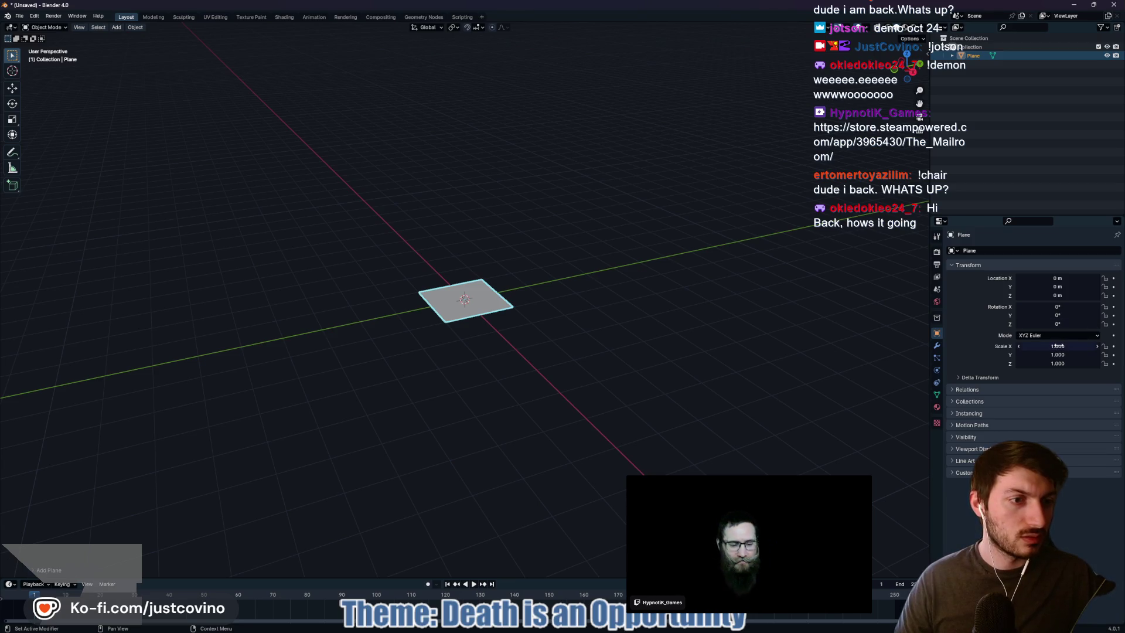
key("Tab")
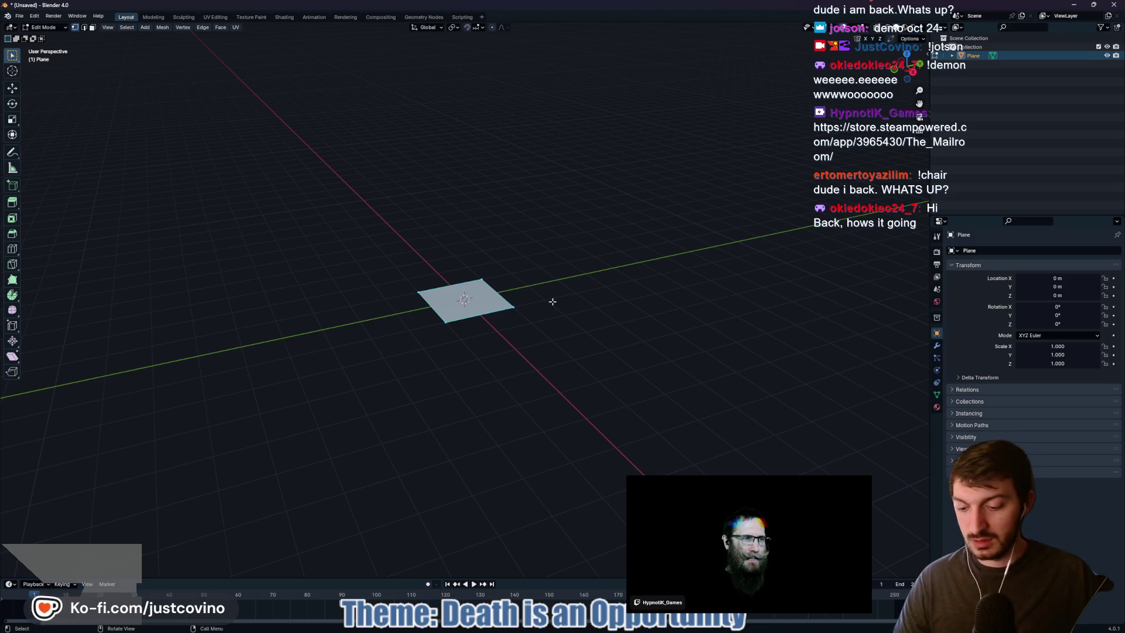
type("sy")
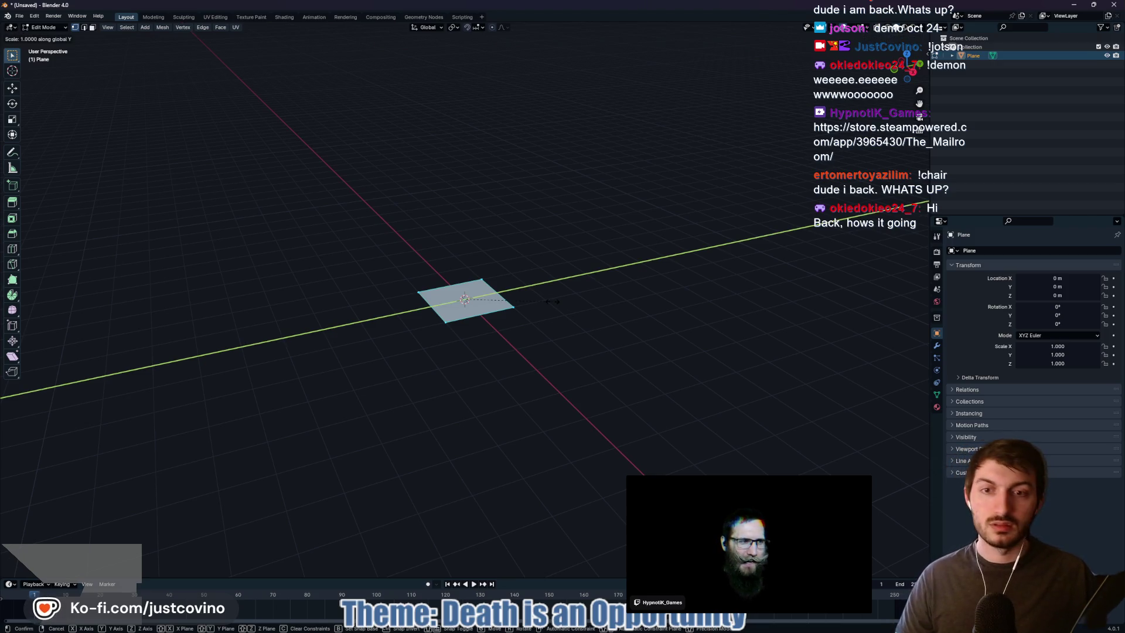
type("10")
key("Return")
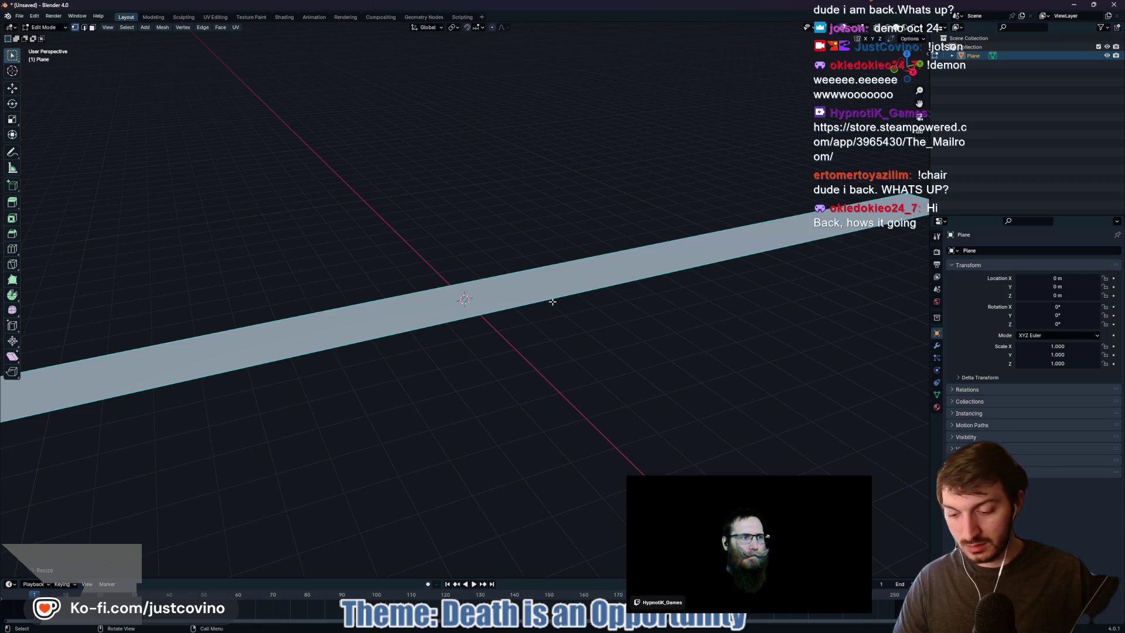
type("sx")
type("10")
key("Return")
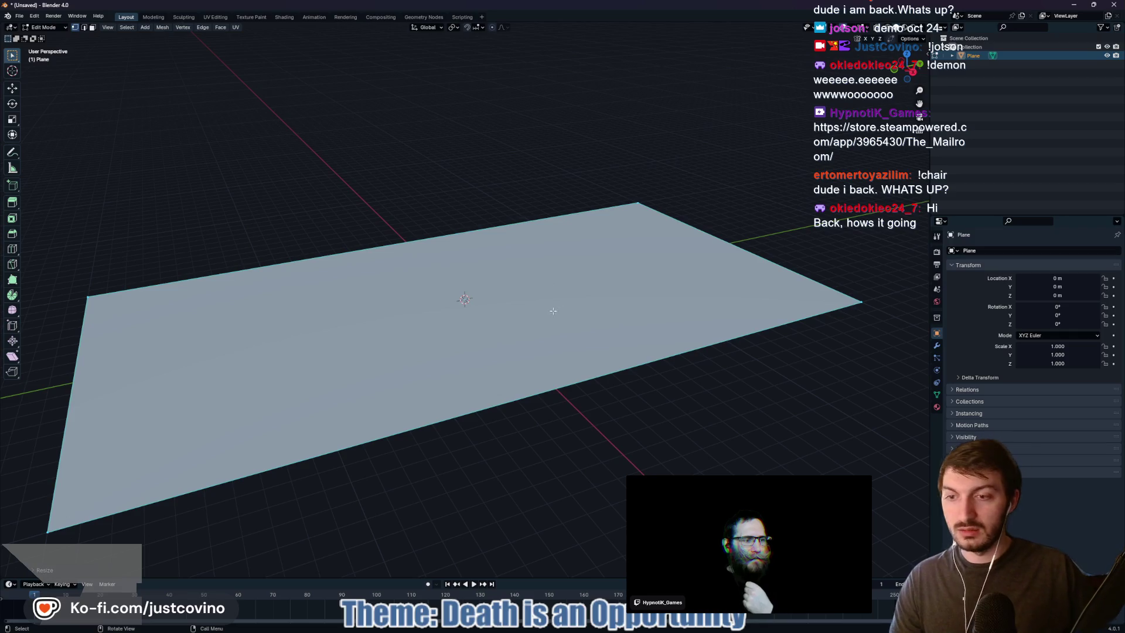
mouse_move(554, 326)
left_mouse_down()
mouse_move(586, 275)
mouse_move(716, 359)
left_mouse_up()
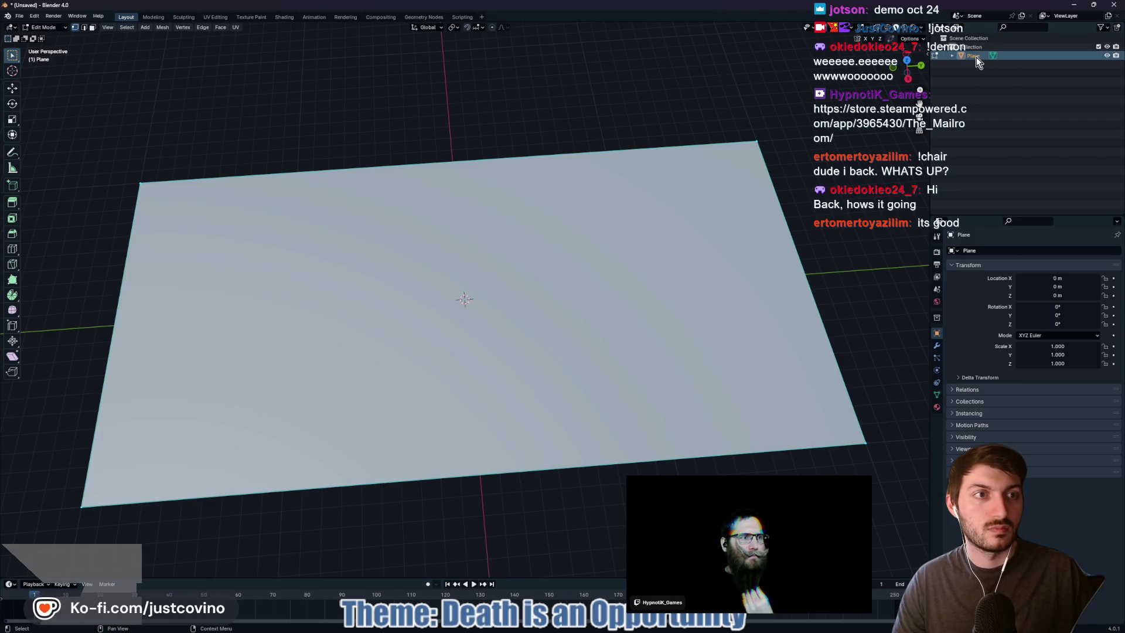
key("Tab")
Rename the plane to BasketballCourt in the Outliner
double_click(975, 56)
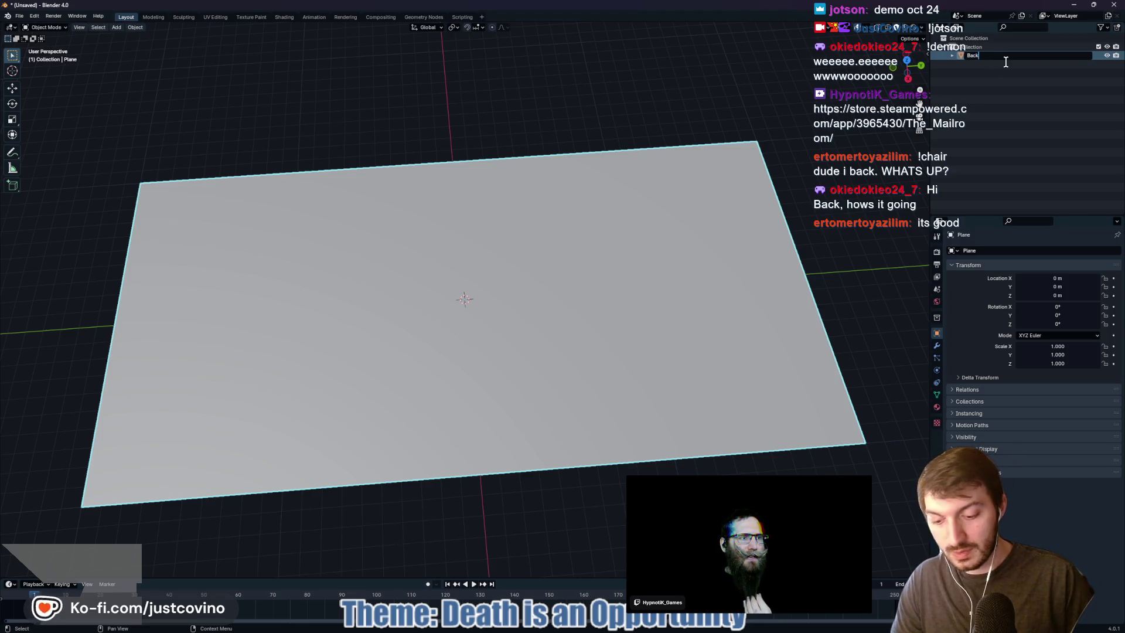
type("etb")
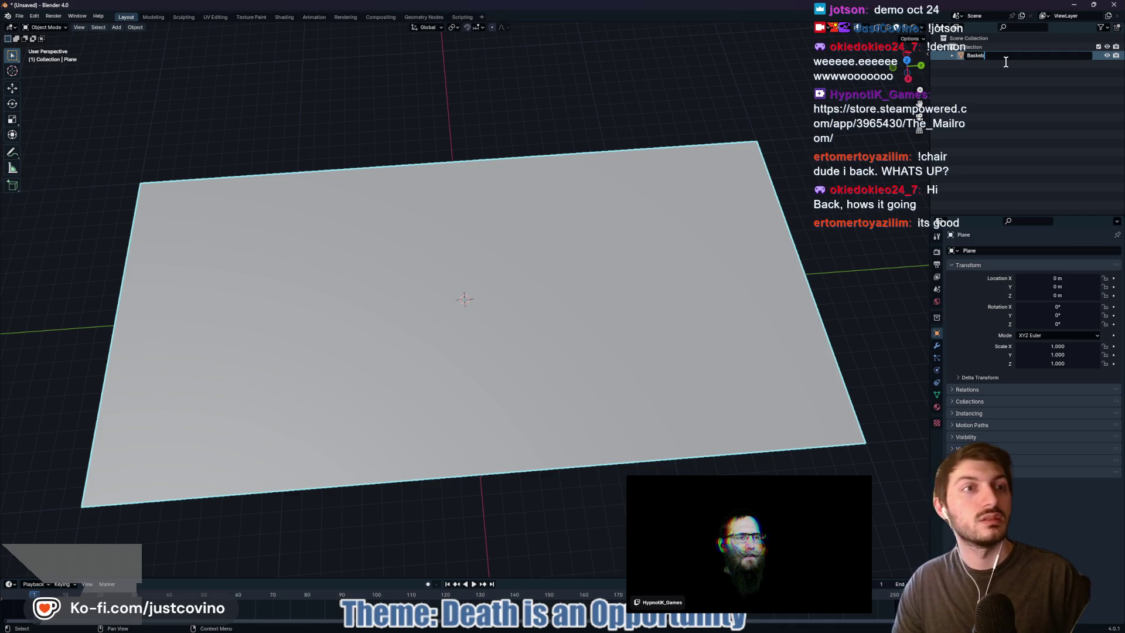
key("BackSpace")
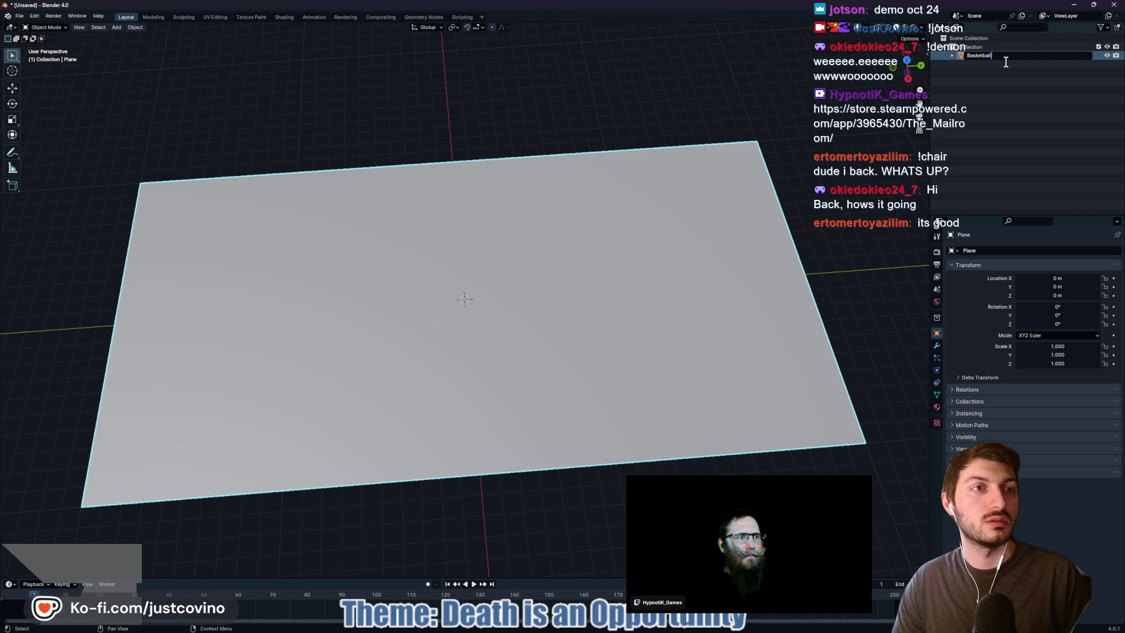
key("Return")
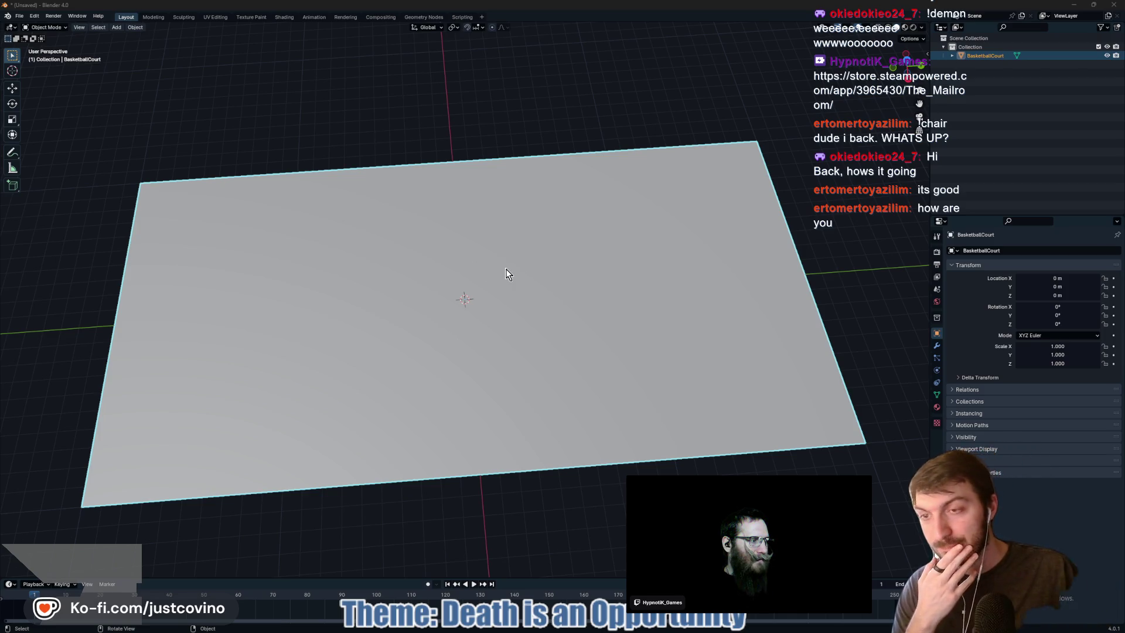
Give the plane a new material named Court
mouse_move(446, 297)
left_mouse_down()
mouse_move(508, 262)
mouse_move(586, 258)
left_mouse_up()
left_click(937, 407)
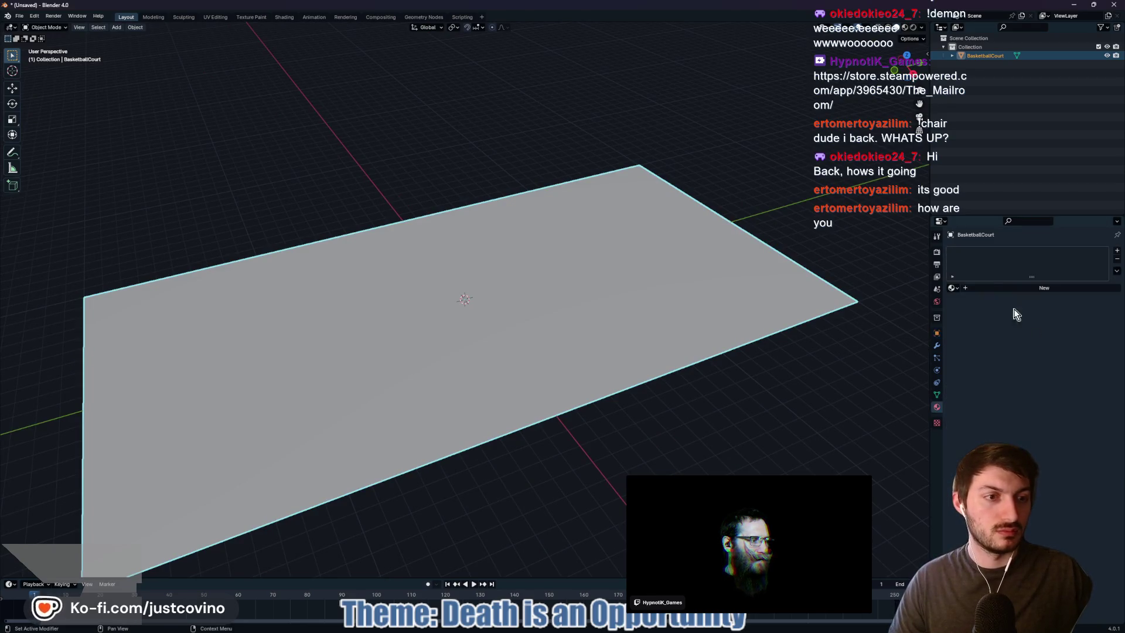
left_click(1021, 287)
double_click(1003, 289)
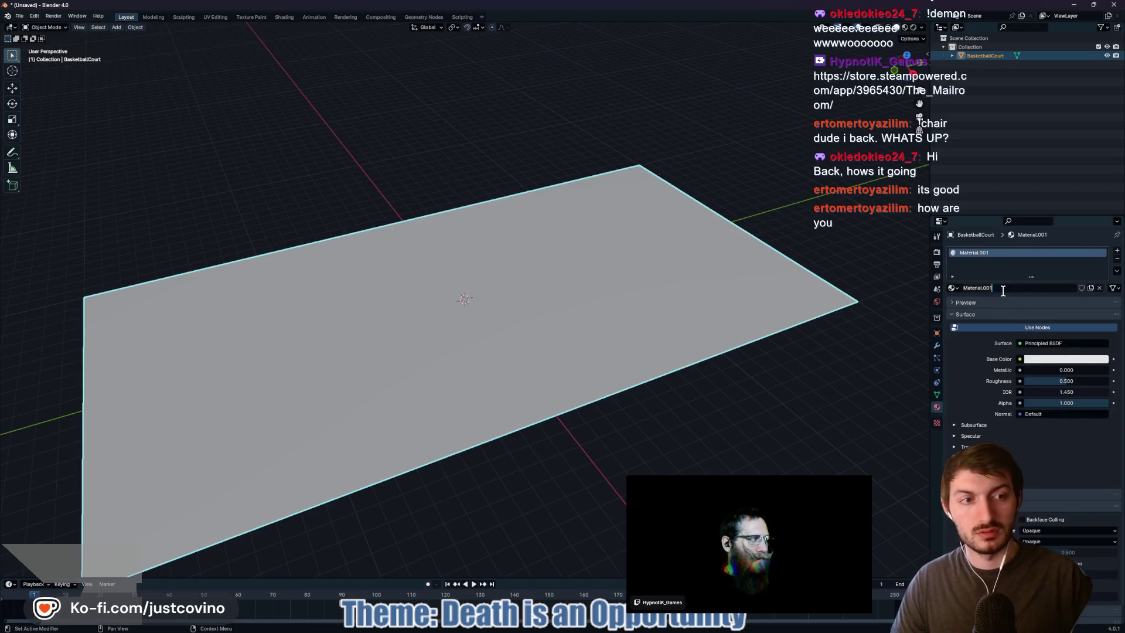
type("Court")
key("Return")
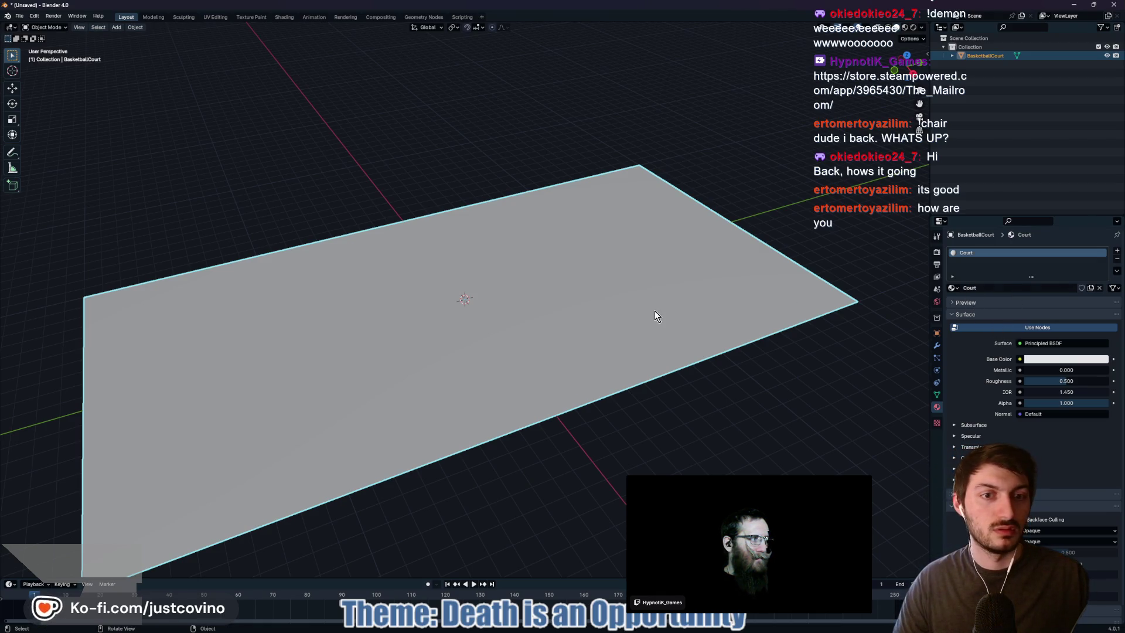
Darken the Court material's base colour to a near-black grey (Value about 0.044)
key("Tab")
key("a")
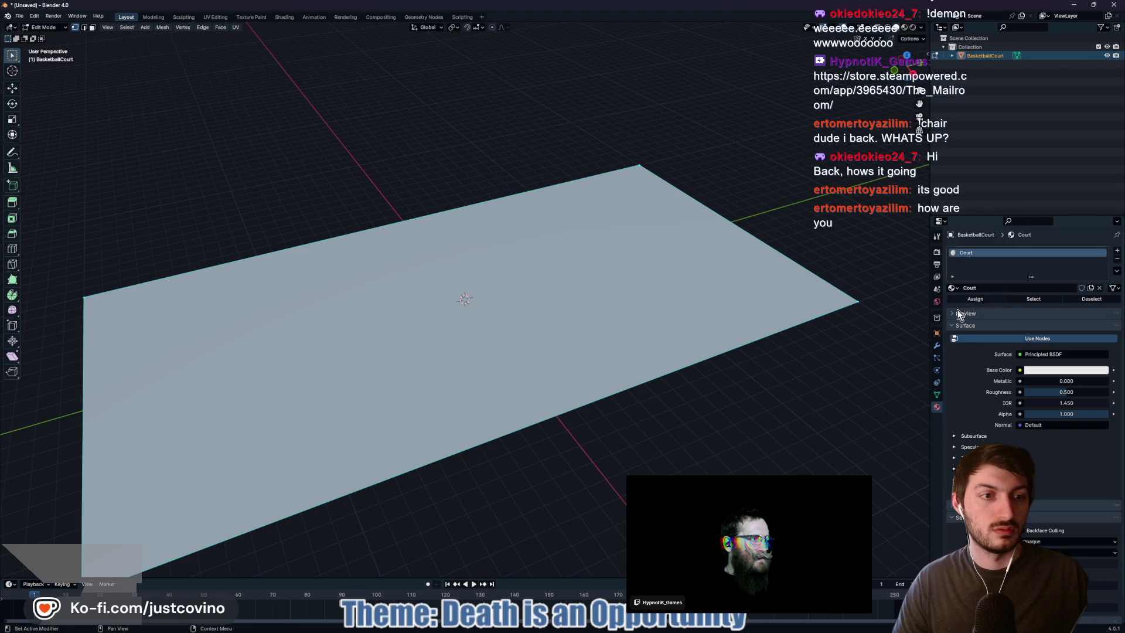
key("Tab")
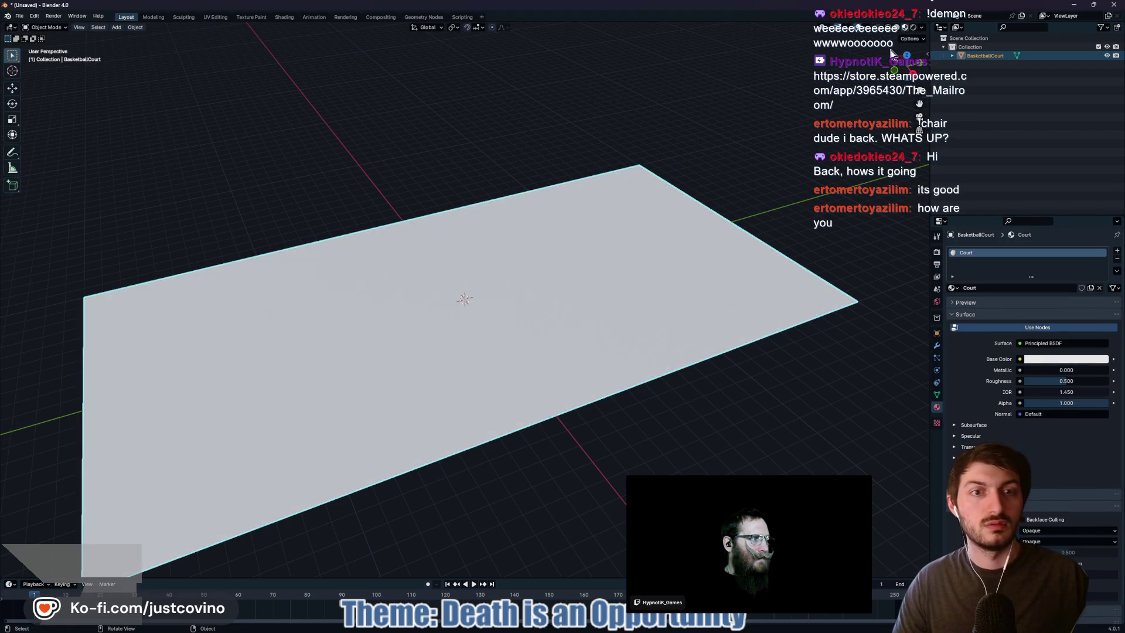
left_click_drag(661, 387, 728, 390)
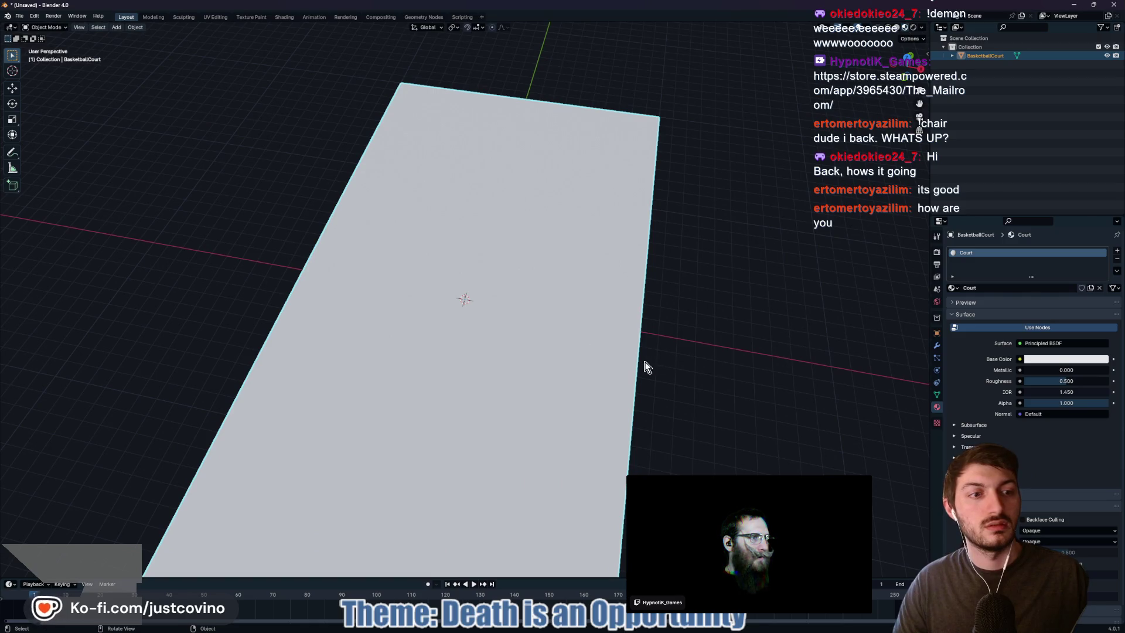
left_click(1055, 361)
left_click_drag(1097, 258, 1101, 280)
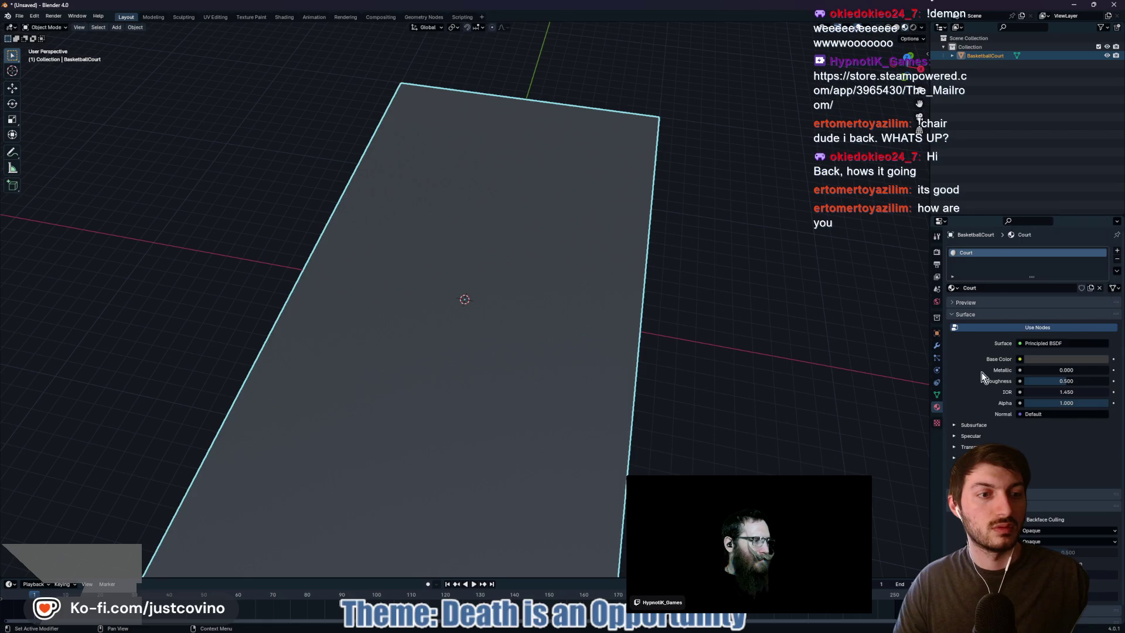
left_click(769, 310)
mouse_move(771, 318)
left_mouse_down()
mouse_move(713, 314)
mouse_move(693, 333)
left_mouse_up()
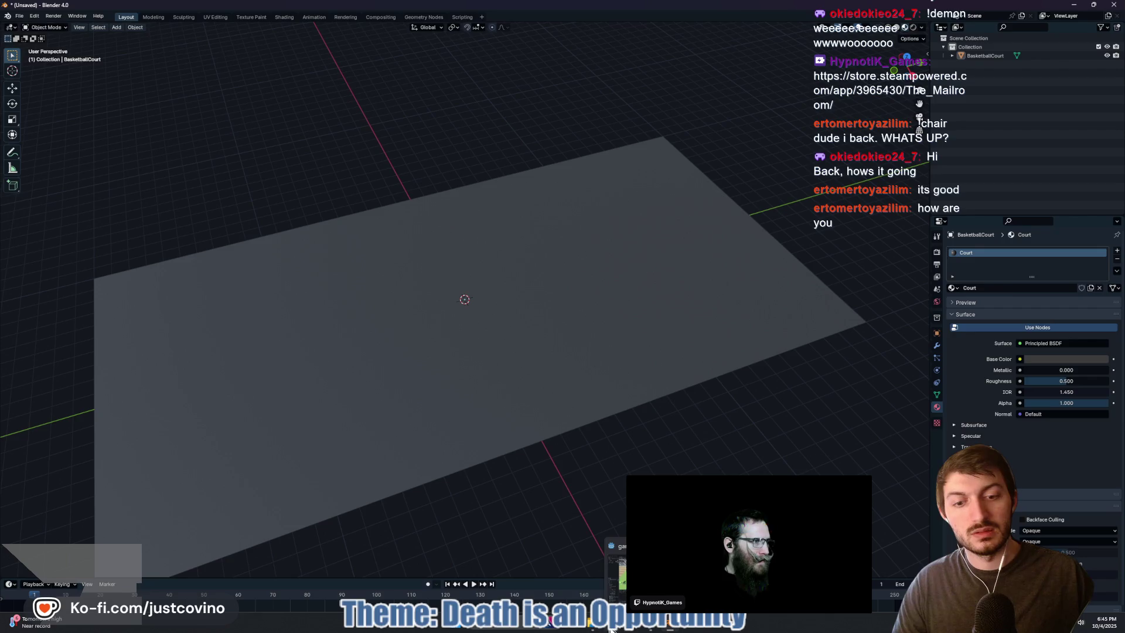
left_click(609, 629)
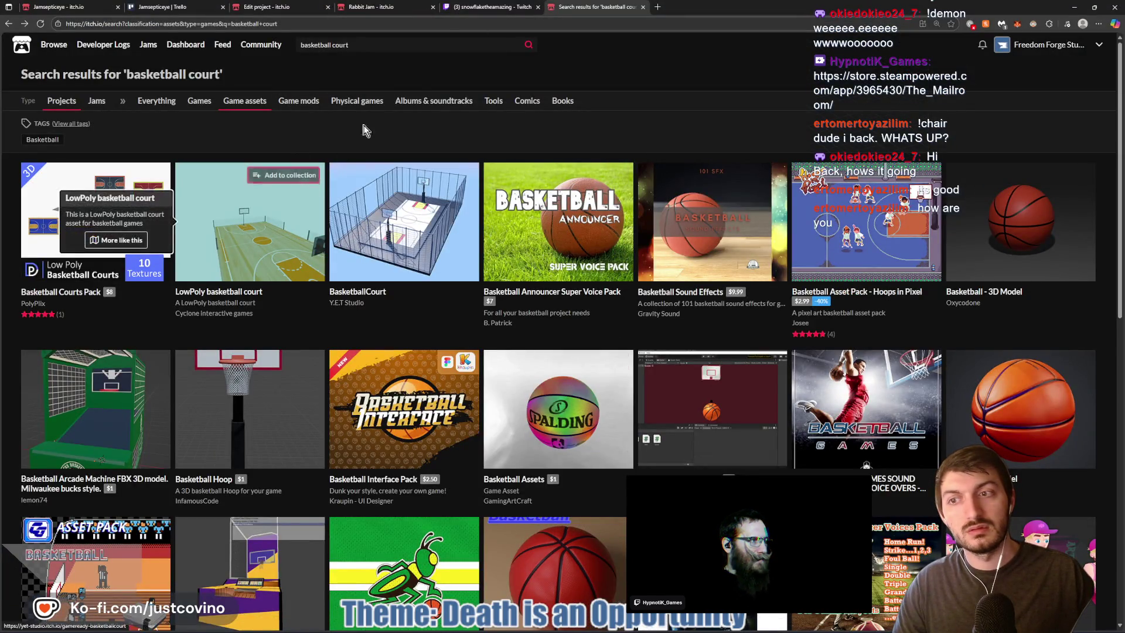
Search Google for 'basketball court texture' and show the image results
left_click(321, 24)
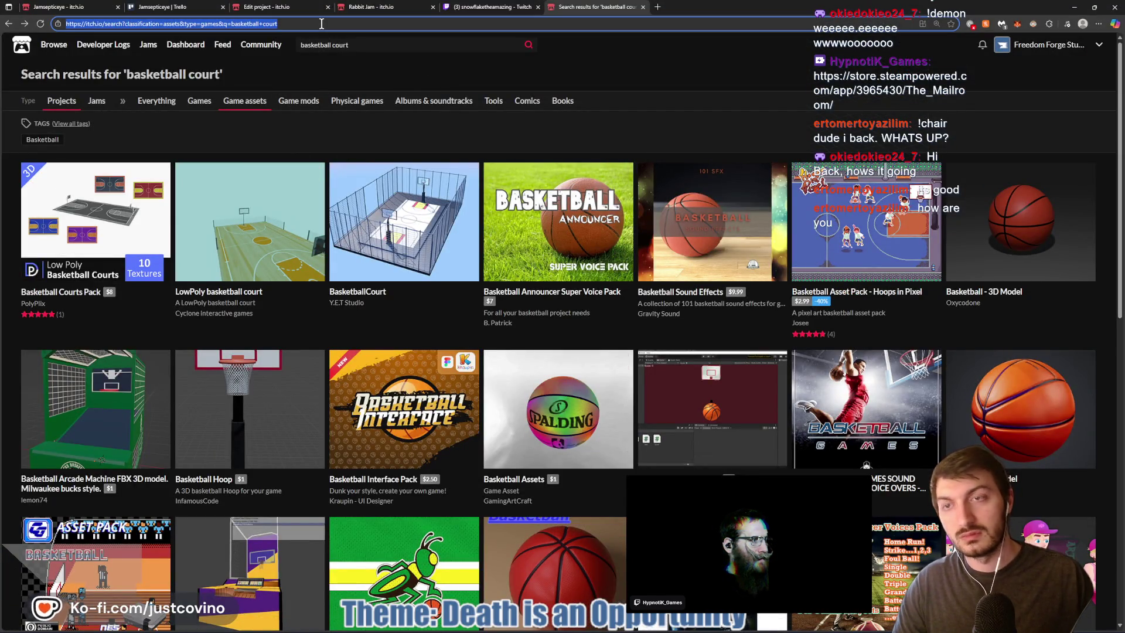
type("basketball court")
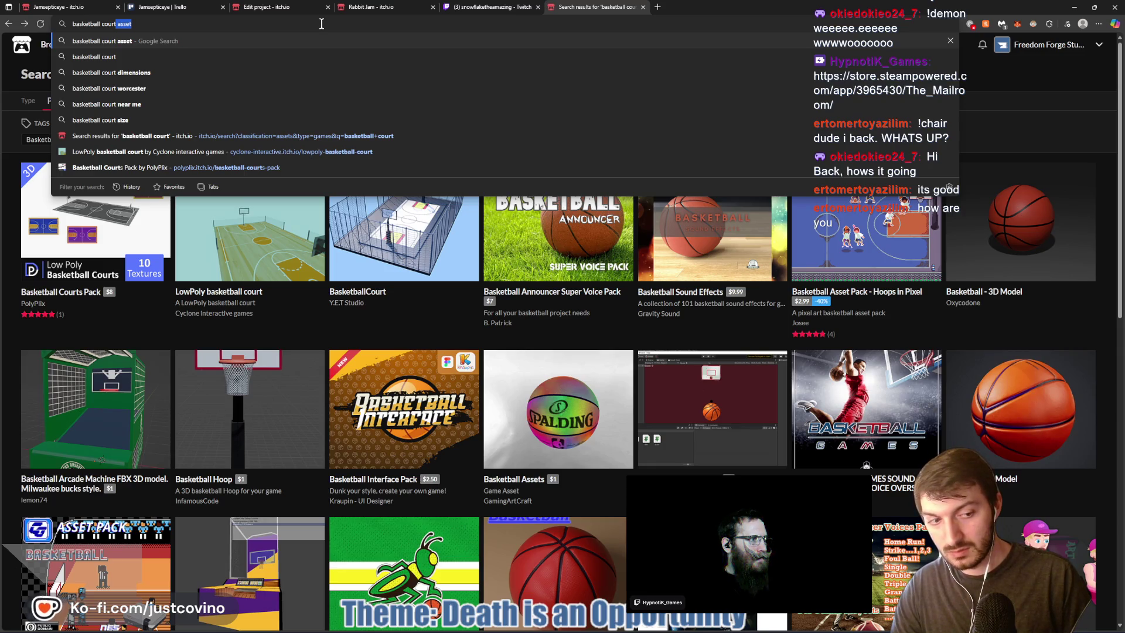
type("texture")
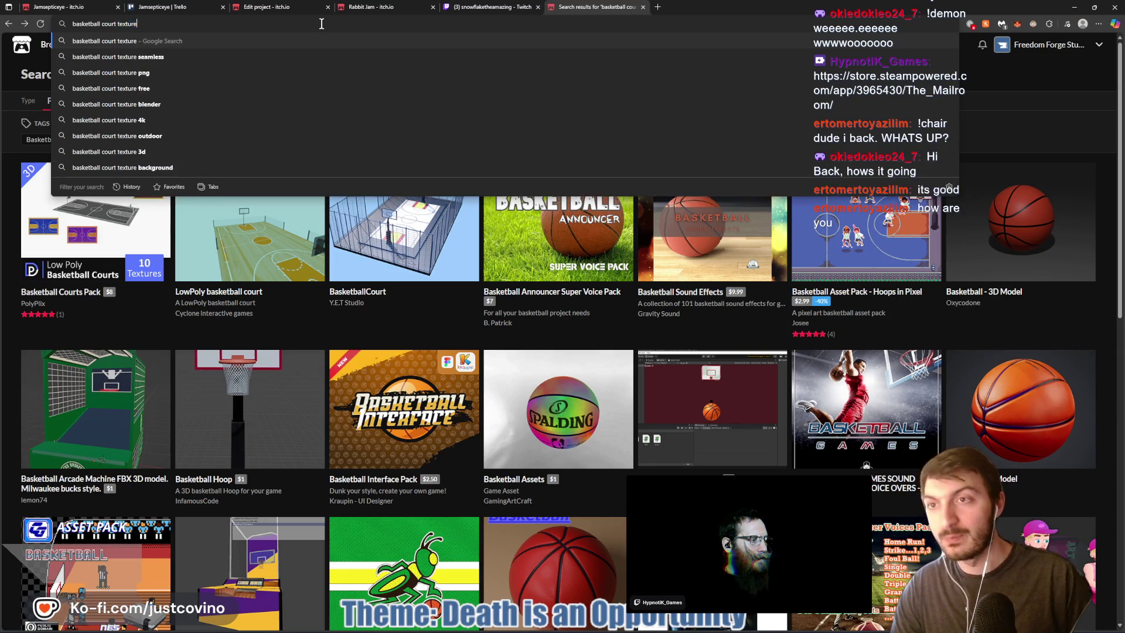
key("Return")
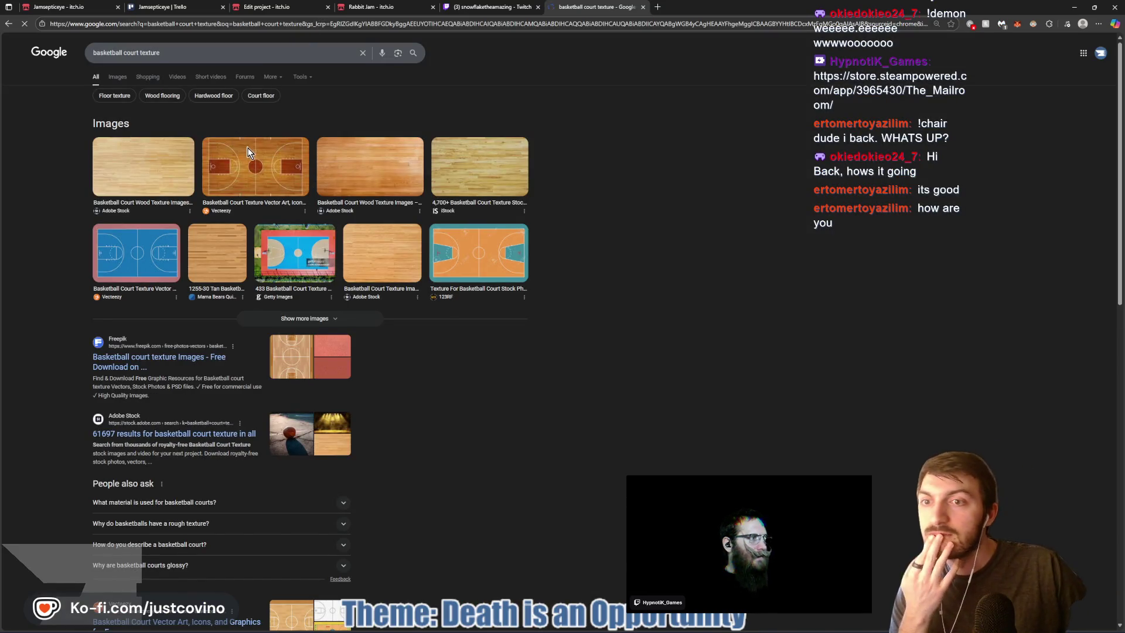
left_click(133, 85)
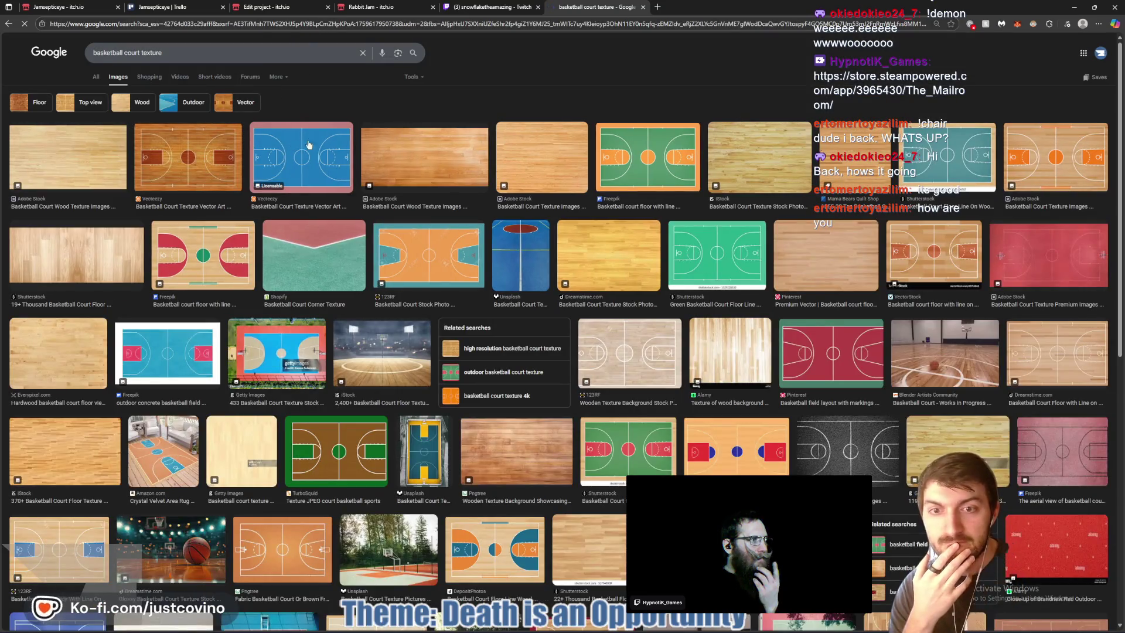
Preview the dark chalk-lined court image and check its licence details
scroll(835, 387, "down", 1)
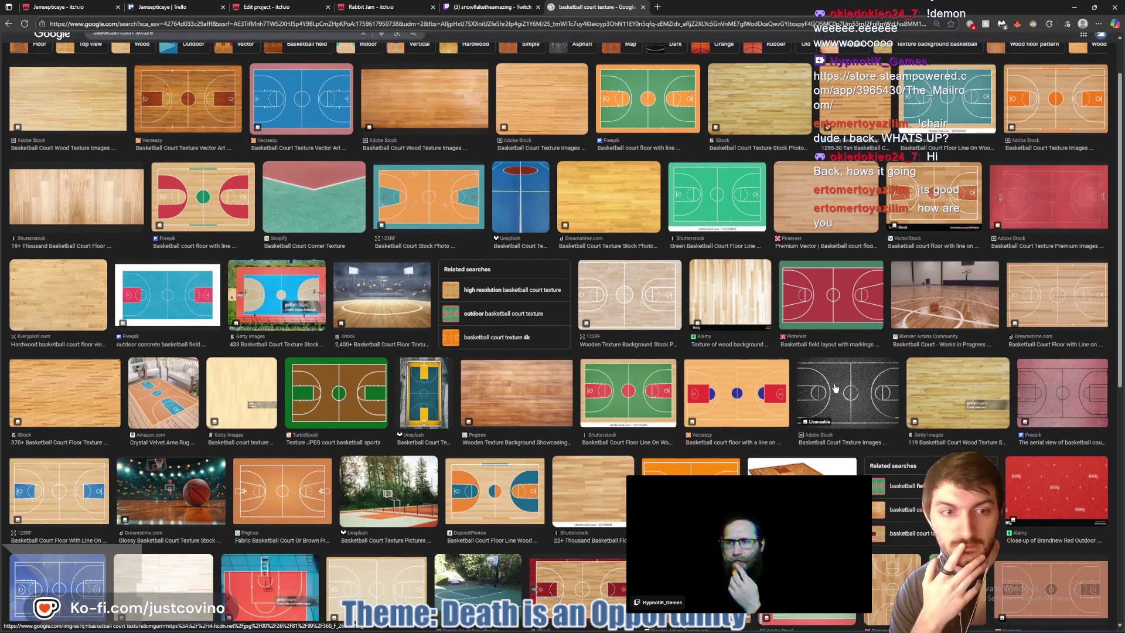
left_click(833, 386)
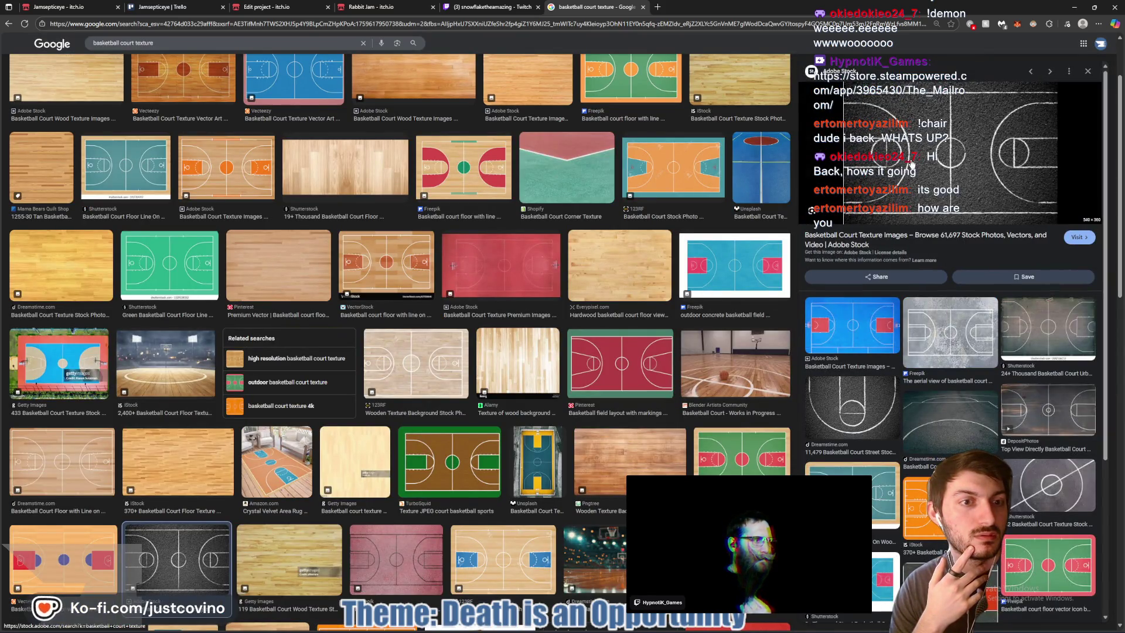
left_click(891, 252)
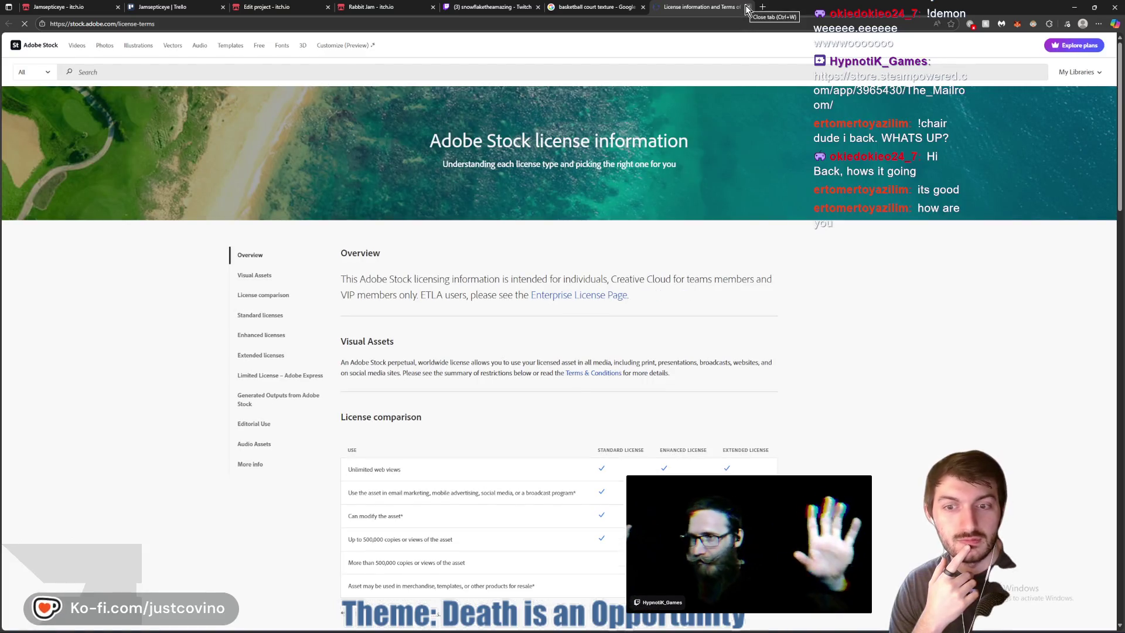
left_click(748, 7)
scroll(663, 166, "down", 6)
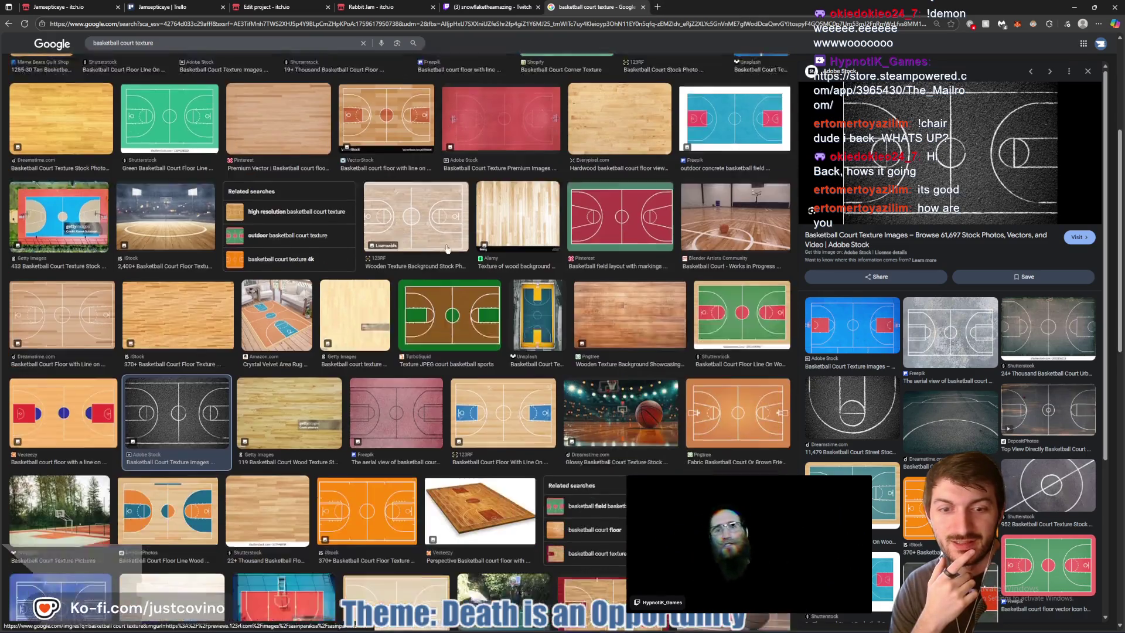
scroll(343, 264, "up", 6)
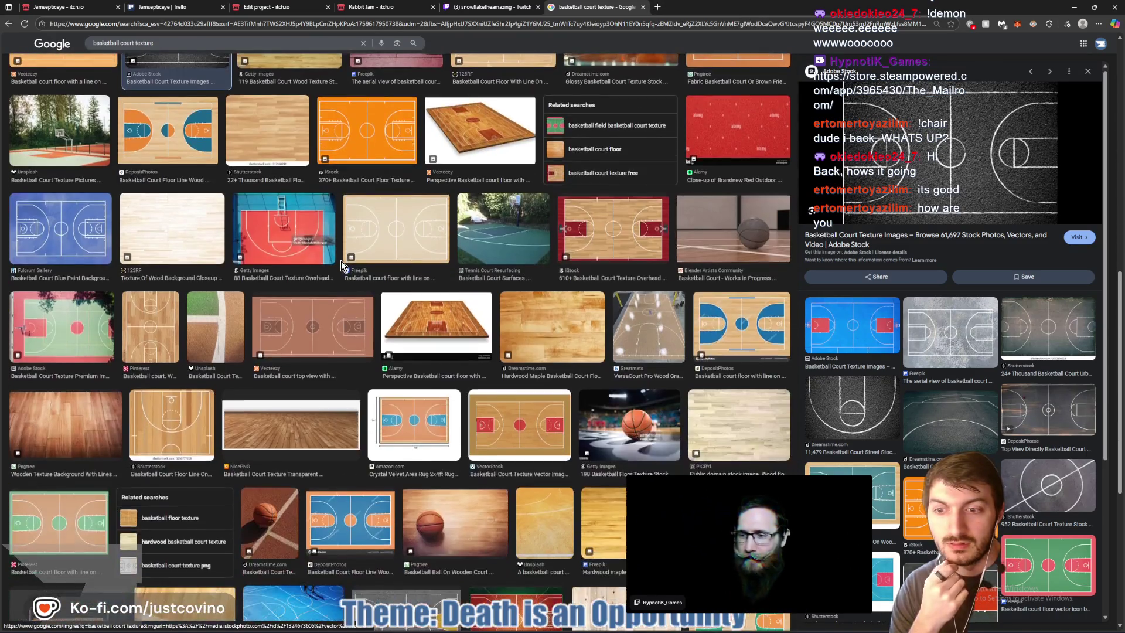
scroll(295, 219, "up", 2)
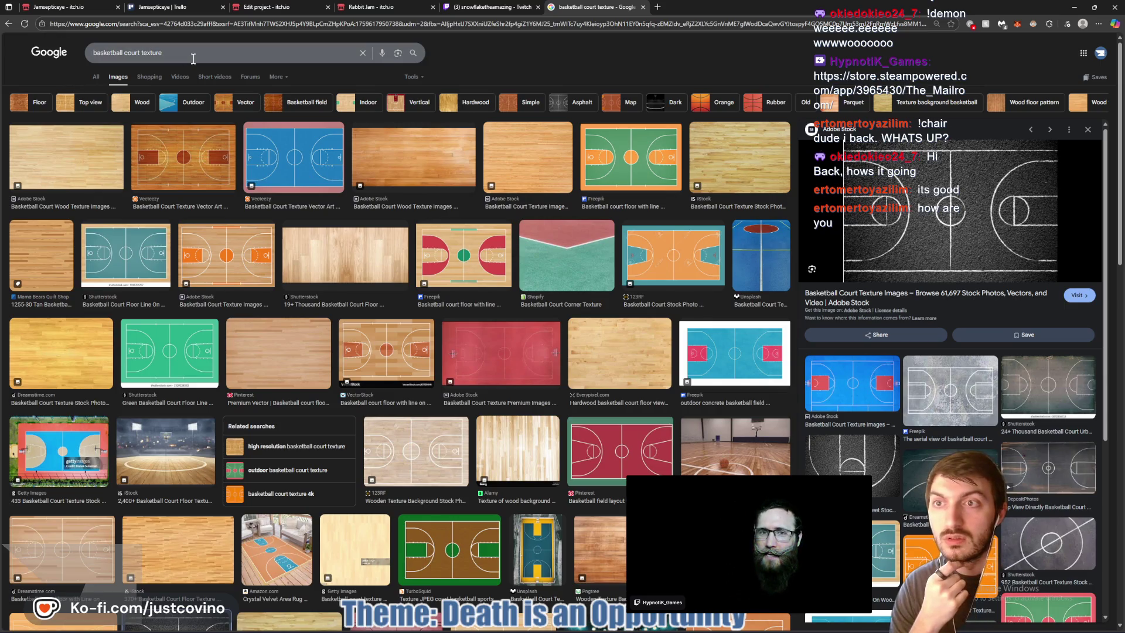
Return to the All results and open Freepik's basketball court texture page
left_click(8, 23)
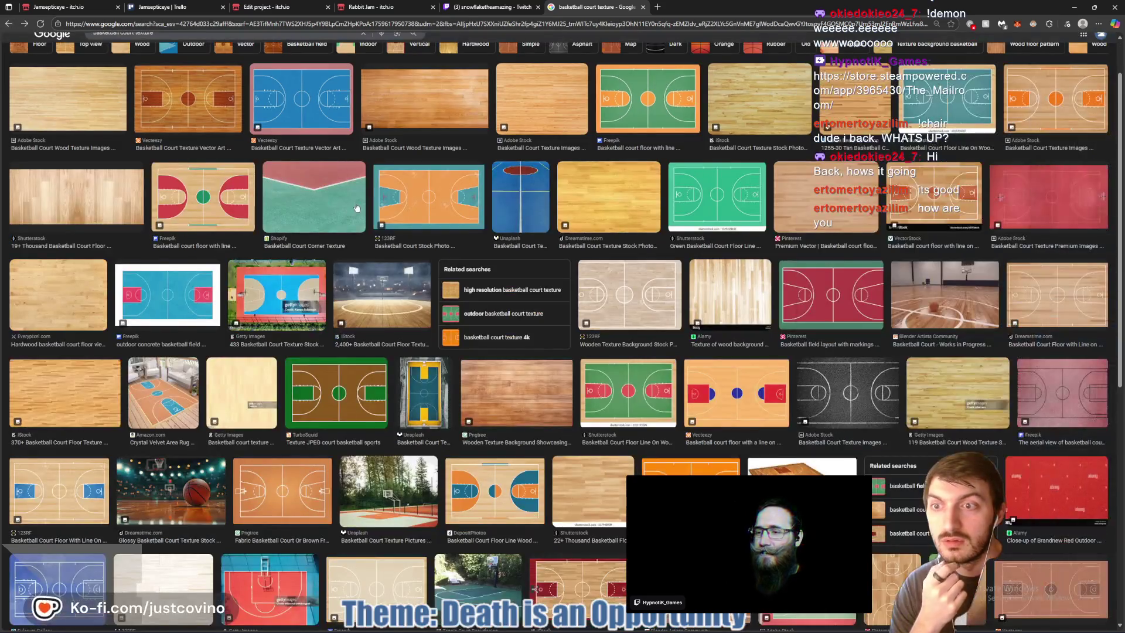
left_click(8, 23)
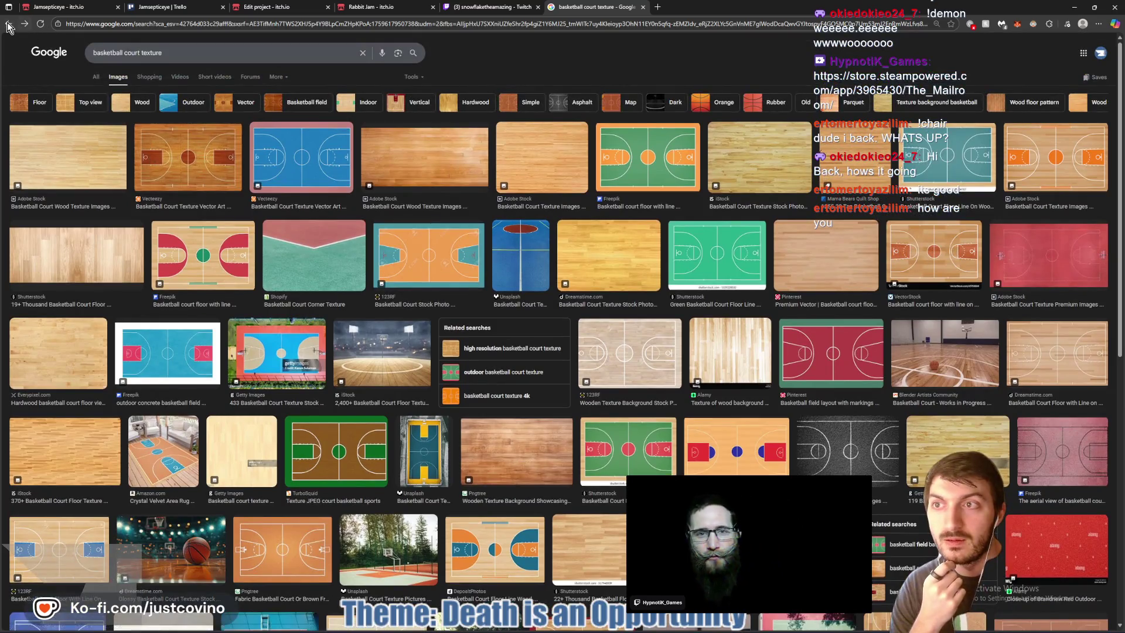
left_click(8, 23)
scroll(150, 243, "down", 3)
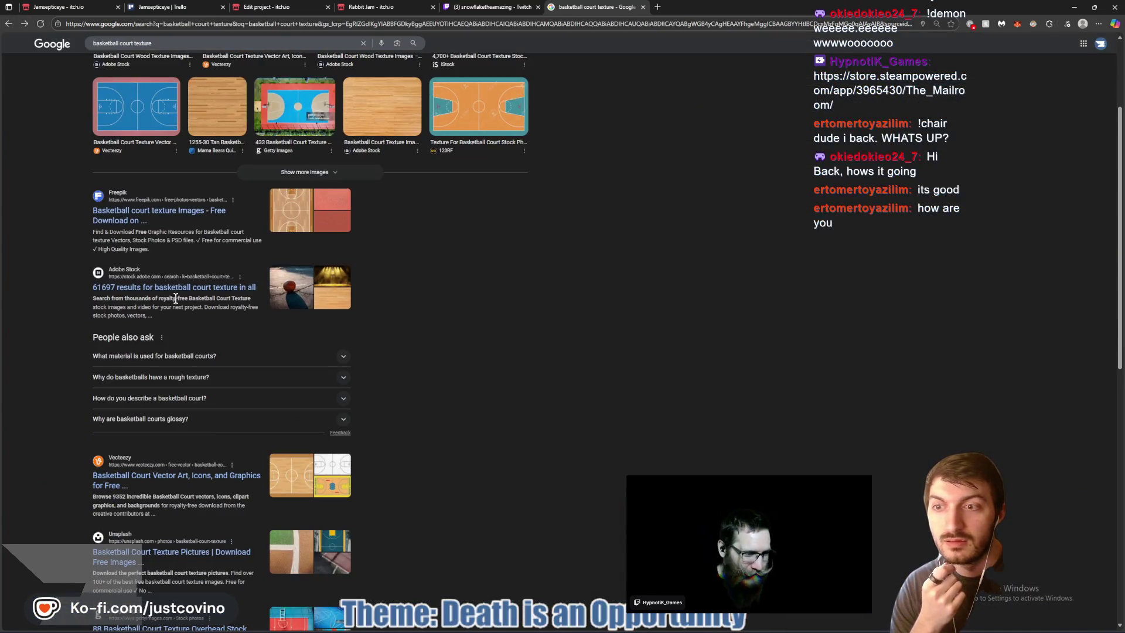
left_click(151, 215)
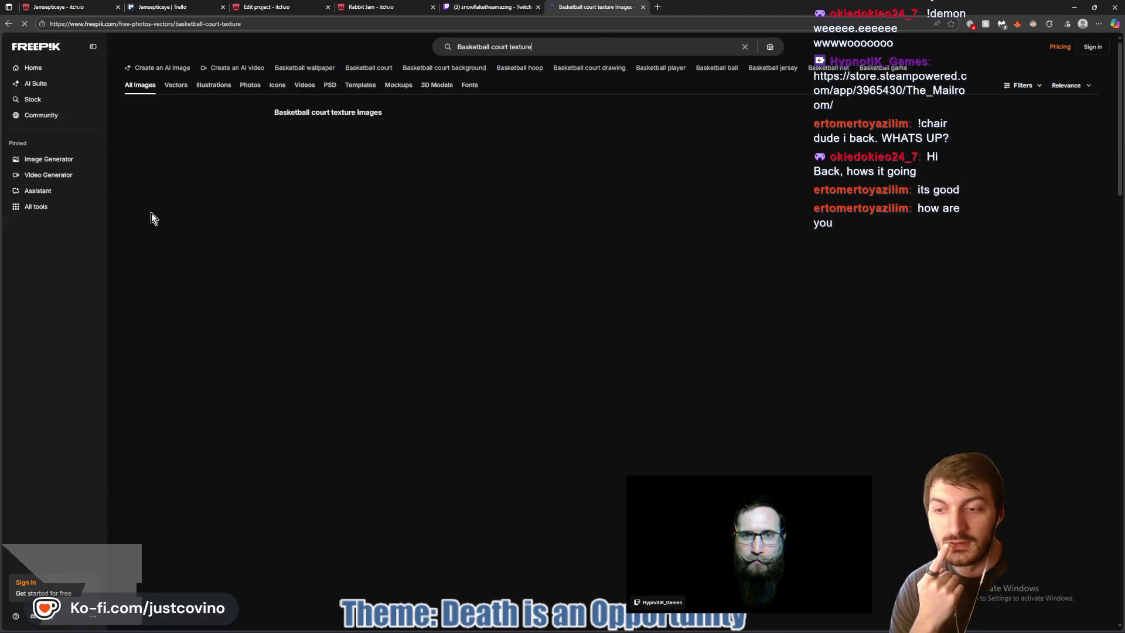
scroll(717, 320, "down", 2)
scroll(717, 320, "down", 4)
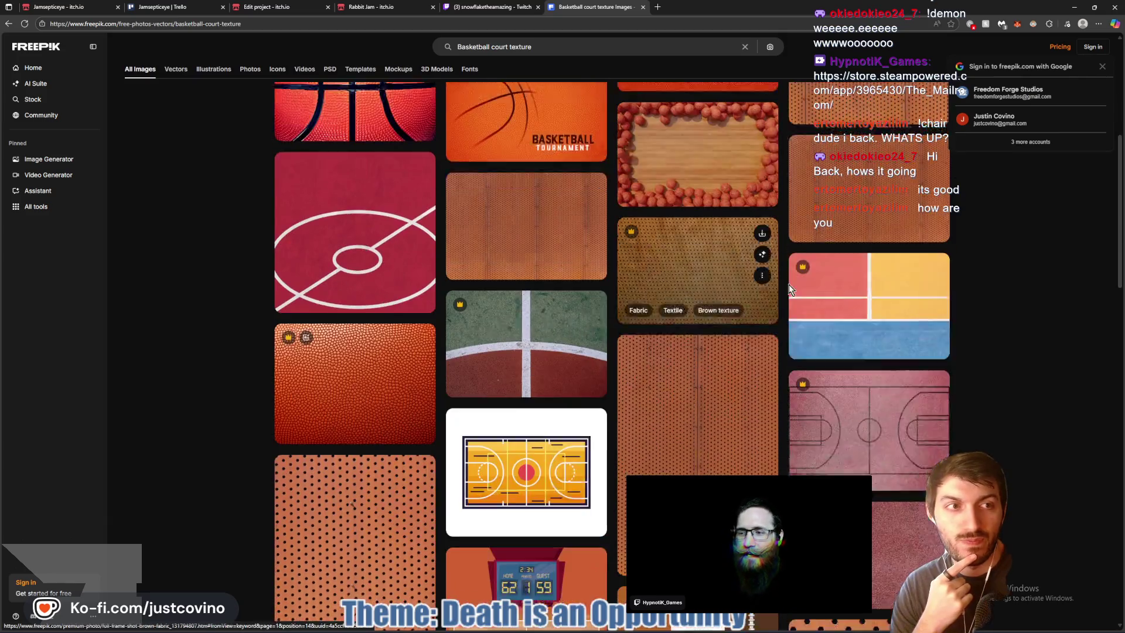
scroll(721, 320, "down", 4)
scroll(721, 320, "down", 15)
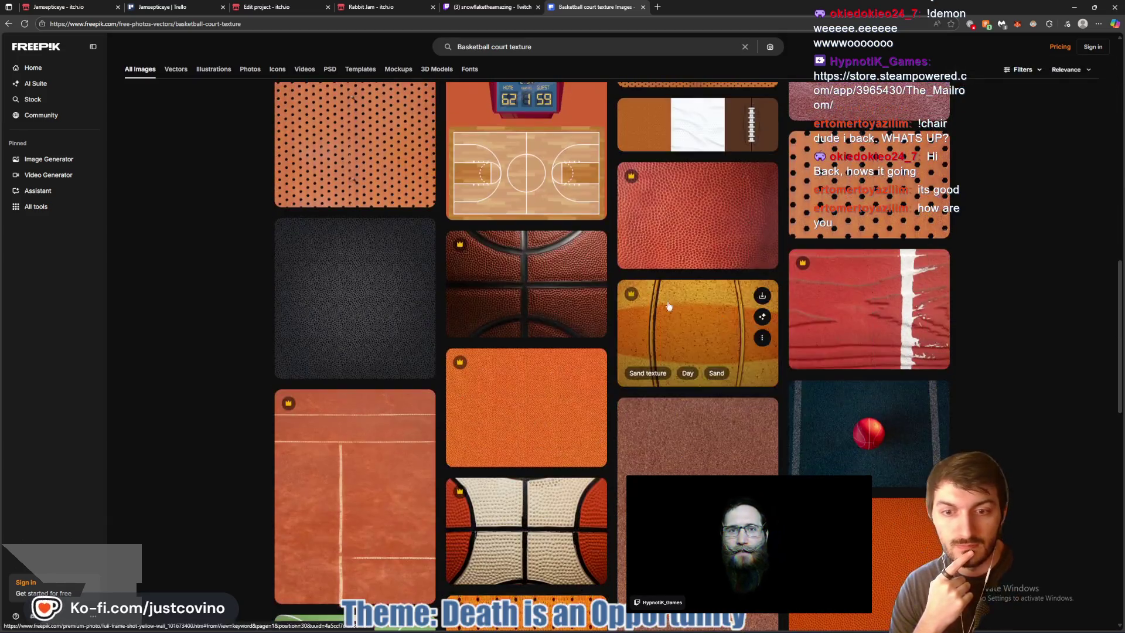
scroll(606, 311, "down", 6)
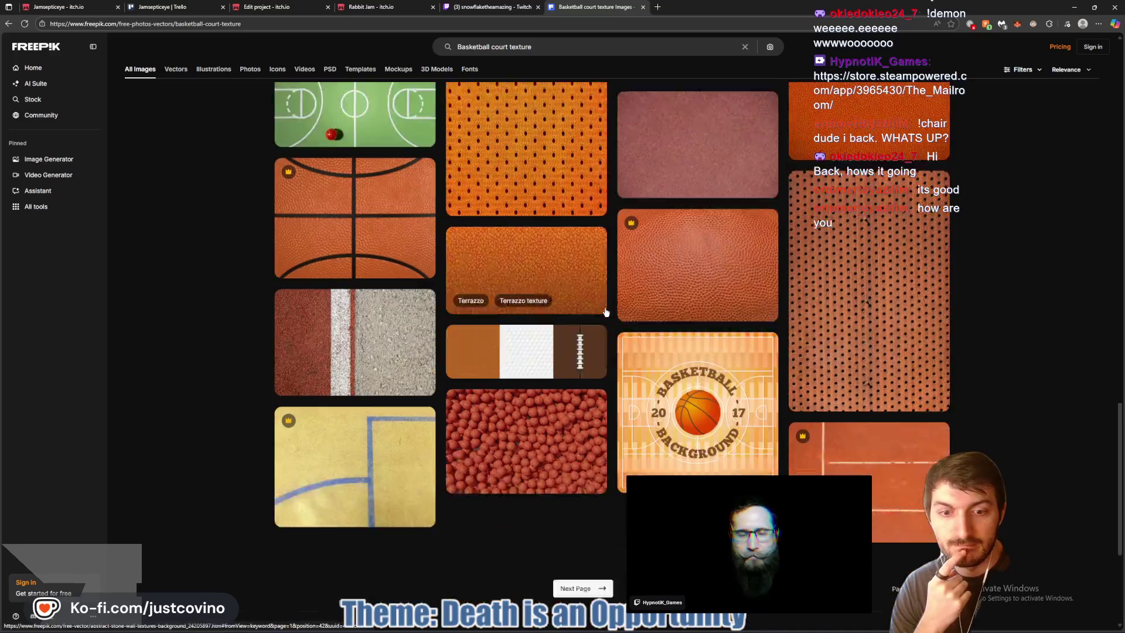
left_click(593, 353)
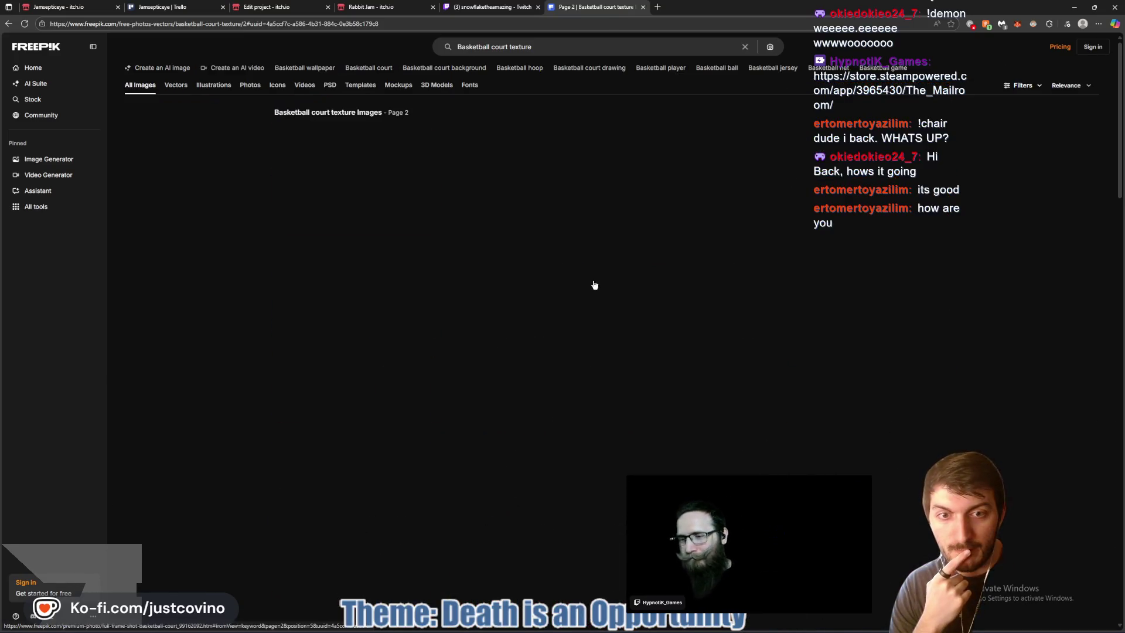
scroll(581, 284, "down", 3)
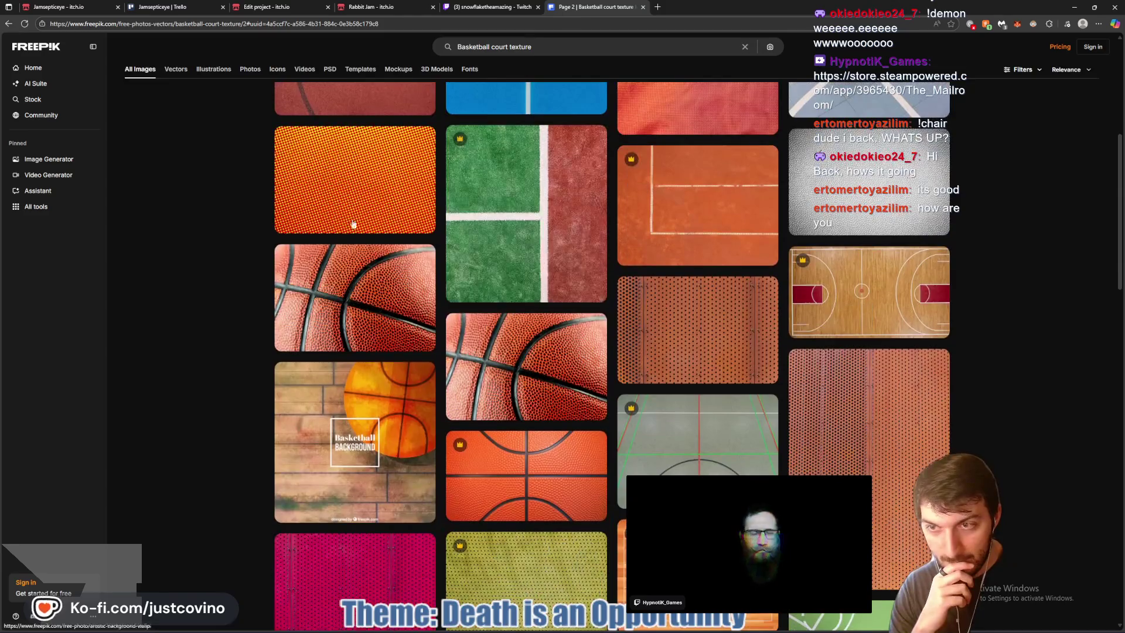
left_click(8, 24)
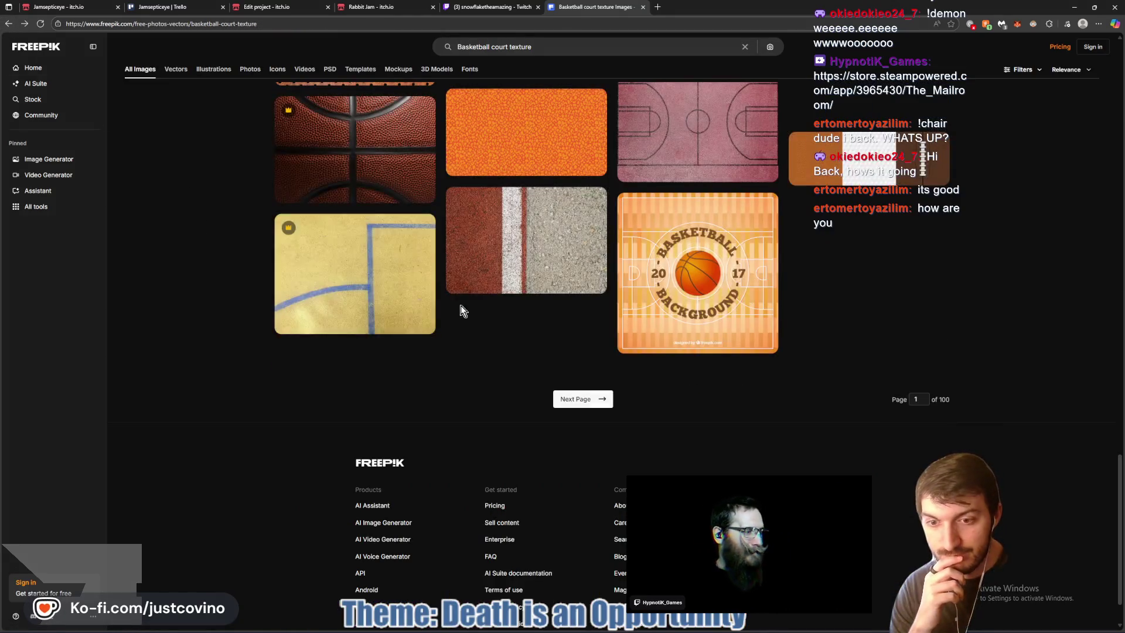
key("alt+Left")
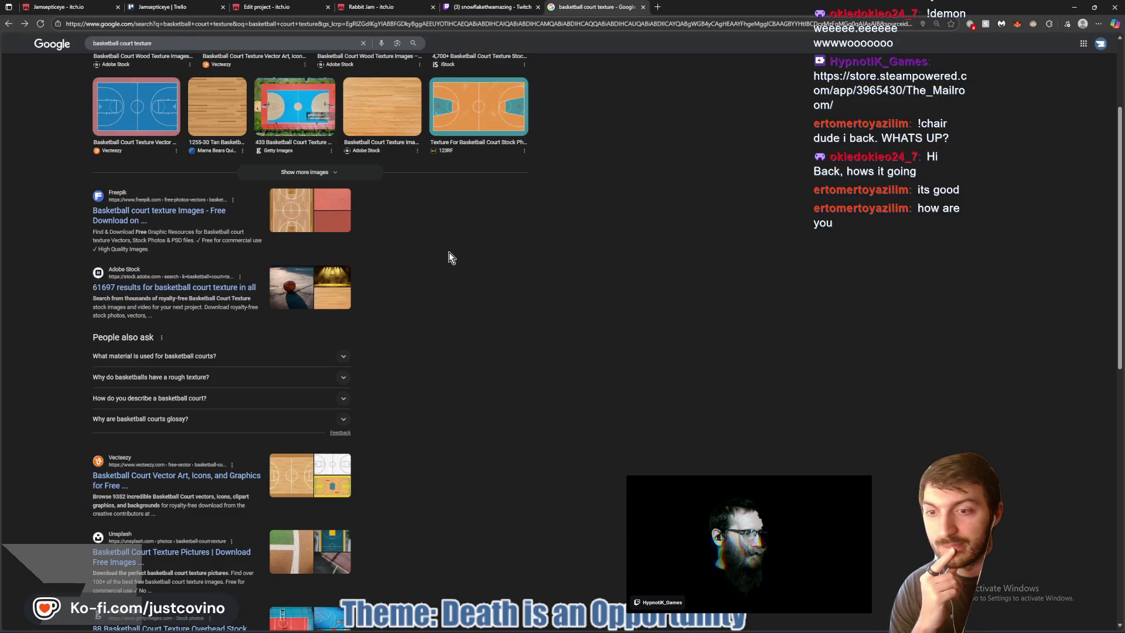
Go to the image results and preview the dark chalk court image
scroll(513, 311, "down", 6)
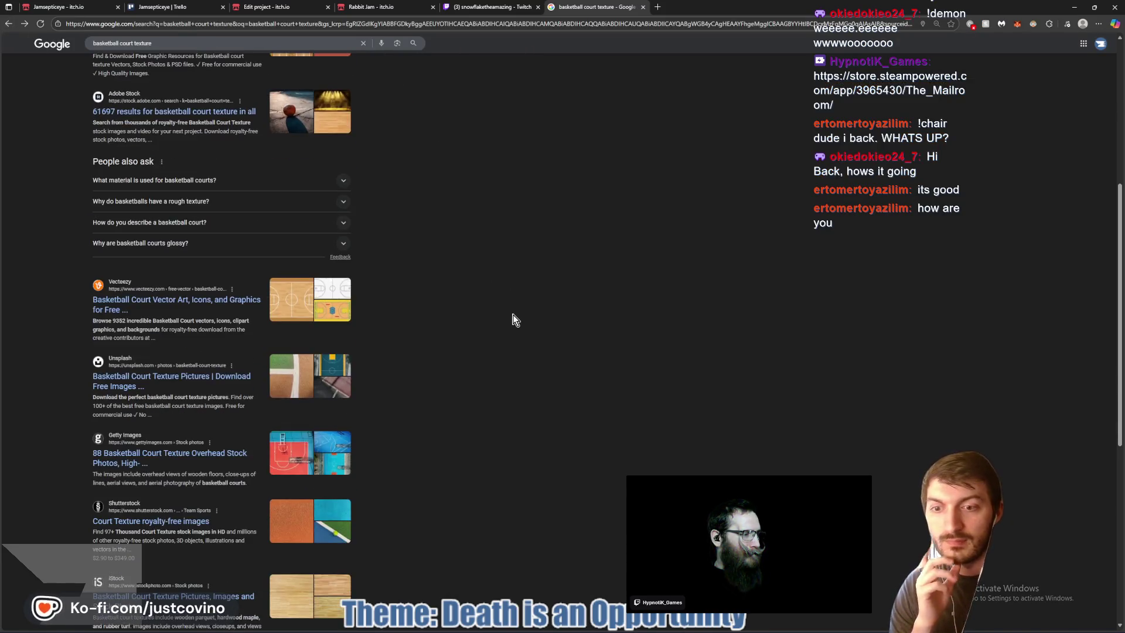
scroll(504, 315, "down", 3)
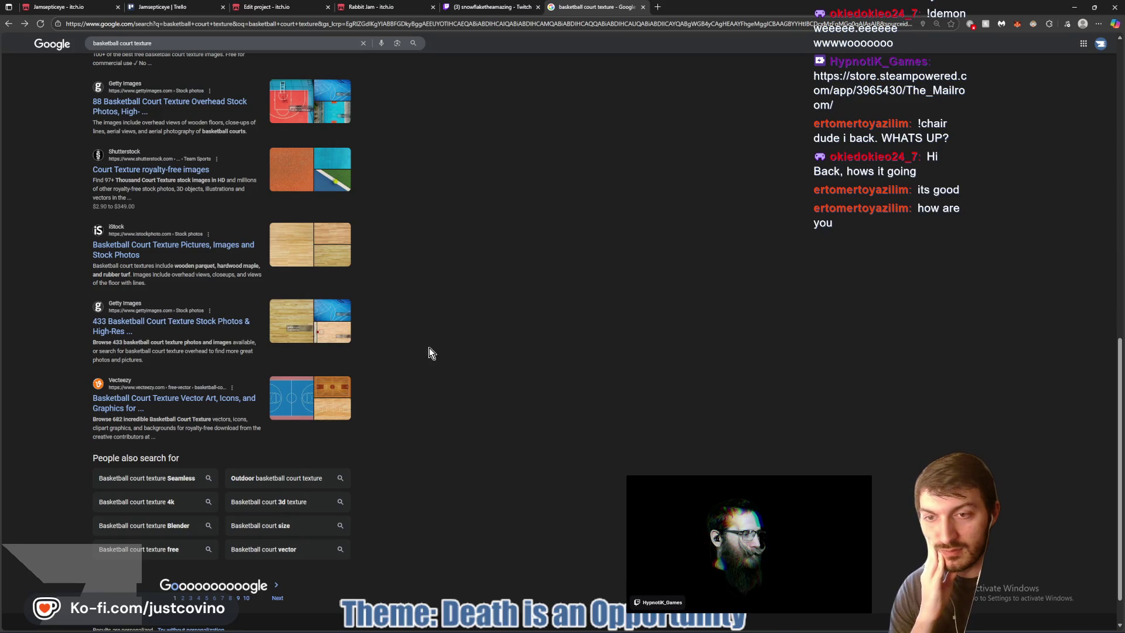
scroll(431, 348, "up", 12)
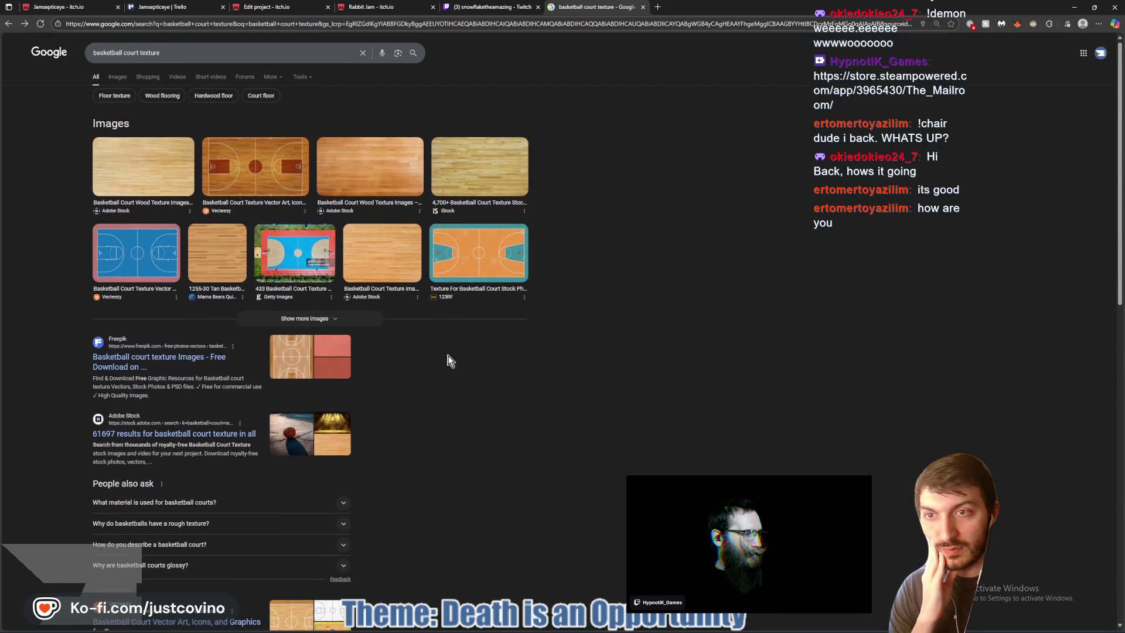
left_click(117, 77)
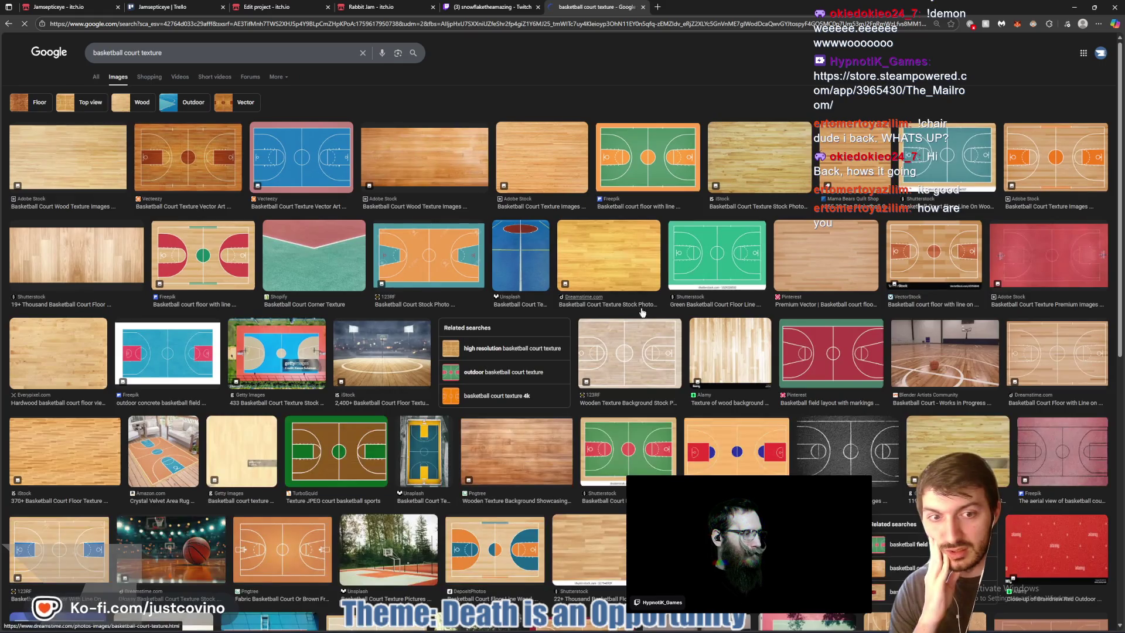
left_click(858, 442)
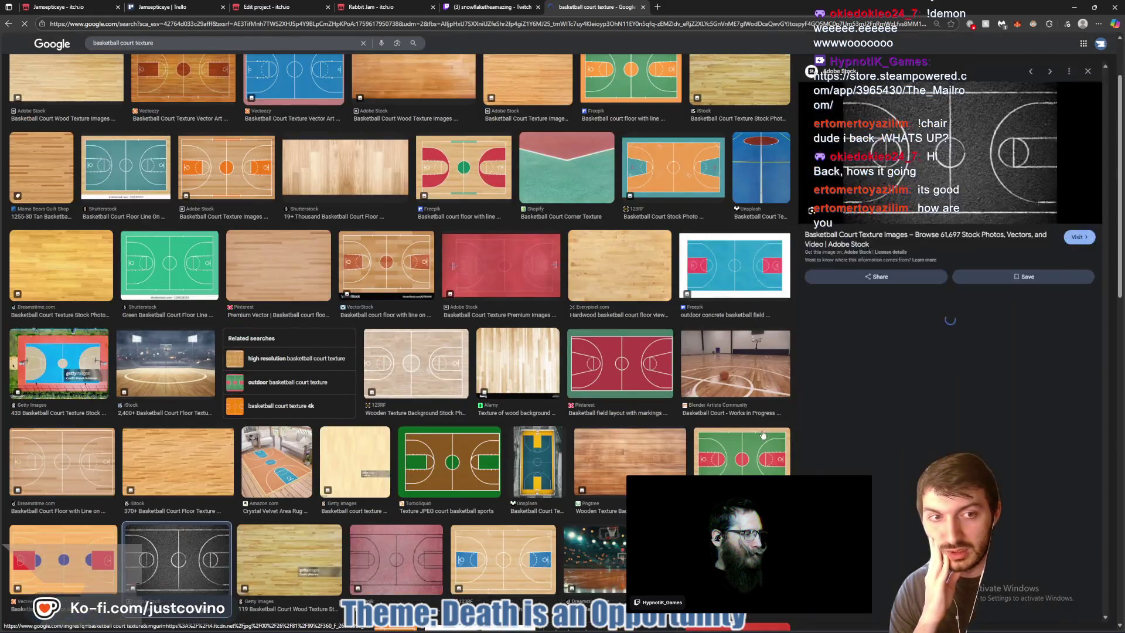
Start saving the image, cancel the Save As dialog, and edit the search query
right_click(934, 166)
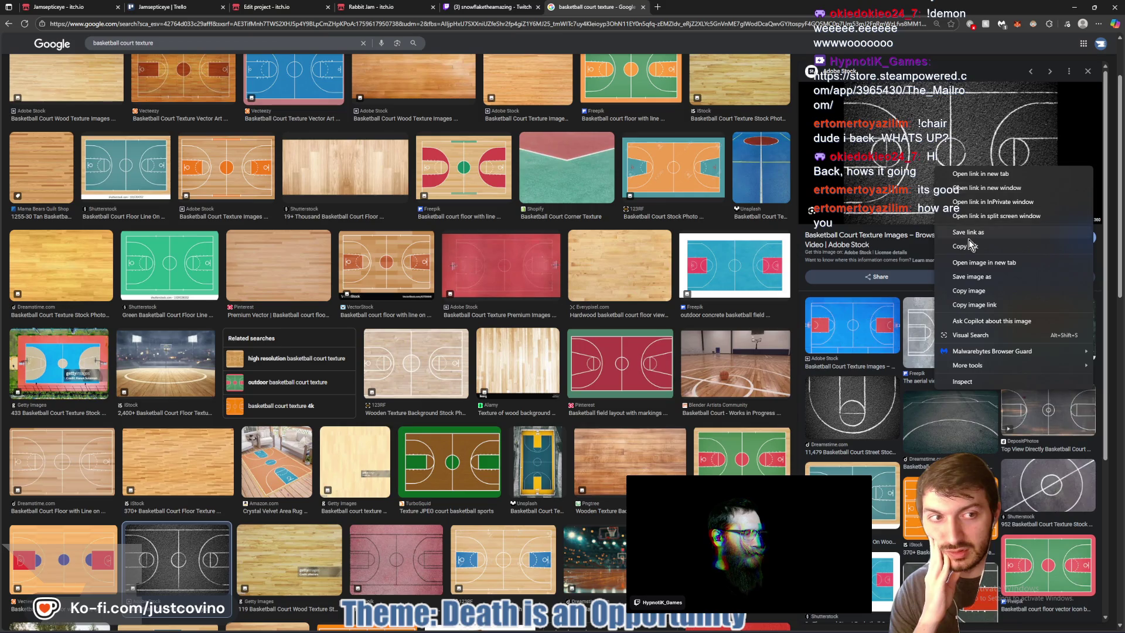
left_click(967, 279)
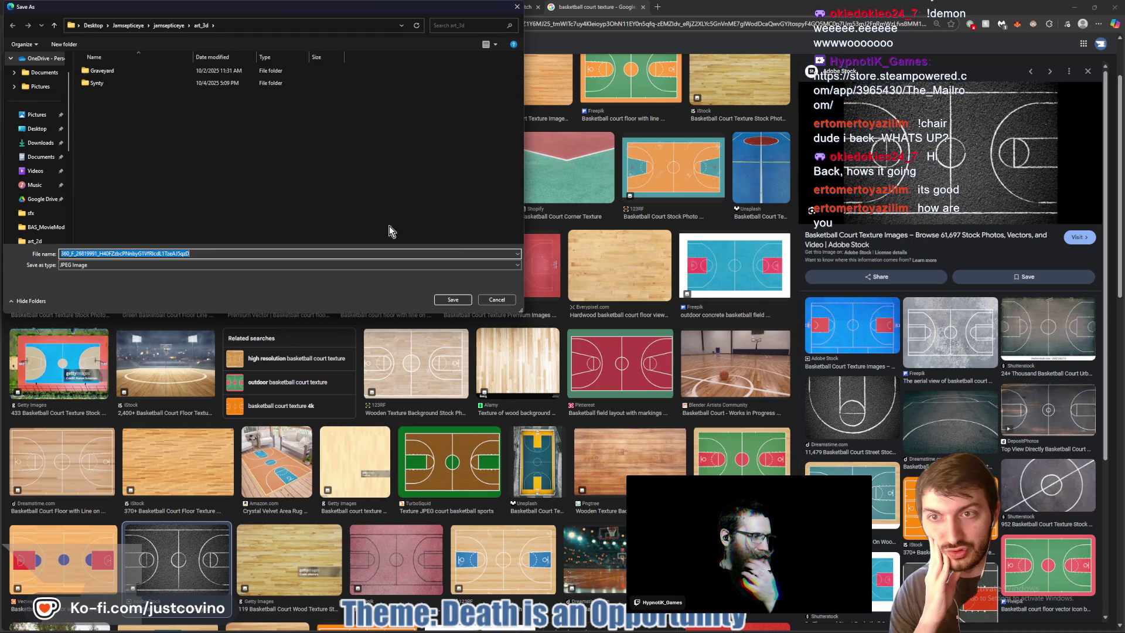
left_click(497, 300)
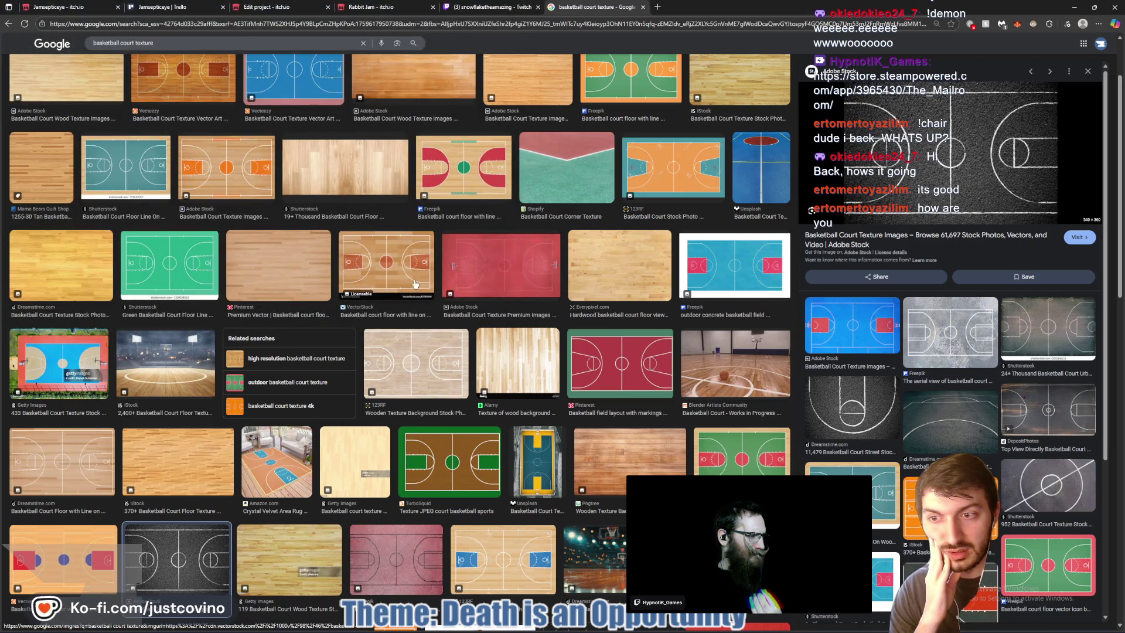
scroll(416, 284, "up", 2)
left_click(174, 51)
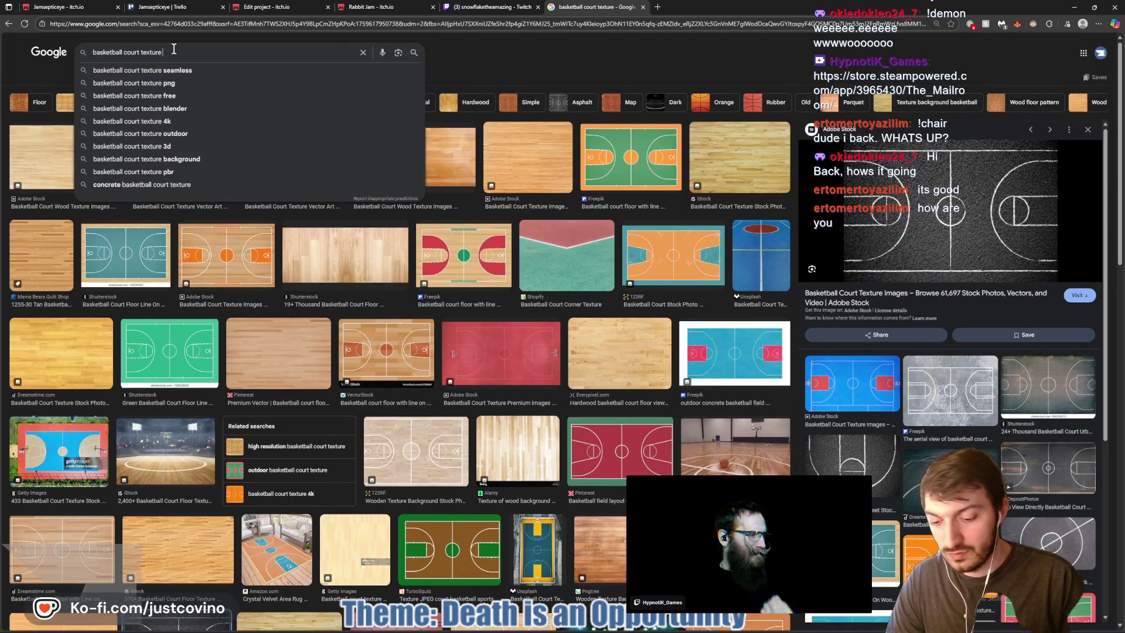
Refine the image search to 'basketball court texture cc0' and scroll through the results
type(" cc0")
key("Return")
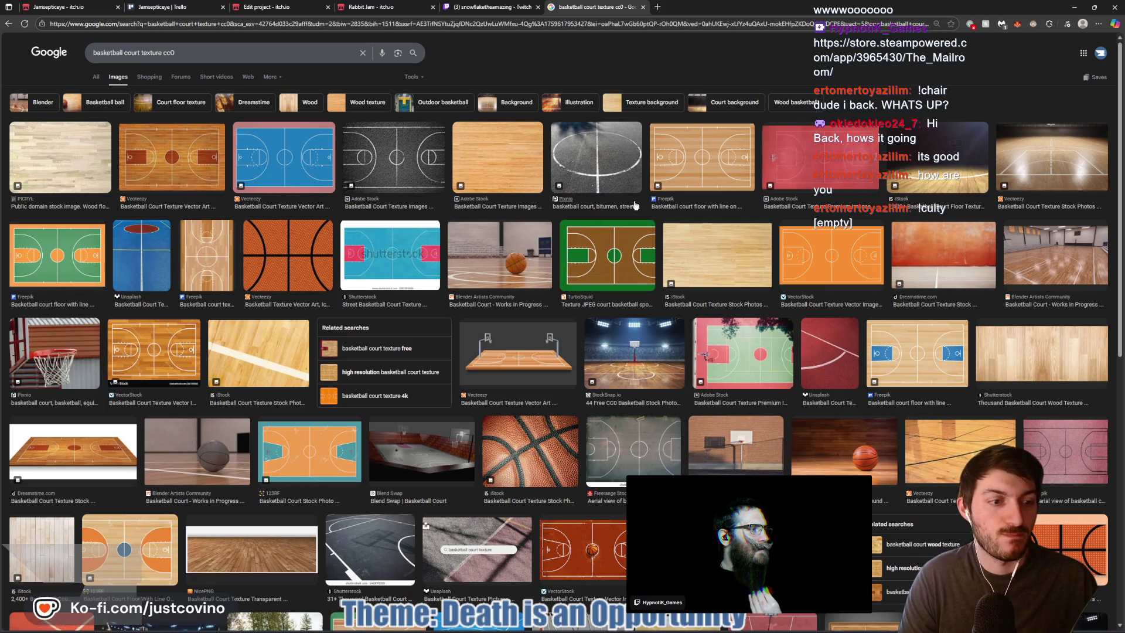
scroll(667, 320, "down", 2)
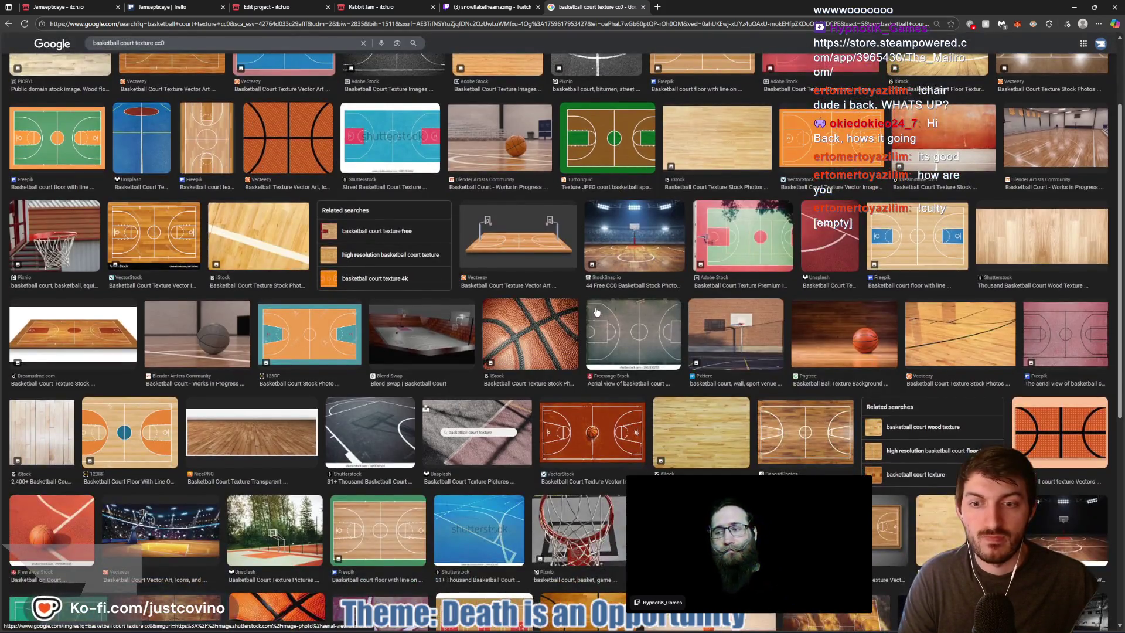
scroll(596, 311, "down", 9)
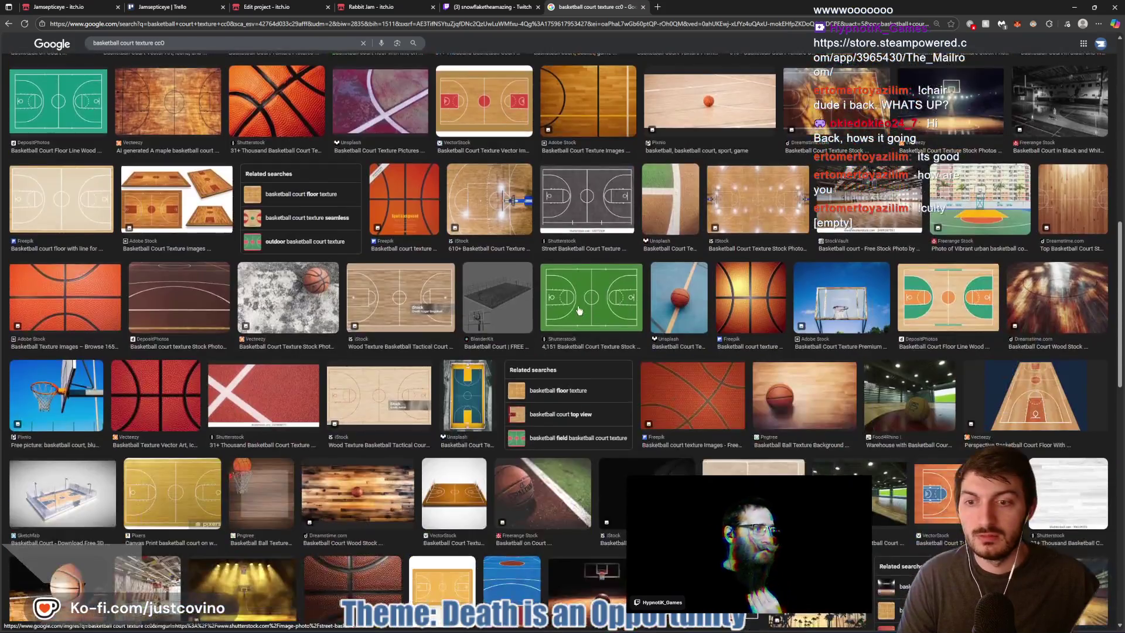
scroll(579, 311, "down", 3)
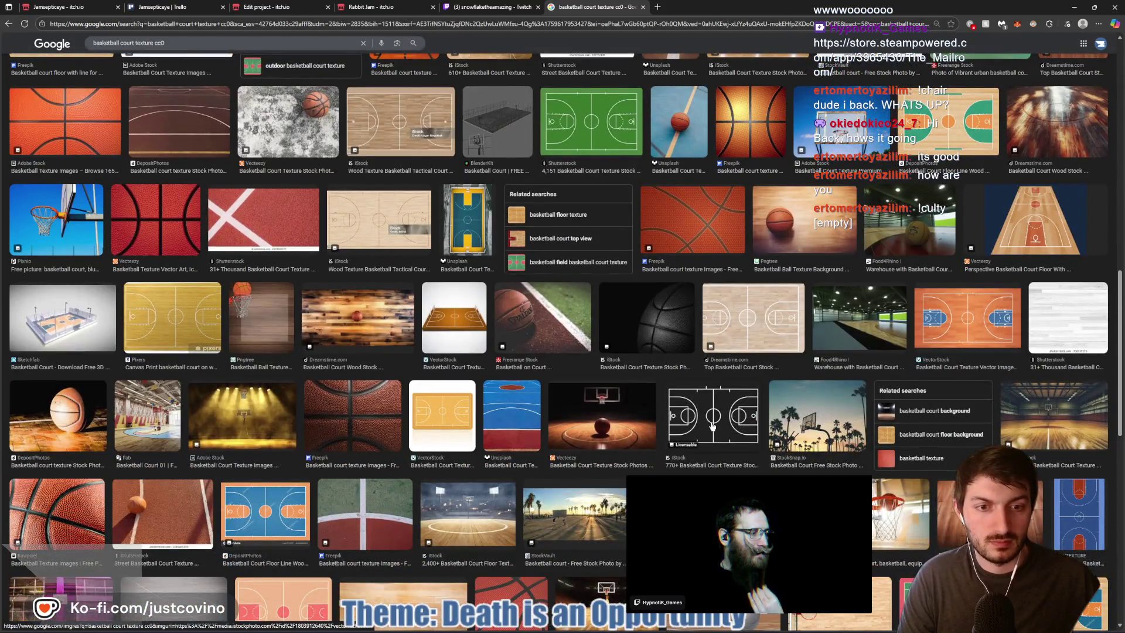
scroll(713, 423, "up", 9)
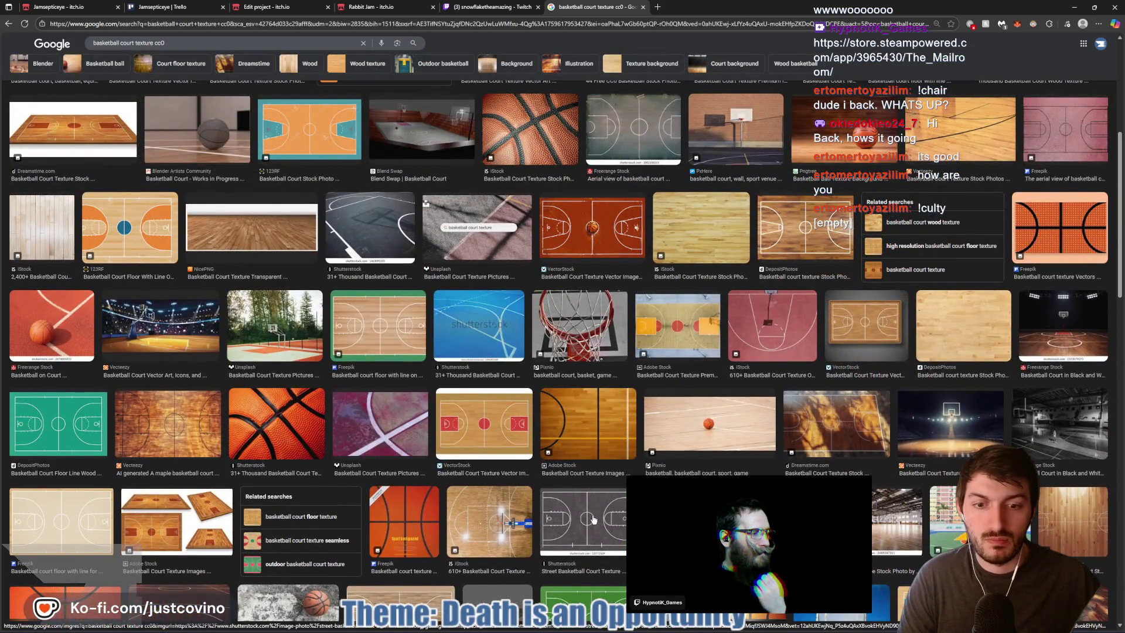
Preview the street basketball court image and the dark chalk-lined court image
left_click(594, 520)
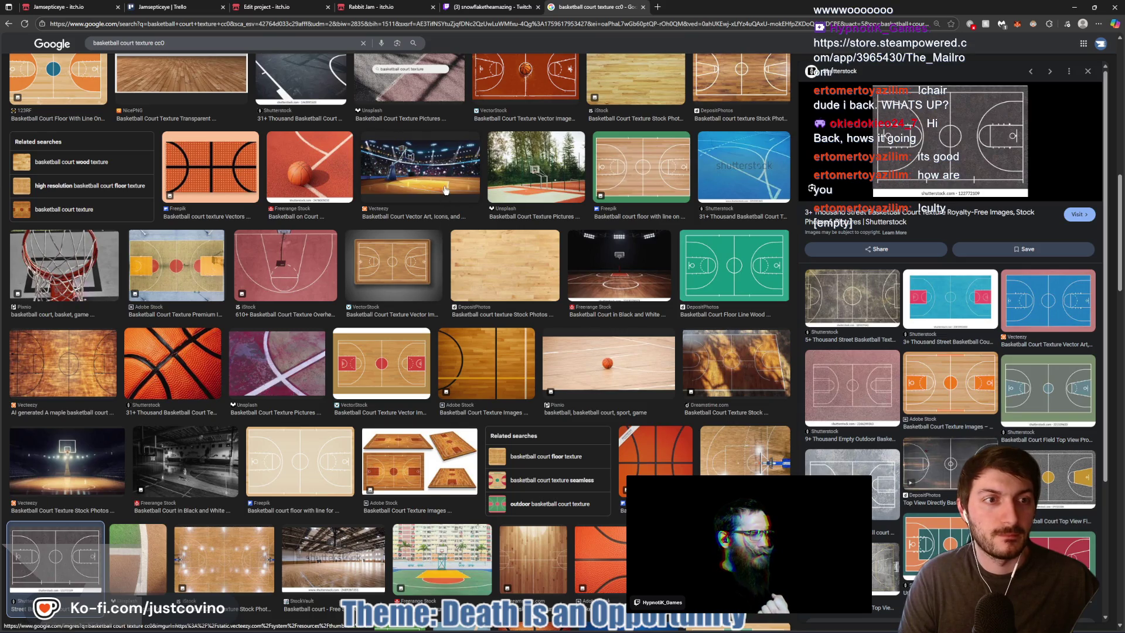
scroll(442, 189, "up", 5)
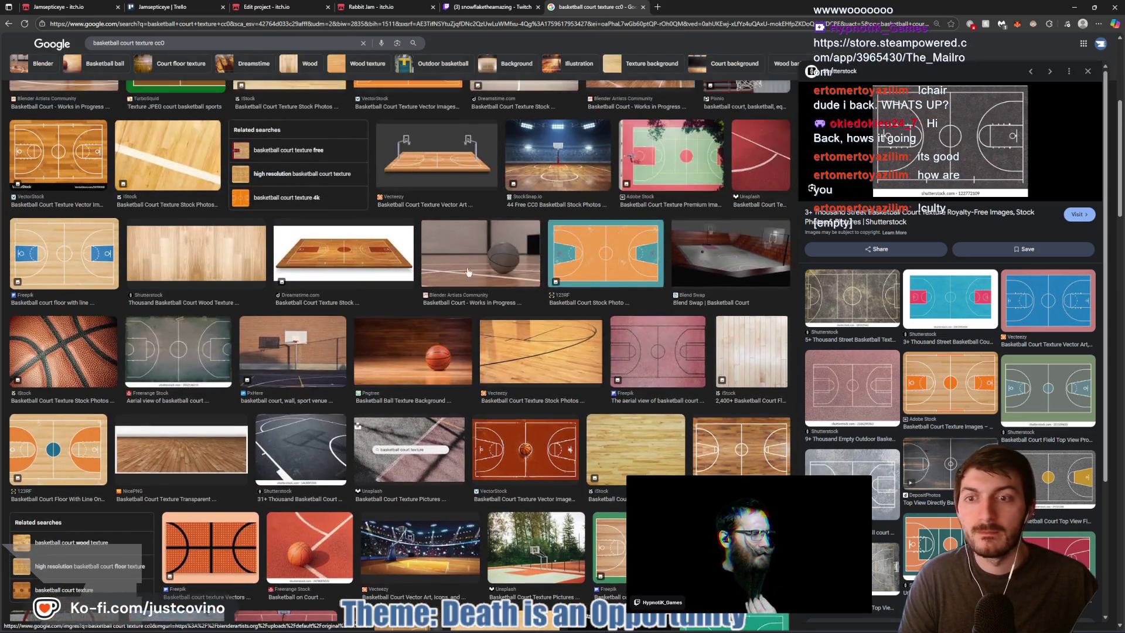
scroll(243, 280, "up", 5)
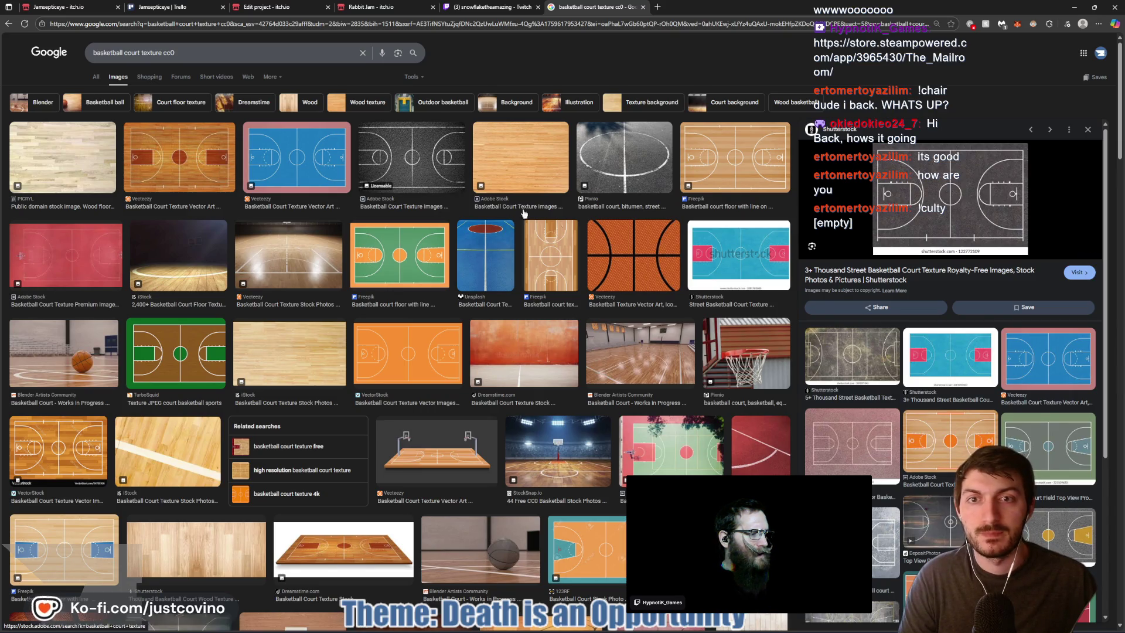
left_click(386, 179)
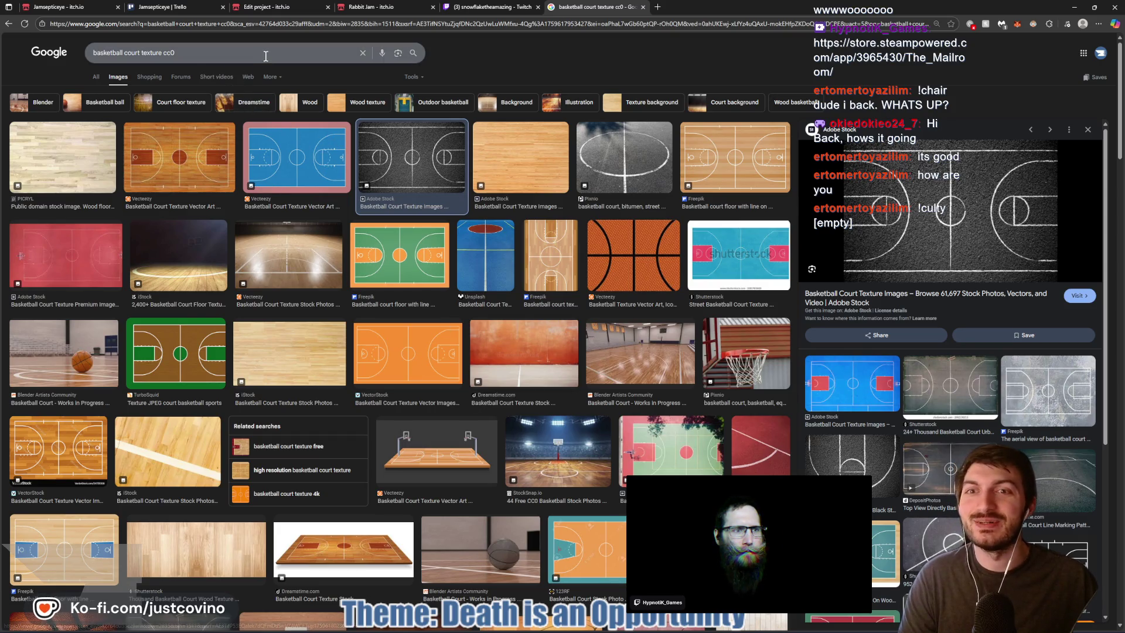
Return to the search query, then bring the Godot Engine editor to the front
left_click(280, 57)
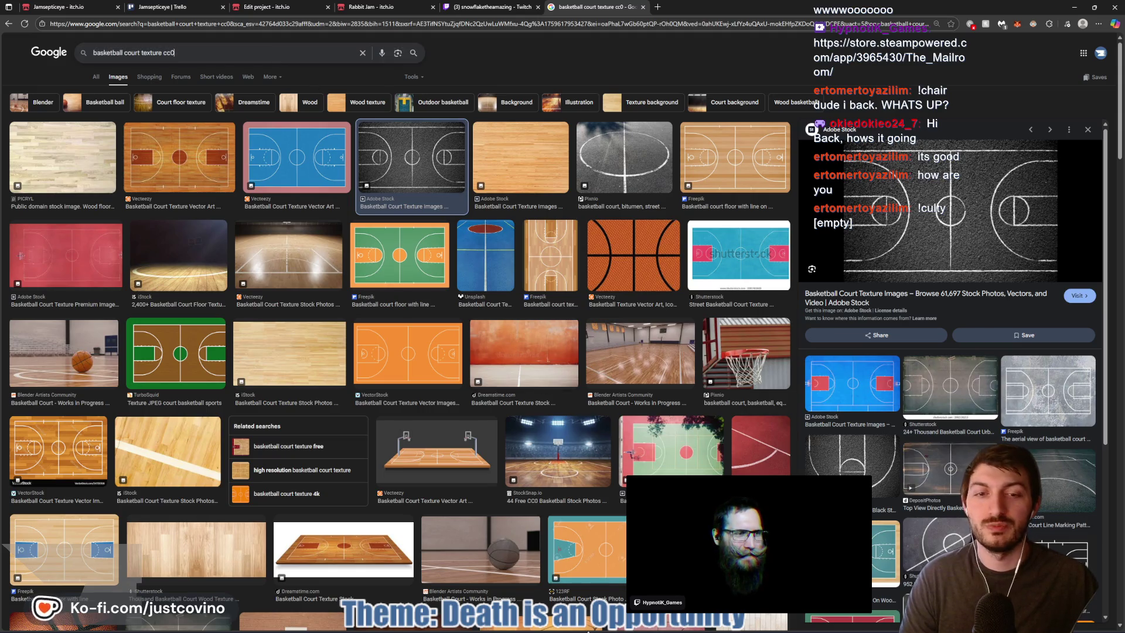
mouse_move(697, 629)
left_click(655, 629)
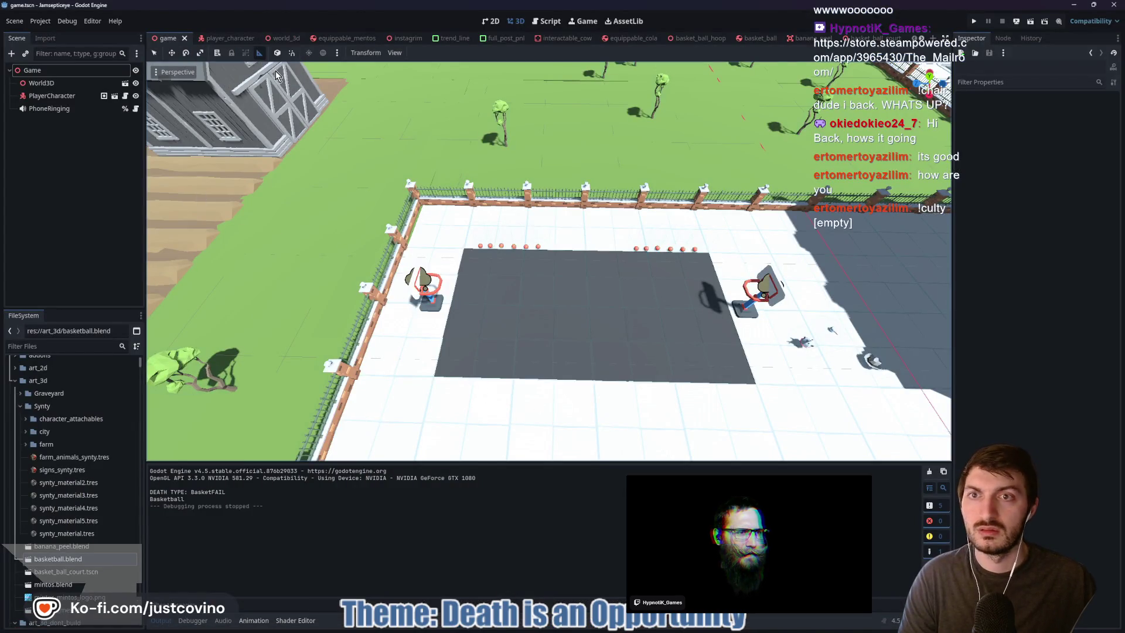
Filter files for 'instagrim', open instagrim.tscn, and inspect player_character's InteractZoneLbl node
left_click(72, 347)
type("instagrim")
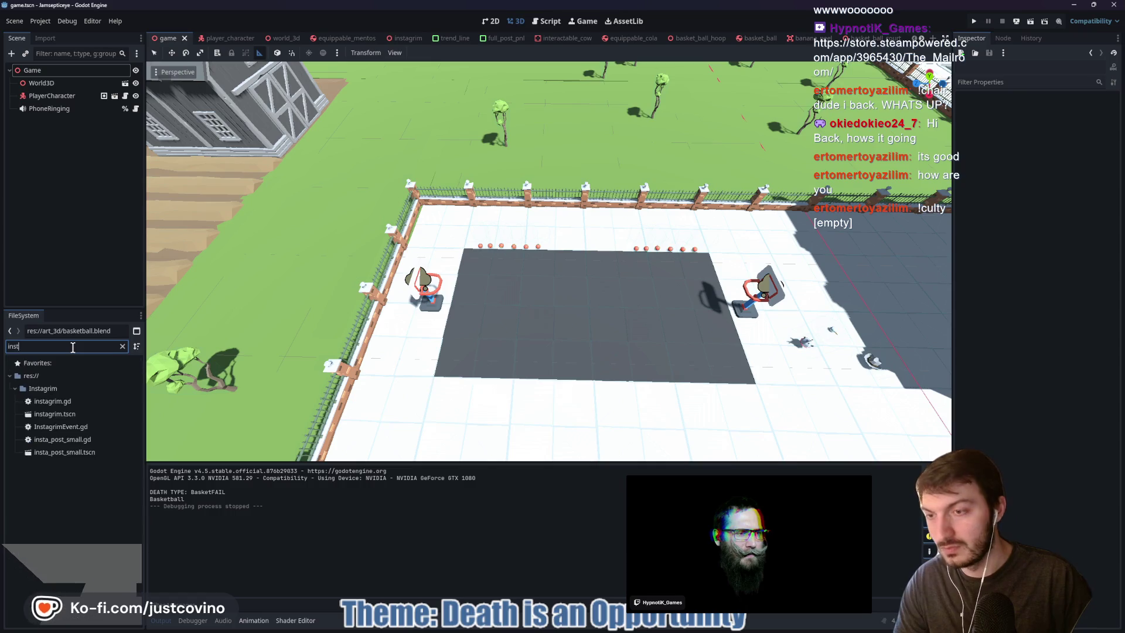
double_click(86, 412)
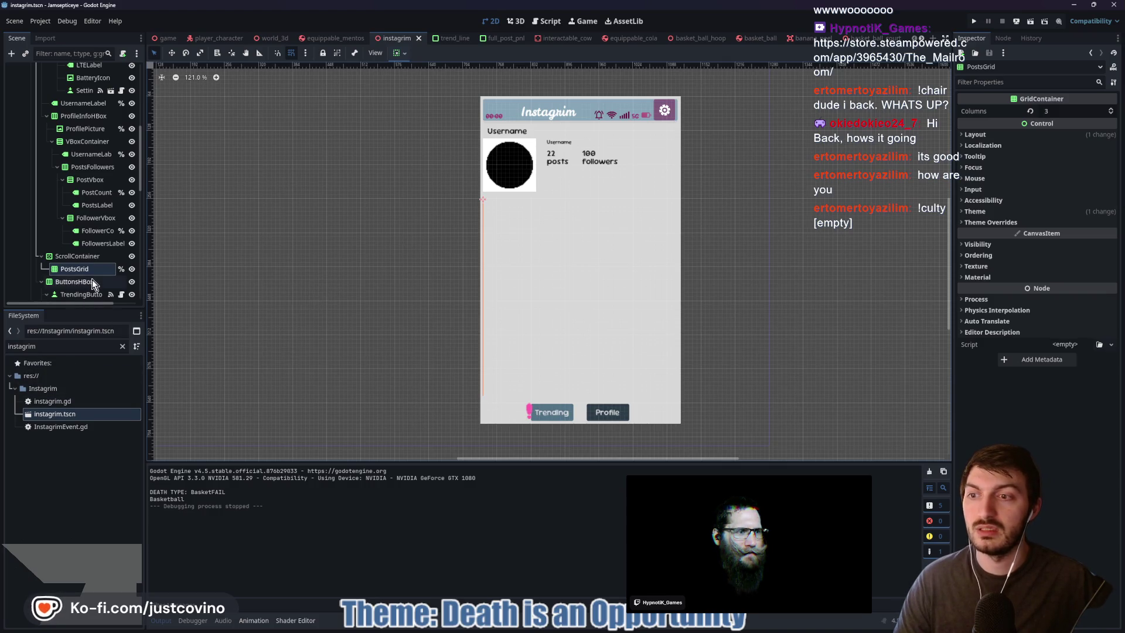
scroll(92, 281, "down", 3)
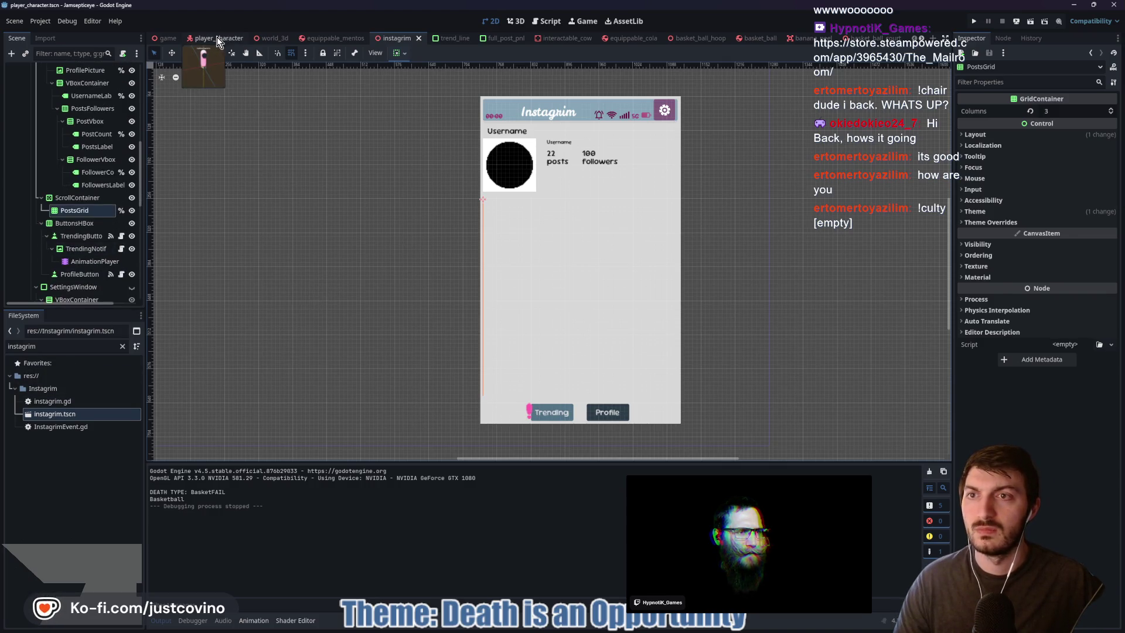
left_click(215, 38)
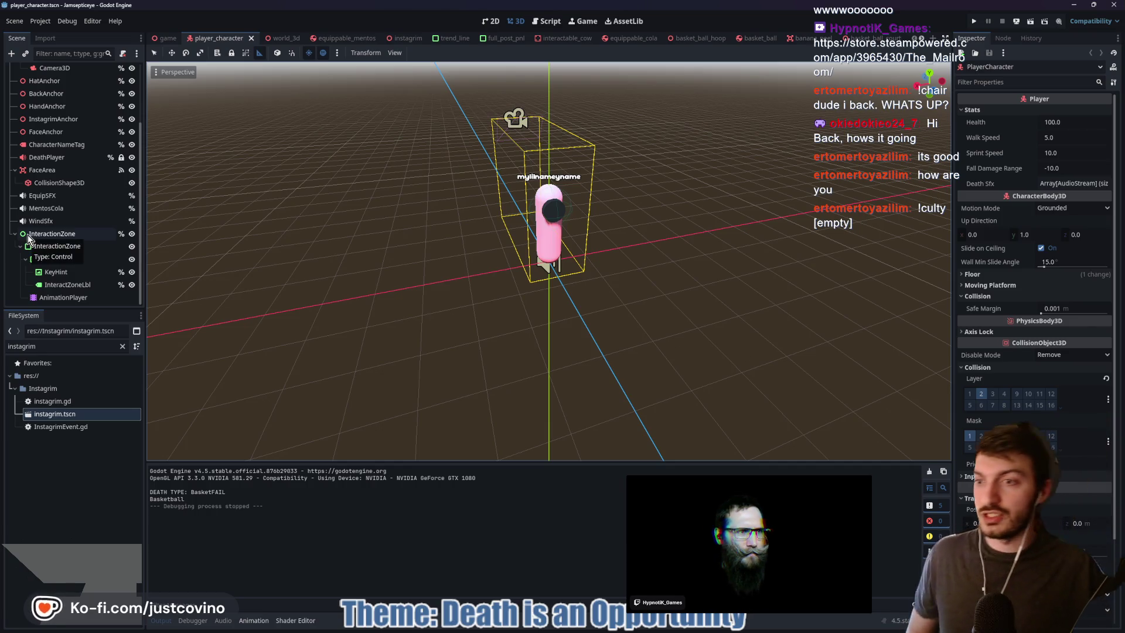
left_click(78, 289)
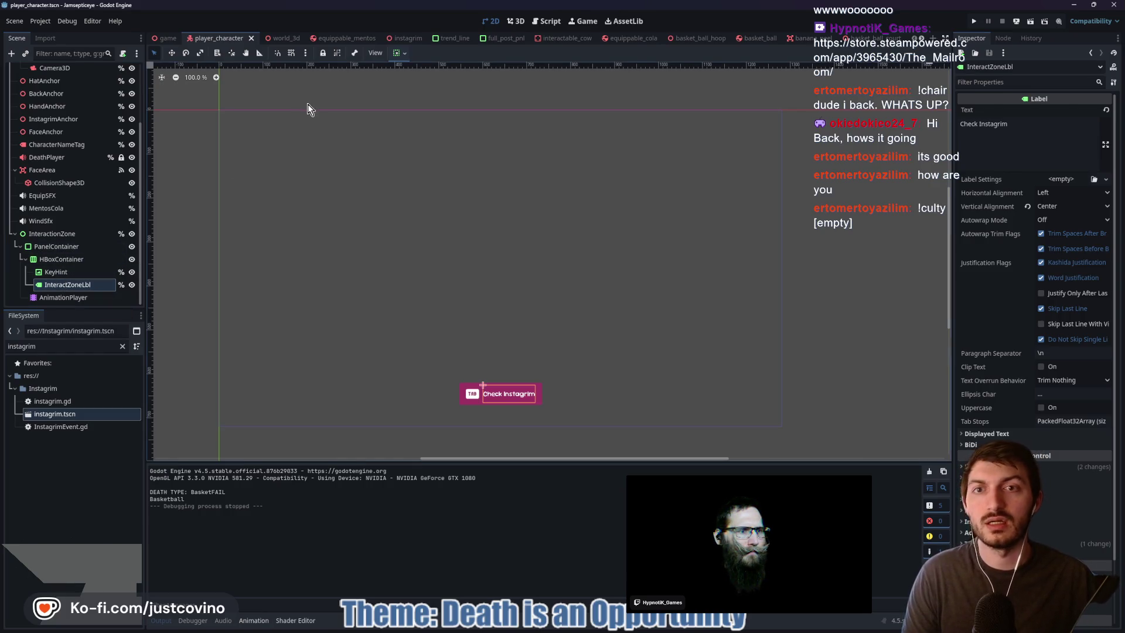
Change the file filter to 'interac' and open interactable_zone.tscn
double_click(58, 346)
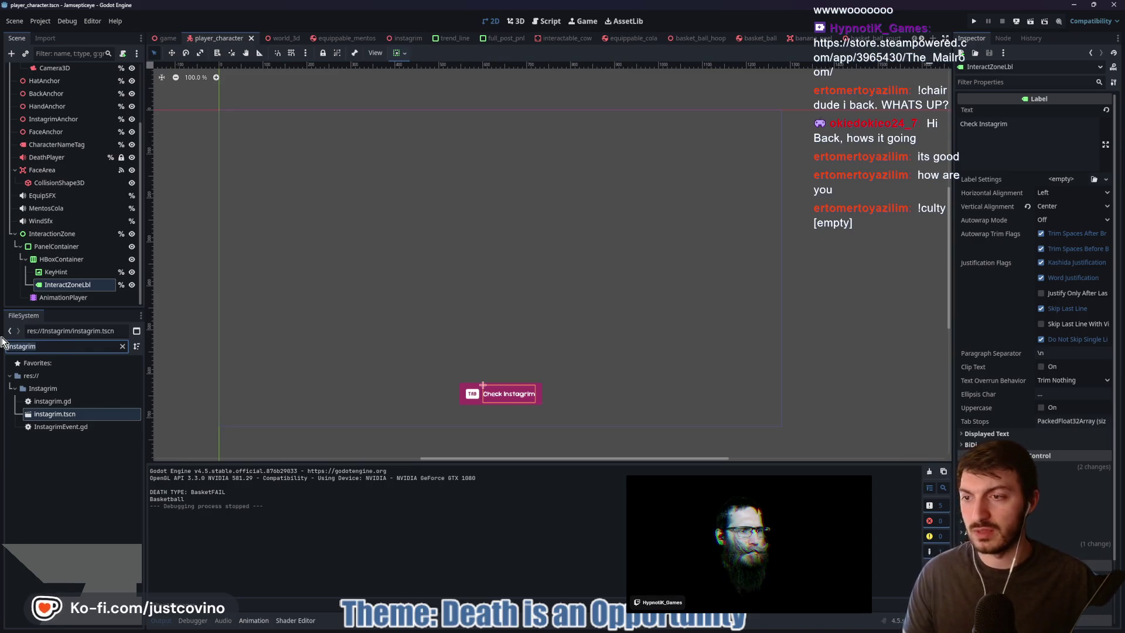
type("interac")
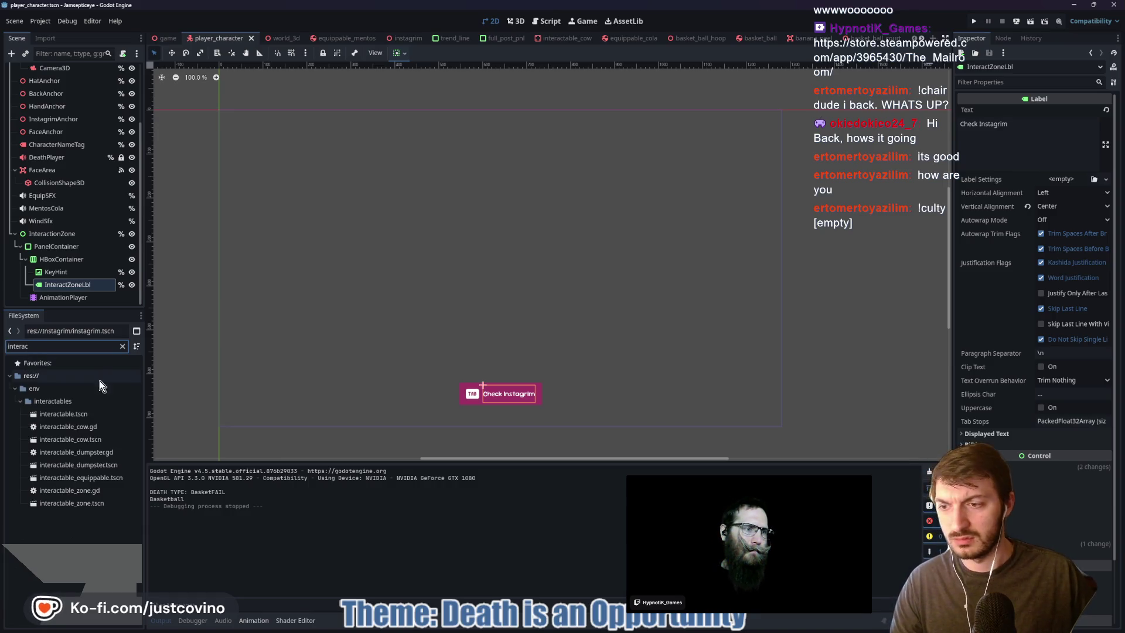
double_click(96, 504)
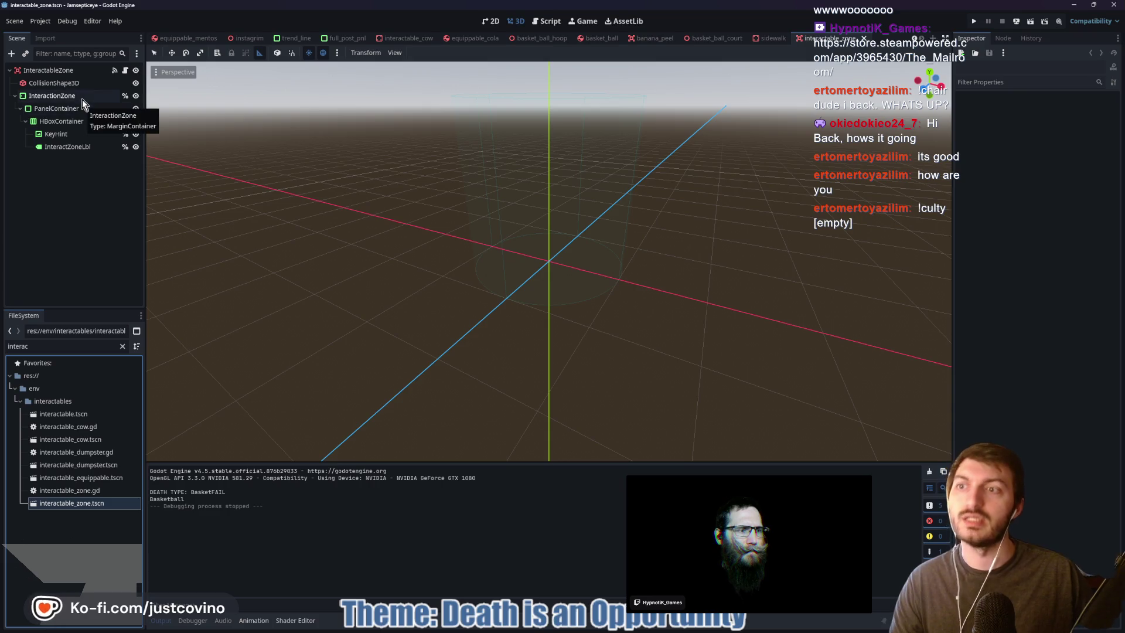
Open the InteractableZone node's script interactable_zone.gd and scroll through it
left_click(125, 70)
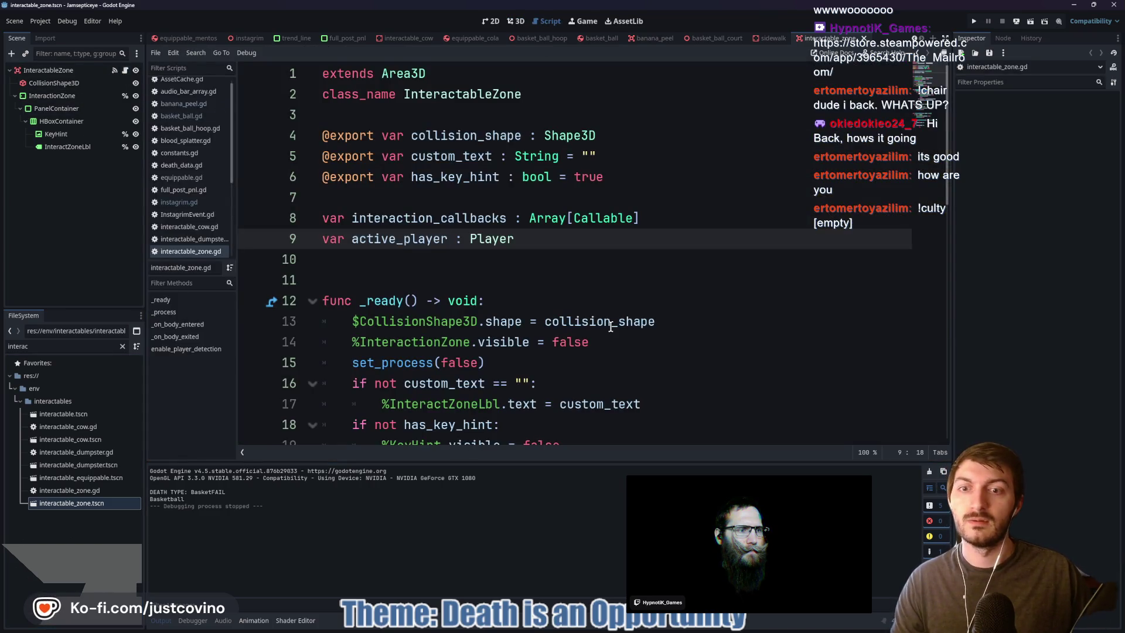
scroll(610, 326, "down", 1)
scroll(596, 358, "down", 10)
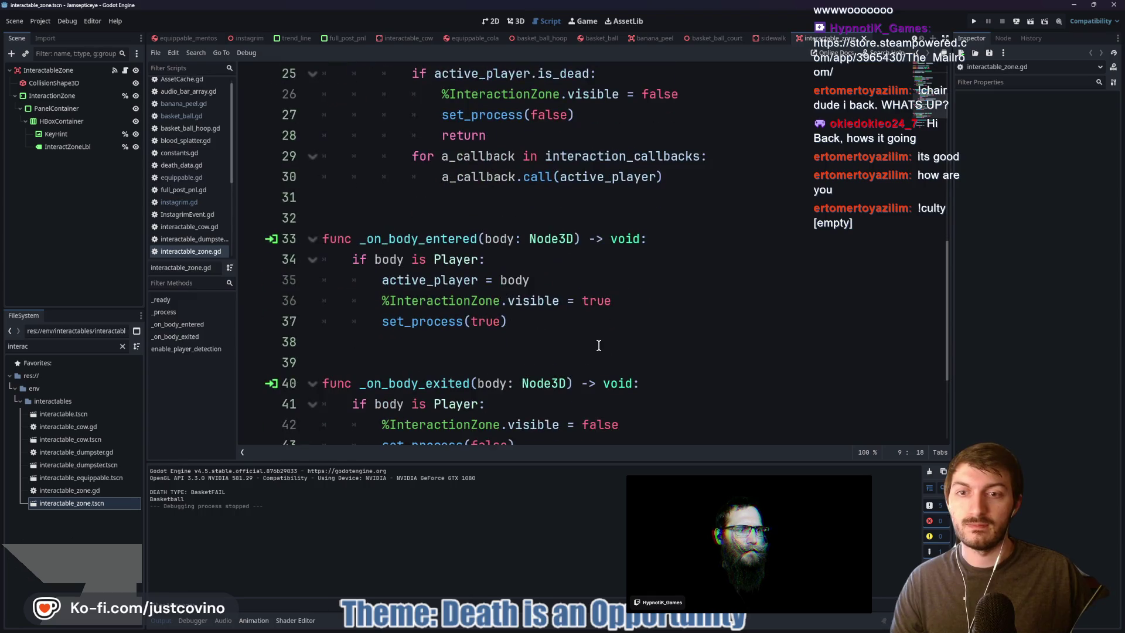
scroll(599, 345, "up", 10)
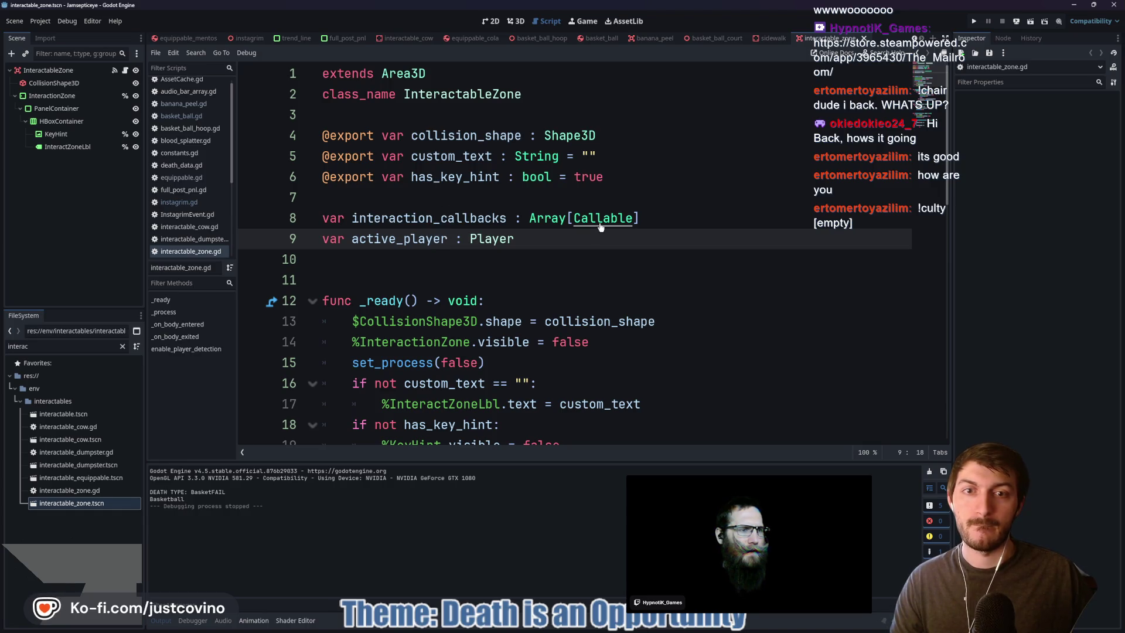
Inspect the InteractableZone root node and line 9 of the script, then switch to Blender
left_click(48, 70)
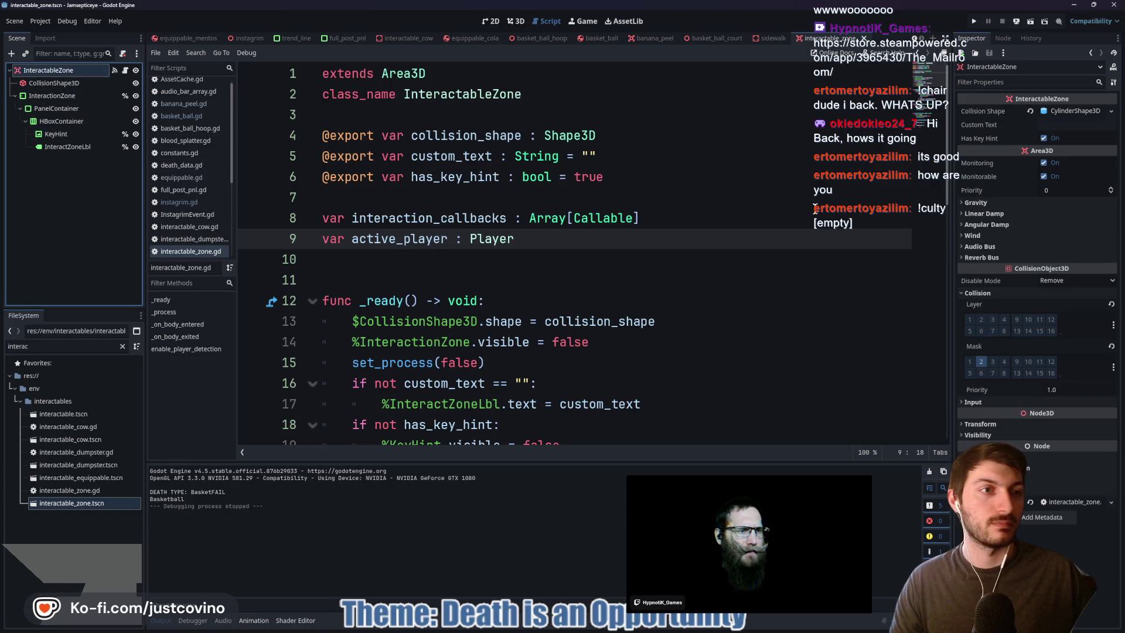
left_click(603, 241)
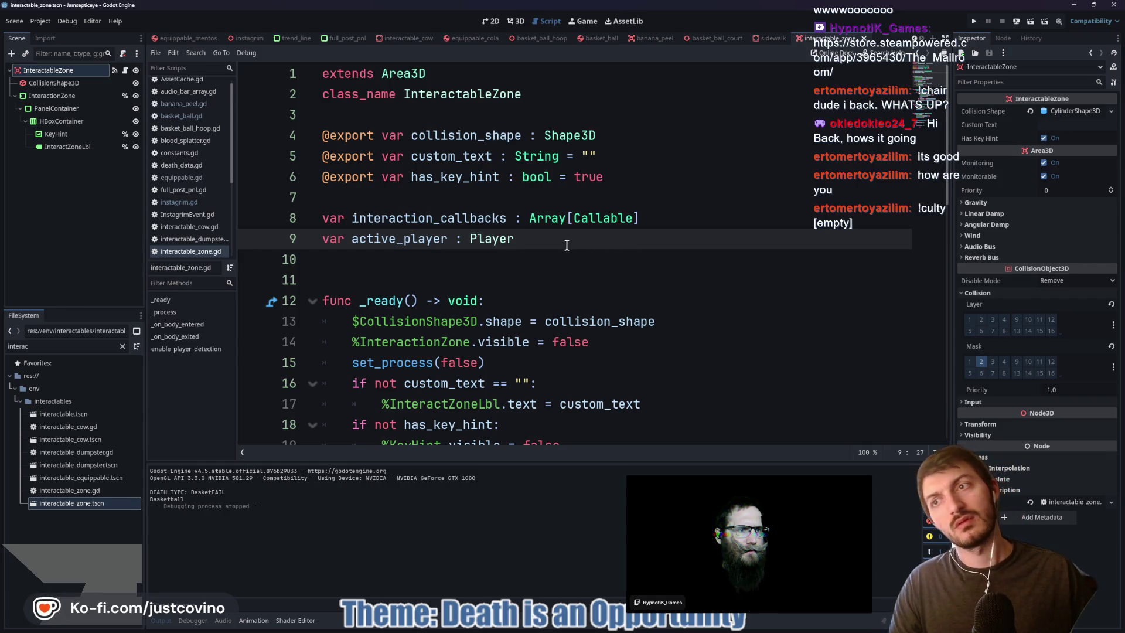
scroll(561, 245, "down", 5)
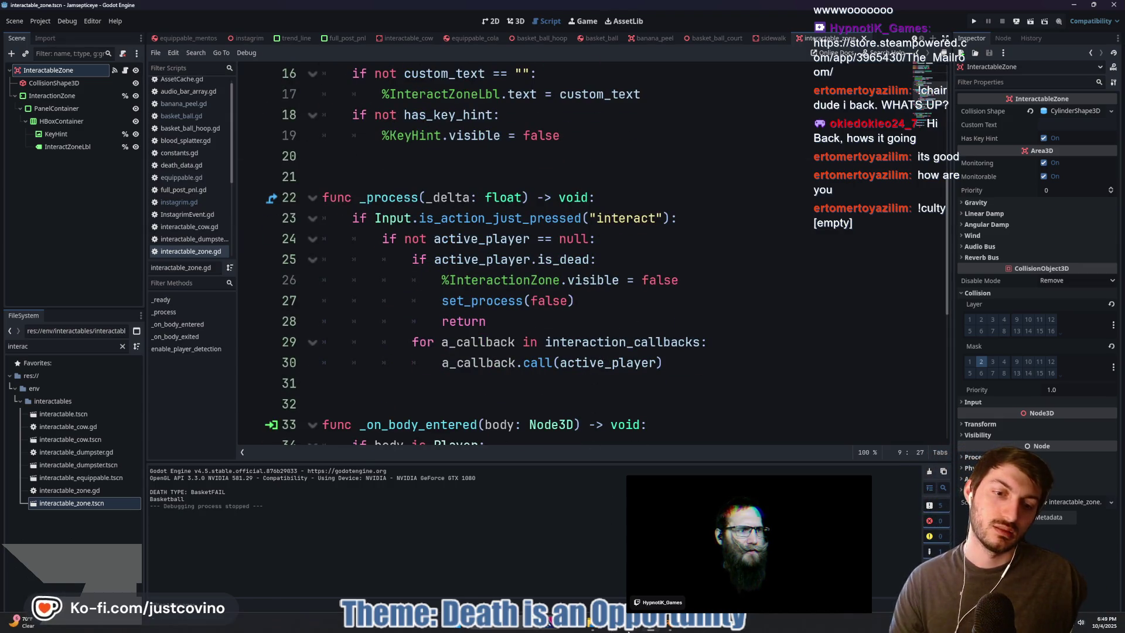
left_click(674, 628)
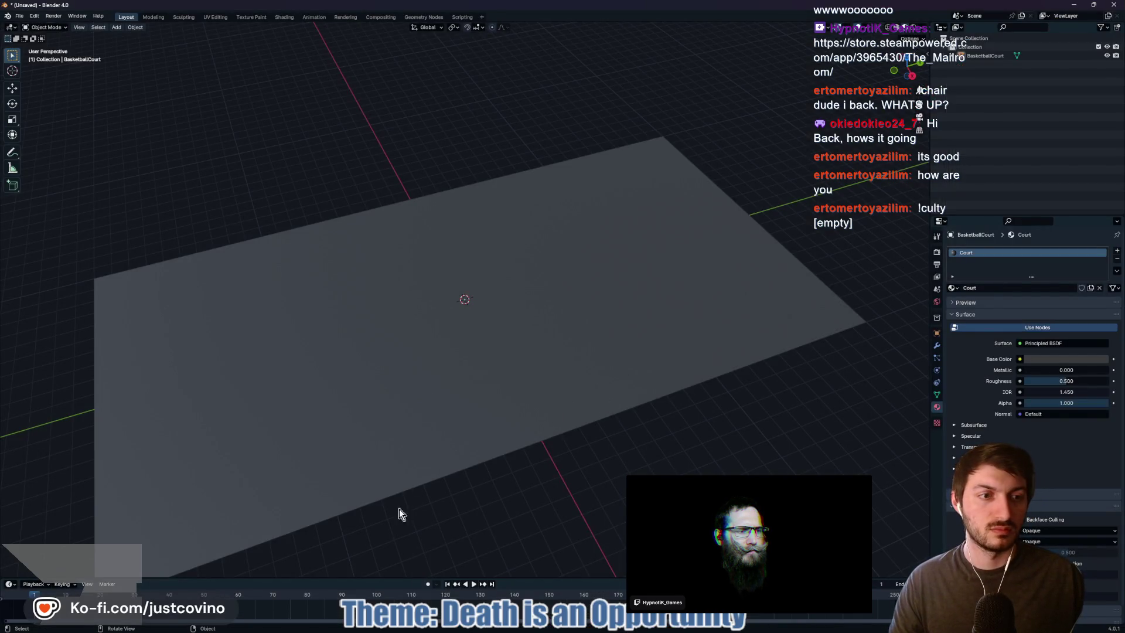
Leave Blender for the 'basketball court texture cc0' results and bring up the Start menu
left_click(611, 628)
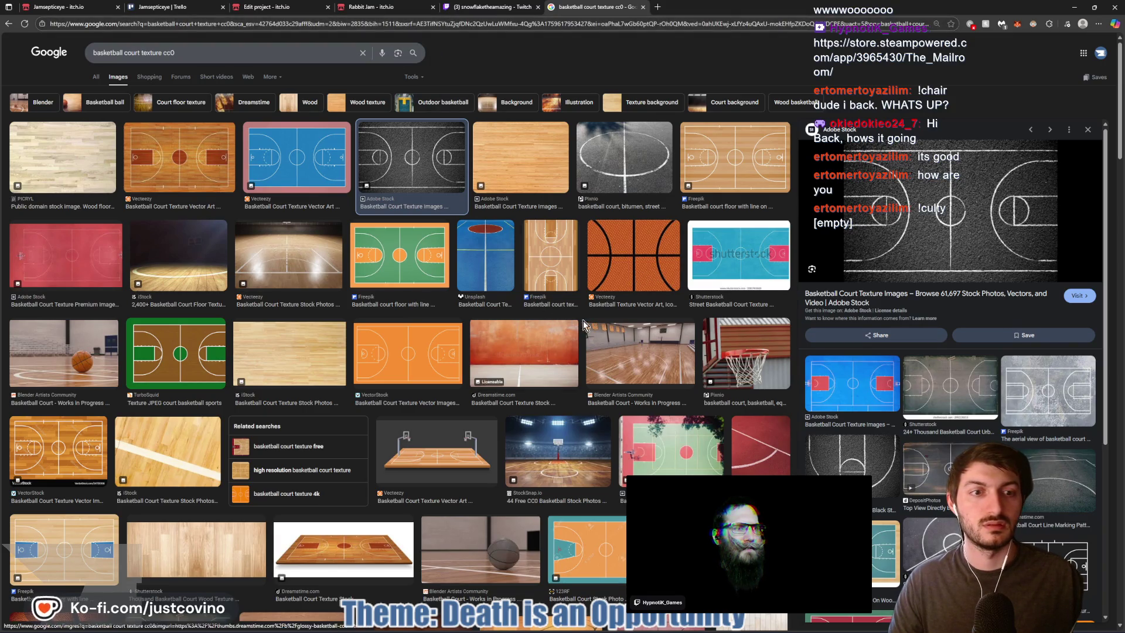
key("super")
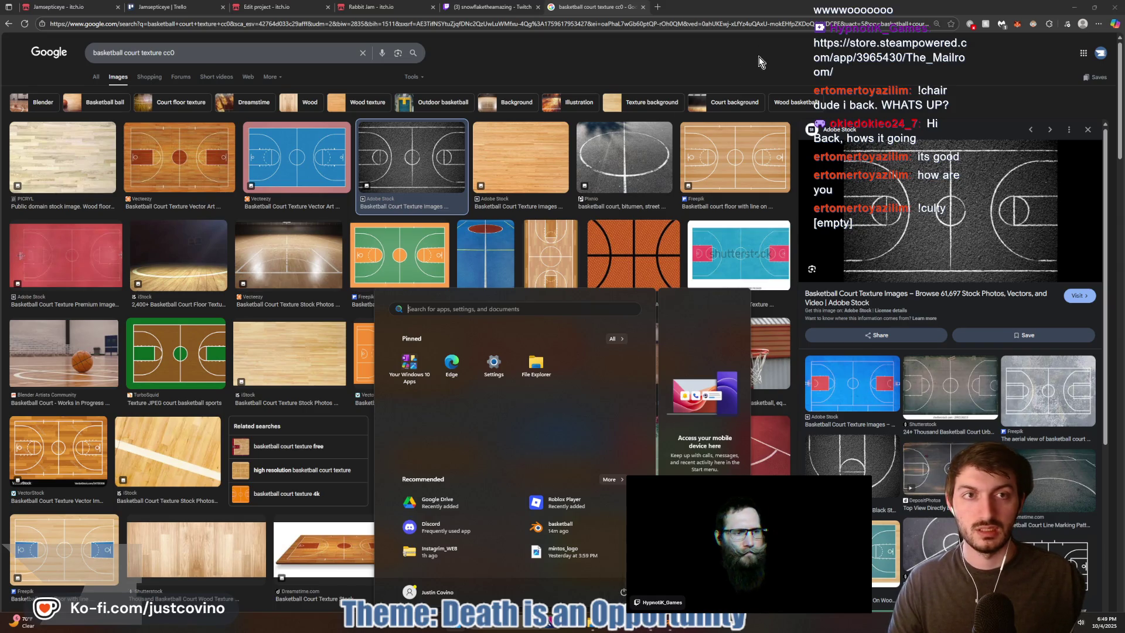
Launch Krita from the Start menu search and begin a new image
key("super")
key("super")
type("krita")
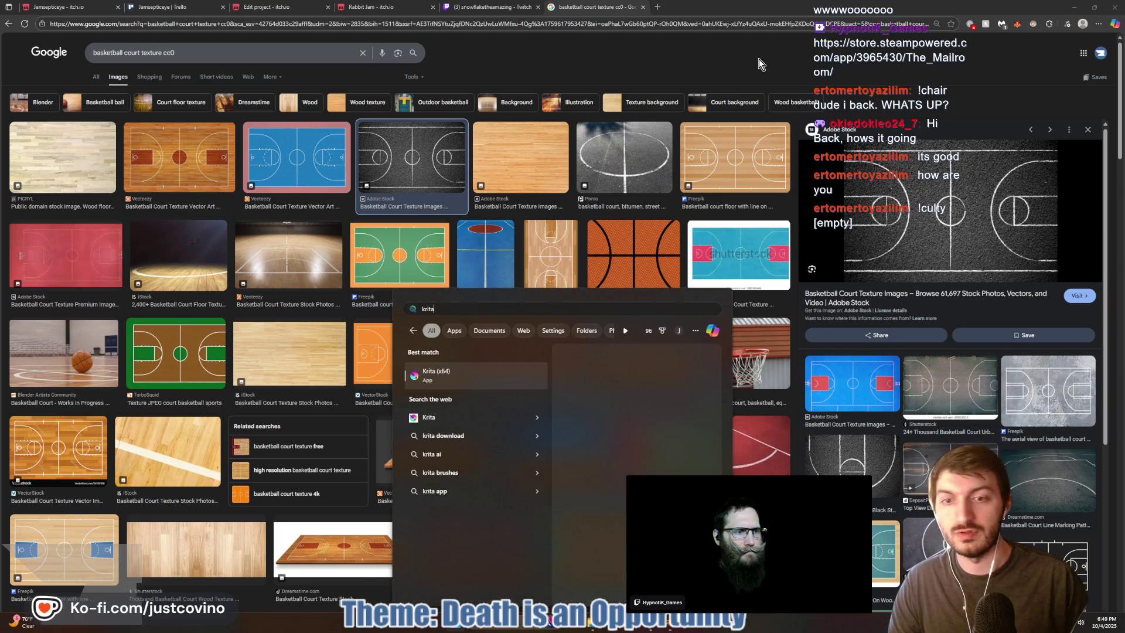
key("Return")
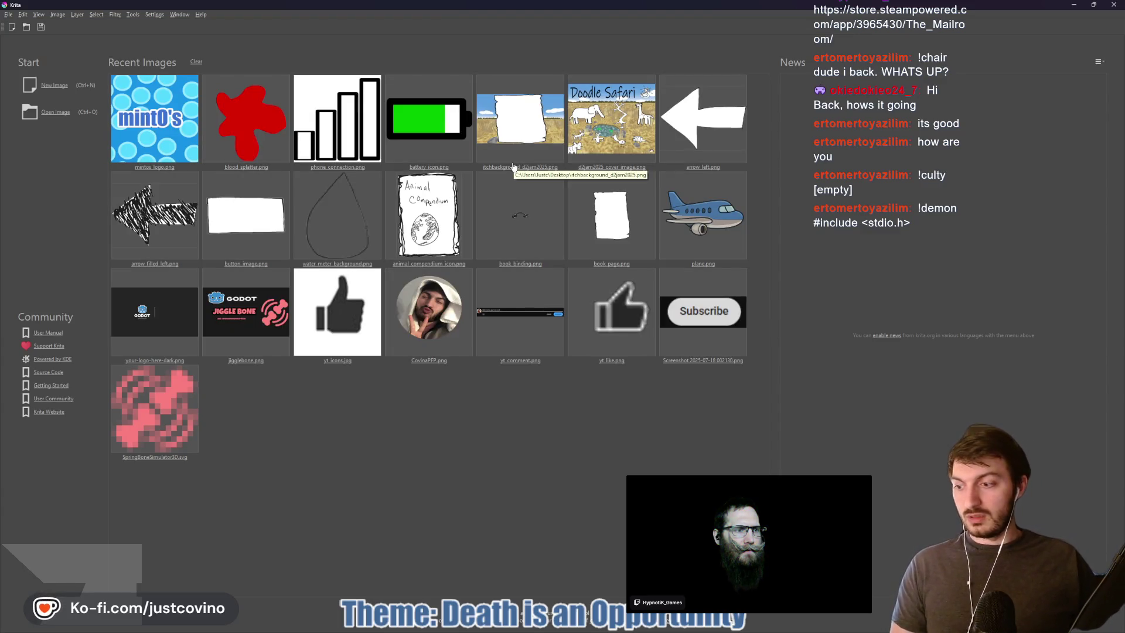
left_click(51, 88)
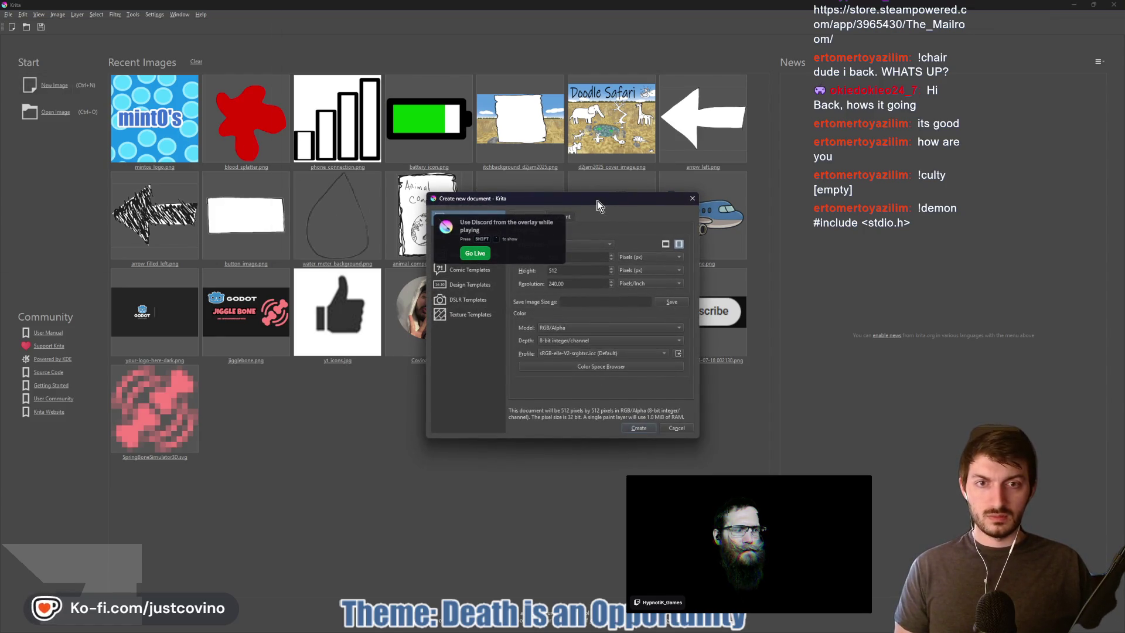
Reposition and enlarge the New Document dialog, then choose the Film 16:9 4K preset
left_click_drag(597, 200, 524, 189)
left_click_drag(624, 418, 728, 459)
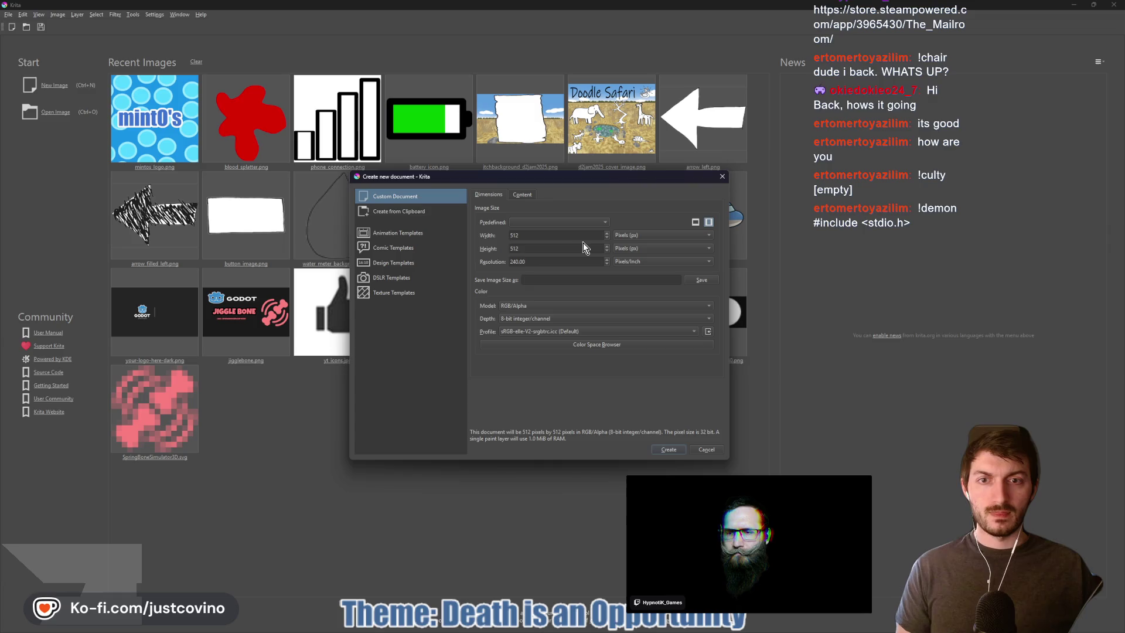
left_click(577, 223)
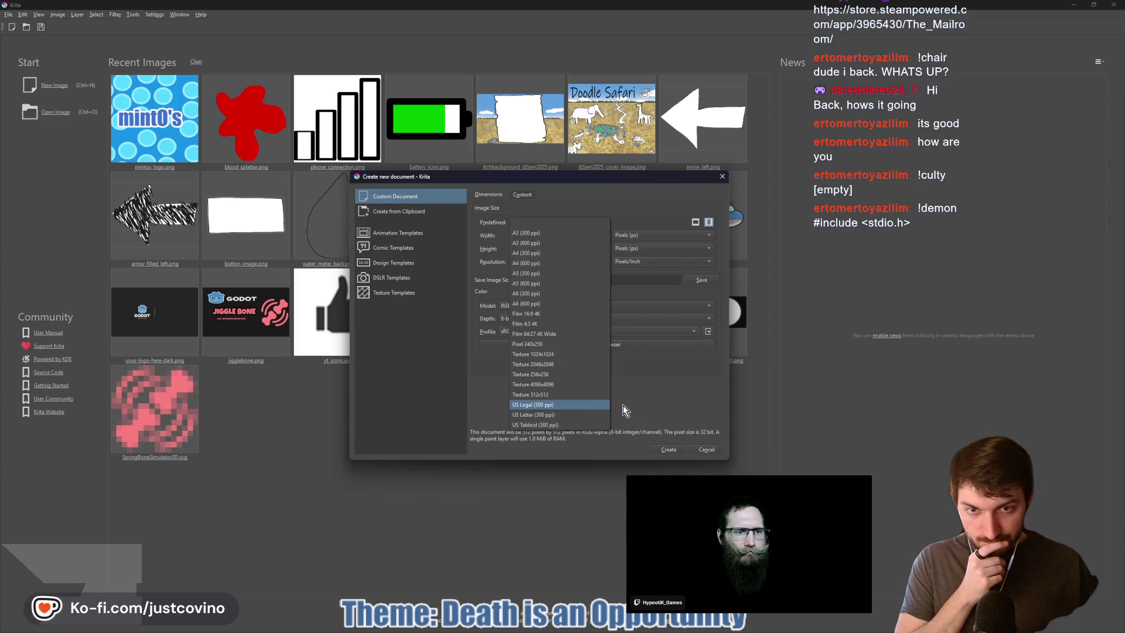
left_click(545, 315)
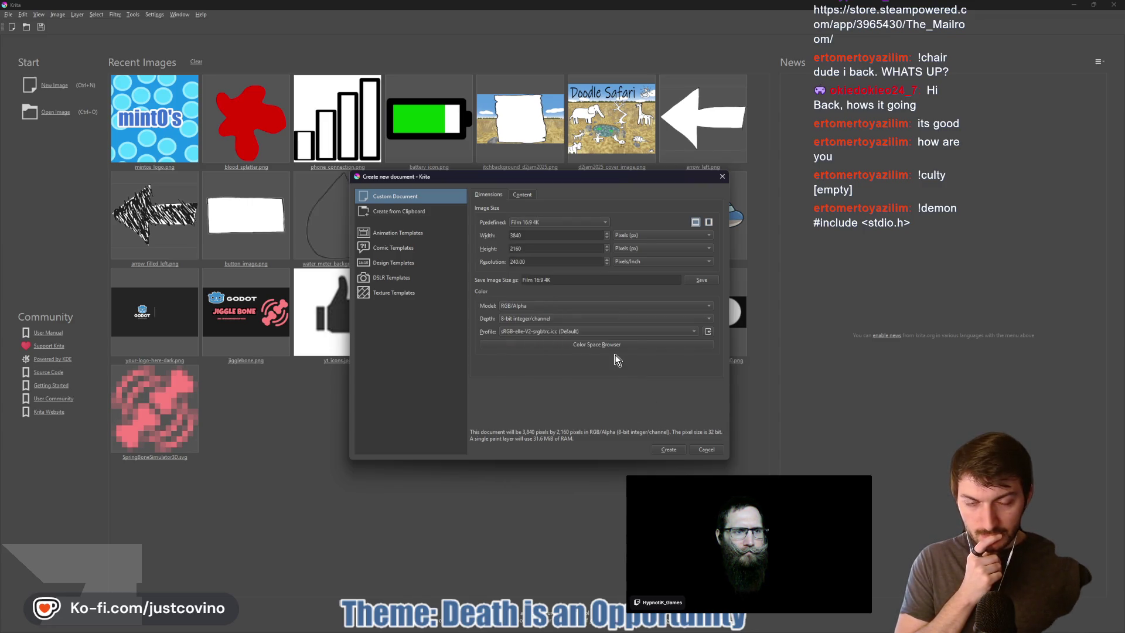
Set width 1920 and height 1080 px and create the document
key("BackSpace")
key("BackSpace")
key("BackSpace")
type("1920")
key("Return")
double_click(540, 248)
type("1080")
key("Return")
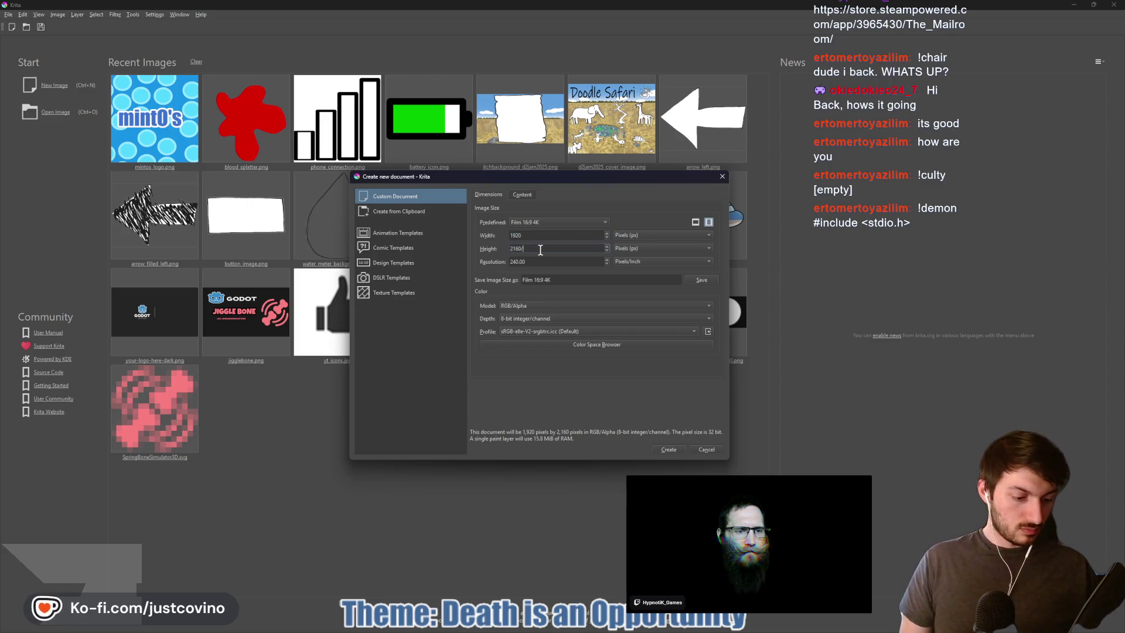
left_click(674, 450)
scroll(376, 226, "down", 3)
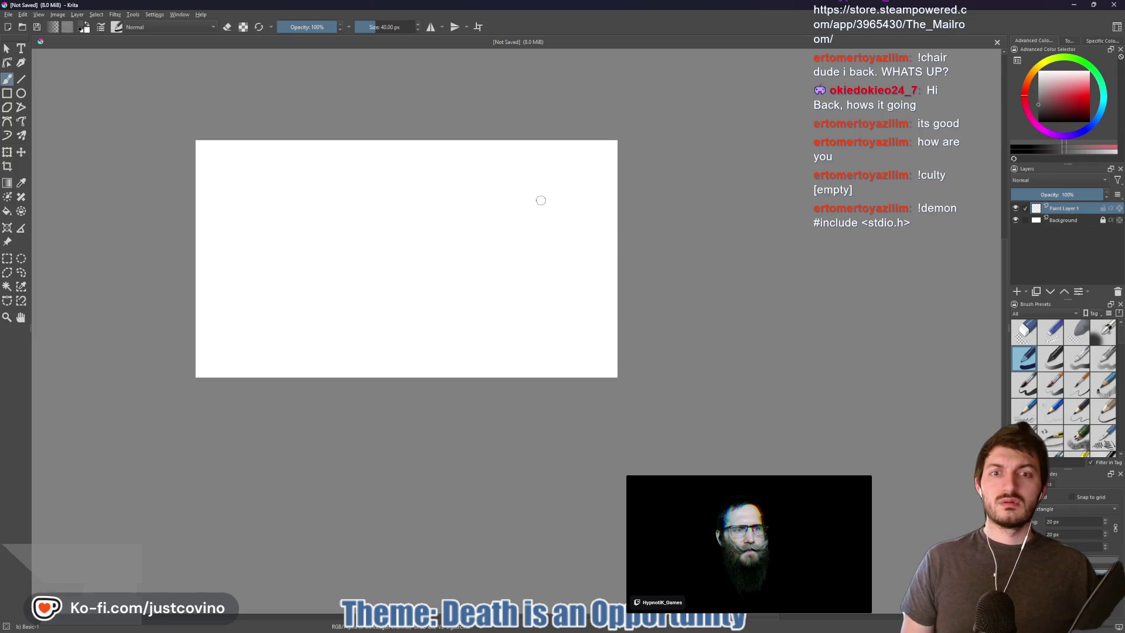
Fill the whole canvas with dark grey using the Fill tool
key("f")
left_click(471, 230)
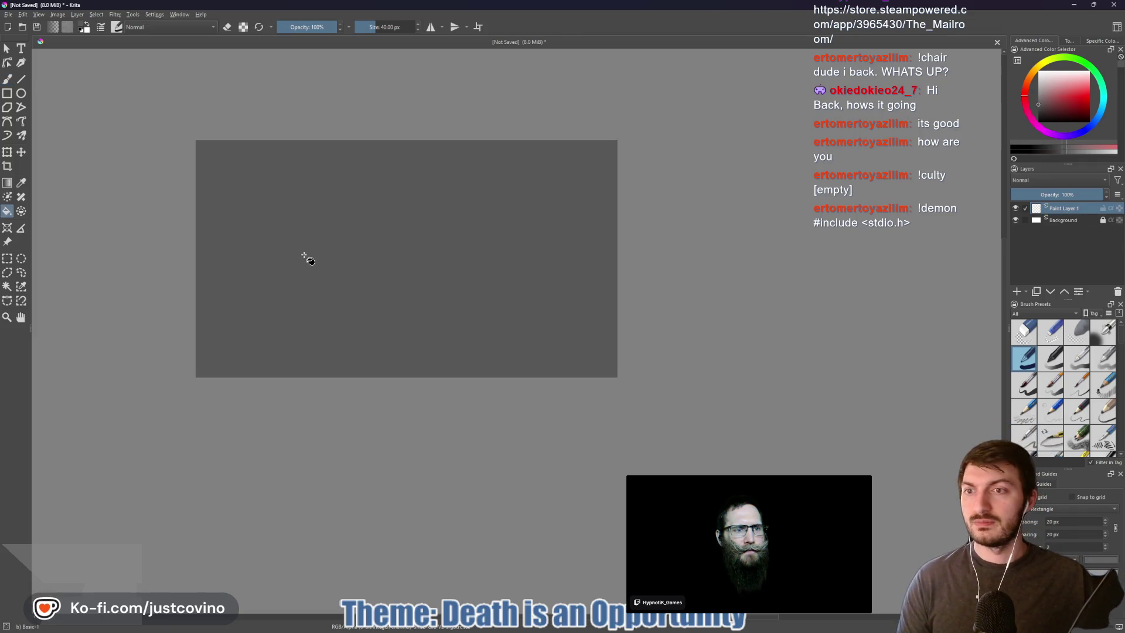
left_click(1057, 82)
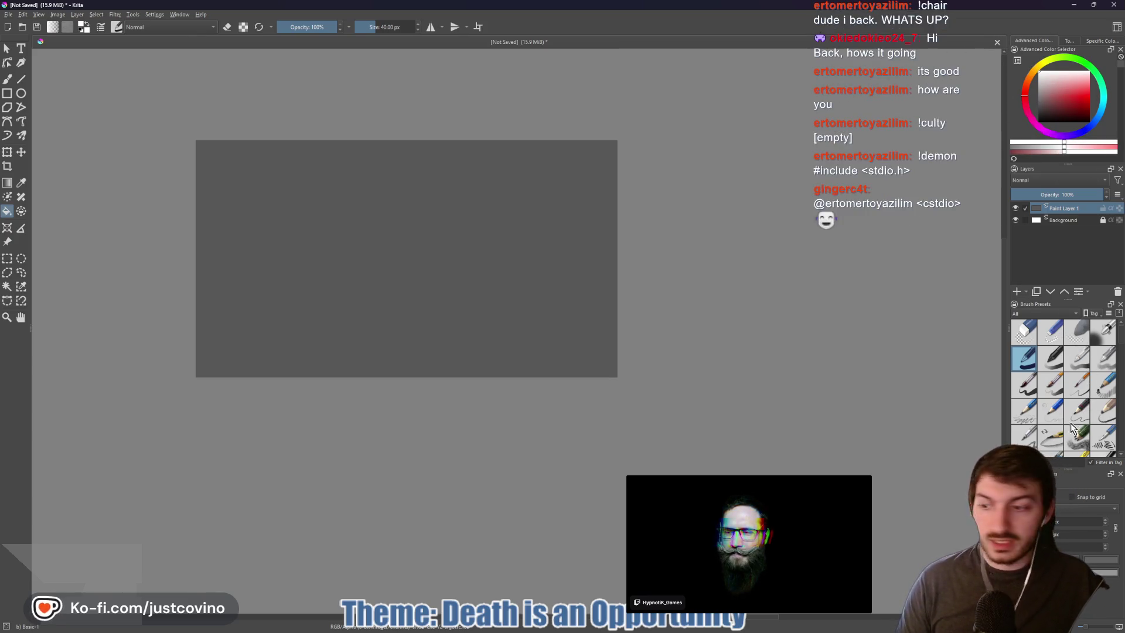
mouse_move(1071, 408)
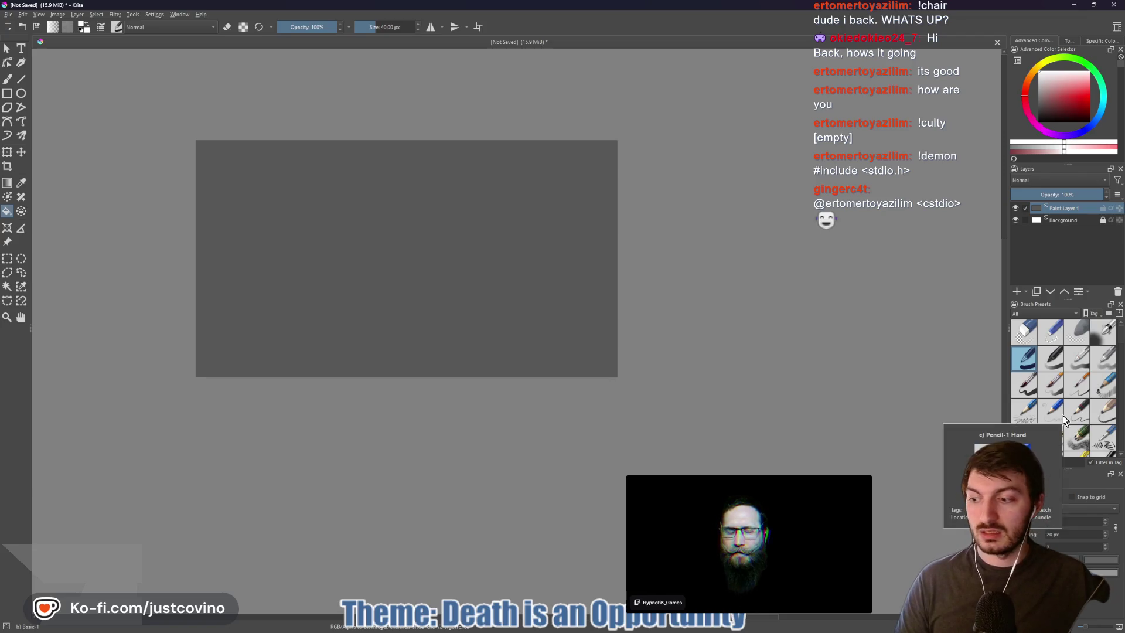
scroll(1068, 381, "down", 3)
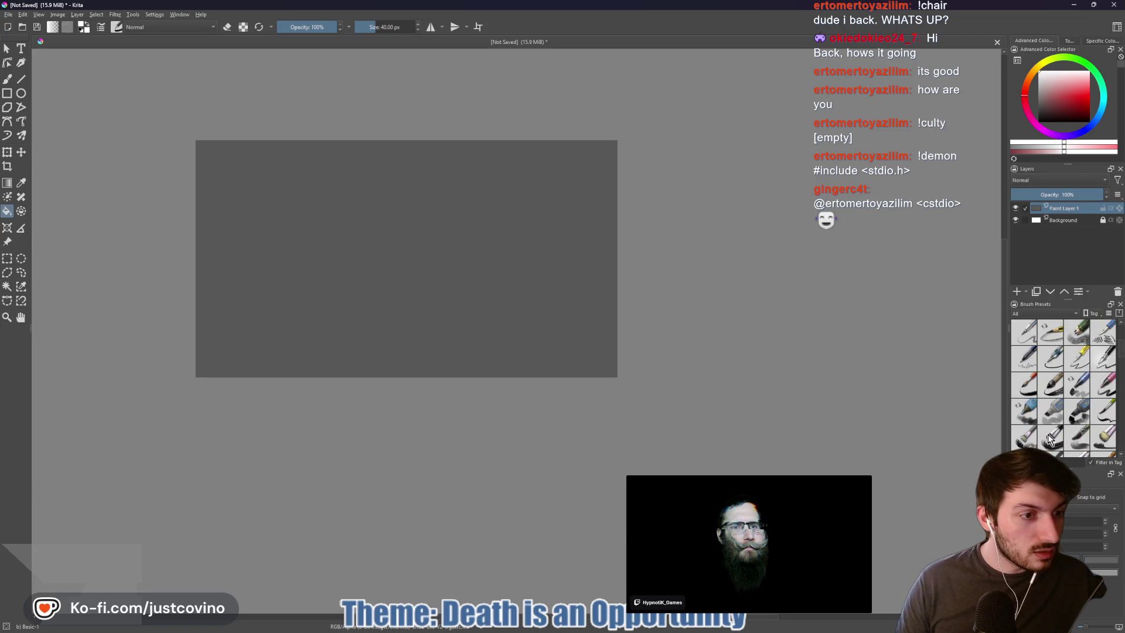
scroll(706, 389, "up", 5)
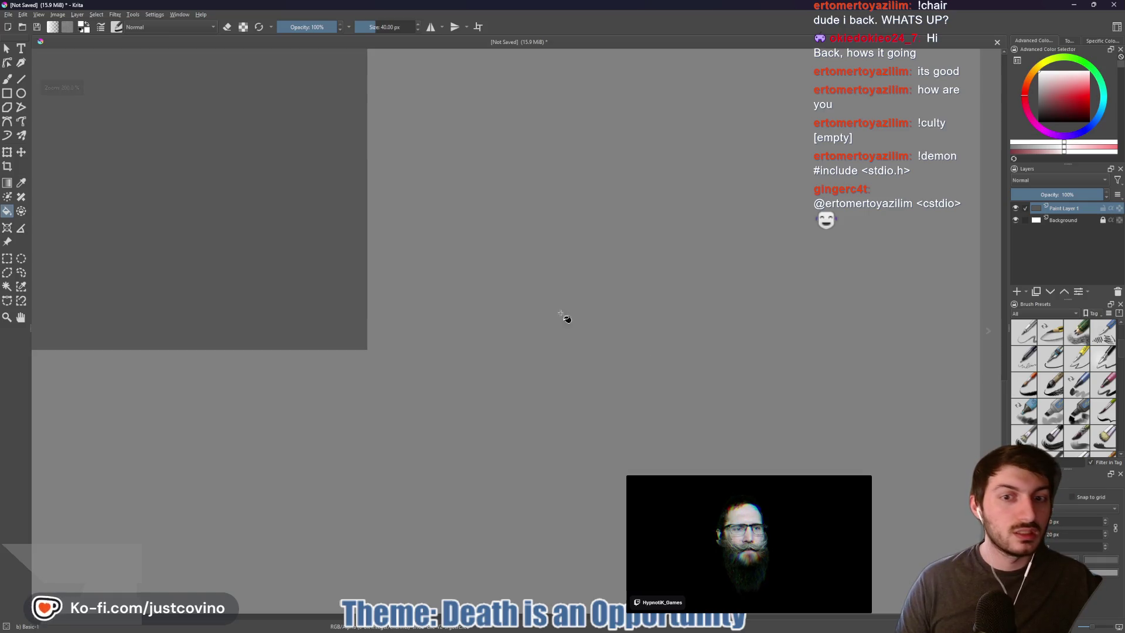
left_click_drag(459, 282, 941, 468)
Return to the freehand brush and show all brush presets in the docker
left_click(1076, 431)
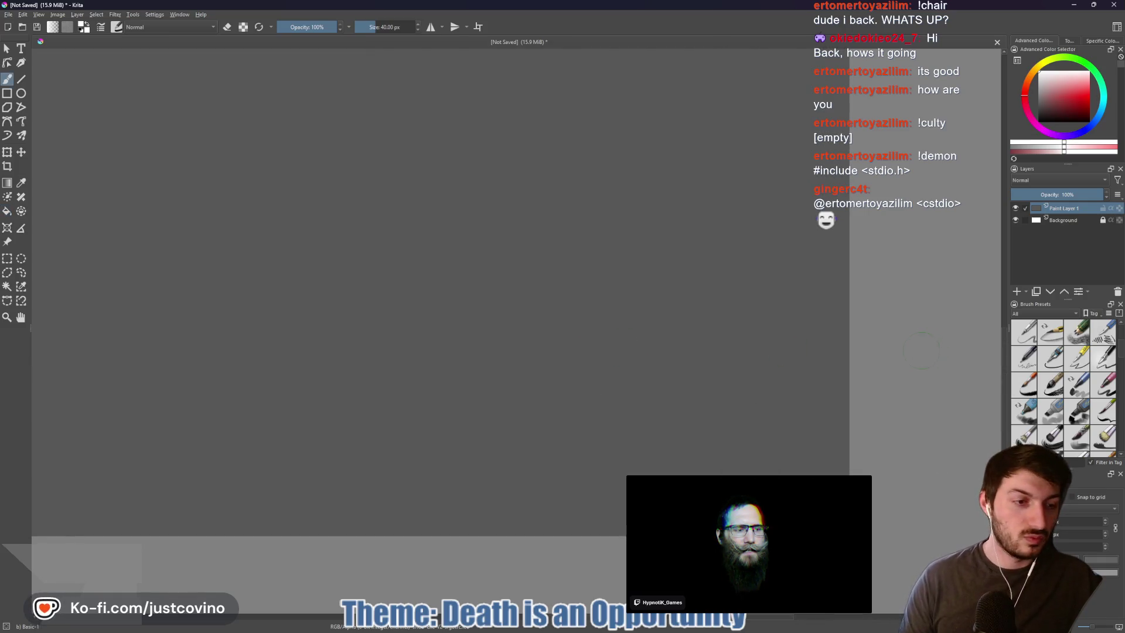
scroll(1049, 375, "down", 3)
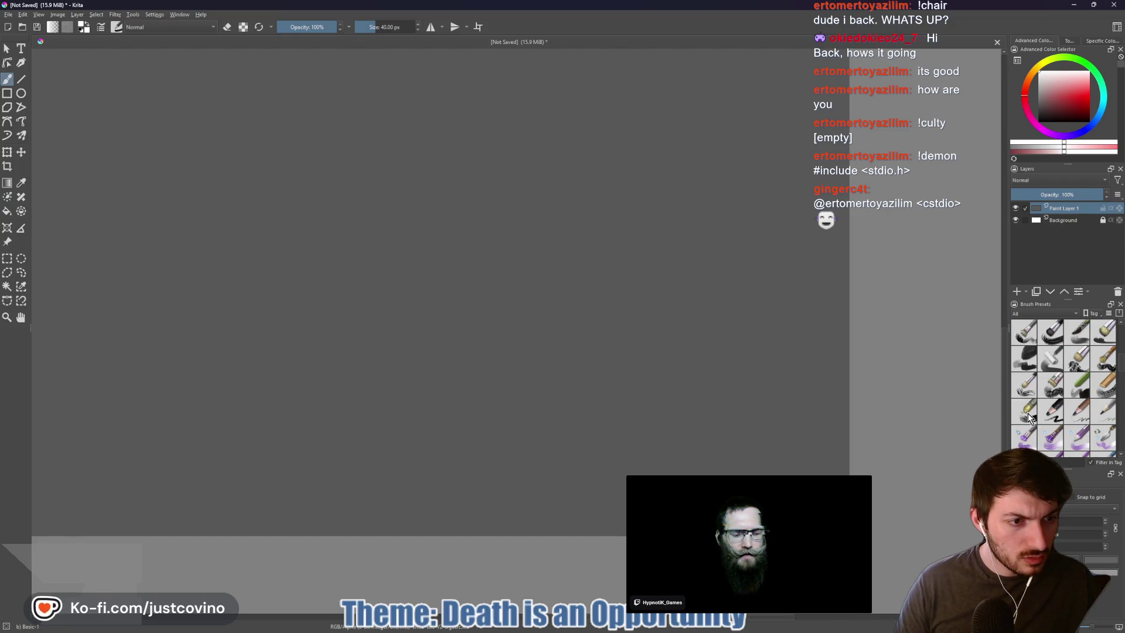
scroll(1061, 394, "down", 2)
scroll(1059, 374, "down", 5)
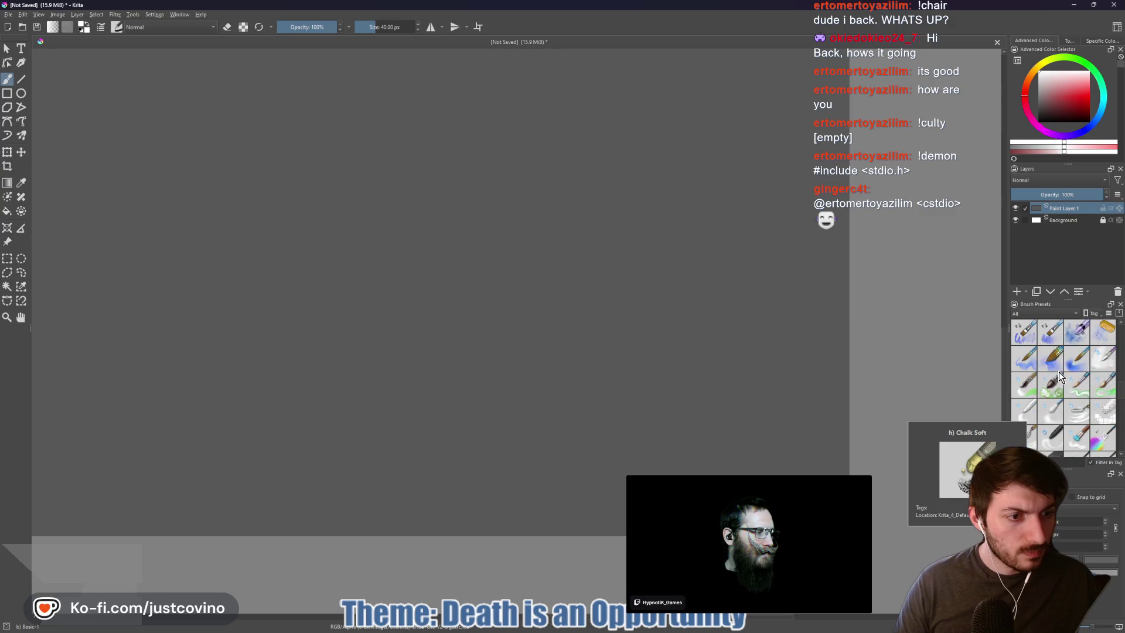
scroll(1046, 416, "up", 6)
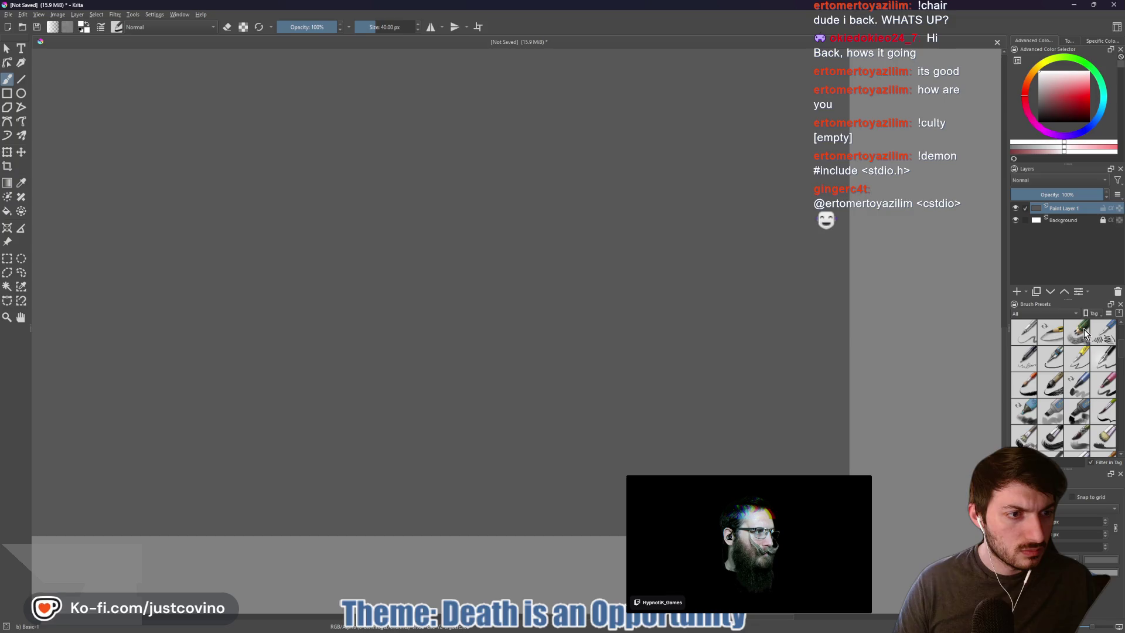
scroll(1072, 363, "up", 4)
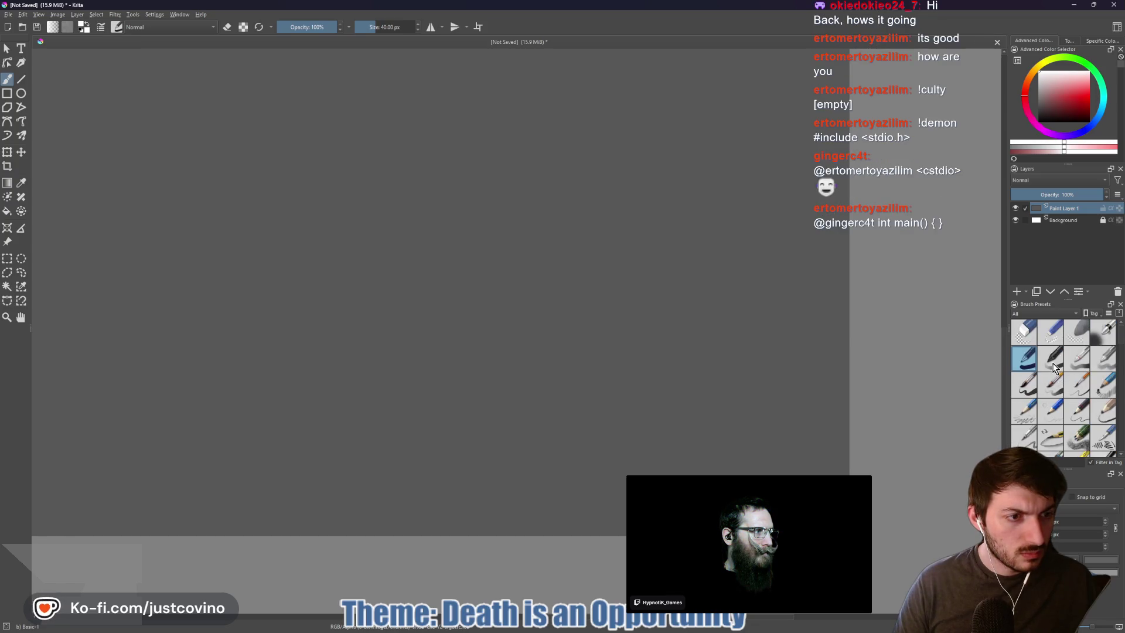
left_click(1048, 315)
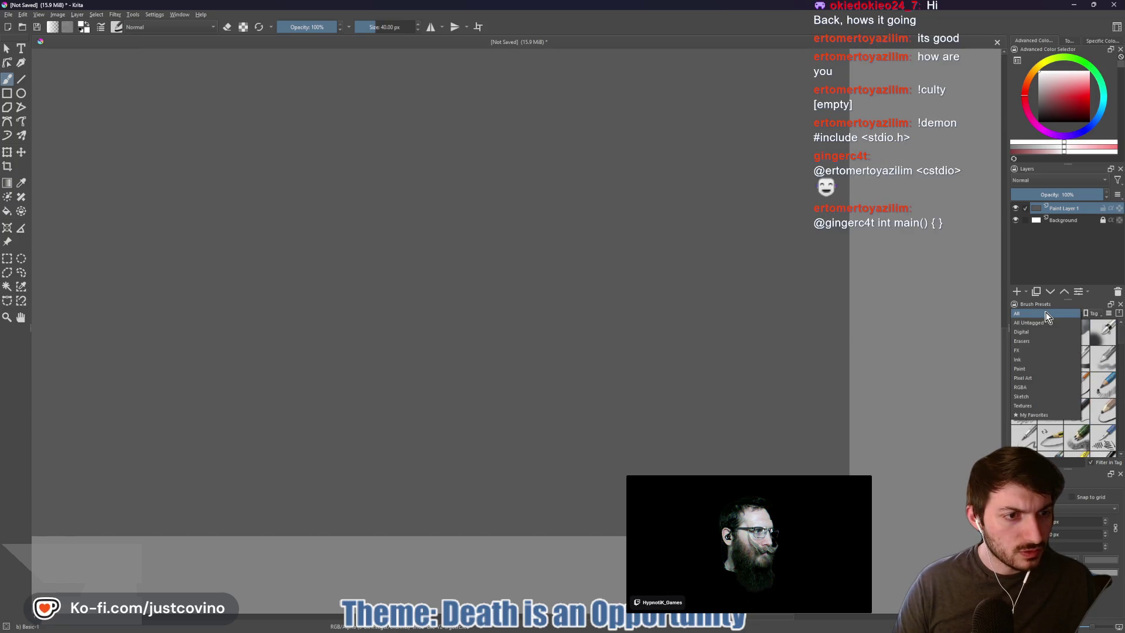
left_click(1048, 316)
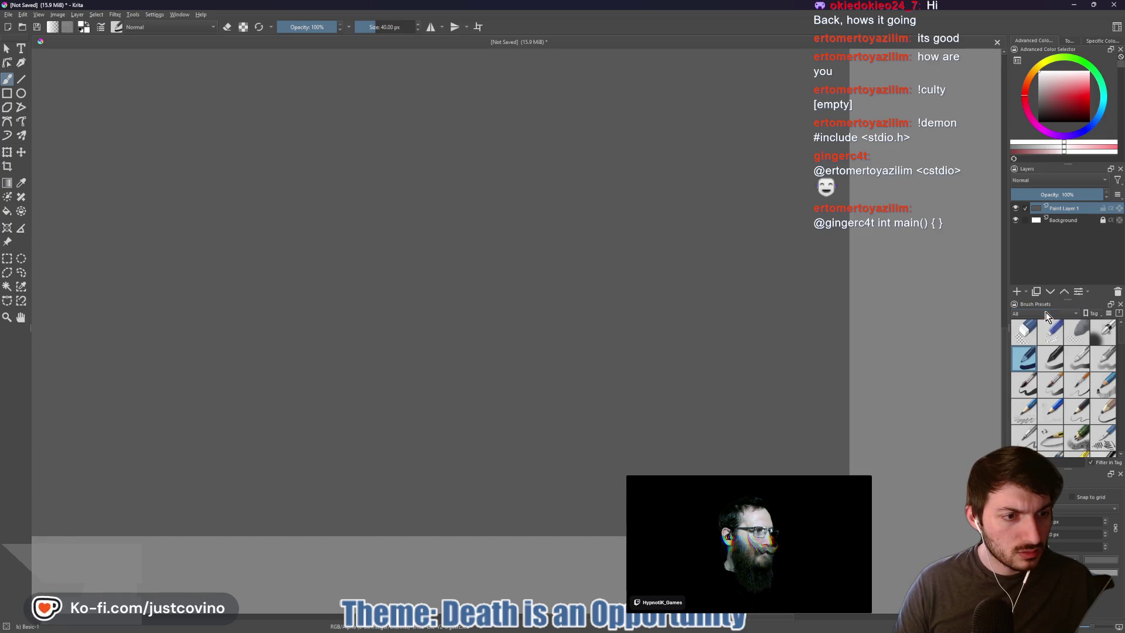
Select the Chalk Grainy brush preset and reset the canvas view to actual size
scroll(1048, 377, "down", 2)
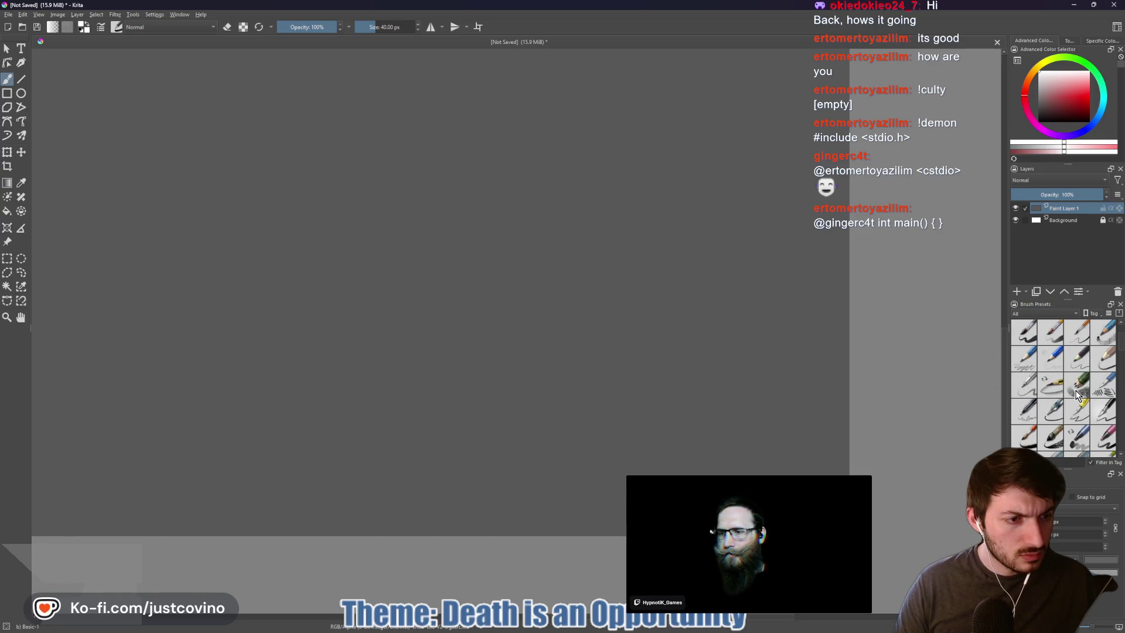
scroll(1061, 381, "down", 2)
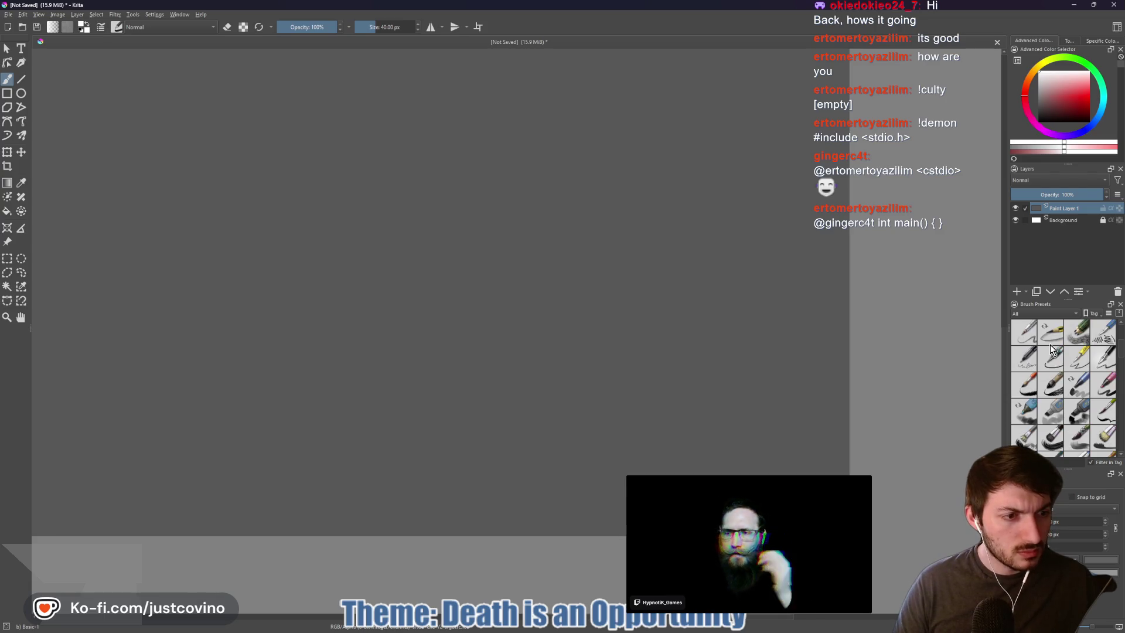
scroll(1055, 354, "down", 2)
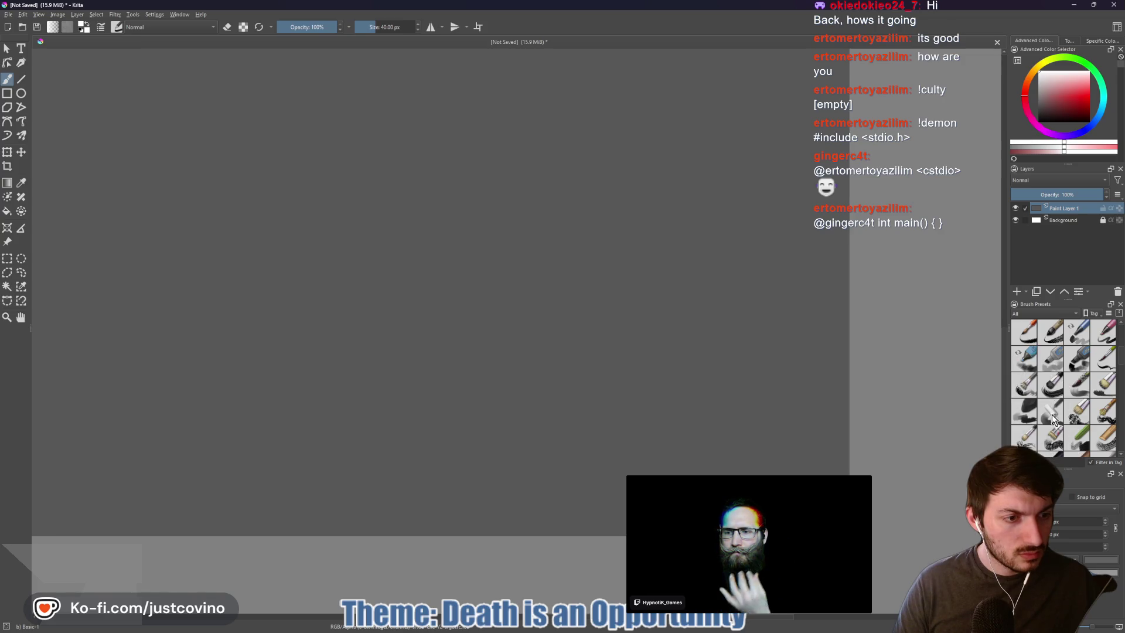
scroll(1049, 357, "down", 2)
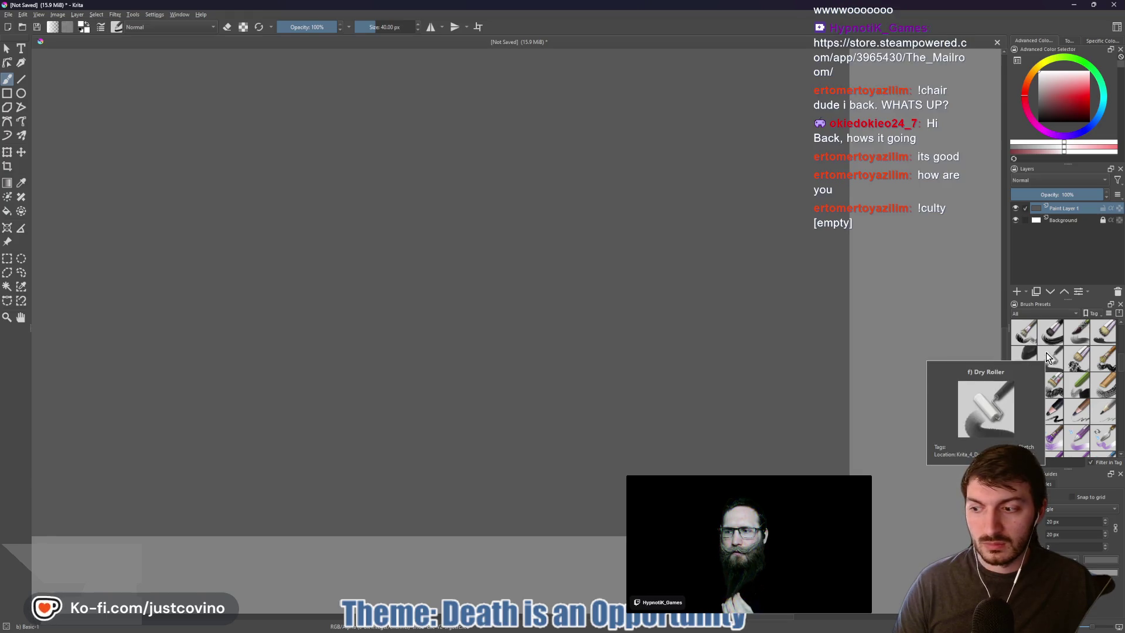
scroll(1049, 357, "down", 2)
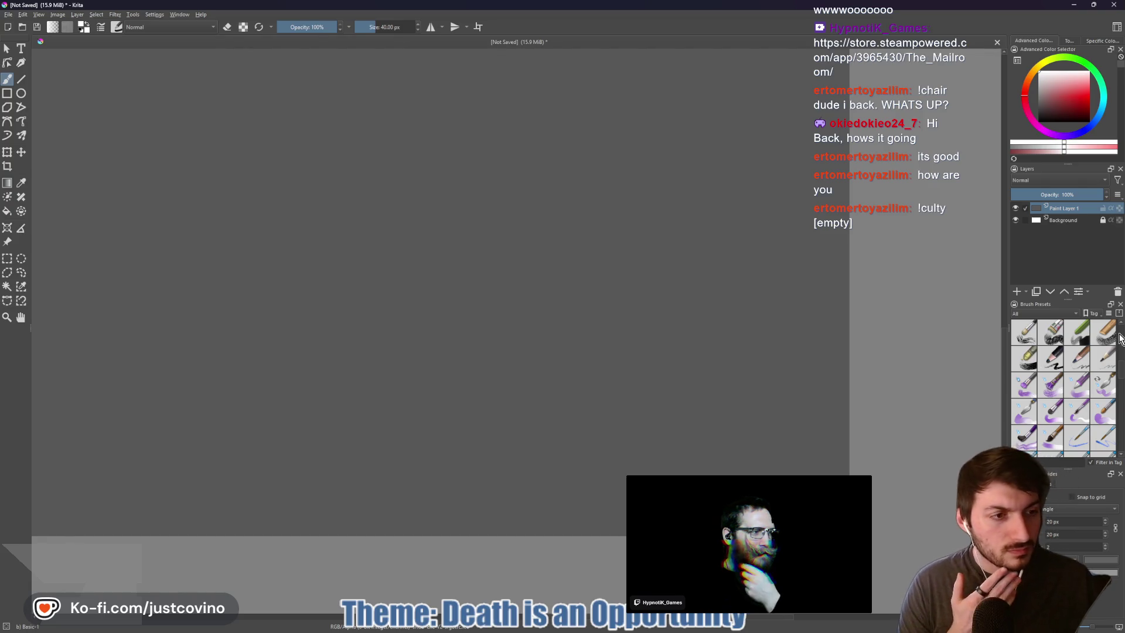
mouse_move(1107, 337)
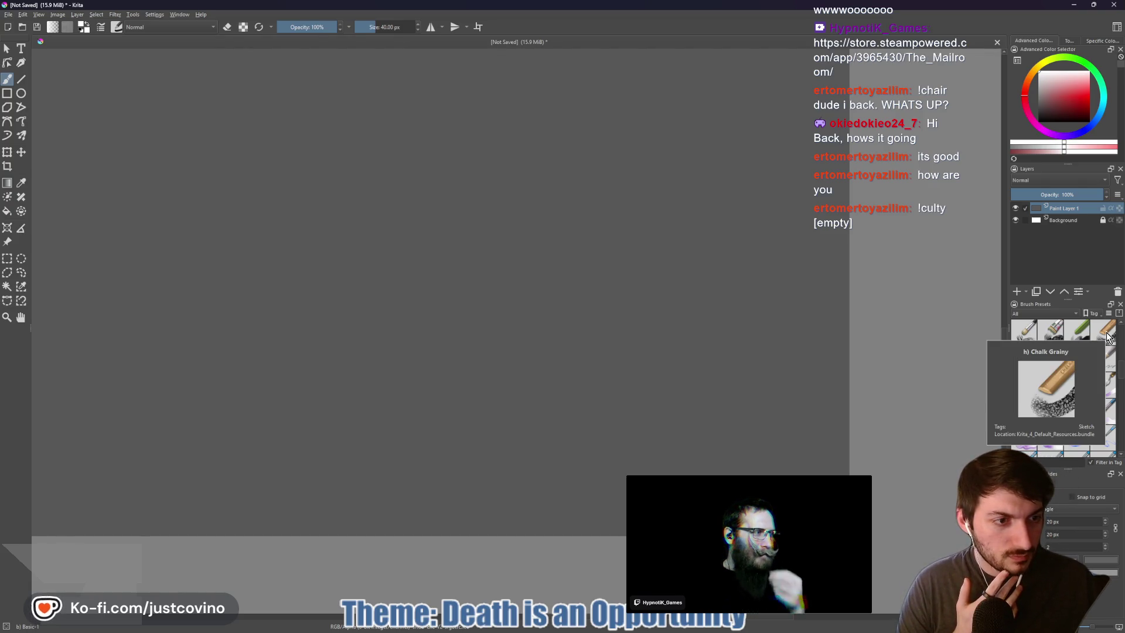
left_click(1105, 333)
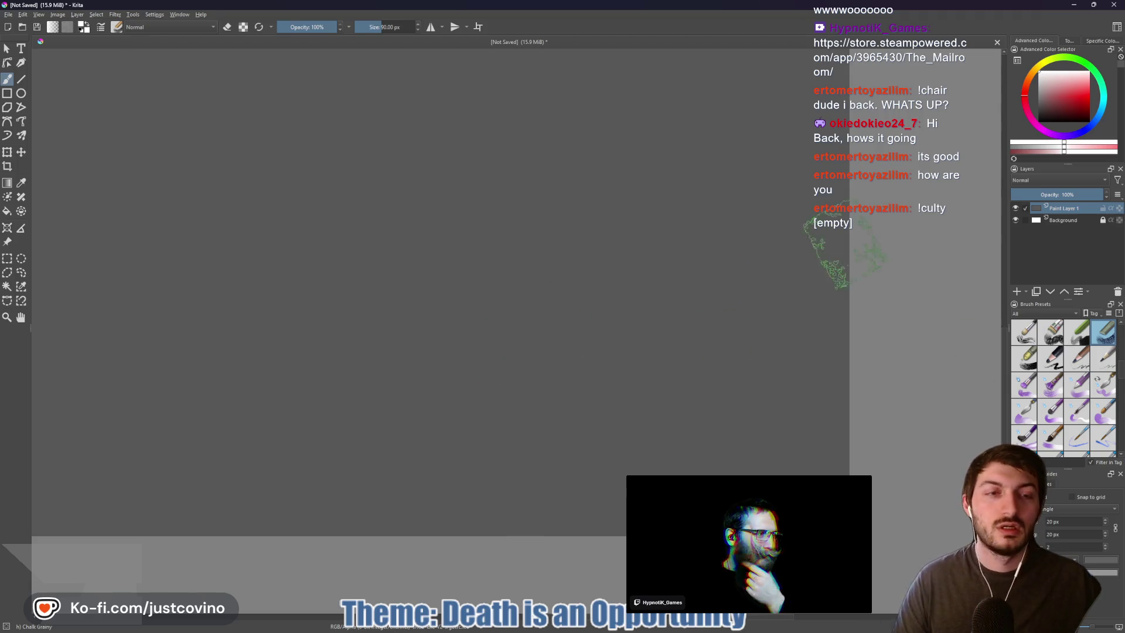
key("1")
scroll(694, 232, "up", 2)
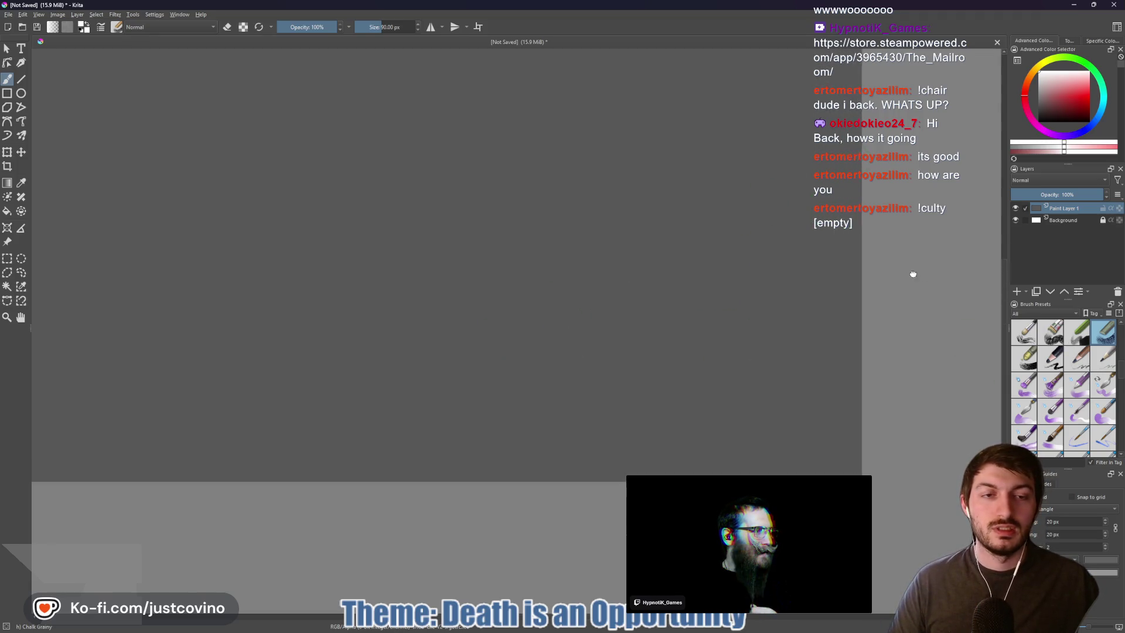
scroll(693, 231, "down", 2)
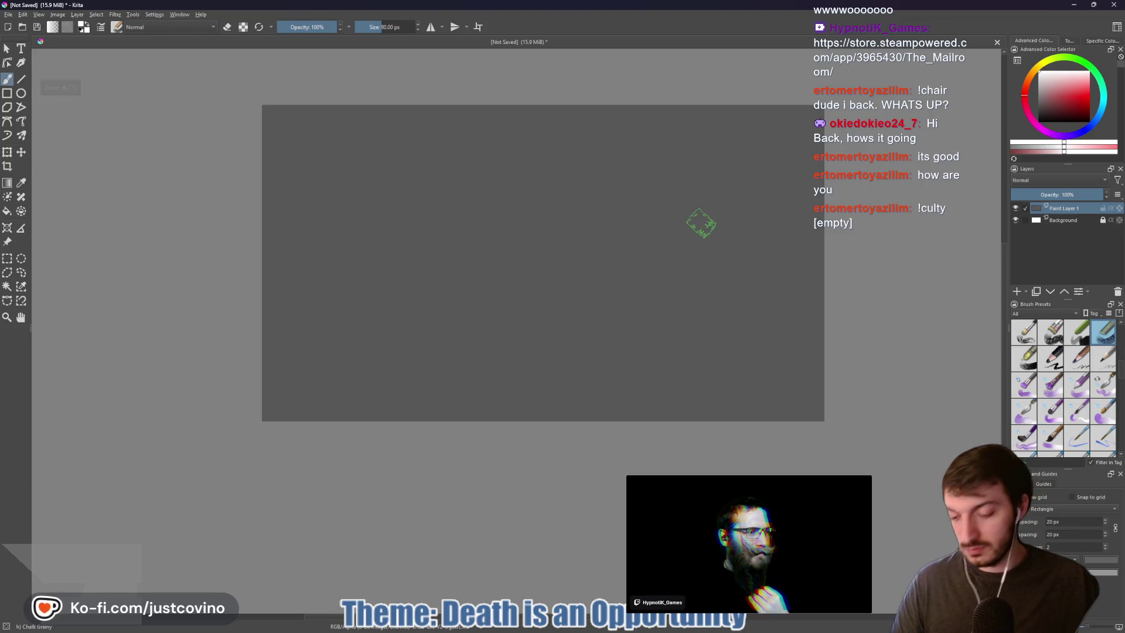
Launch PureRef from the Start menu search
key("super")
type("photo")
key("BackSpace")
key("BackSpace")
key("BackSpace")
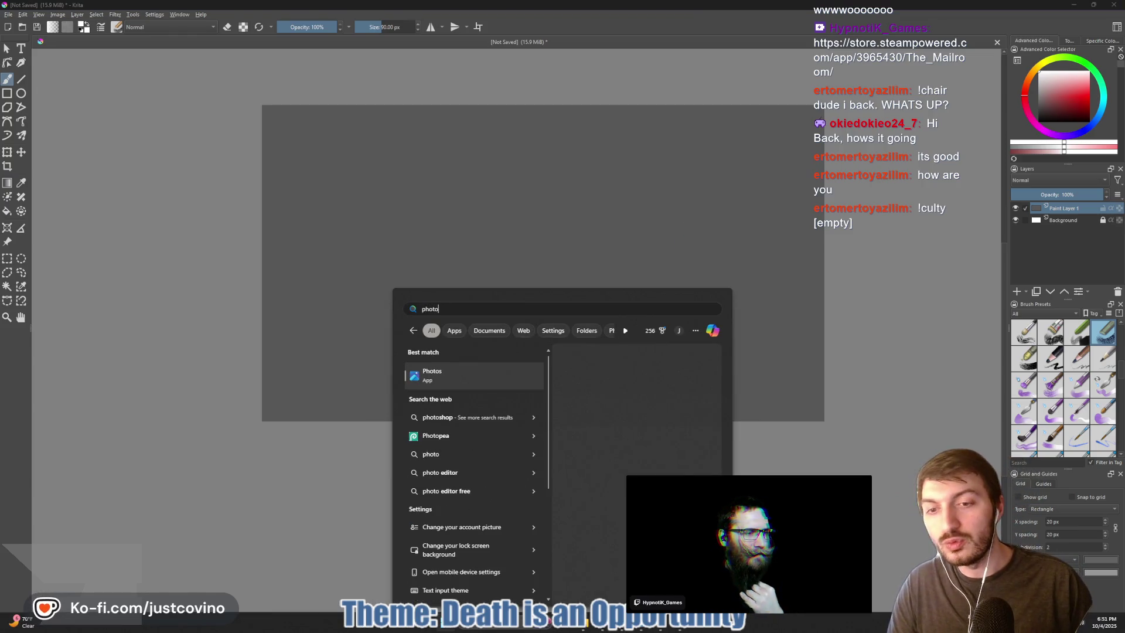
type("pureref")
key("Return")
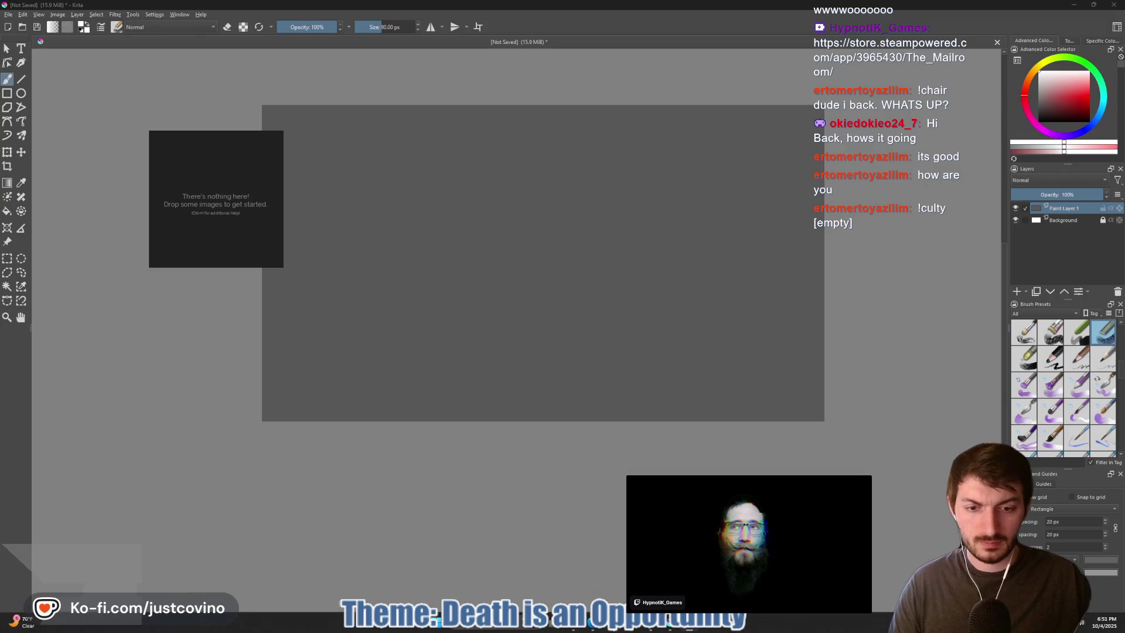
Set PureRef always on top, paste the court image, and enlarge it
key("alt+Tab")
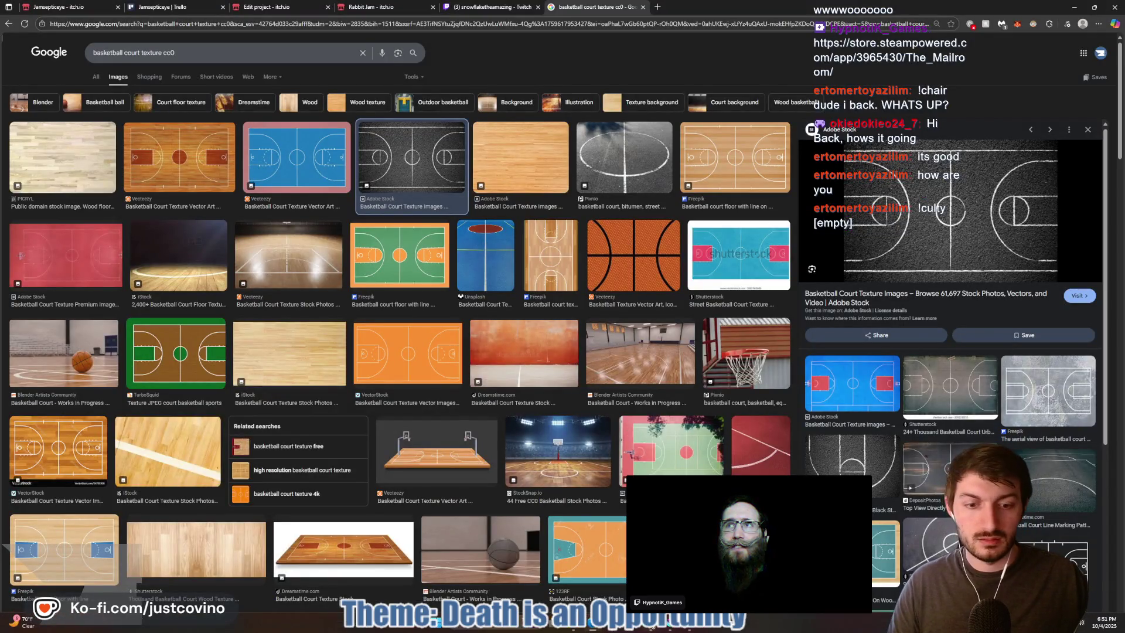
mouse_move(287, 170)
left_mouse_down()
mouse_move(285, 193)
mouse_move(937, 213)
mouse_move(351, 624)
left_mouse_up()
left_click_drag(233, 205, 223, 210)
key("ctrl+shift+a")
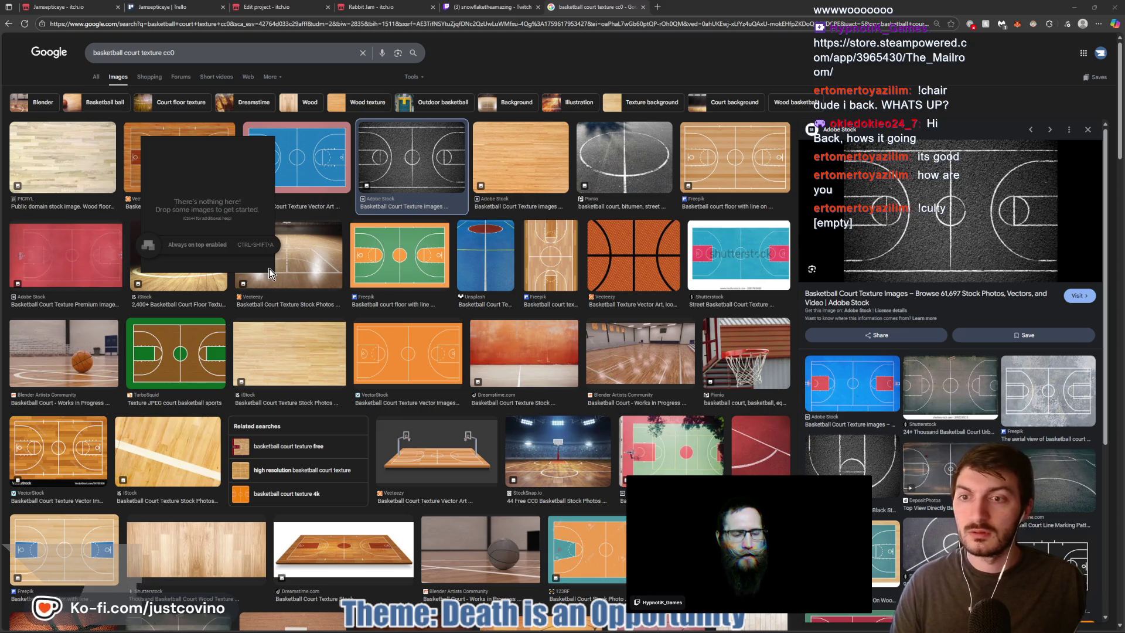
mouse_move(273, 271)
left_mouse_down()
mouse_move(586, 375)
mouse_move(630, 410)
mouse_move(575, 391)
mouse_move(386, 253)
left_mouse_up()
key("ctrl+v")
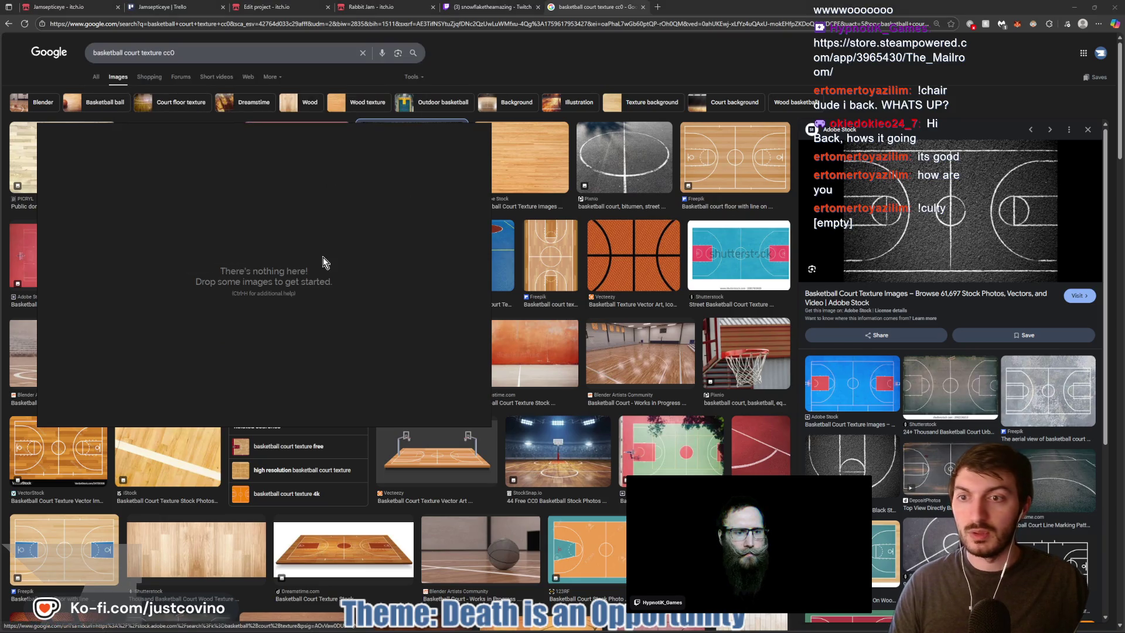
left_click_drag(334, 329, 427, 391)
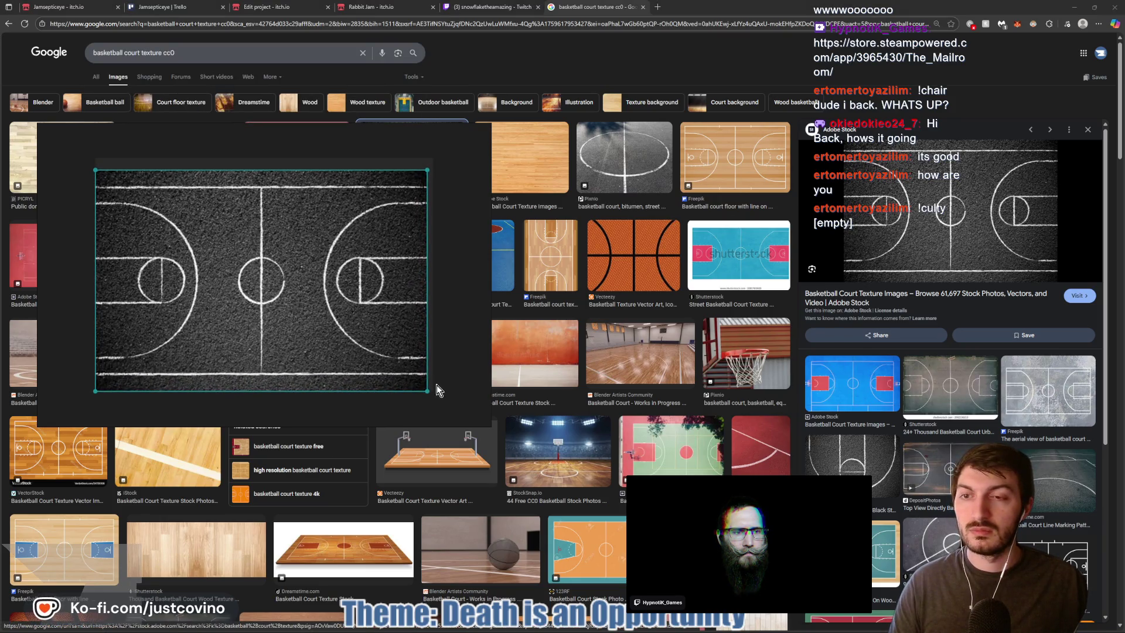
Switch to Krita and shrink the PureRef reference window over the canvas
left_click(652, 629)
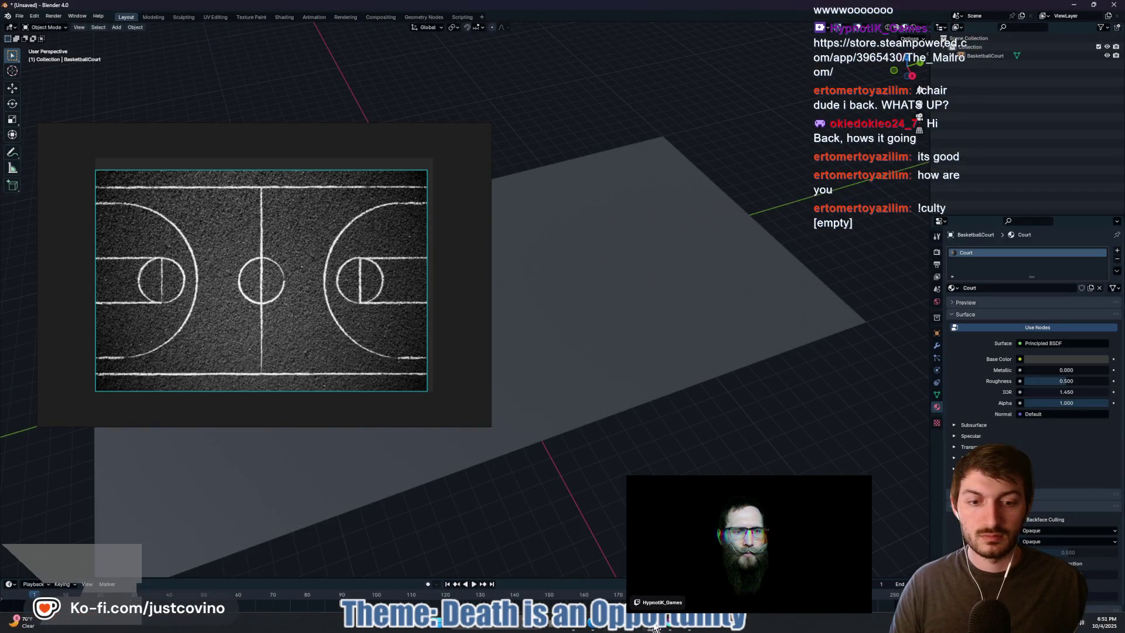
left_click(673, 629)
mouse_move(76, 156)
left_mouse_down()
mouse_move(131, 409)
mouse_move(82, 266)
mouse_move(61, 150)
left_mouse_up()
mouse_move(482, 416)
left_mouse_down()
mouse_move(364, 389)
mouse_move(241, 329)
mouse_move(339, 402)
mouse_move(323, 375)
mouse_move(237, 339)
mouse_move(170, 344)
left_mouse_up()
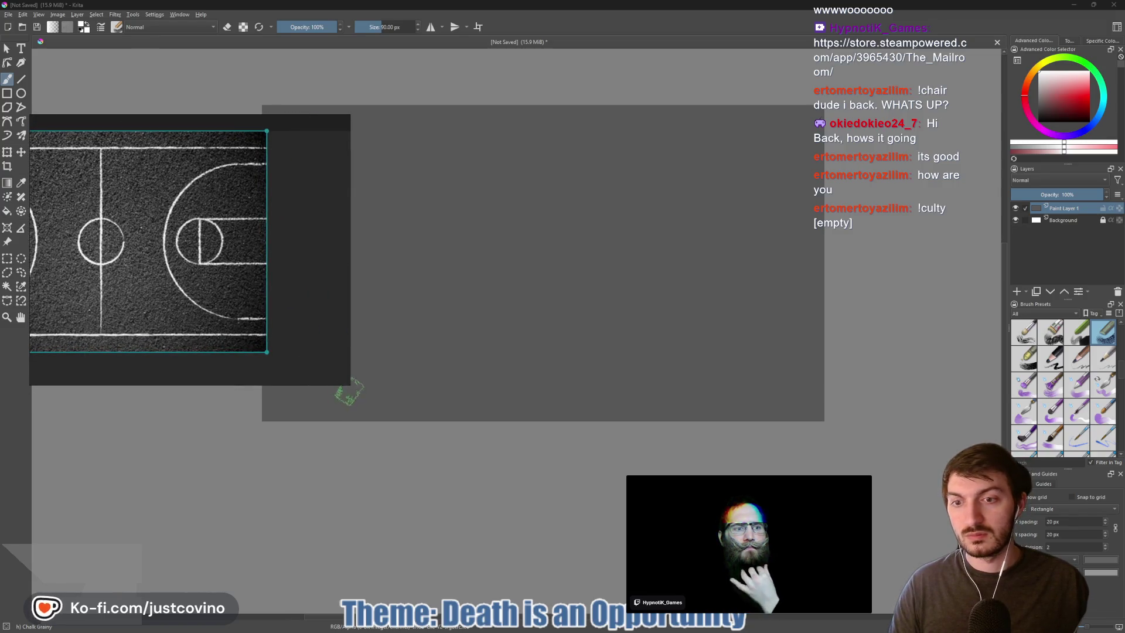
left_click_drag(344, 381, 269, 372)
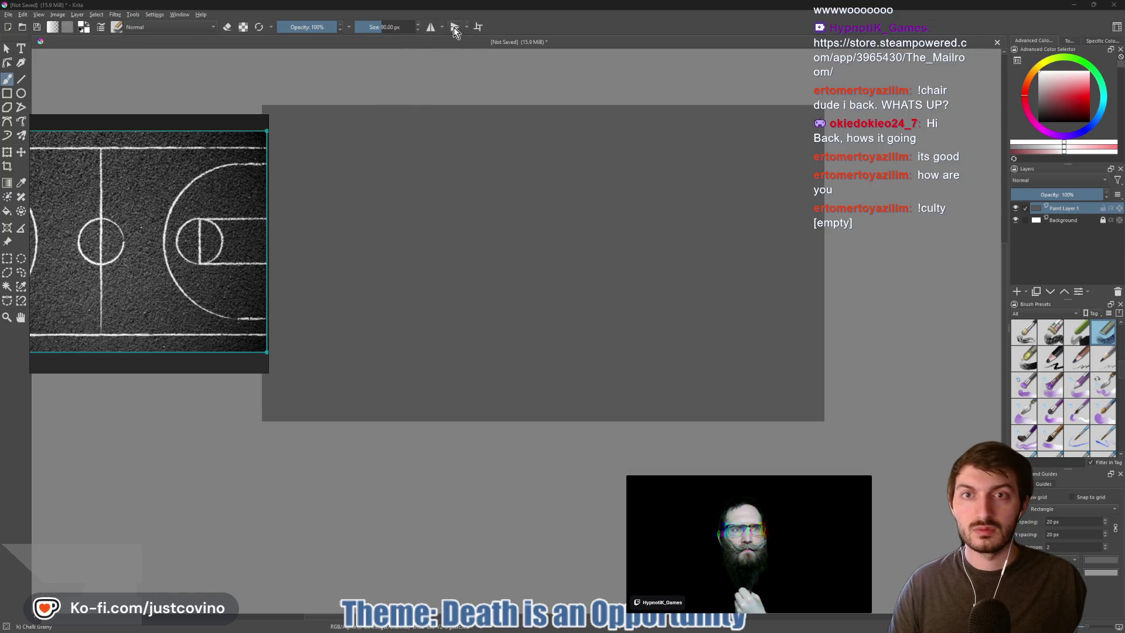
With horizontal mirroring on, paint the centre circle and halfway line at 68 px
left_click(429, 27)
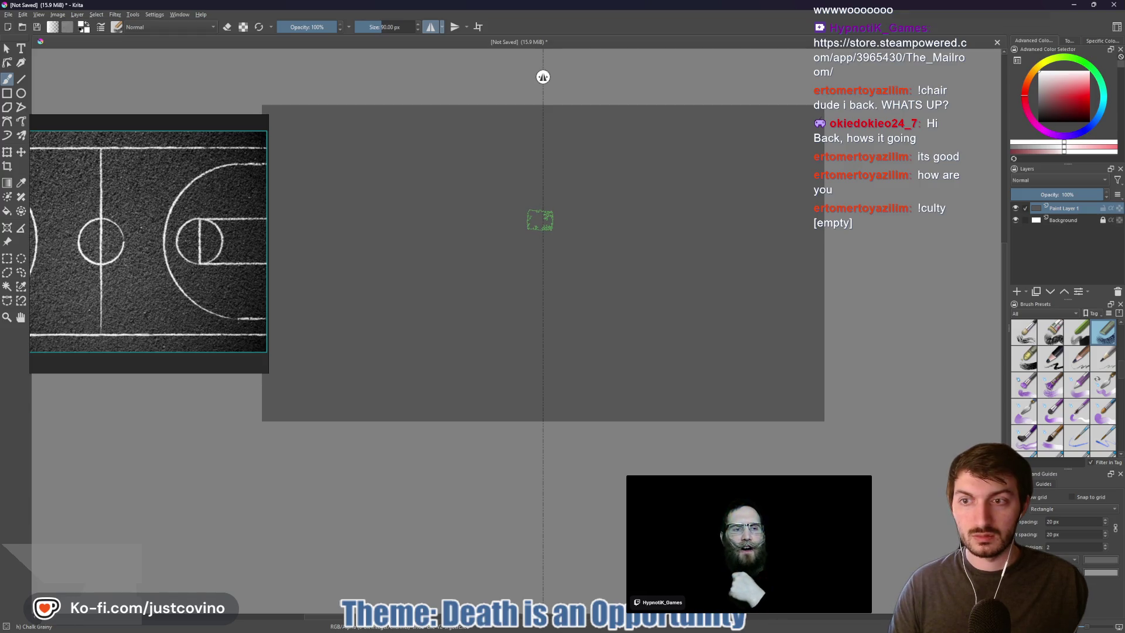
mouse_move(539, 219)
left_mouse_down()
mouse_move(570, 229)
mouse_move(577, 267)
mouse_move(568, 282)
mouse_move(537, 276)
left_mouse_up()
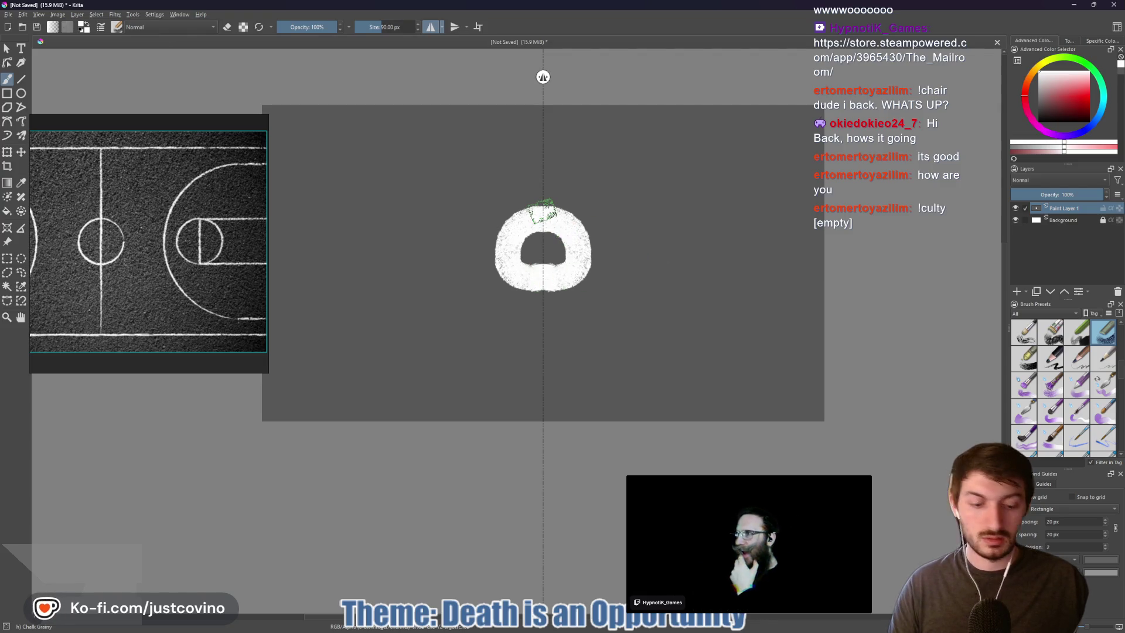
mouse_move(542, 212)
left_mouse_down()
mouse_move(531, 213)
mouse_move(543, 201)
mouse_move(544, 111)
left_mouse_up()
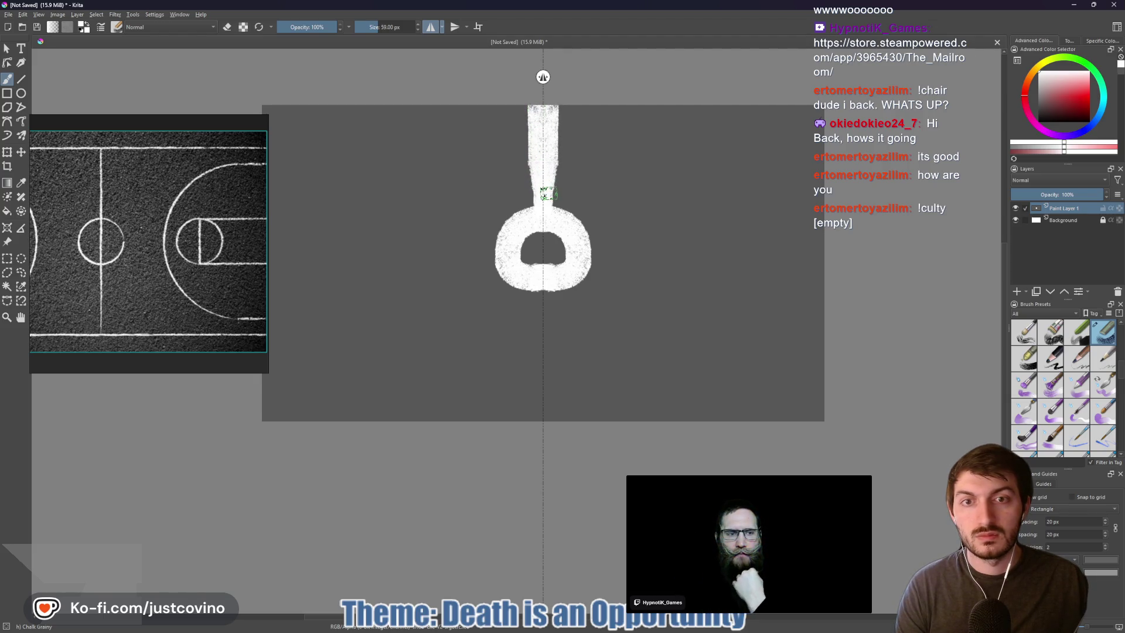
left_click_drag(545, 176, 544, 174)
left_click_drag(547, 283, 543, 329)
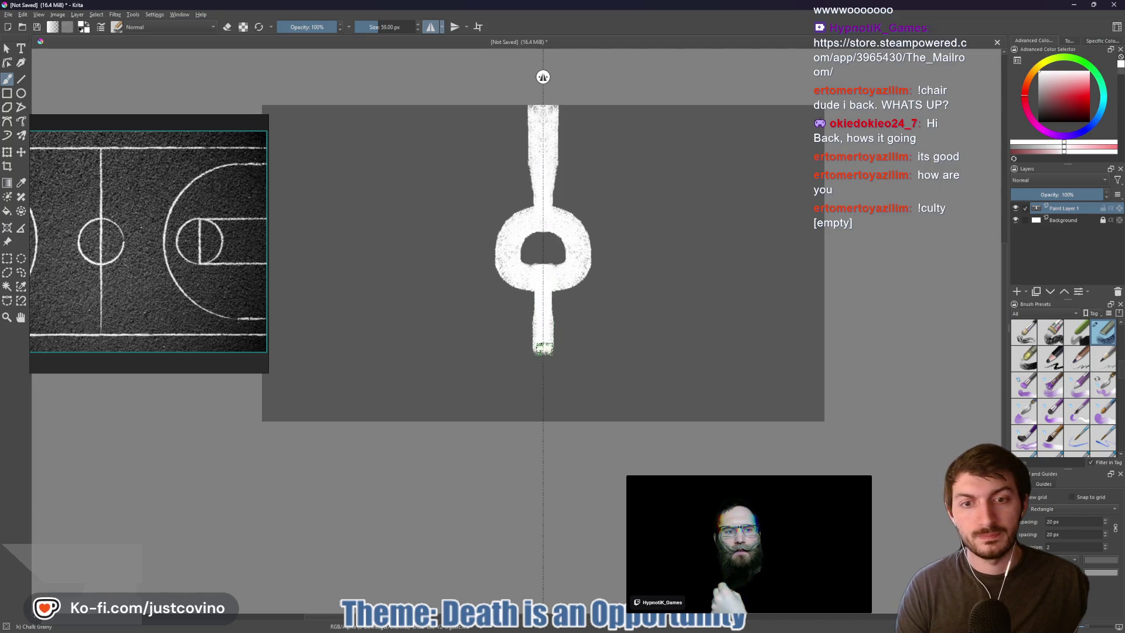
left_click_drag(543, 368, 542, 415)
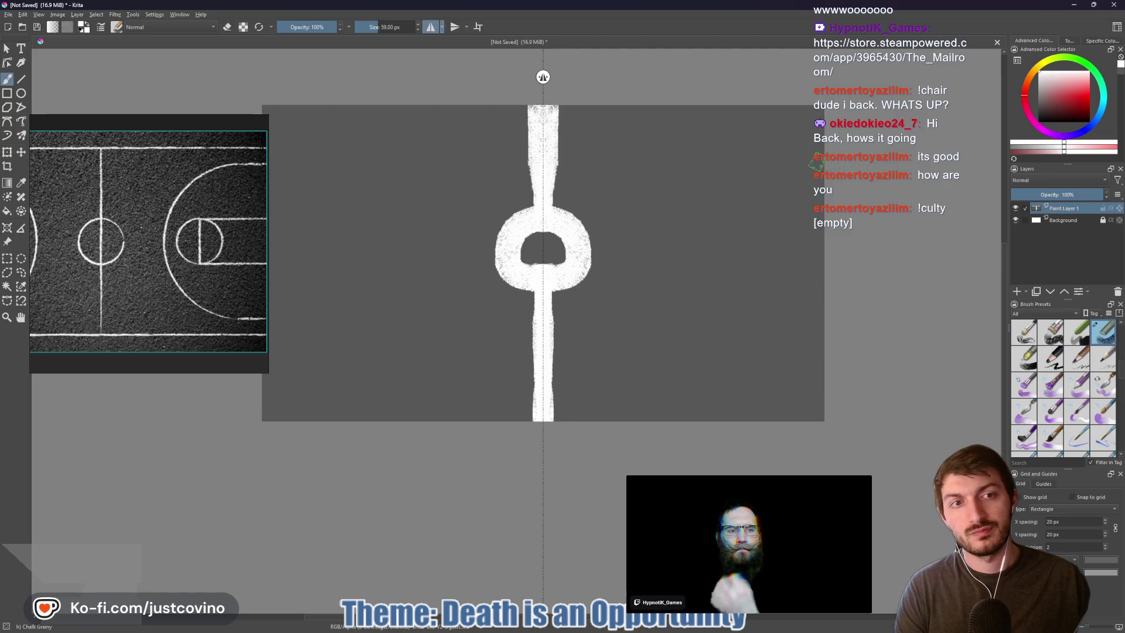
Paint the end arcs, key circles, and 47 px lane lines out to the edges
mouse_move(824, 156)
left_mouse_down()
mouse_move(709, 202)
mouse_move(680, 254)
mouse_move(680, 319)
mouse_move(709, 368)
mouse_move(816, 381)
left_mouse_up()
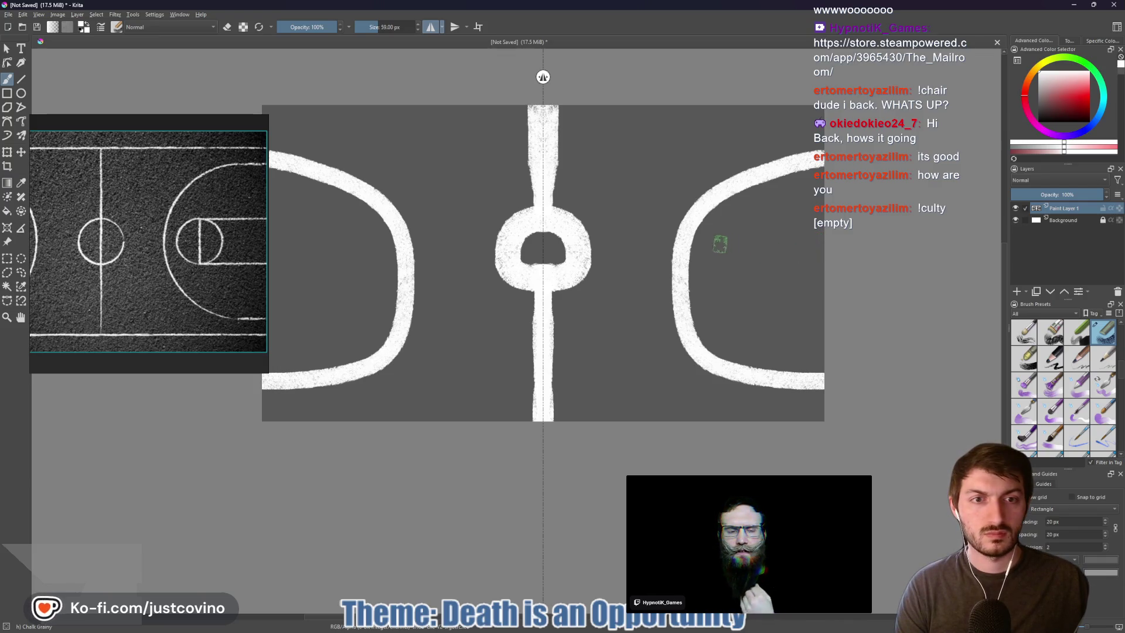
mouse_move(740, 246)
left_mouse_down()
mouse_move(709, 290)
mouse_move(762, 304)
mouse_move(779, 264)
mouse_move(739, 245)
mouse_move(742, 298)
left_mouse_up()
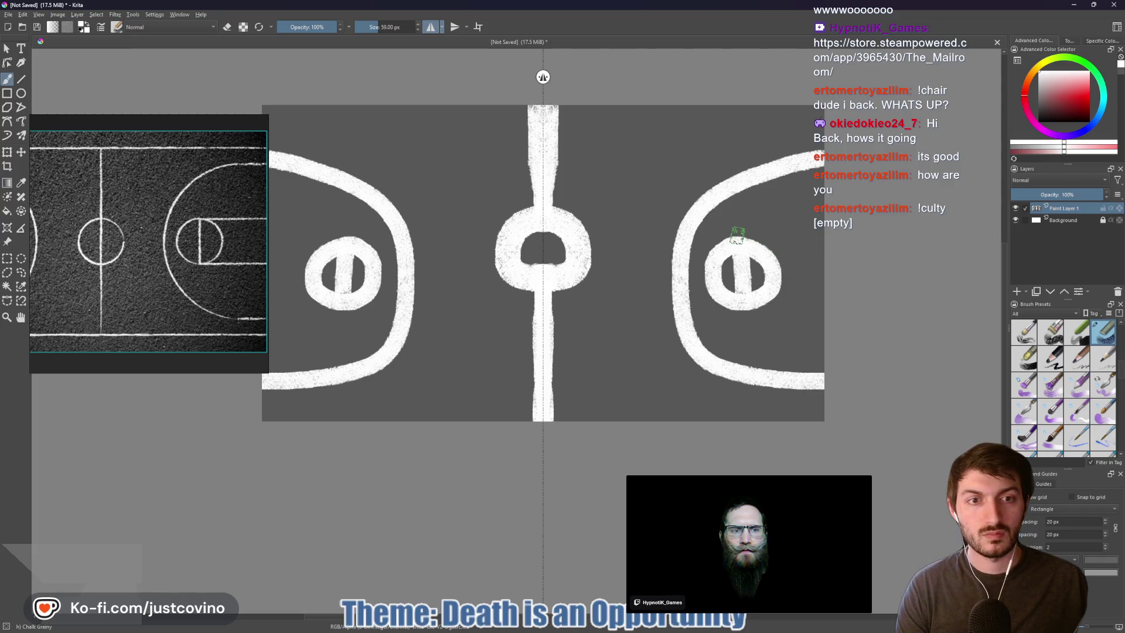
key("bracketleft")
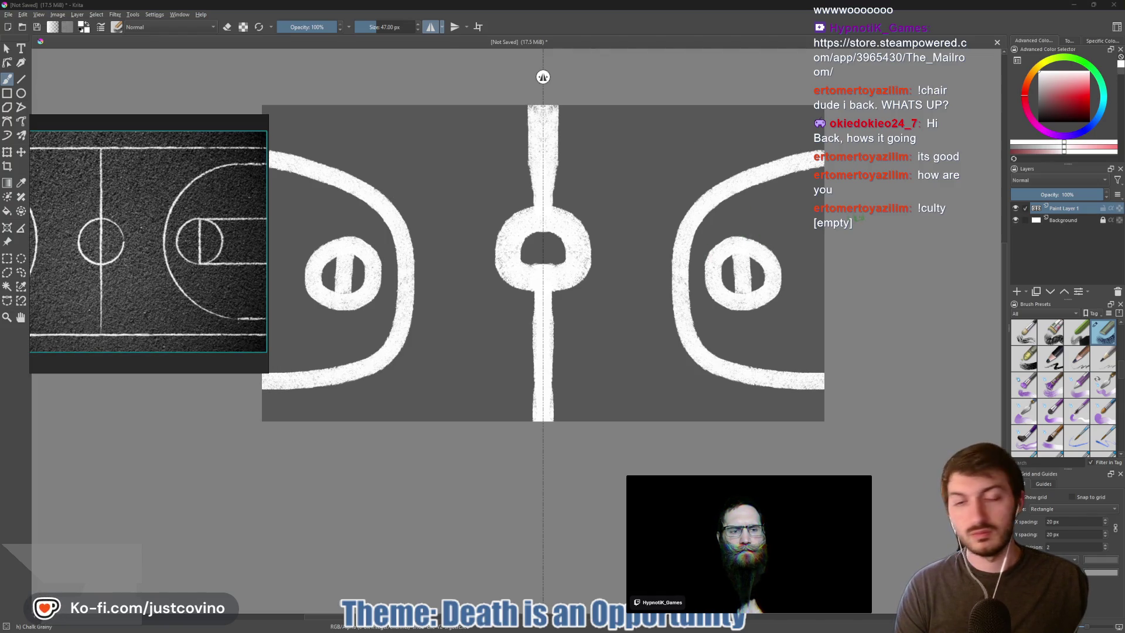
left_click_drag(747, 237, 839, 240)
left_click_drag(740, 309, 837, 314)
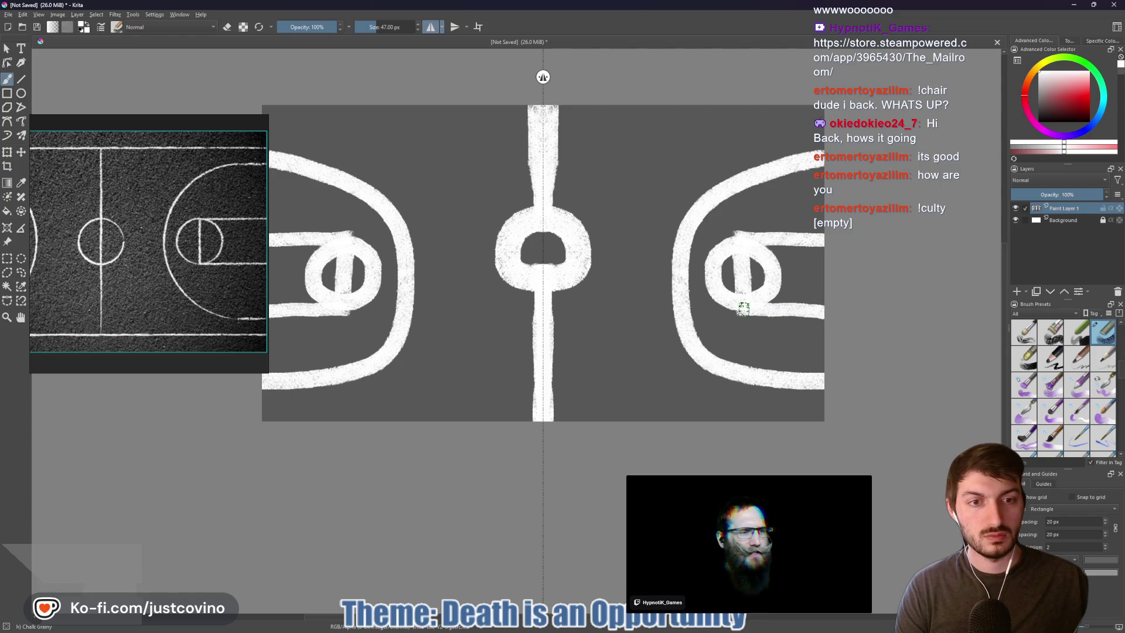
mouse_move(741, 236)
left_mouse_down()
mouse_move(727, 249)
mouse_move(752, 263)
left_mouse_up()
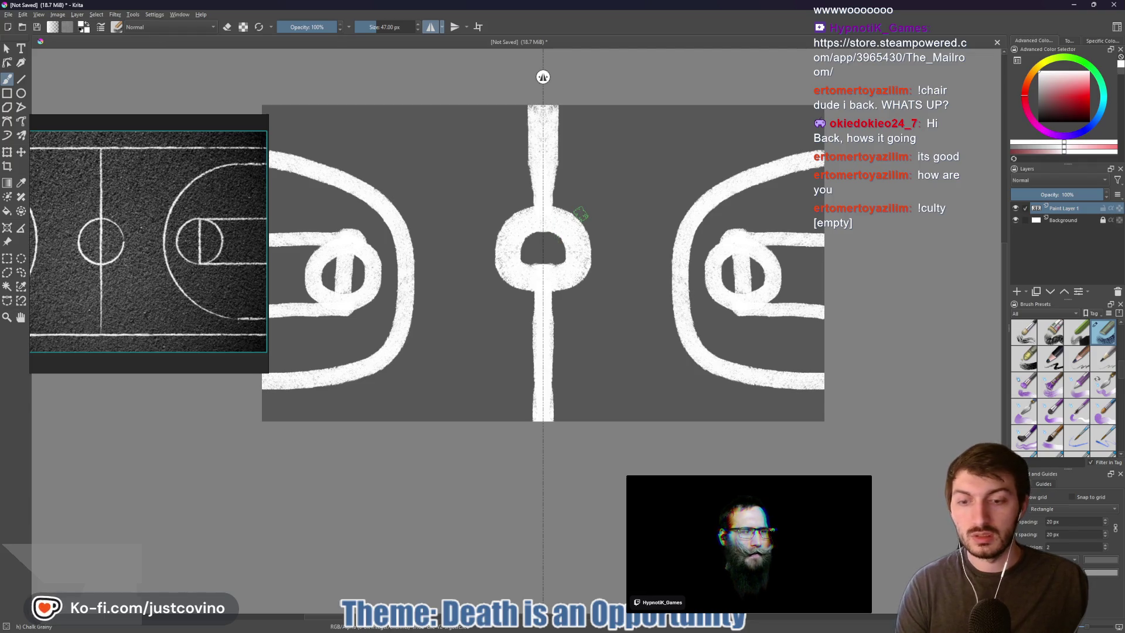
Erase and paint over the white bump beside the upper centre line
key("e")
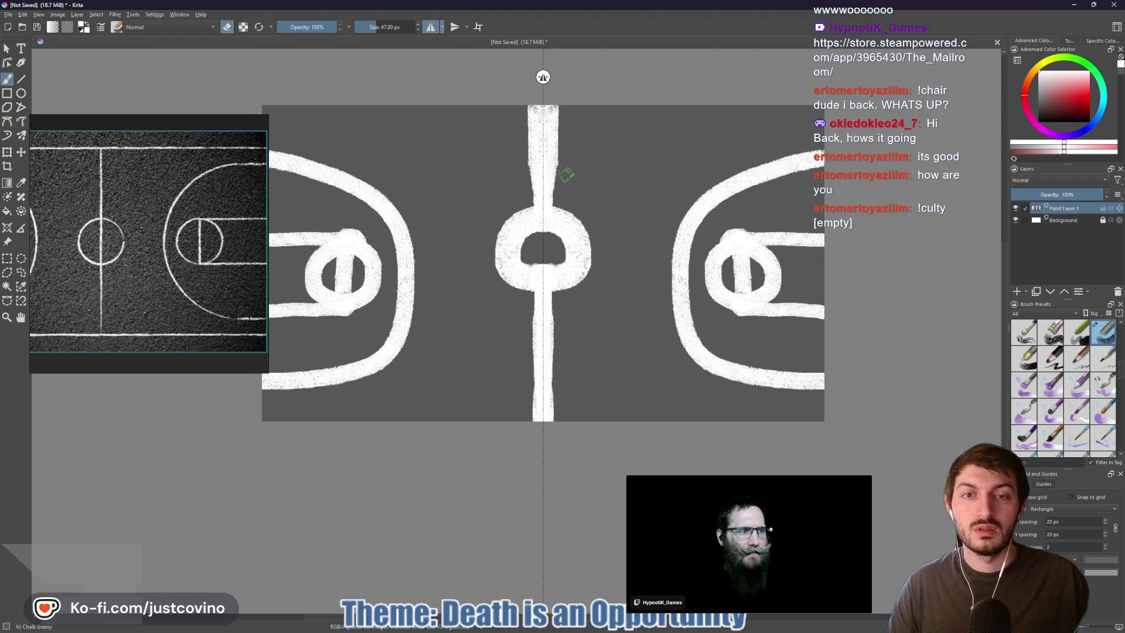
mouse_move(559, 178)
left_mouse_down()
mouse_move(560, 163)
mouse_move(560, 175)
left_mouse_up()
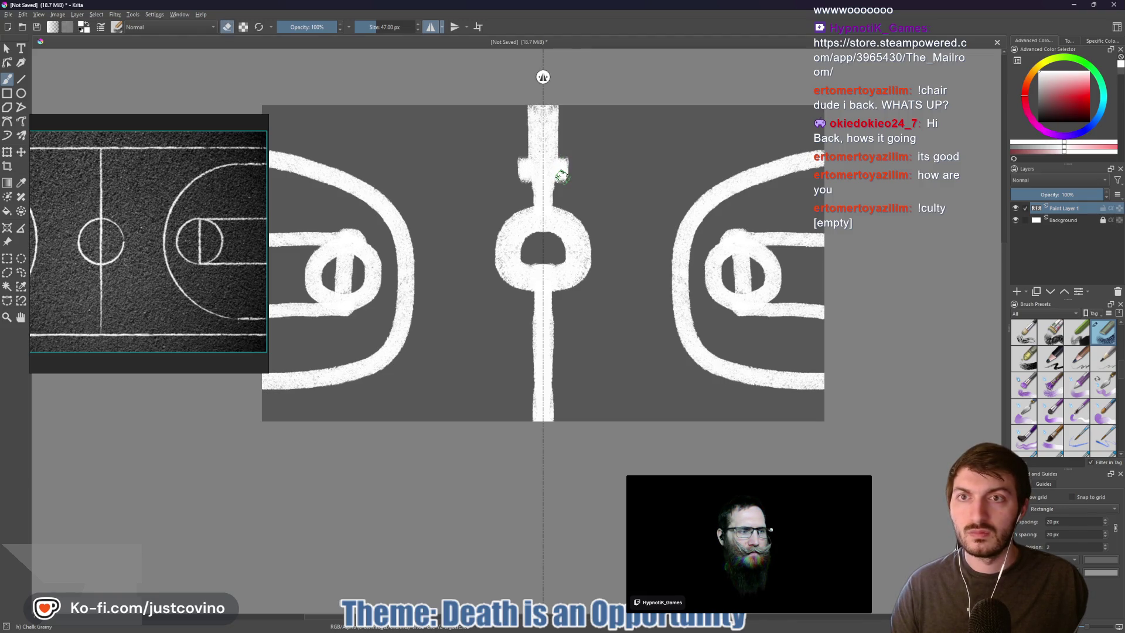
left_click_drag(562, 179, 564, 166)
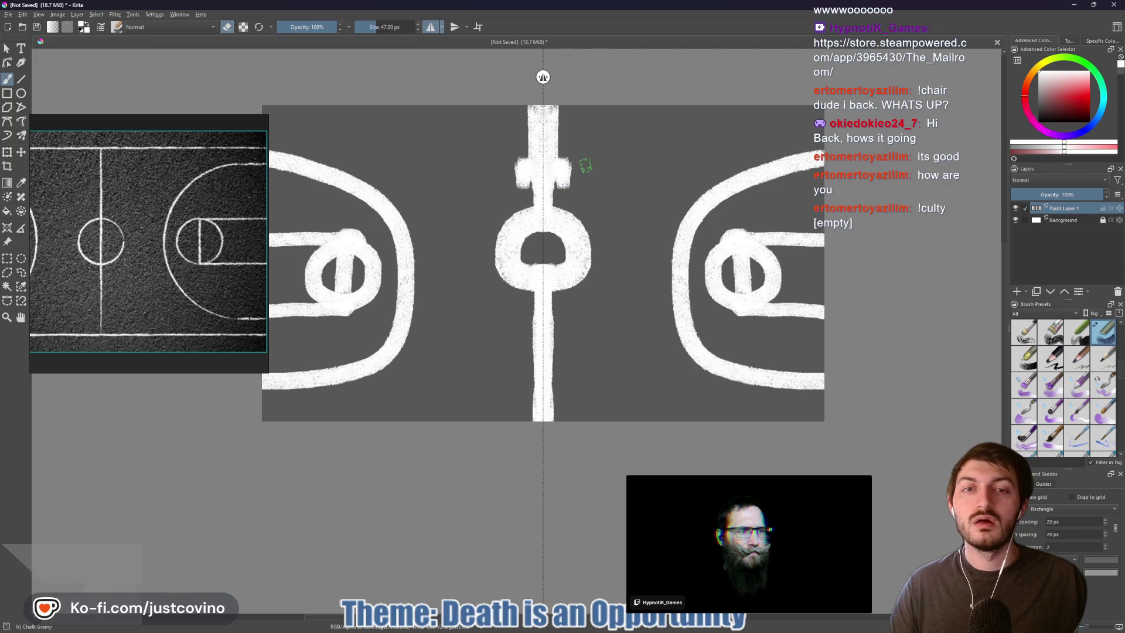
key("e")
mouse_move(564, 166)
left_mouse_down()
mouse_move(565, 183)
mouse_move(564, 170)
left_mouse_up()
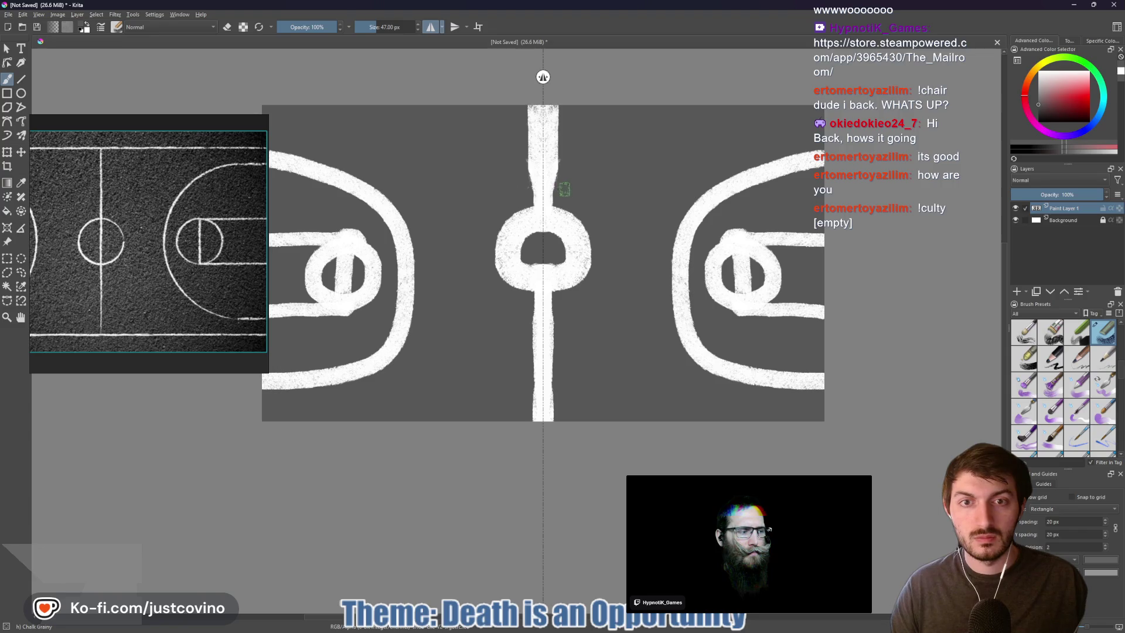
left_click_drag(561, 184, 563, 111)
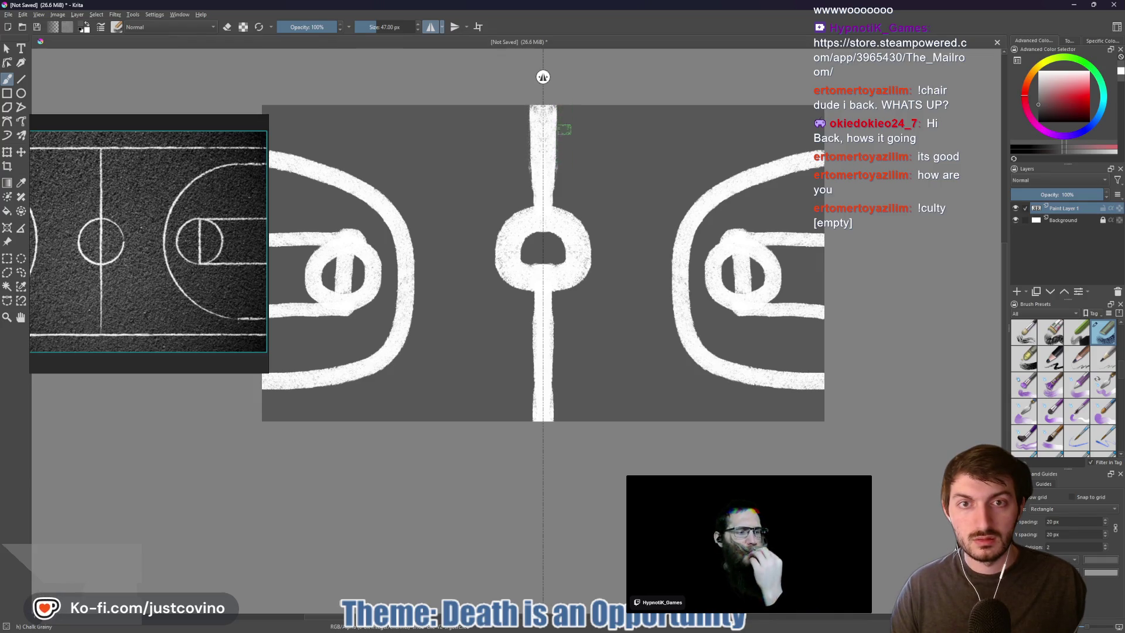
left_click_drag(561, 178, 561, 105)
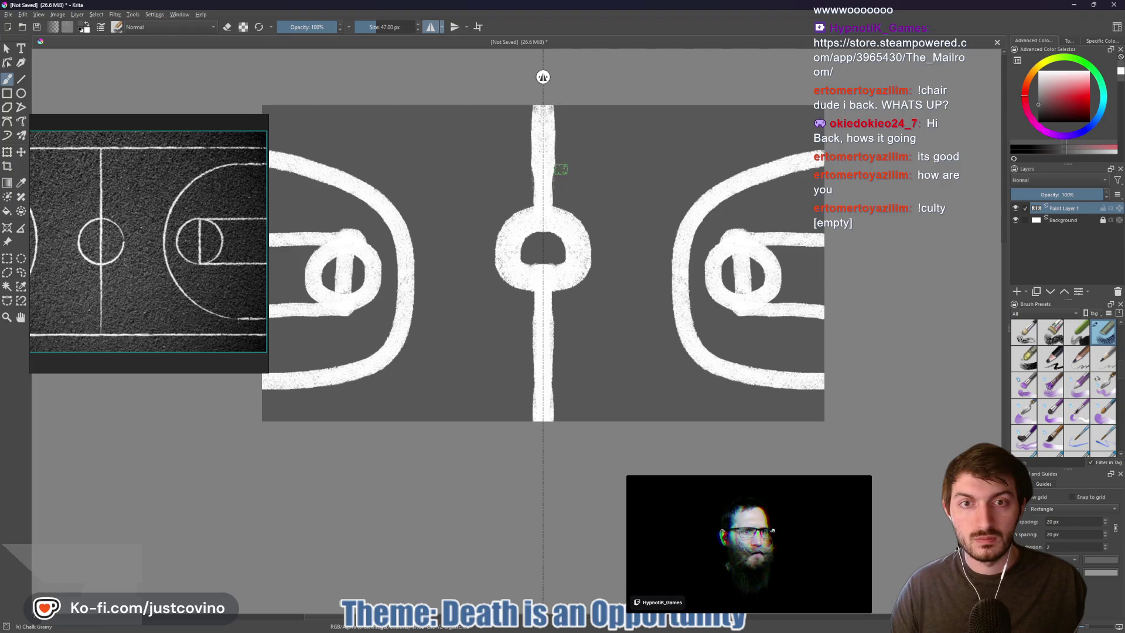
left_click_drag(560, 128, 558, 101)
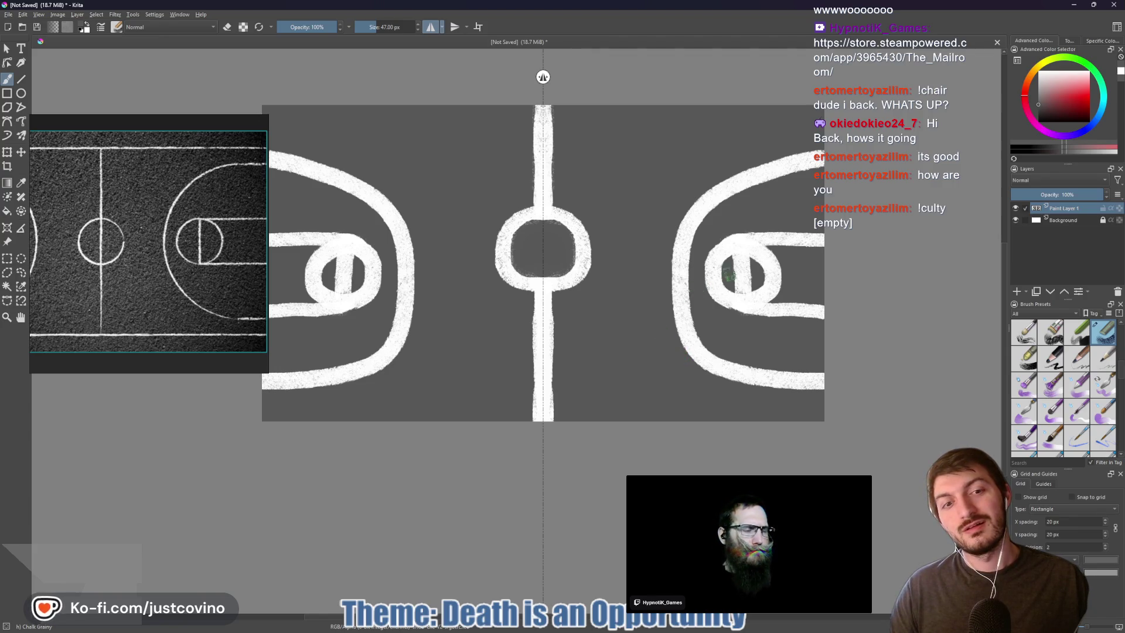
Shrink the brush to 32 px and trim the key-circle bars slimmer with dark grey
key("bracketleft")
key("bracketleft")
key("bracketleft")
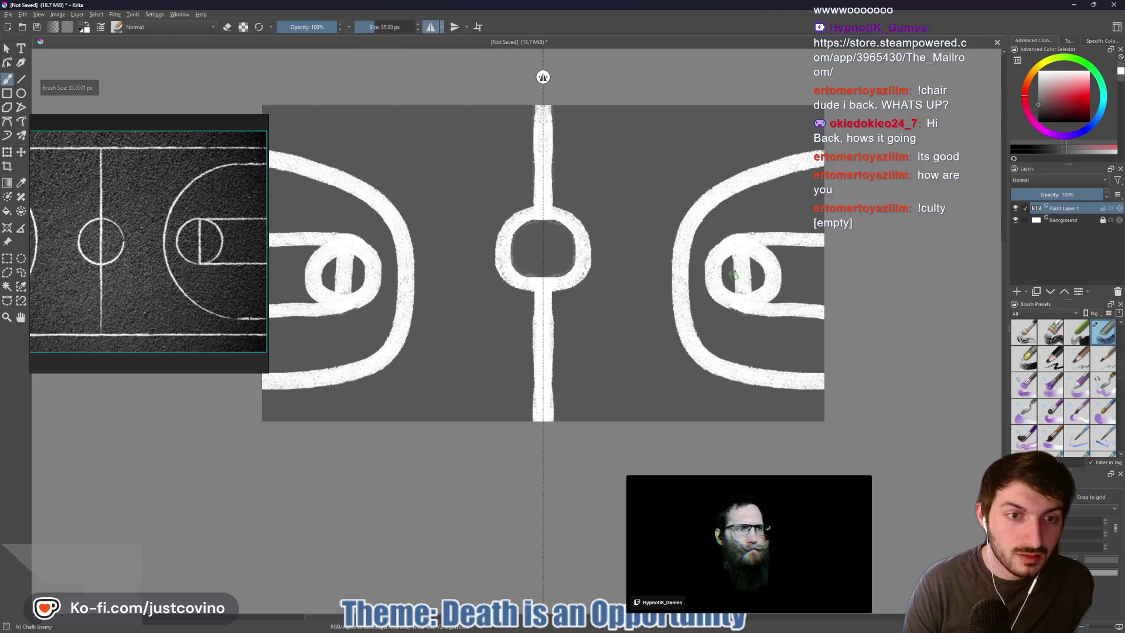
key("bracketleft")
key("bracketleft")
key("bracketleft")
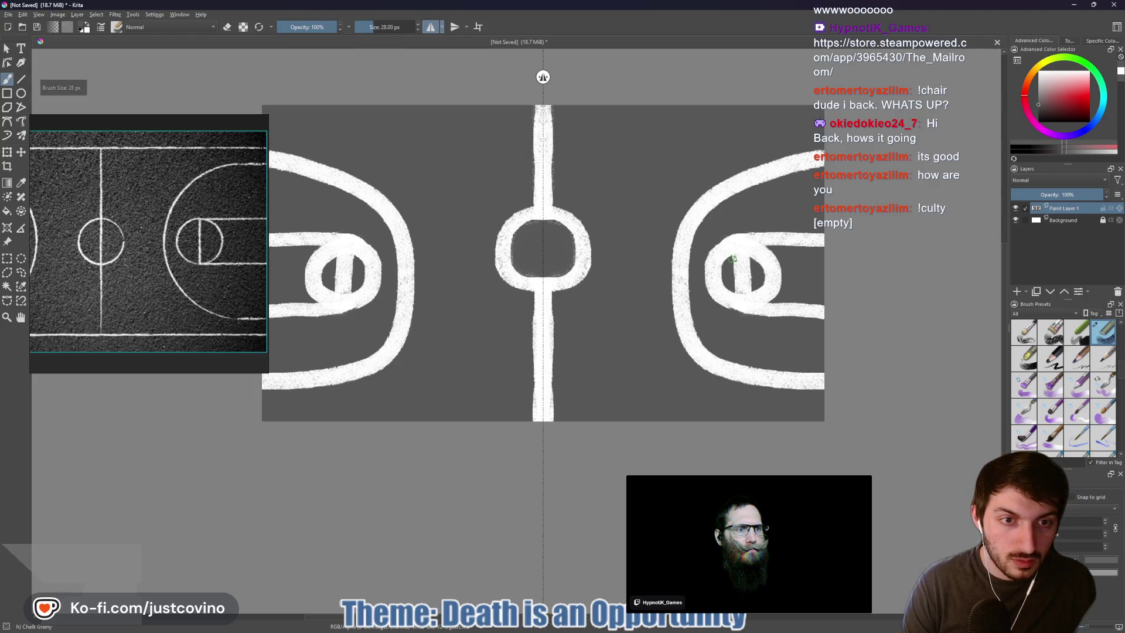
scroll(732, 258, "up", 4)
mouse_move(716, 232)
left_mouse_down()
mouse_move(717, 372)
mouse_move(719, 232)
left_mouse_up()
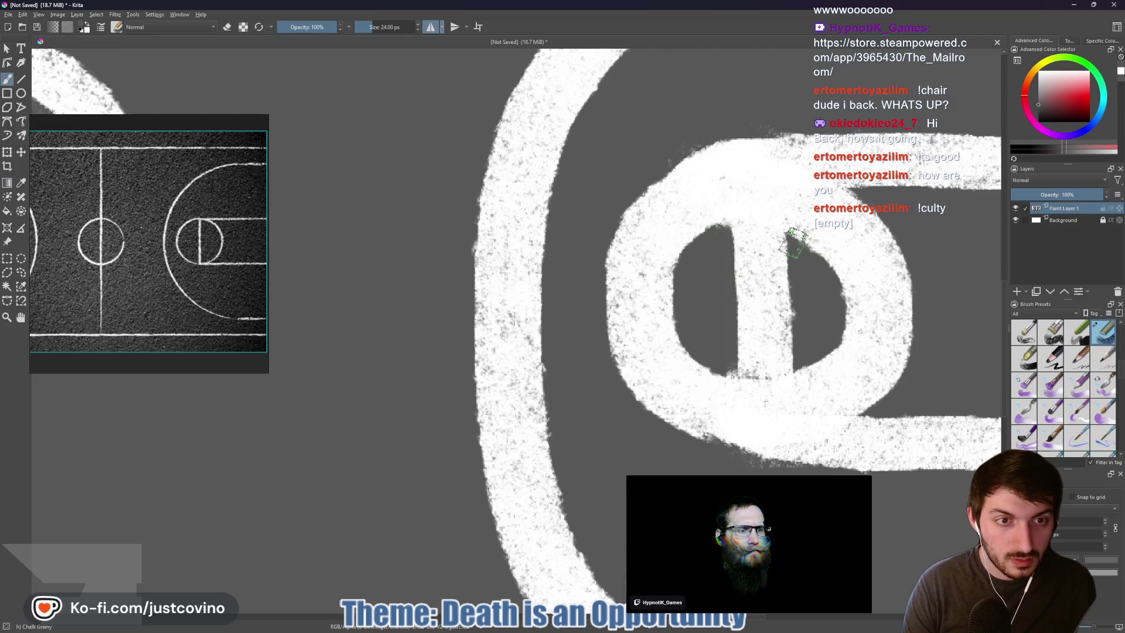
mouse_move(788, 243)
left_mouse_down()
mouse_move(791, 363)
mouse_move(792, 266)
mouse_move(793, 350)
left_mouse_up()
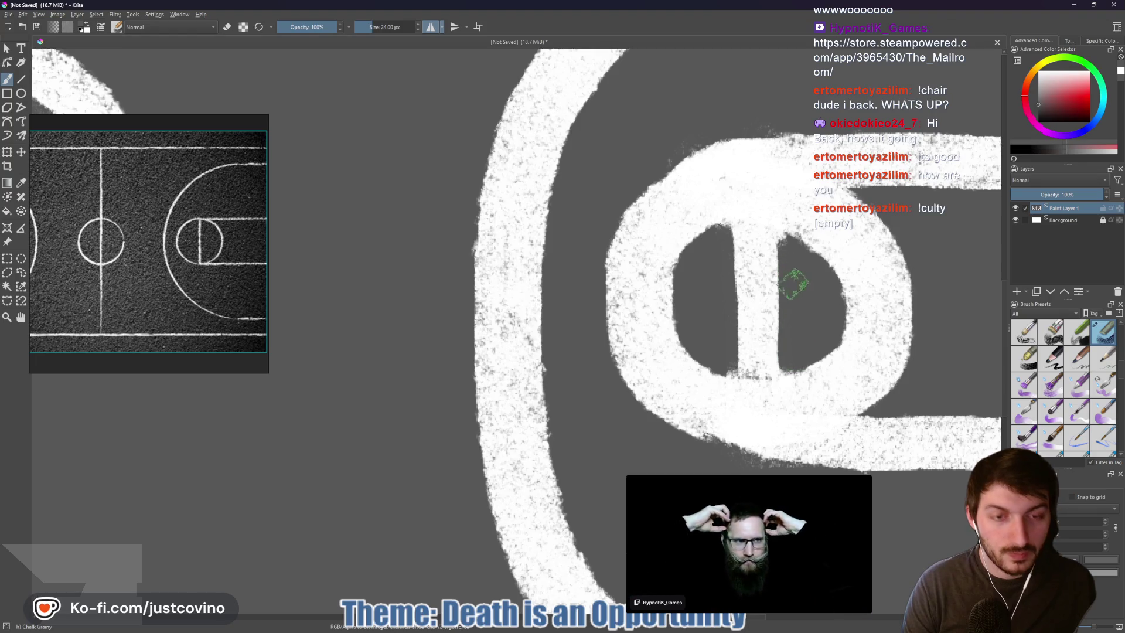
Zoom out, undo a stray stroke on the centre circle, and open Save As
key("minus")
key("minus")
key("minus")
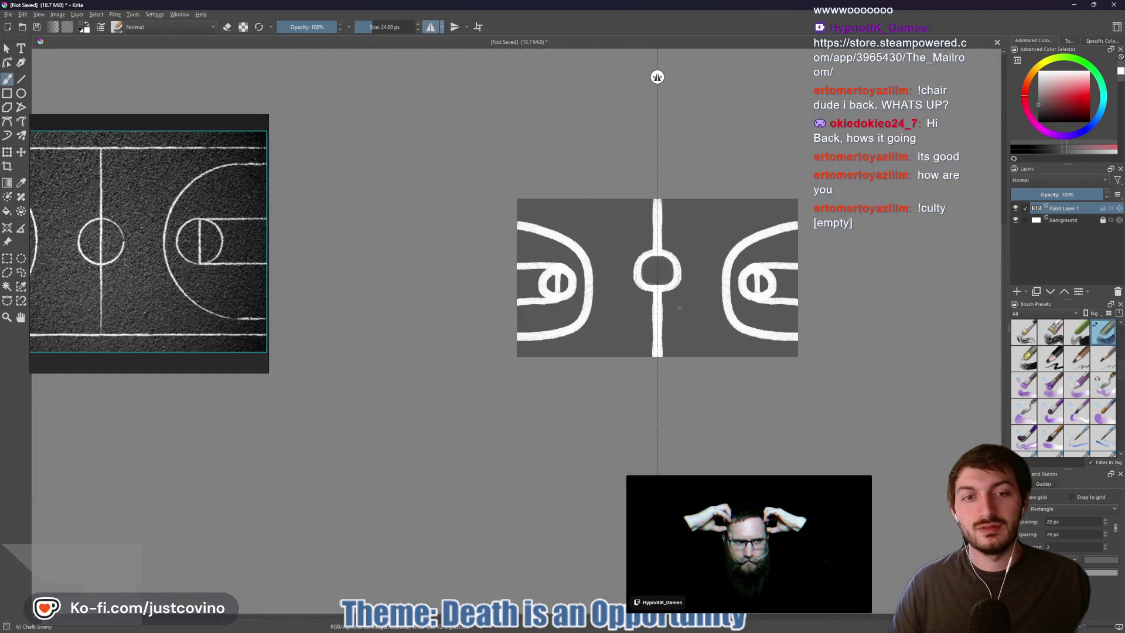
scroll(680, 307, "up", 1)
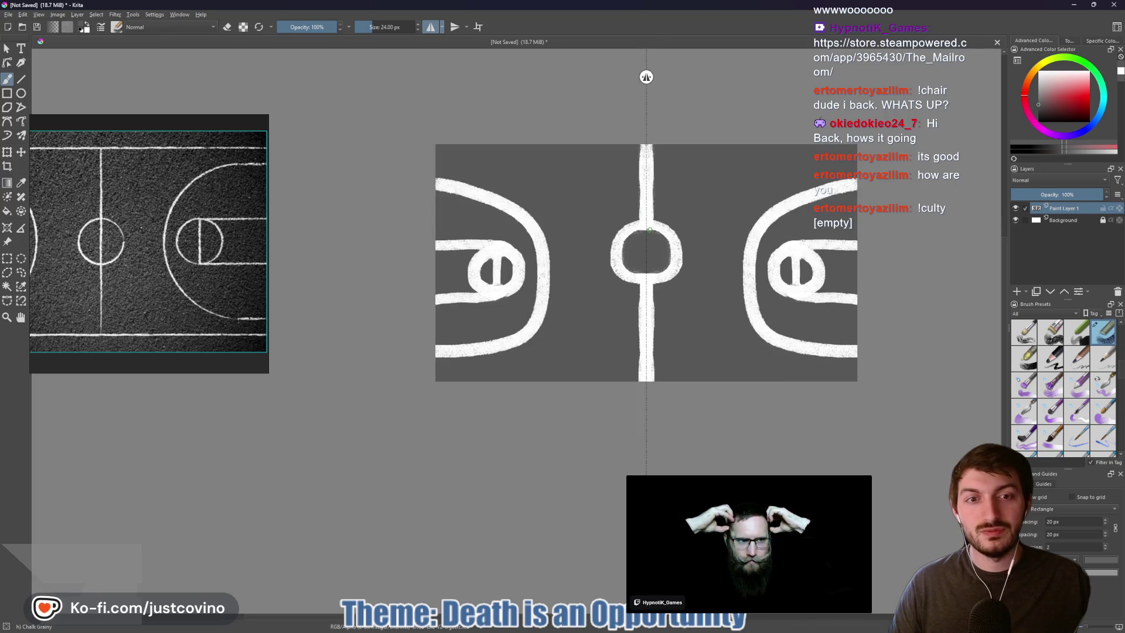
left_click(1041, 84)
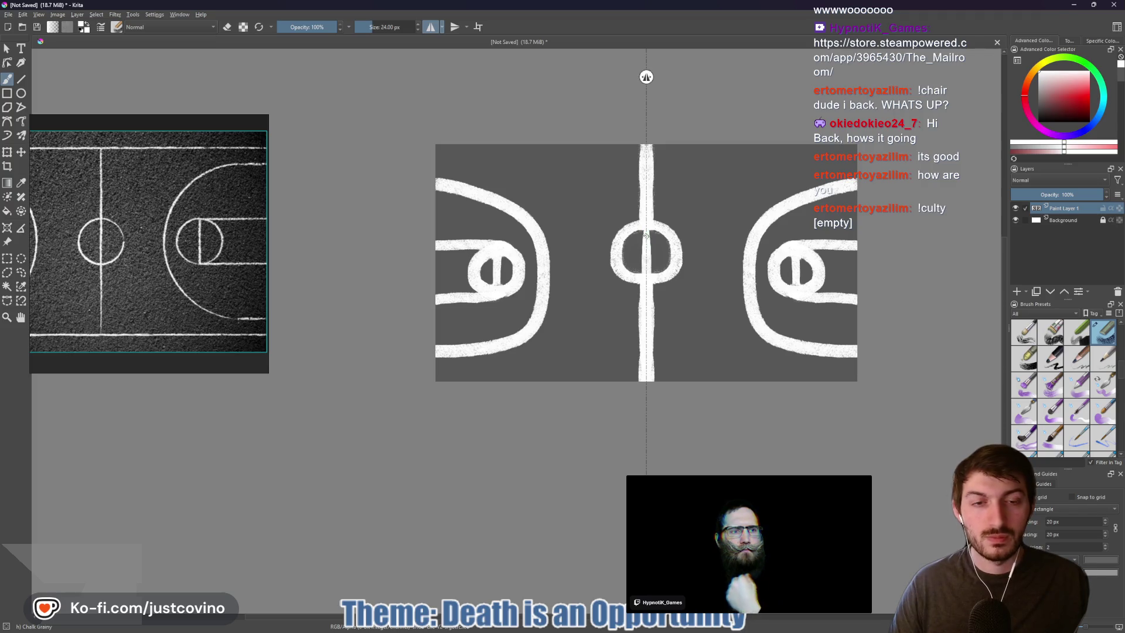
left_click(646, 234)
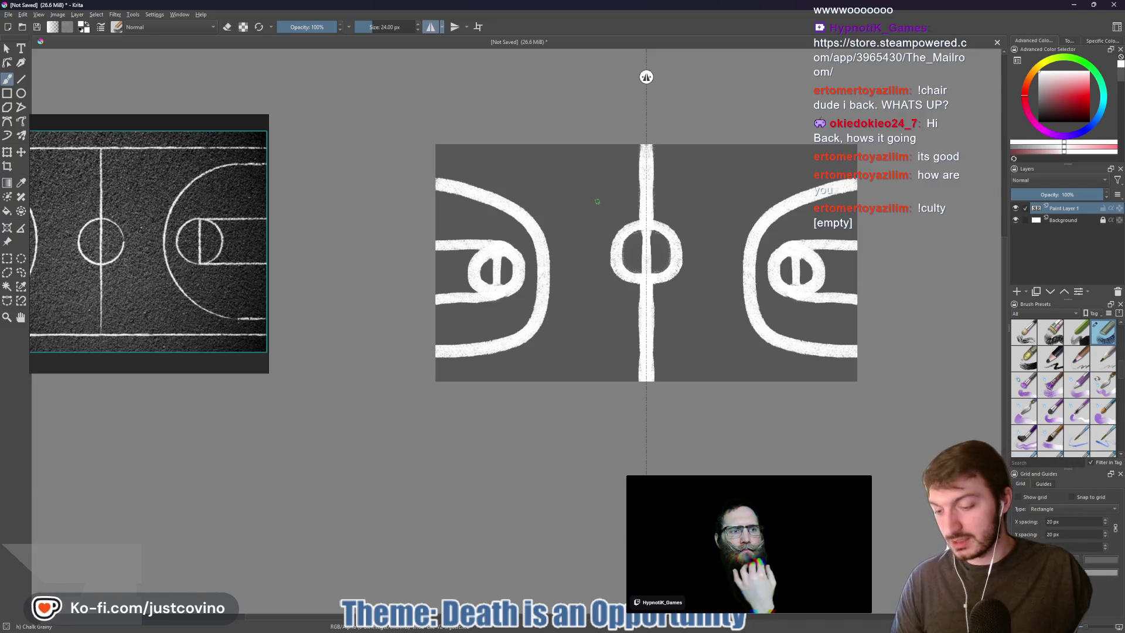
key("ctrl+z")
key("ctrl+shift+s")
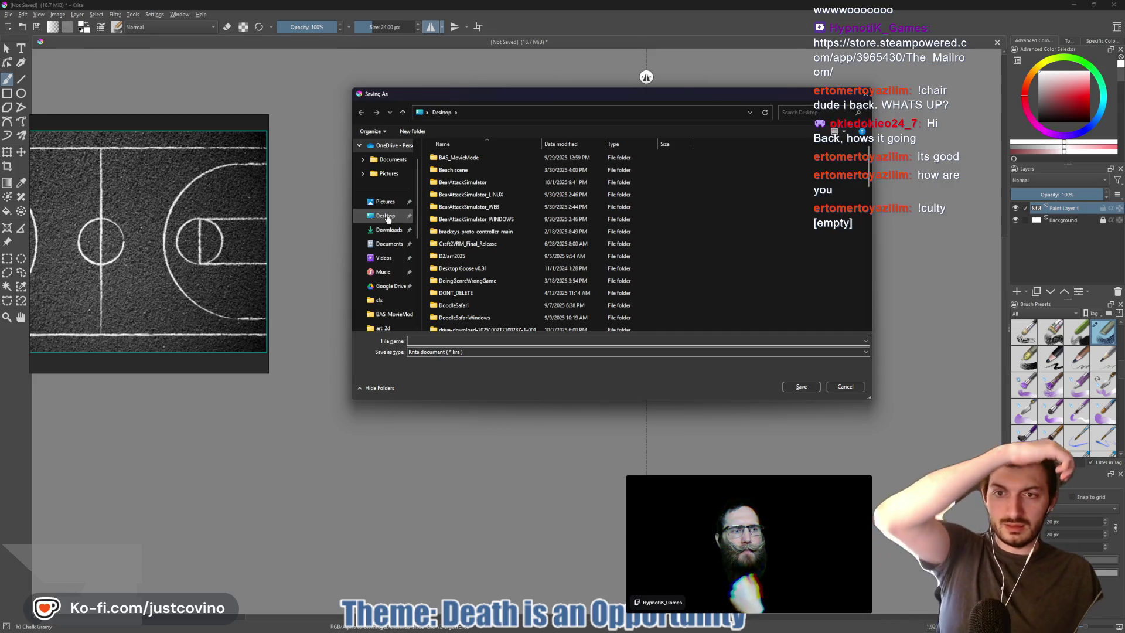
Save the drawing to the Desktop as PNG file basketball_court_chalk, accepting default PNG options
left_click(385, 217)
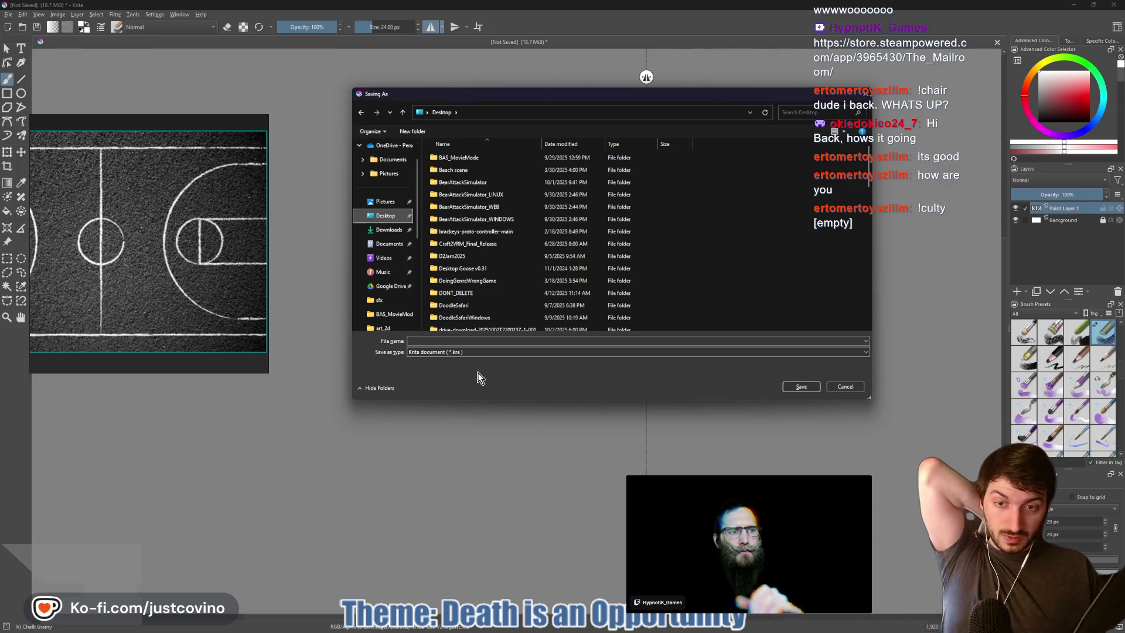
left_click(463, 352)
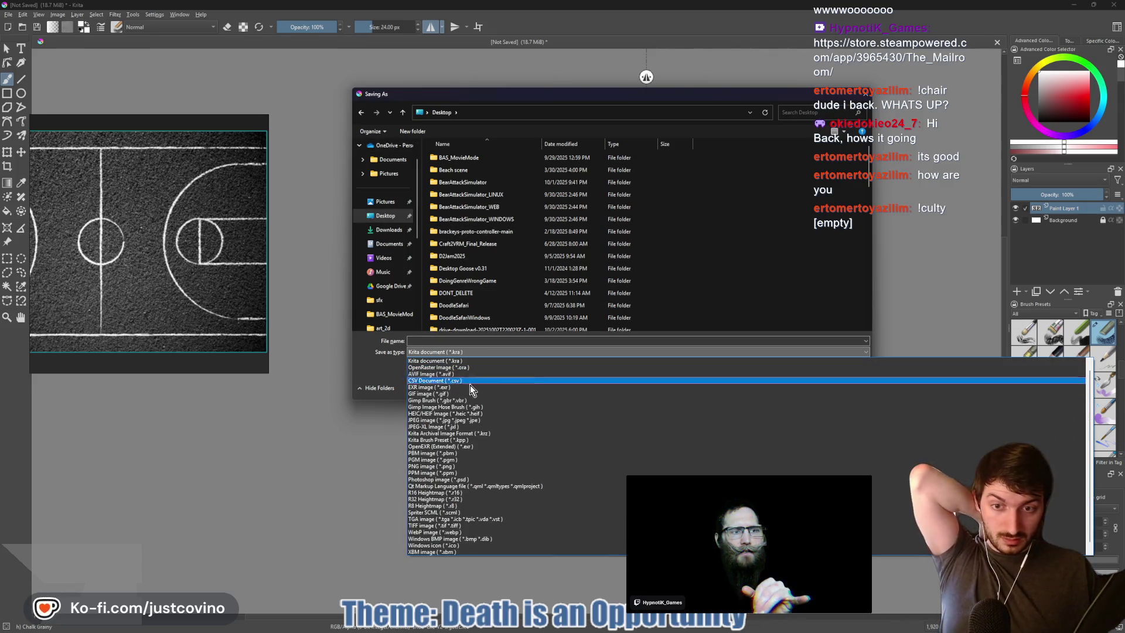
left_click(460, 466)
left_click(460, 339)
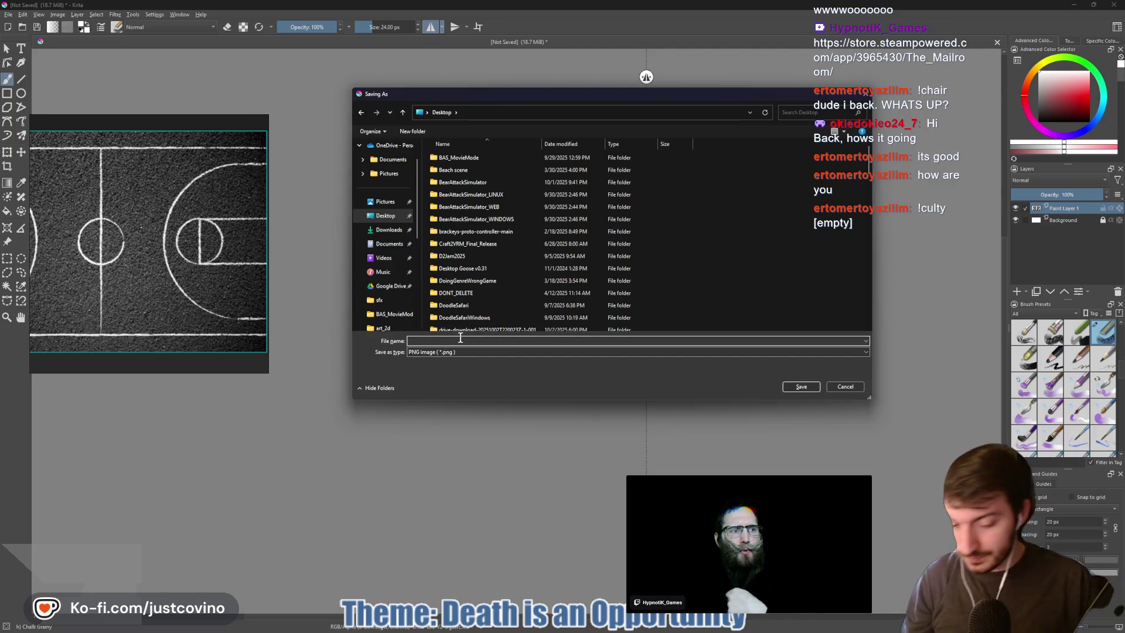
type("basketball_court_chalk")
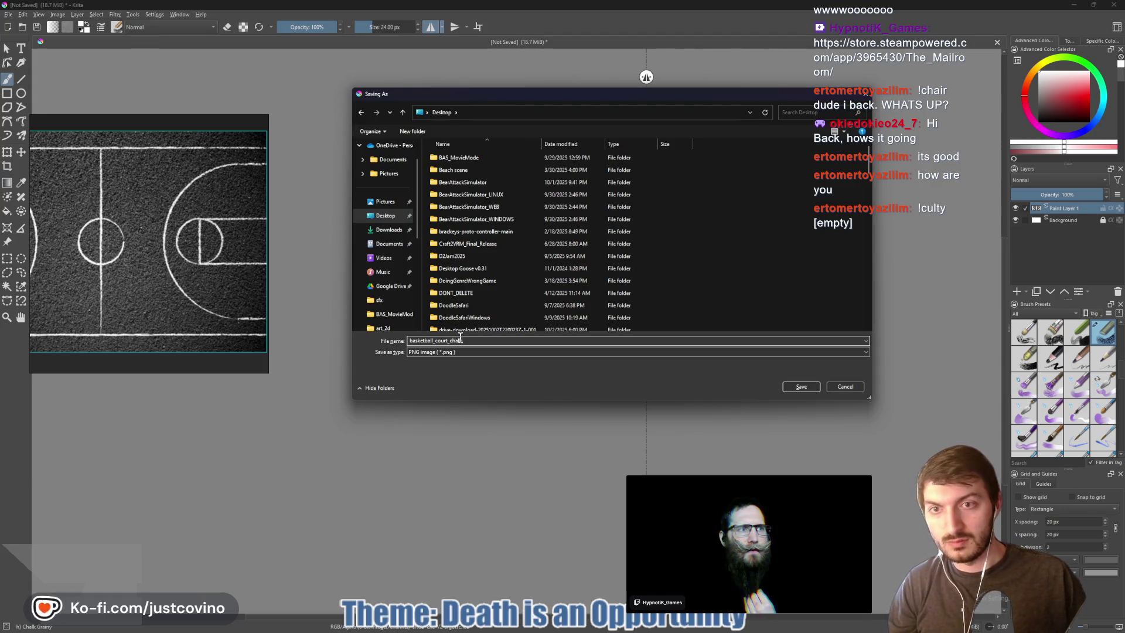
left_click(818, 386)
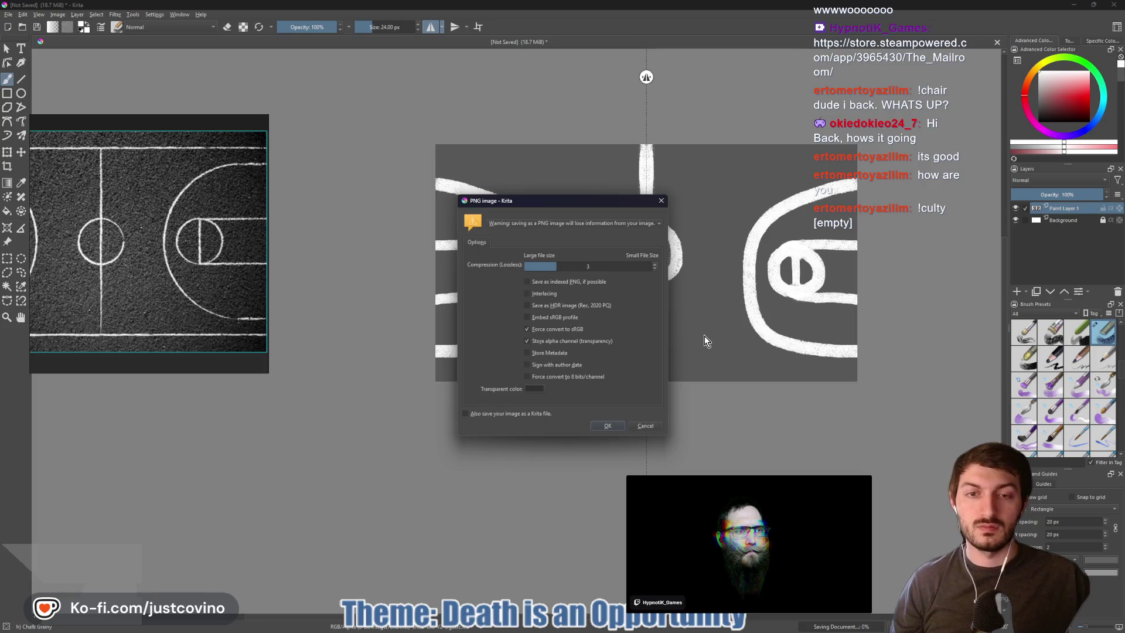
left_click(607, 426)
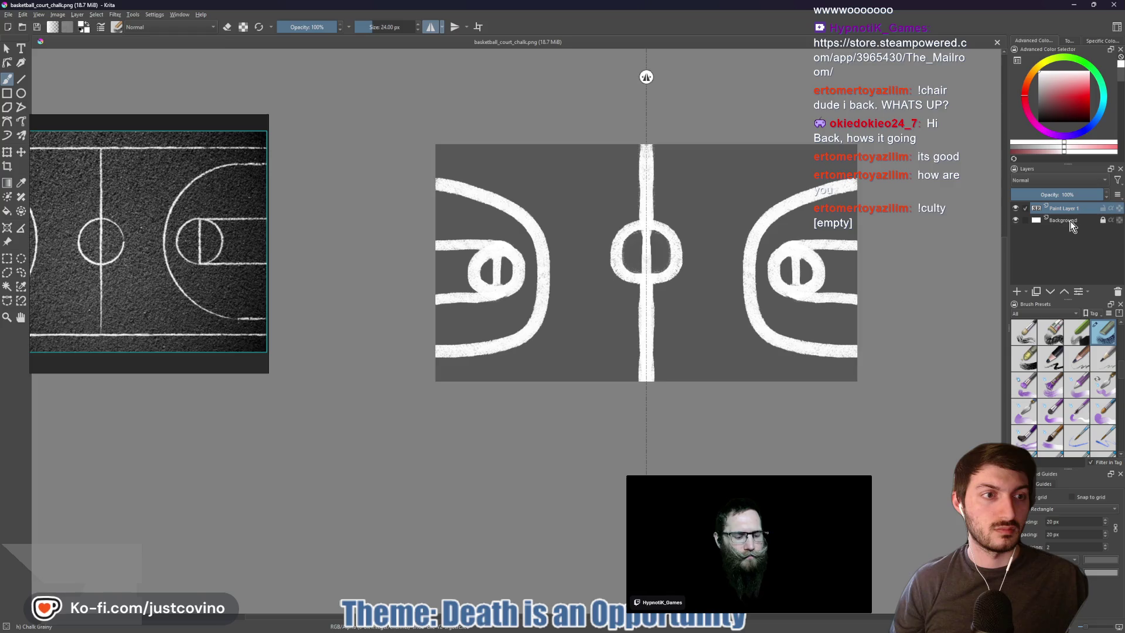
mouse_move(770, 618)
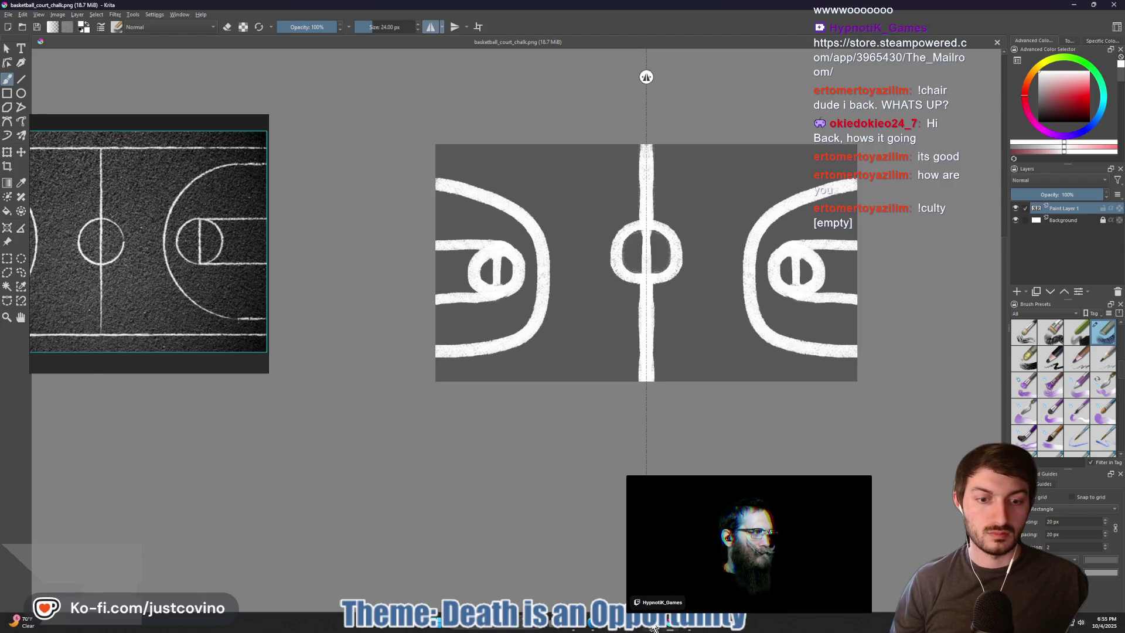
left_click(655, 628)
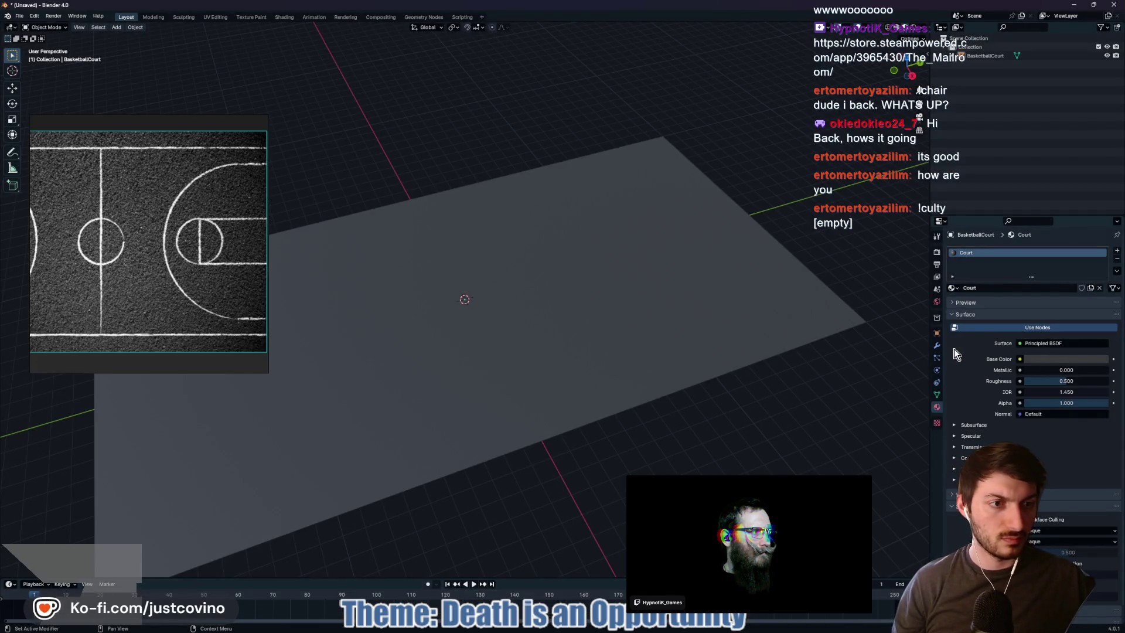
Shift the reference board right, turn off its always-on-top, and bring Blender forward
left_click(201, 368)
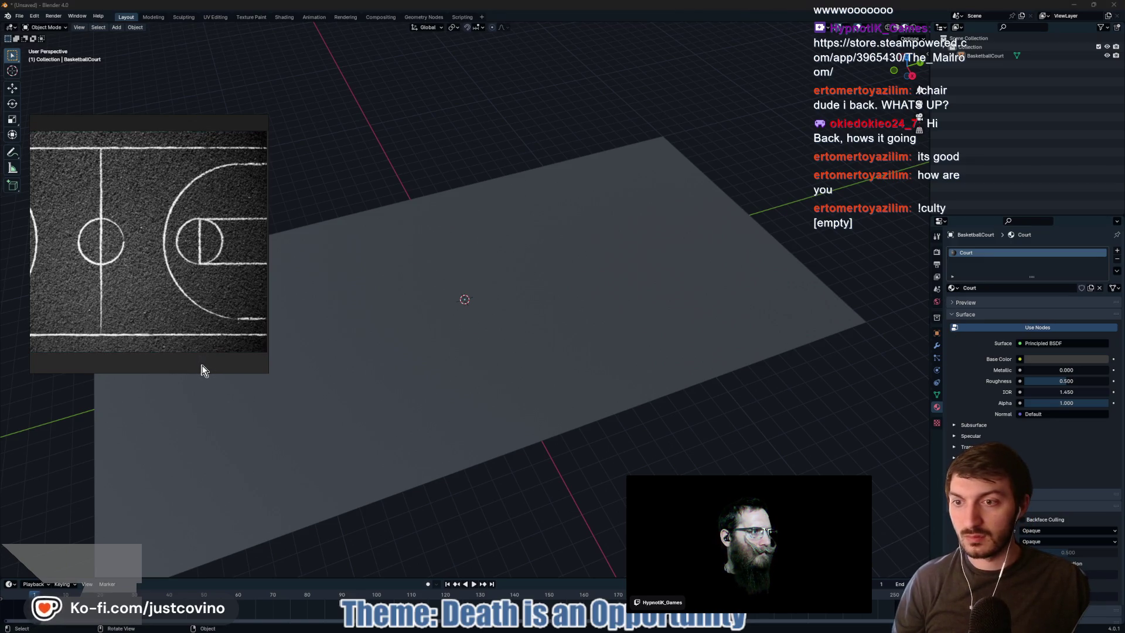
left_click_drag(201, 368, 262, 361)
key("ctrl+shift+a")
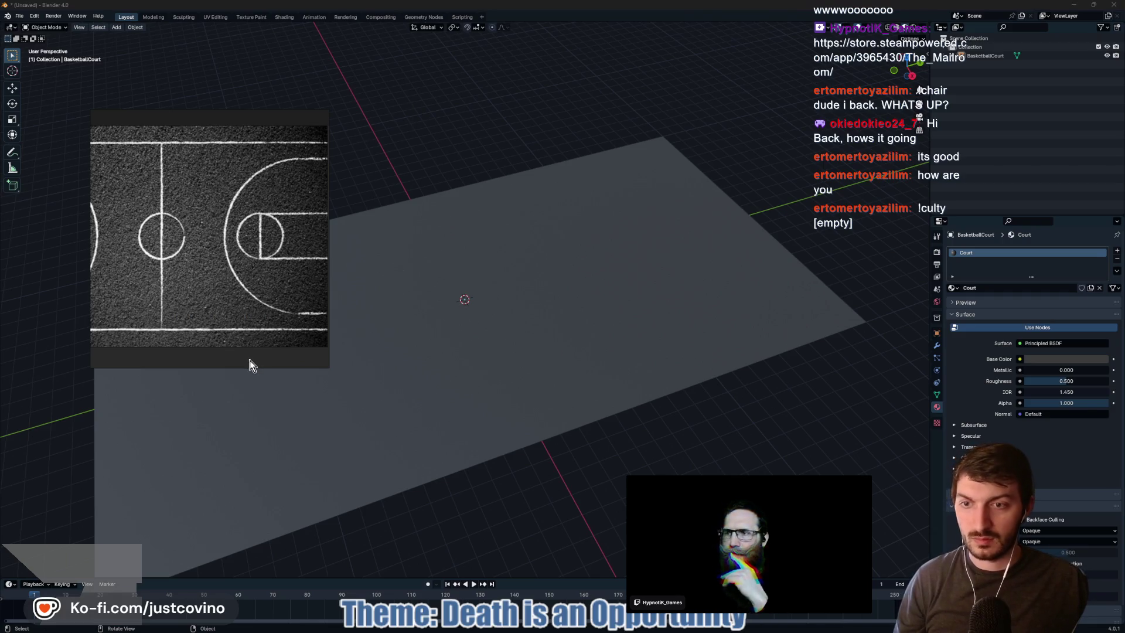
left_click(437, 124)
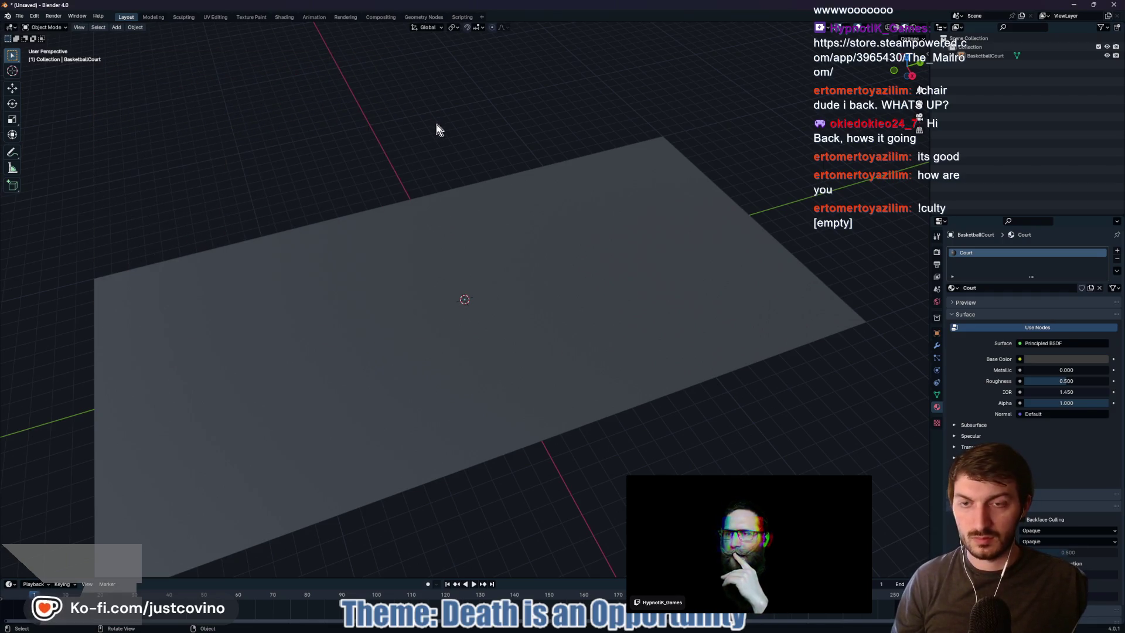
Plug an Image Texture of basketball_court_chalk.png into the court plane's Base Color
left_click(583, 352)
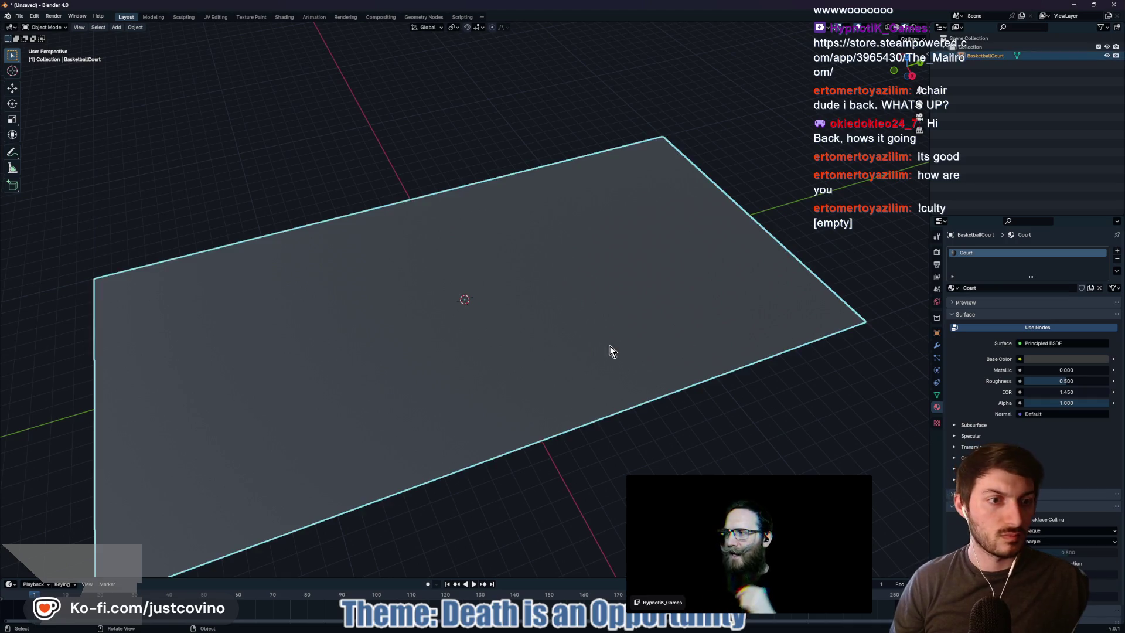
left_click(1020, 359)
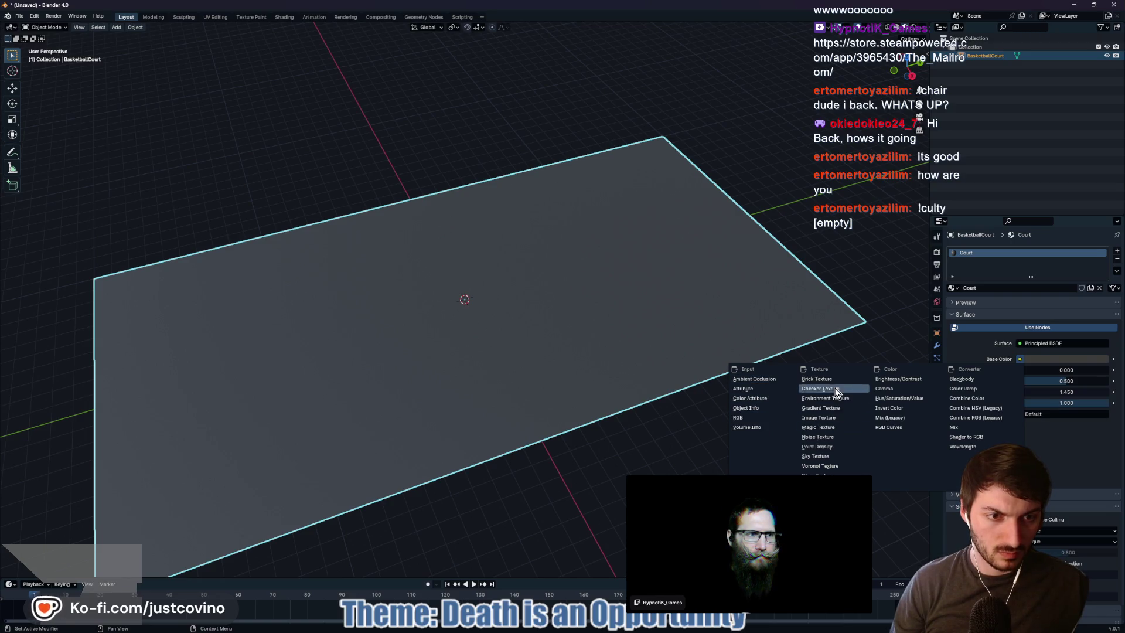
left_click(838, 416)
left_click(1037, 371)
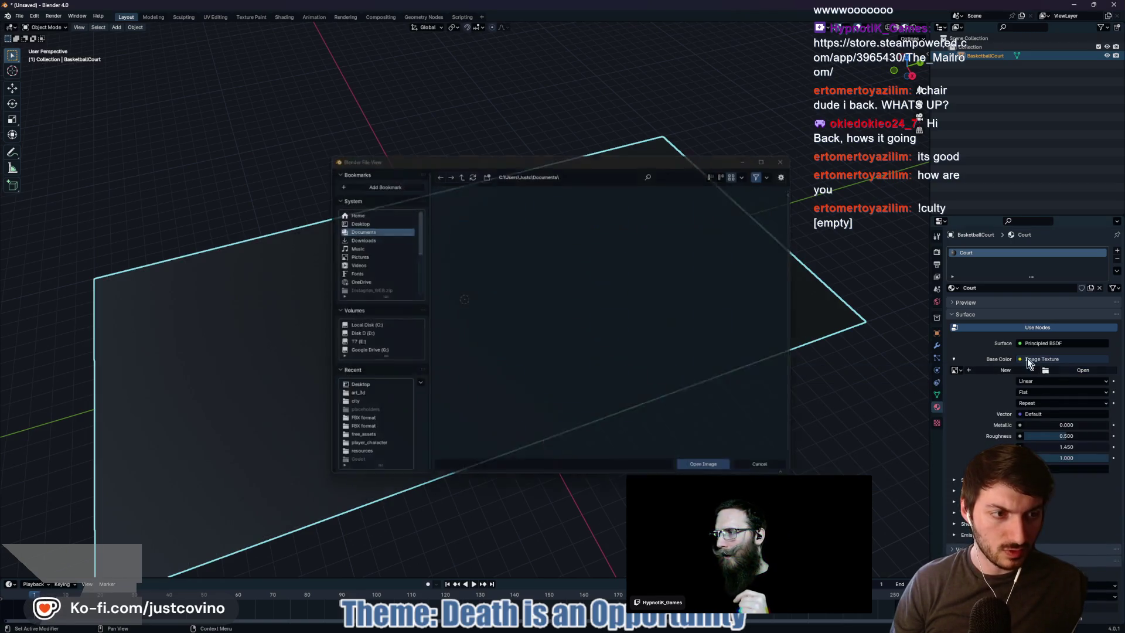
scroll(593, 302, "down", 10)
left_click(610, 317)
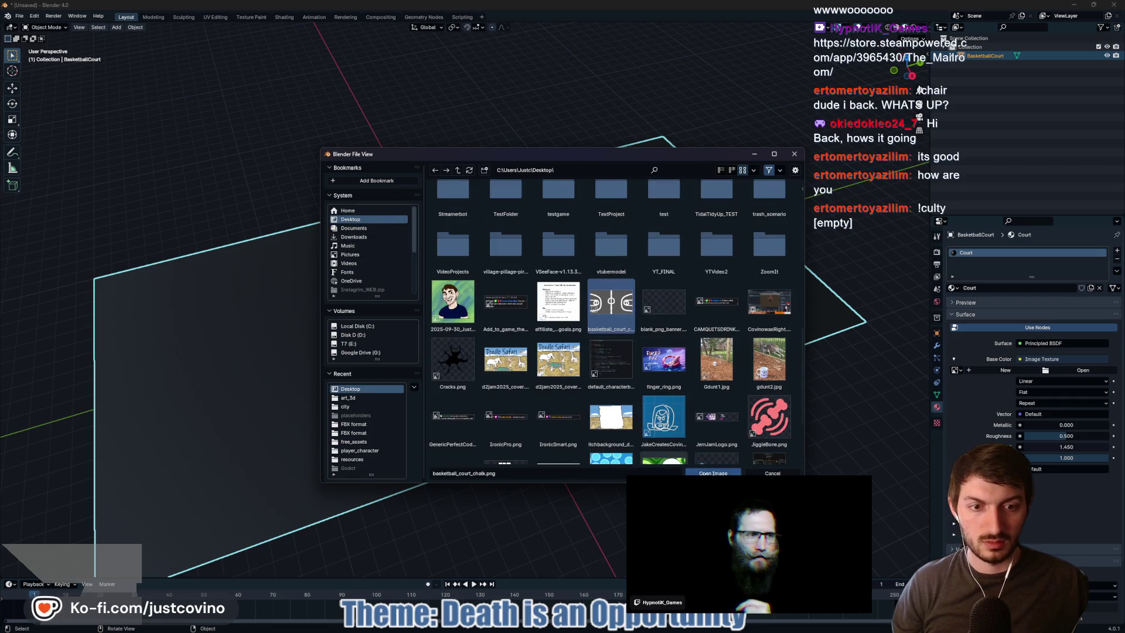
key("Return")
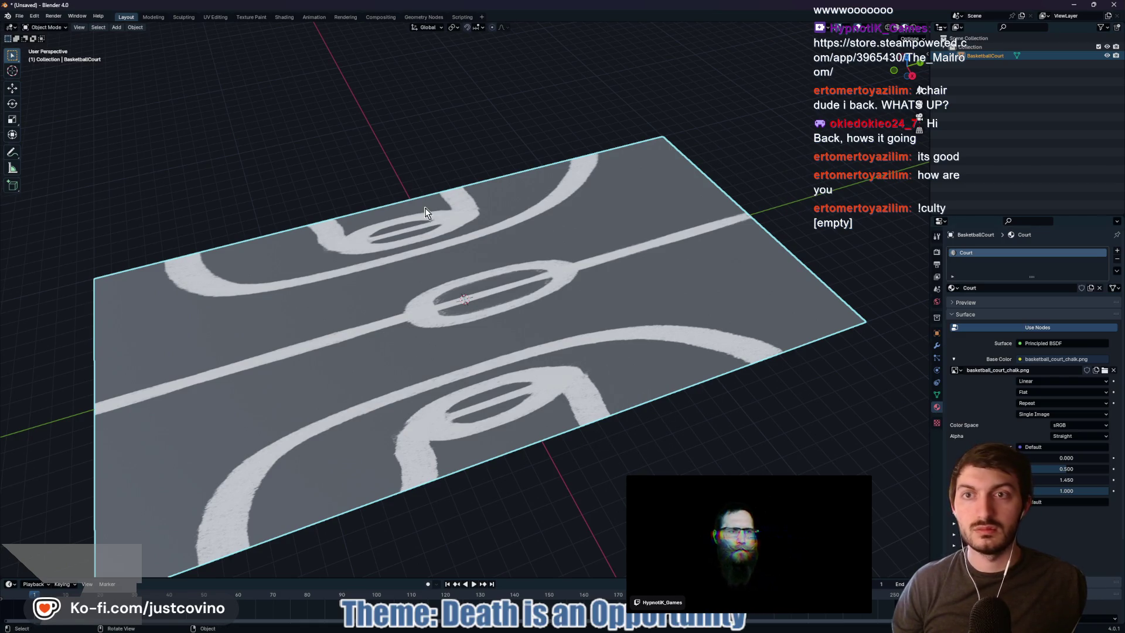
left_click(213, 17)
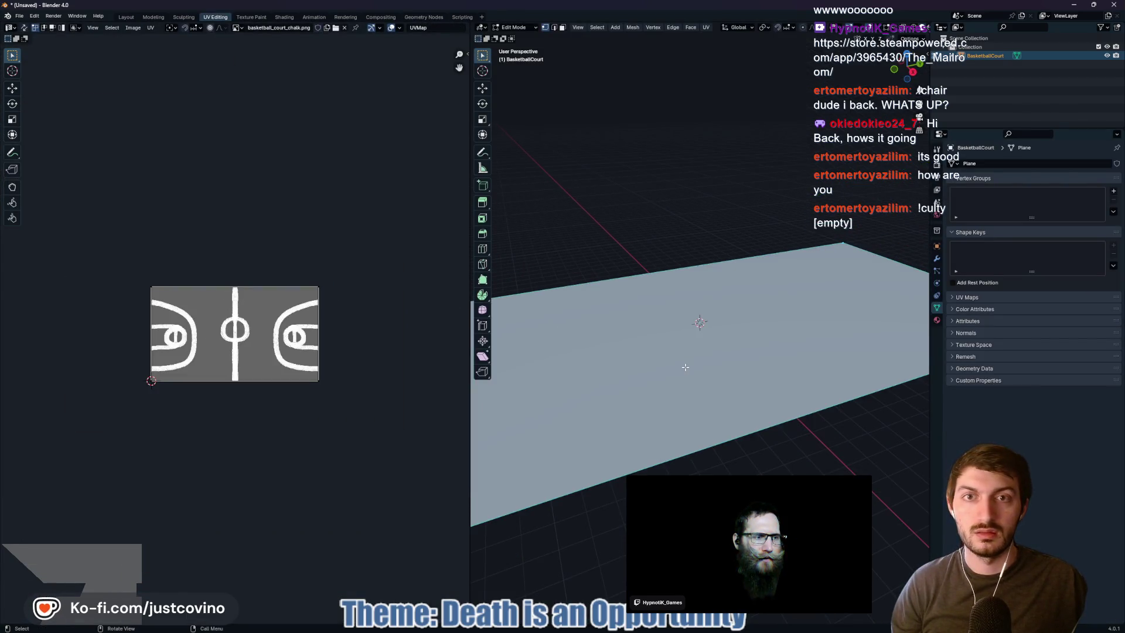
Select the whole court plane and unwrap its UVs from a top-down view
key("alt+a")
key("a")
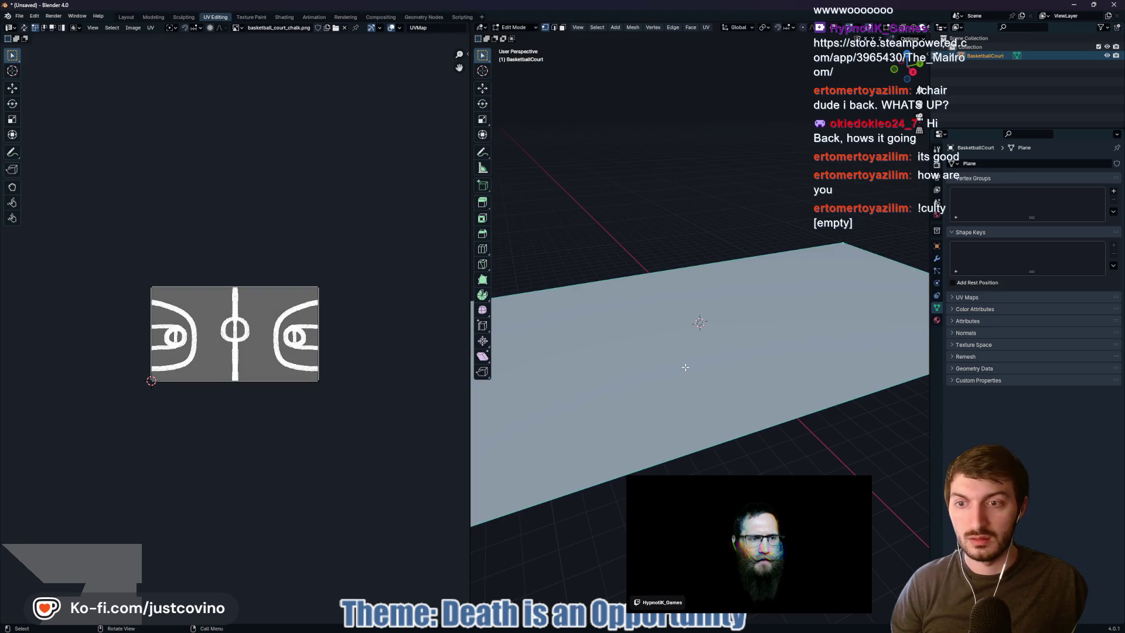
left_click_drag(704, 379, 680, 412)
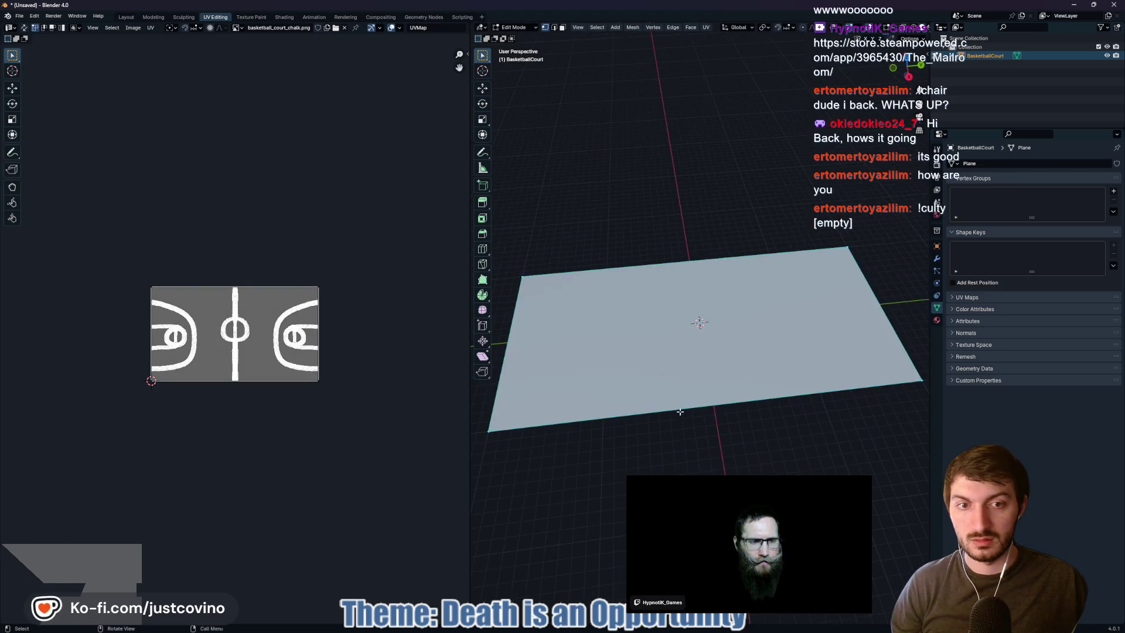
key("u")
left_click(665, 379)
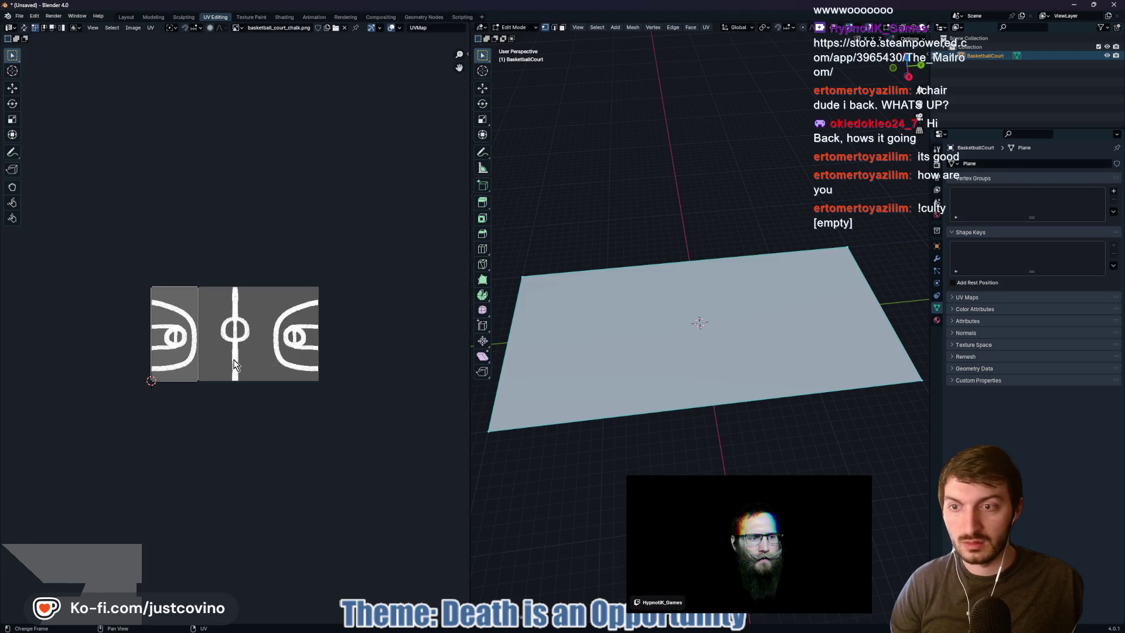
Enable Constrain to Image Bounds and scale the UV island along X into a narrow strip
left_click(181, 338)
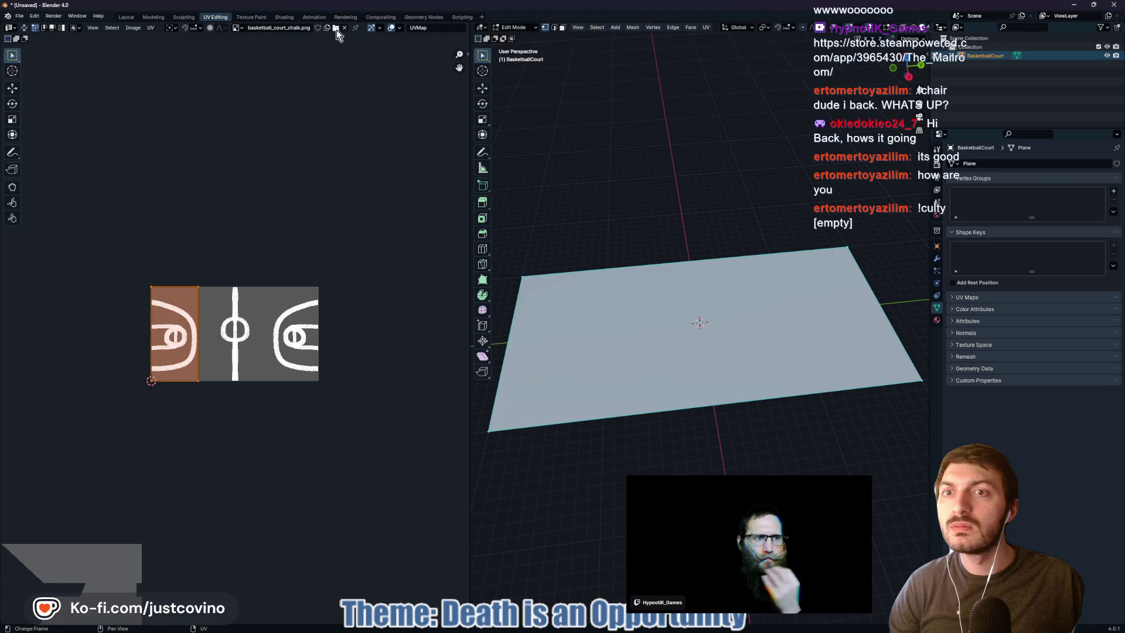
left_click(174, 28)
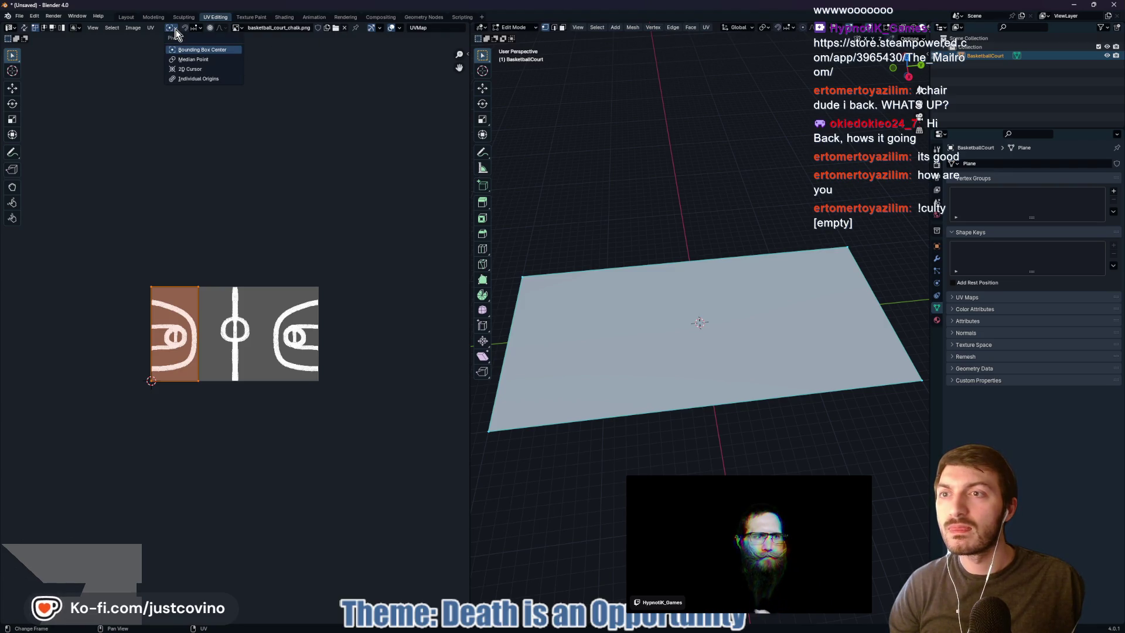
mouse_move(153, 29)
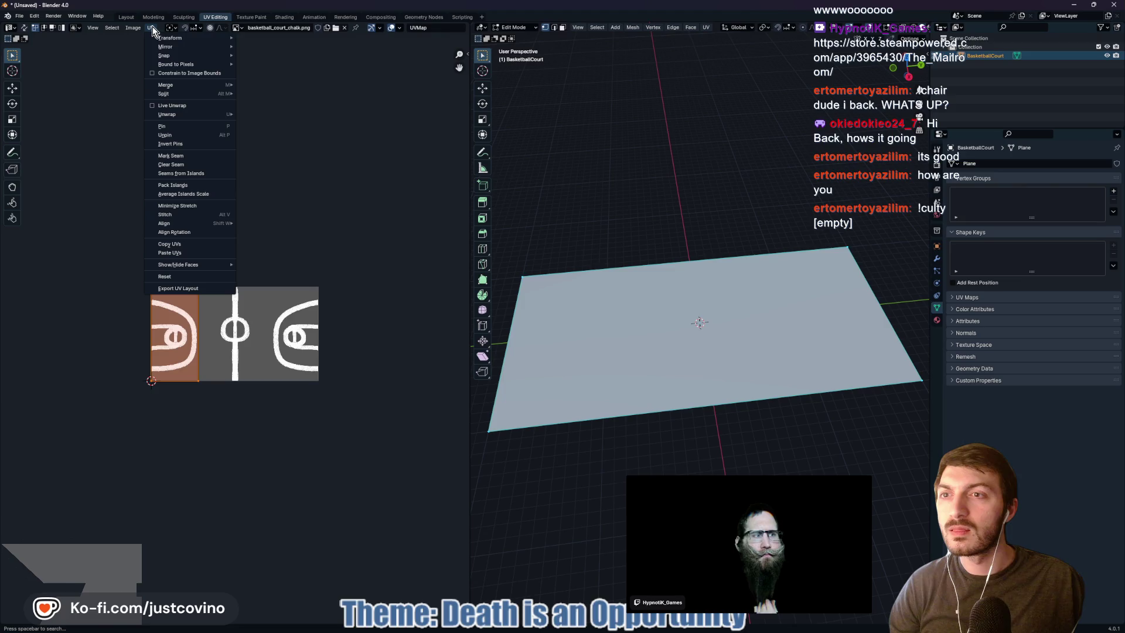
left_click(167, 74)
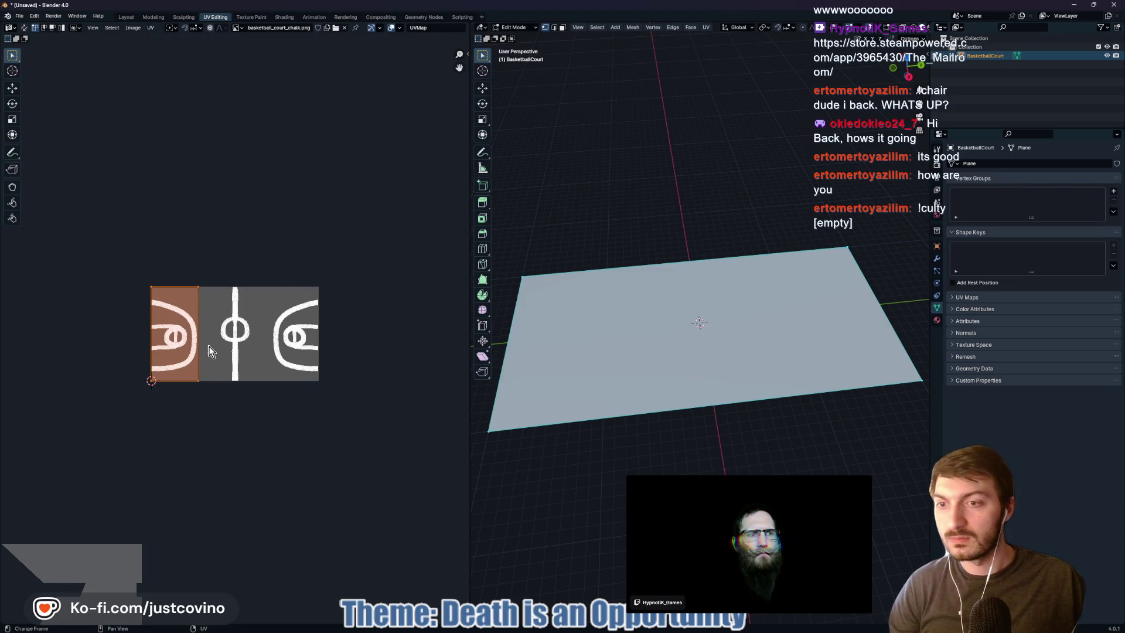
key("s")
key("x")
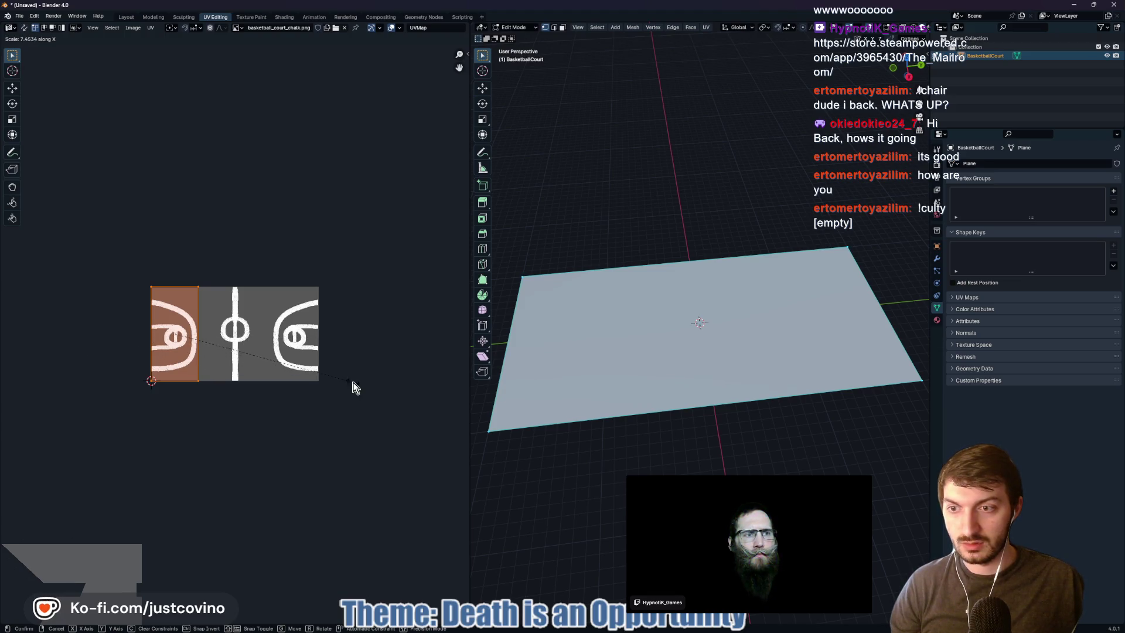
left_click(353, 387)
left_click(152, 29)
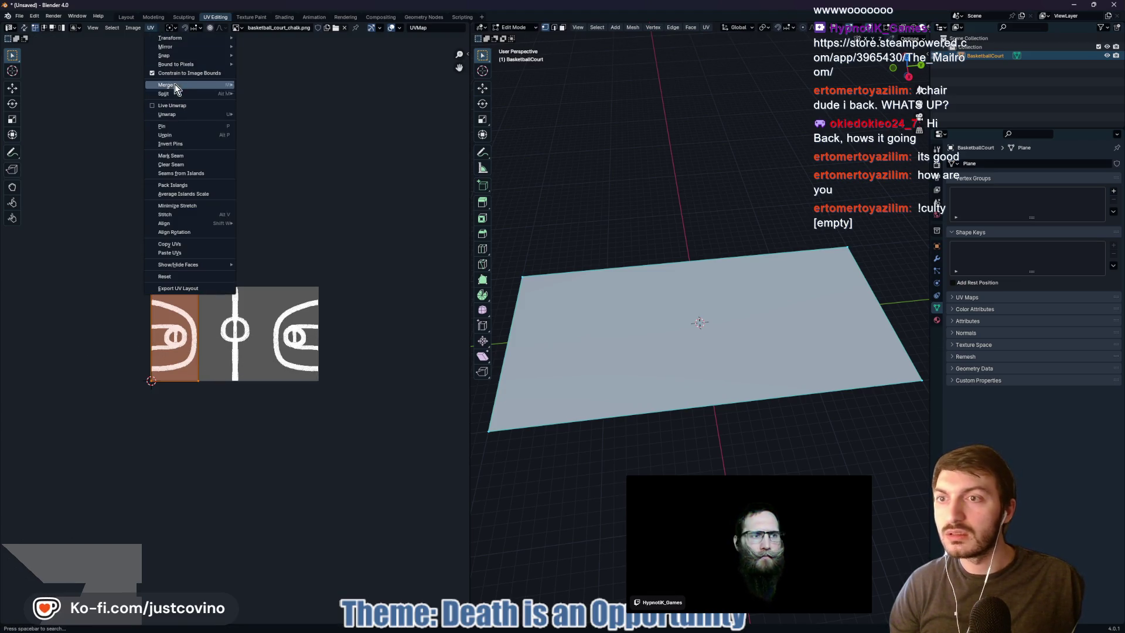